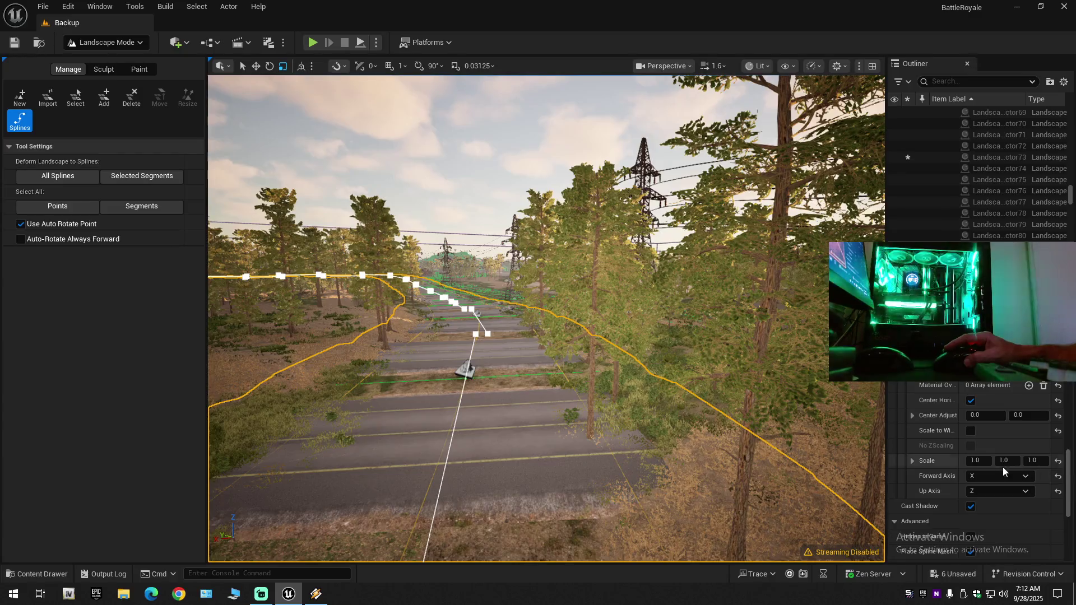
# Try a 90 center offset on the track spline mesh, reset it to 0, and browse Roads_Runway meshes.
pyautogui.click(911, 461)
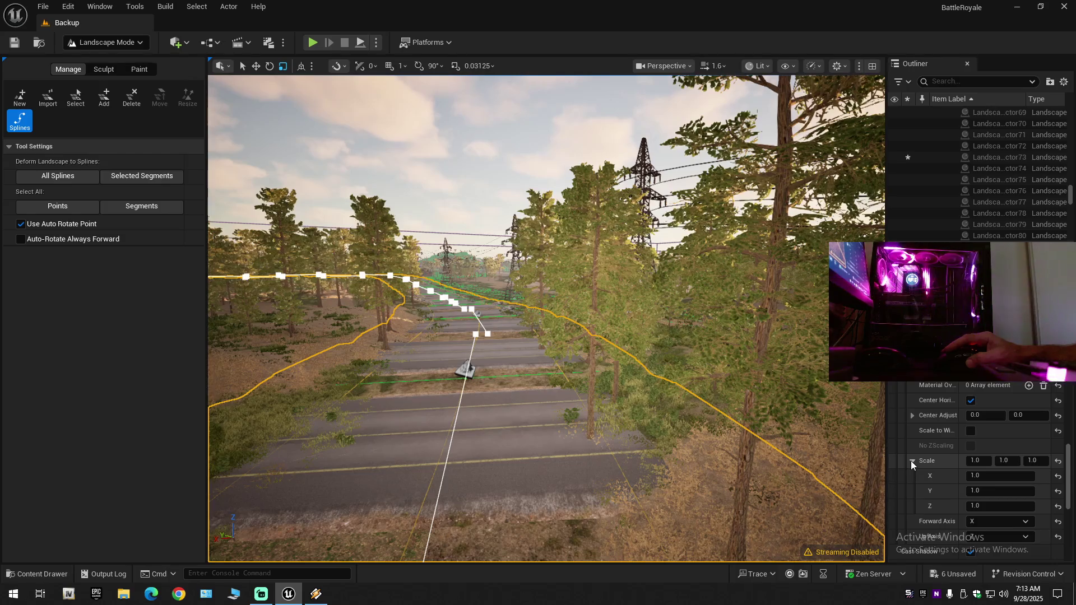
pyautogui.click(910, 460)
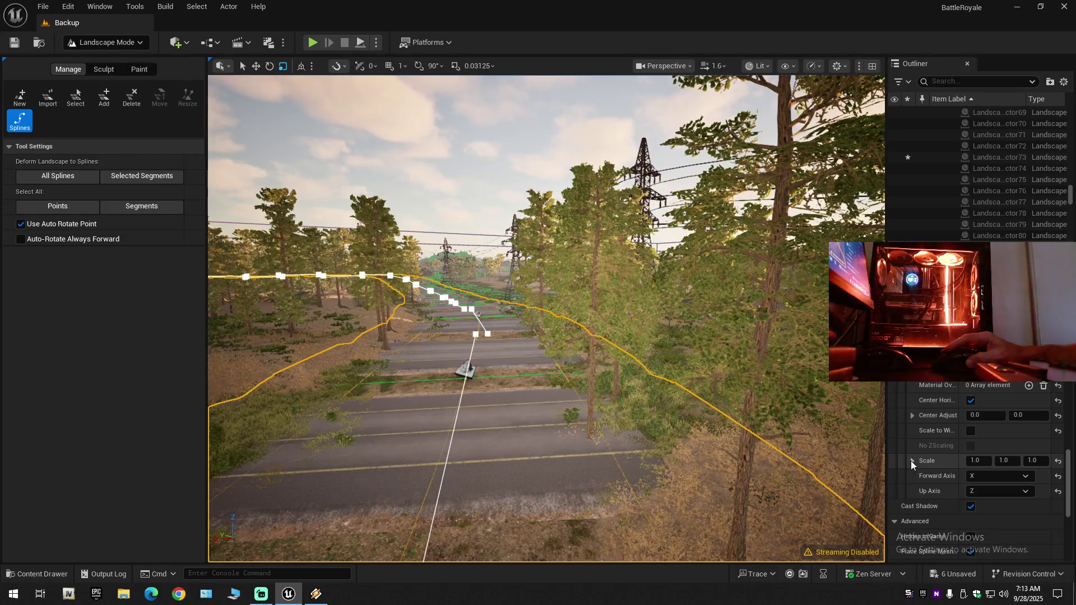
pyautogui.click(912, 418)
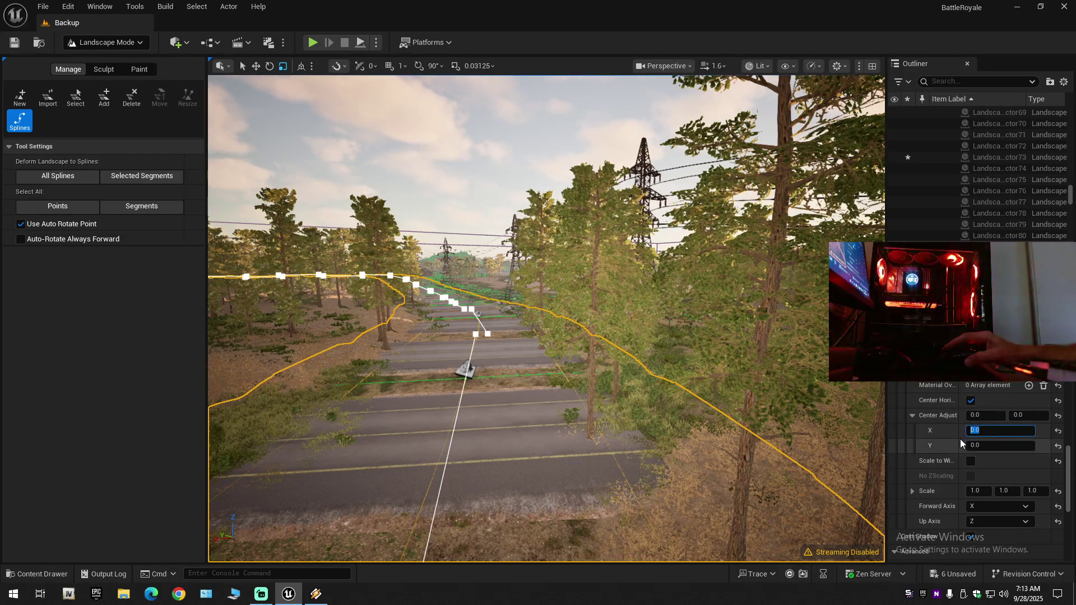
pyautogui.write('90')
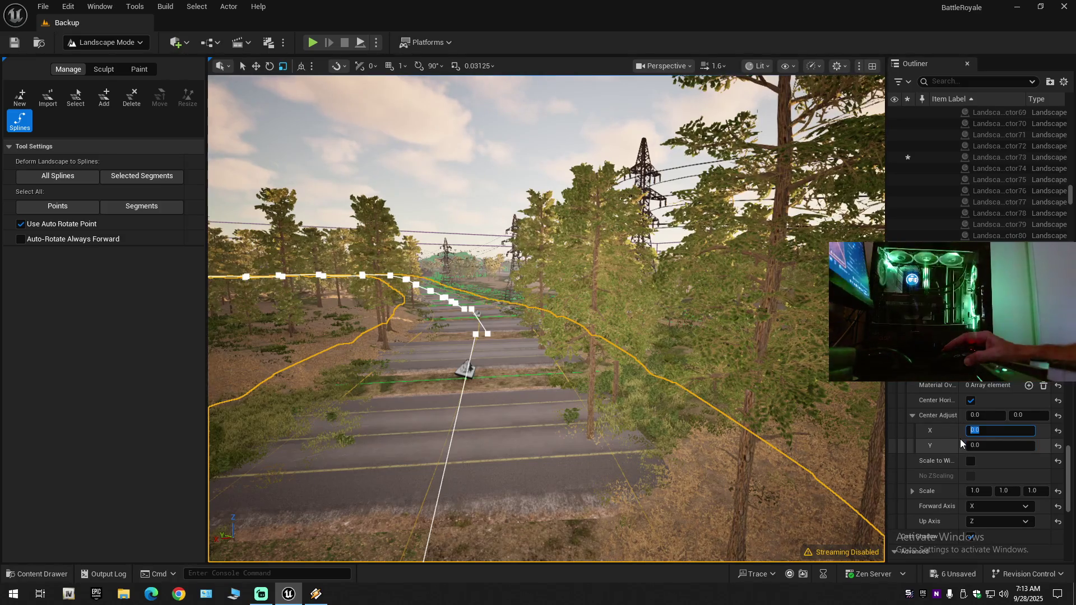
pyautogui.press('Return')
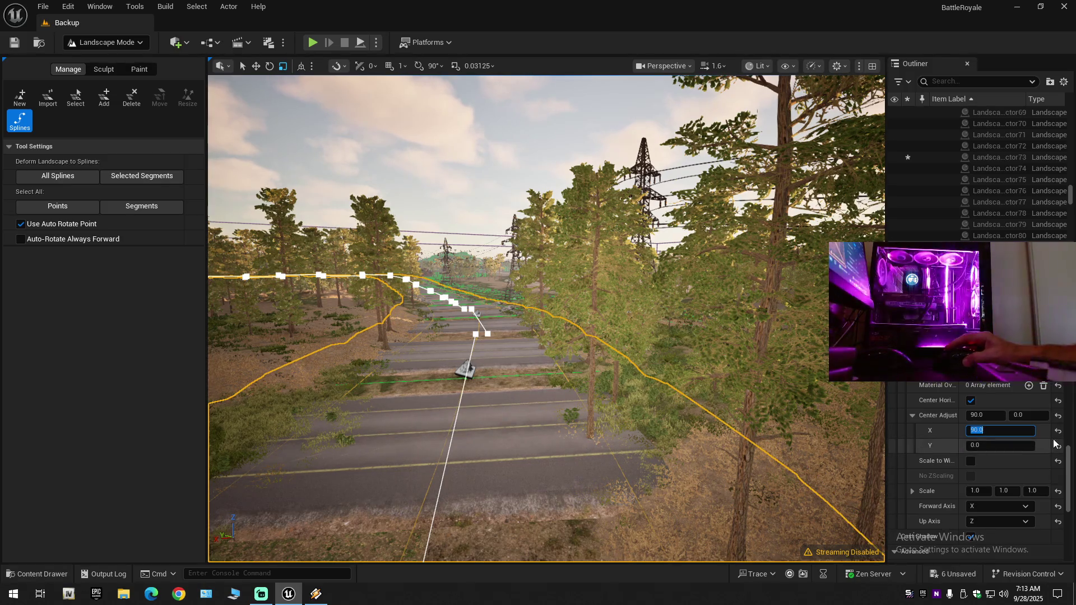
pyautogui.write('0')
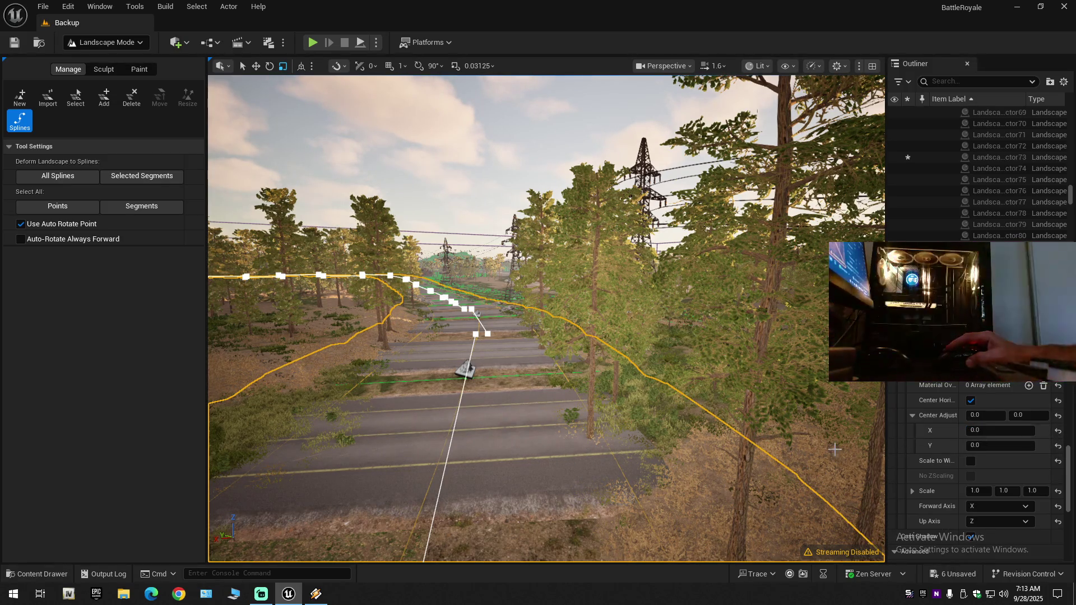
pyautogui.press('Tab')
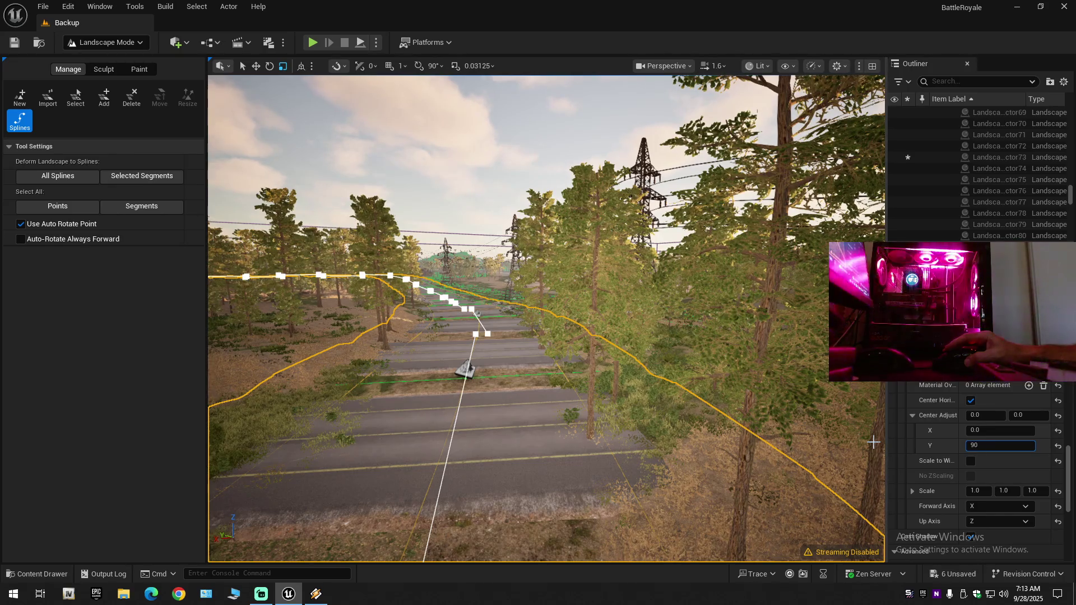
pyautogui.press('Return')
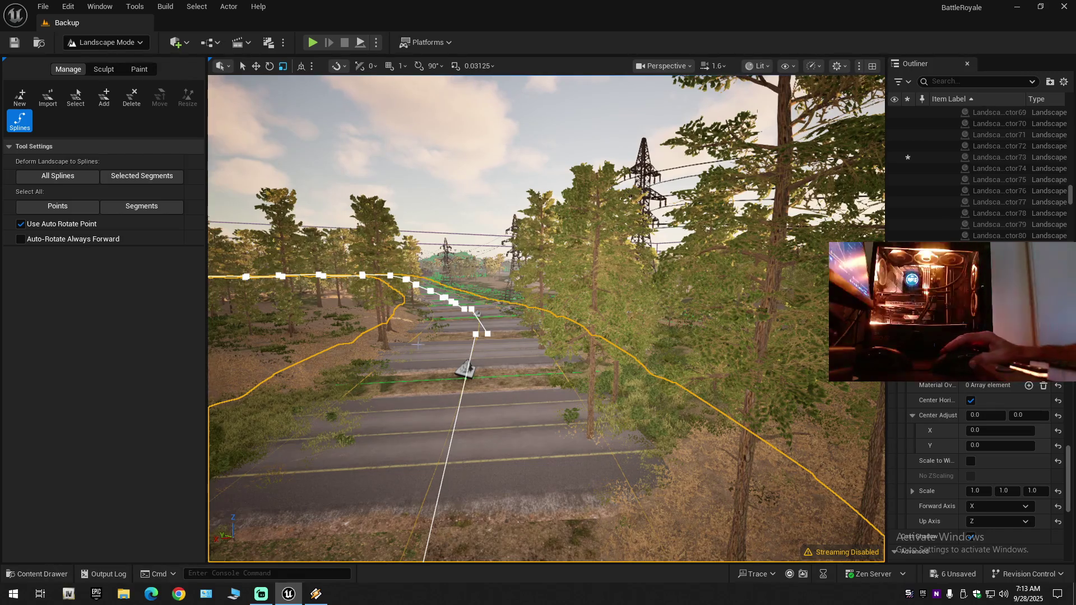
pyautogui.click(52, 575)
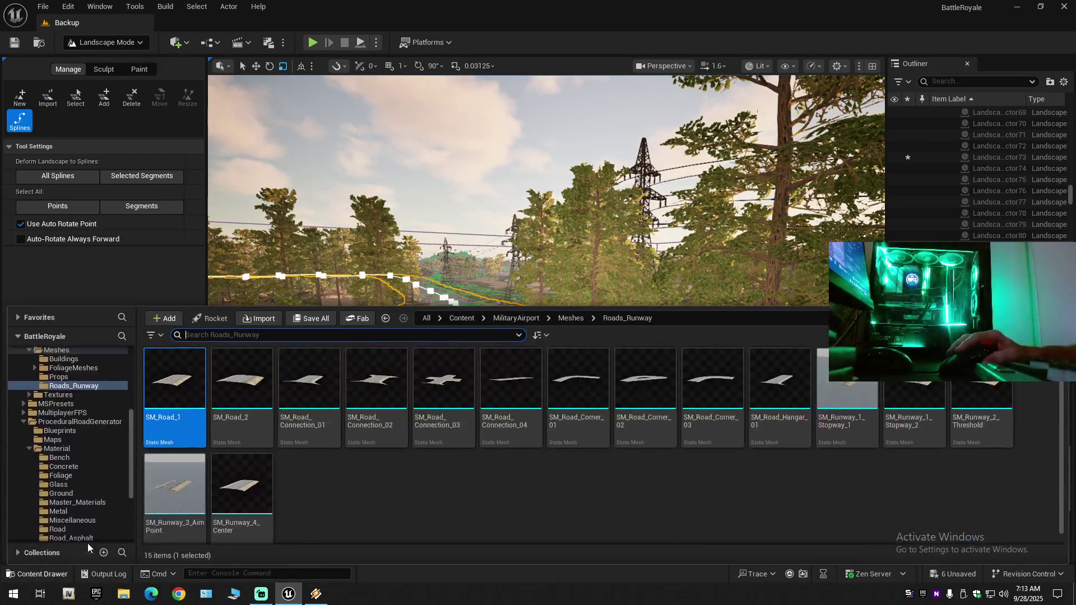
# Leave landscape editing for Selection Mode and browse the Content Drawer to the Maps folder.
pyautogui.click(109, 42)
pyautogui.click(121, 55)
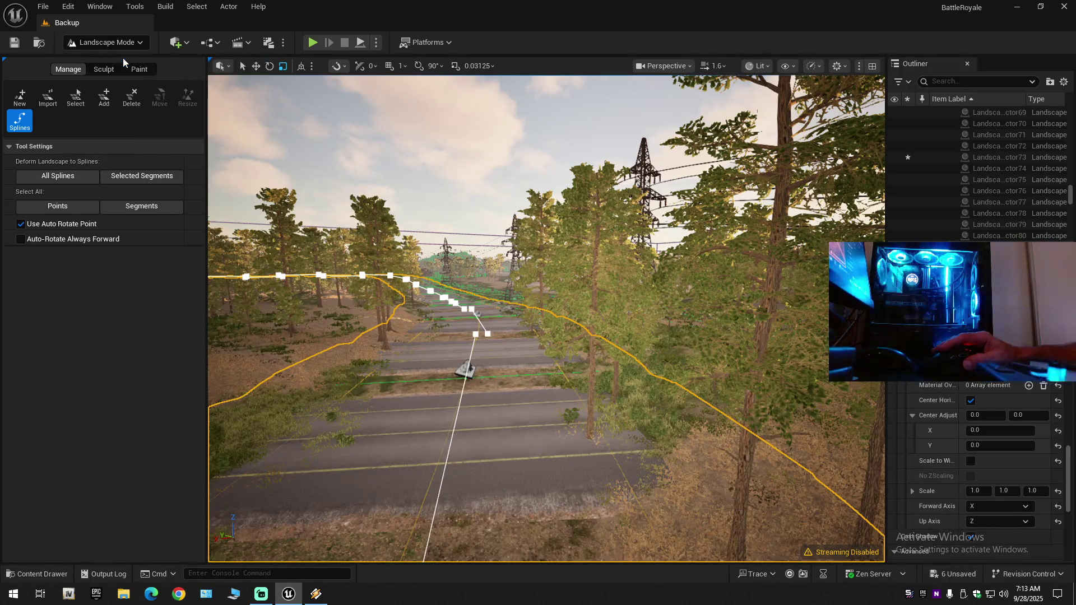
pyautogui.click(54, 573)
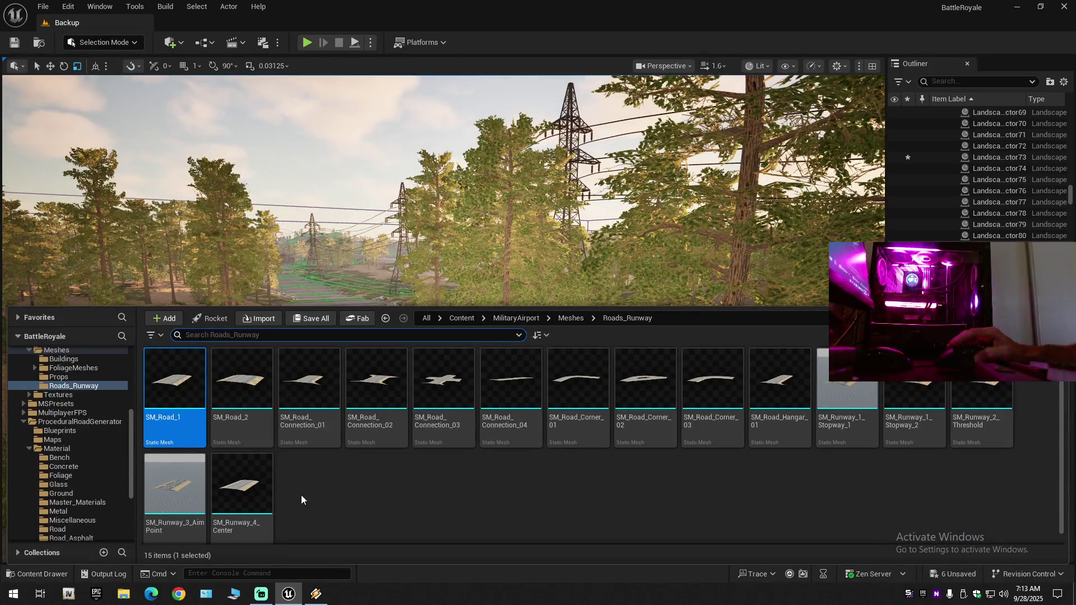
pyautogui.scroll(5, 78, 392)
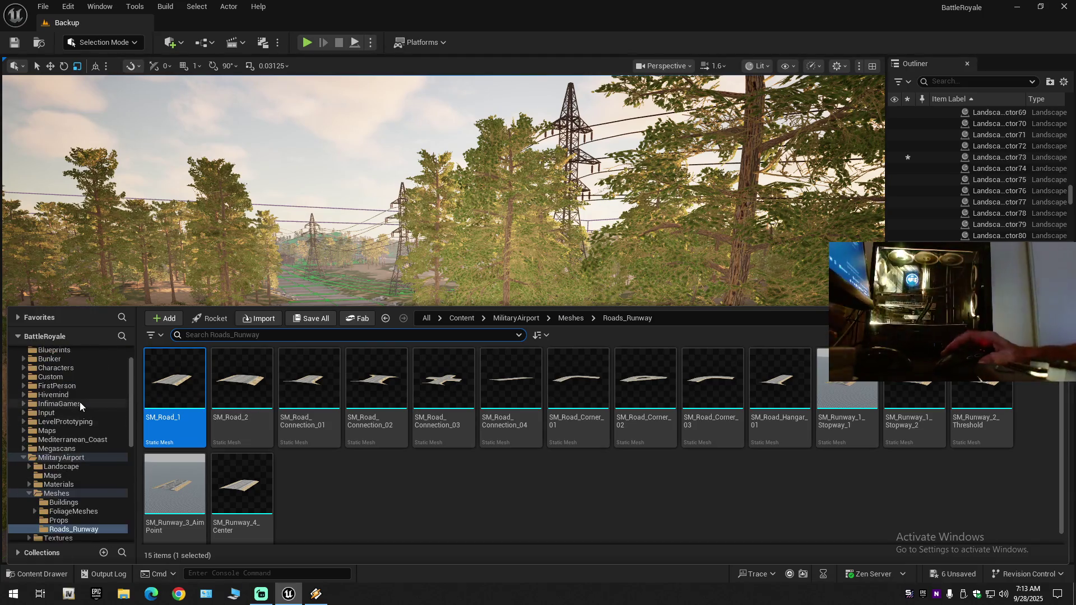
pyautogui.click(66, 363)
pyautogui.click(67, 371)
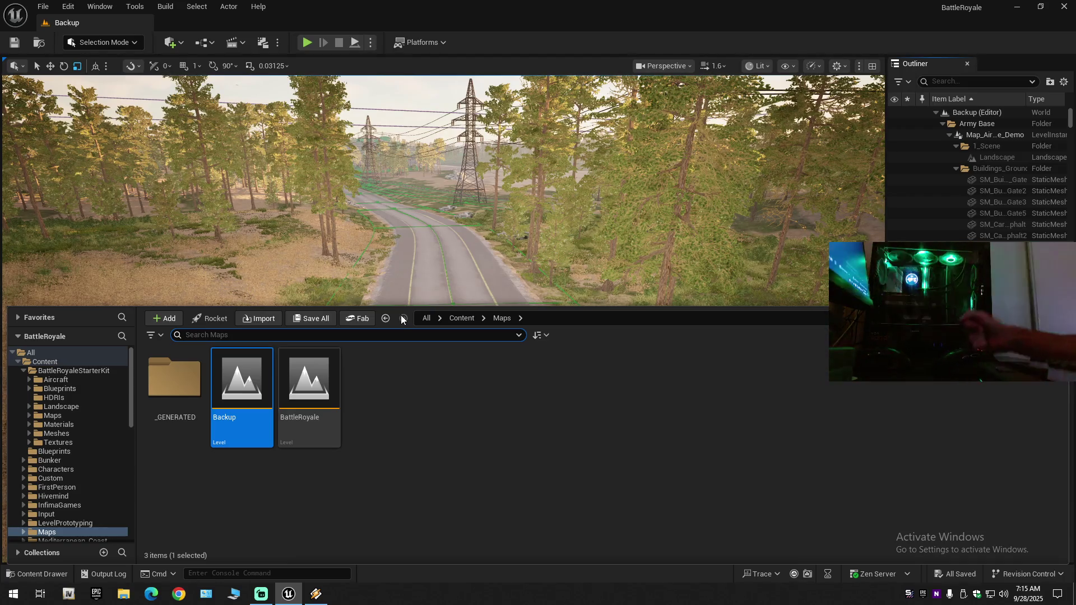
# Fly across the river and along the railway bridge to the wooden gate, selecting the landscape beneath.
pyautogui.rightClick(443, 227)
pyautogui.scroll(4, 443, 227)
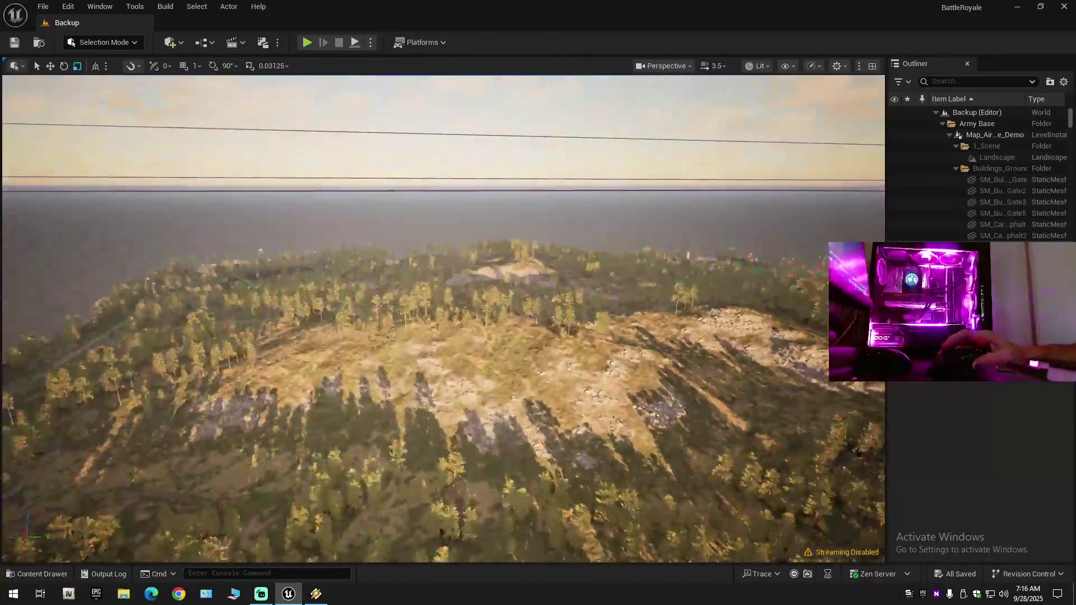
pyautogui.press('s')
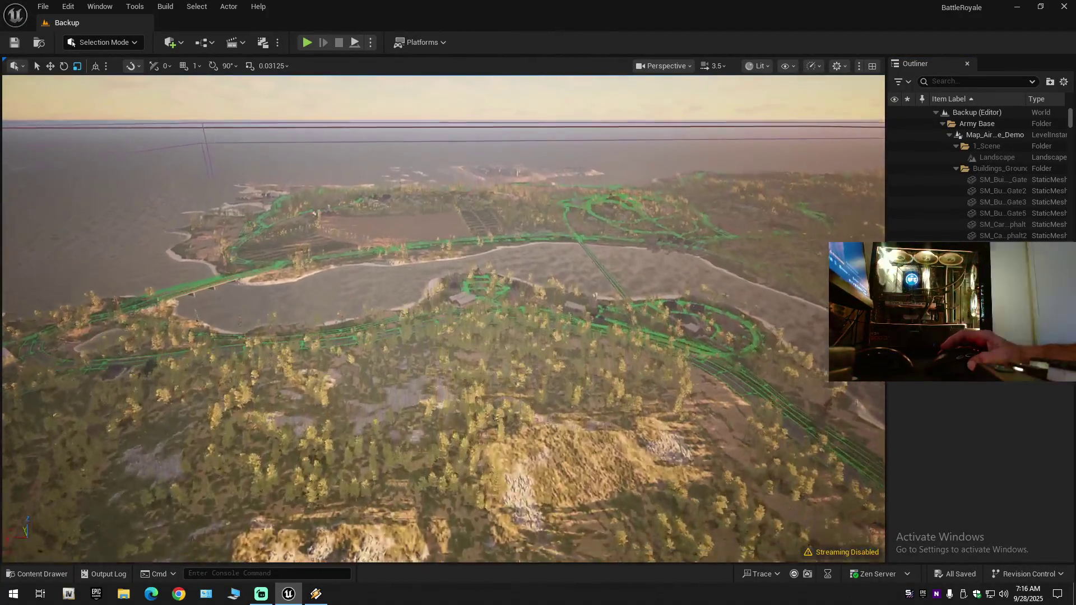
pyautogui.press('w')
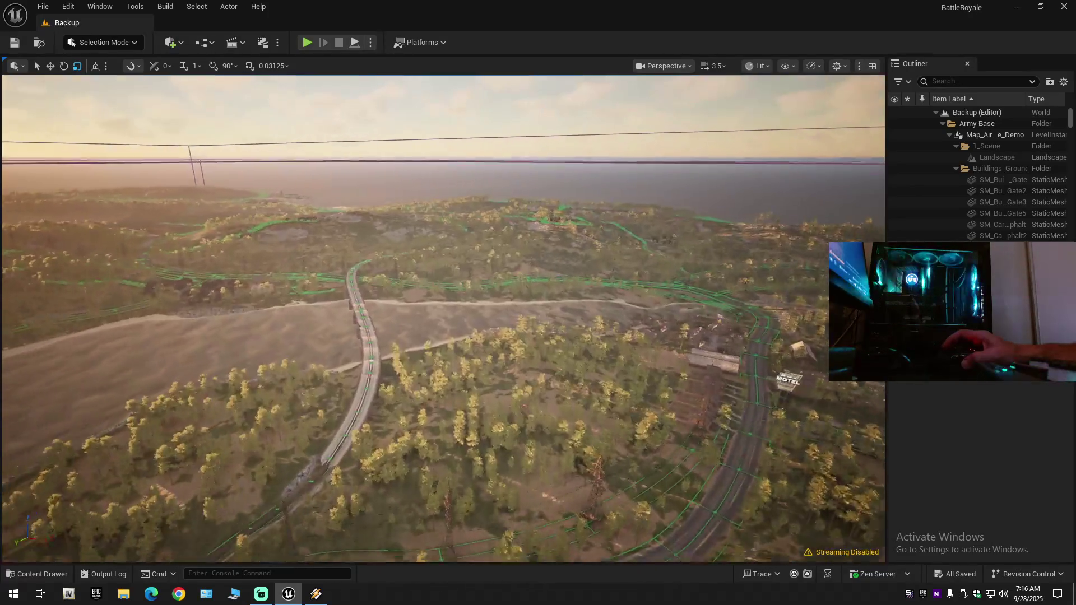
pyautogui.press('w')
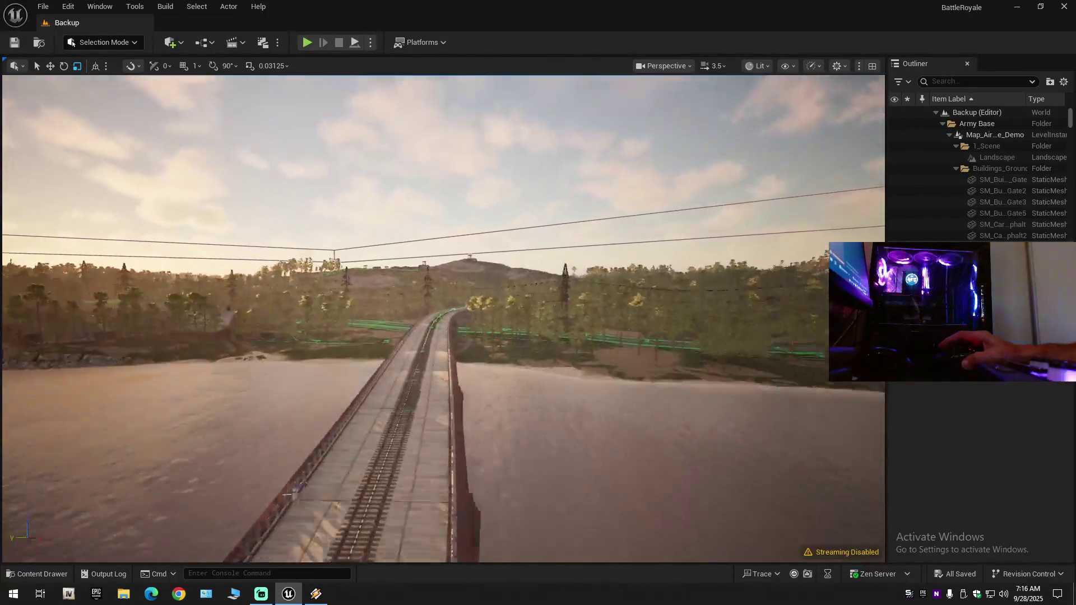
pyautogui.press('w')
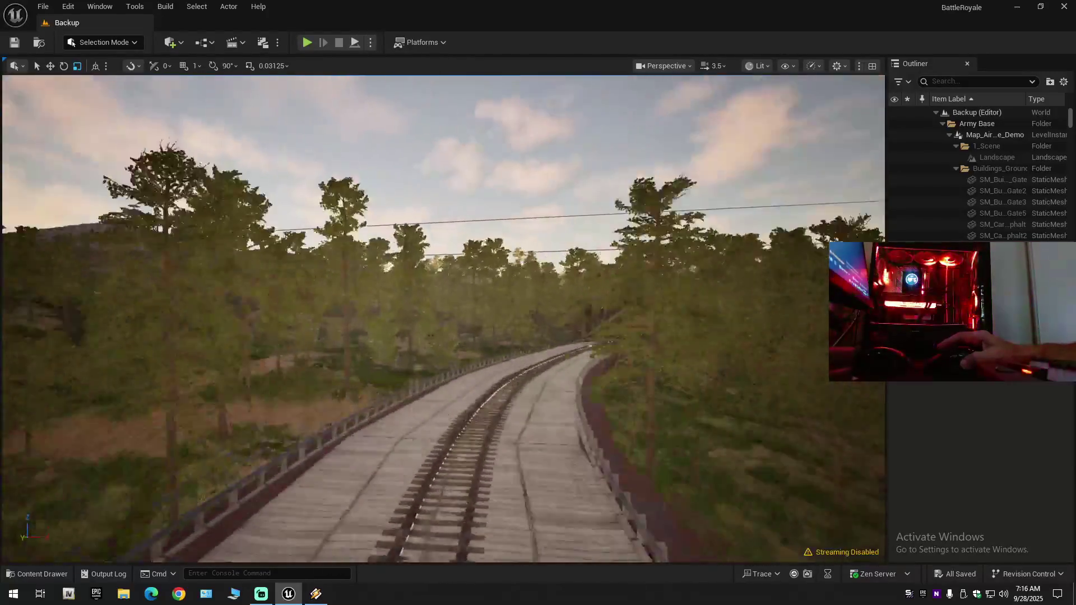
pyautogui.press('w')
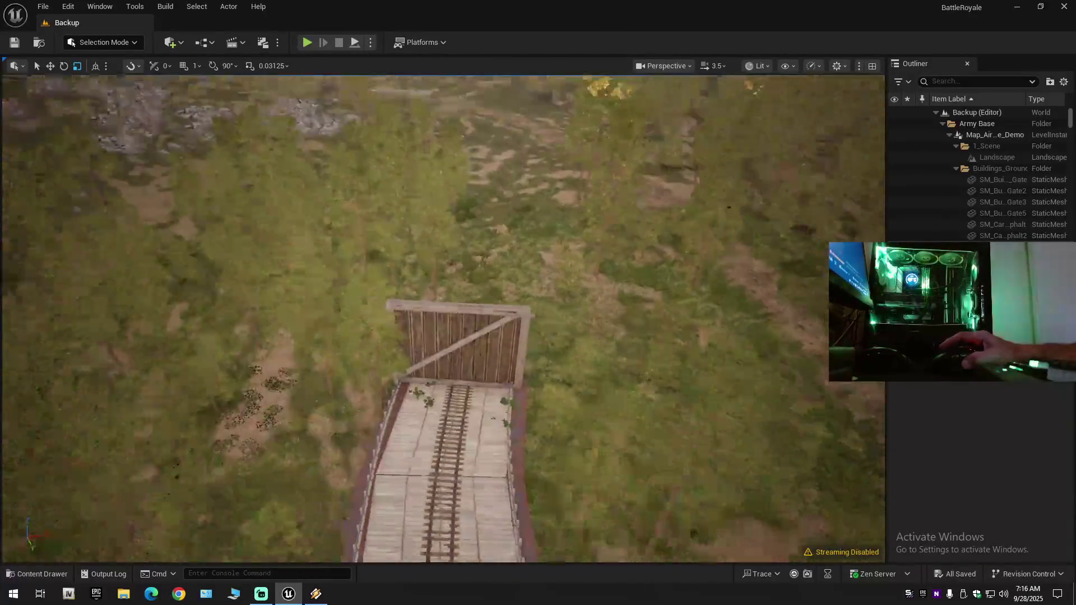
pyautogui.press('w')
pyautogui.scroll(-1, 443, 318)
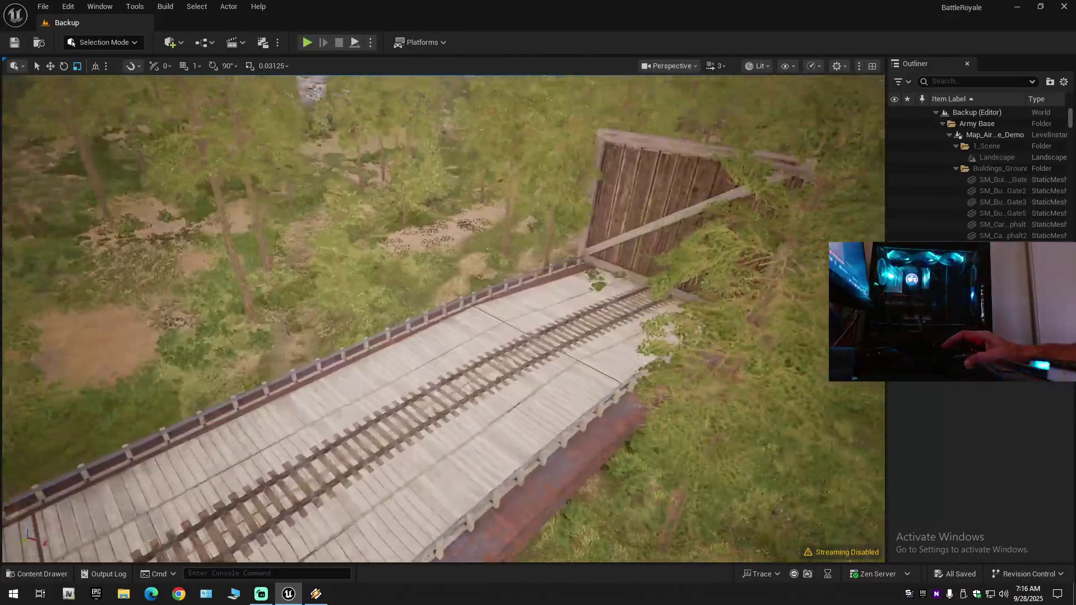
pyautogui.press('w')
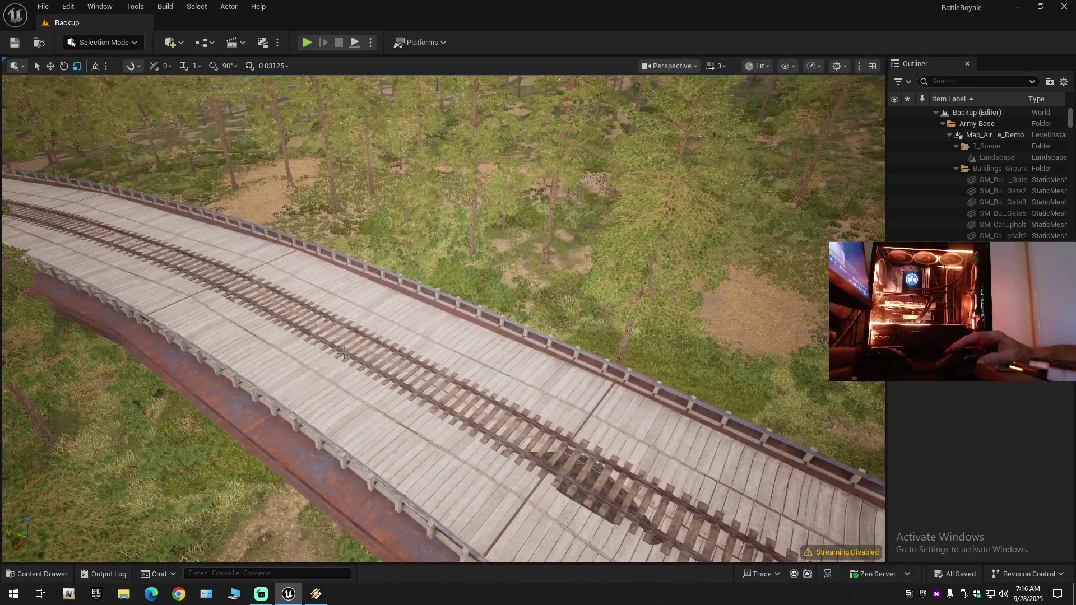
pyautogui.click(345, 351)
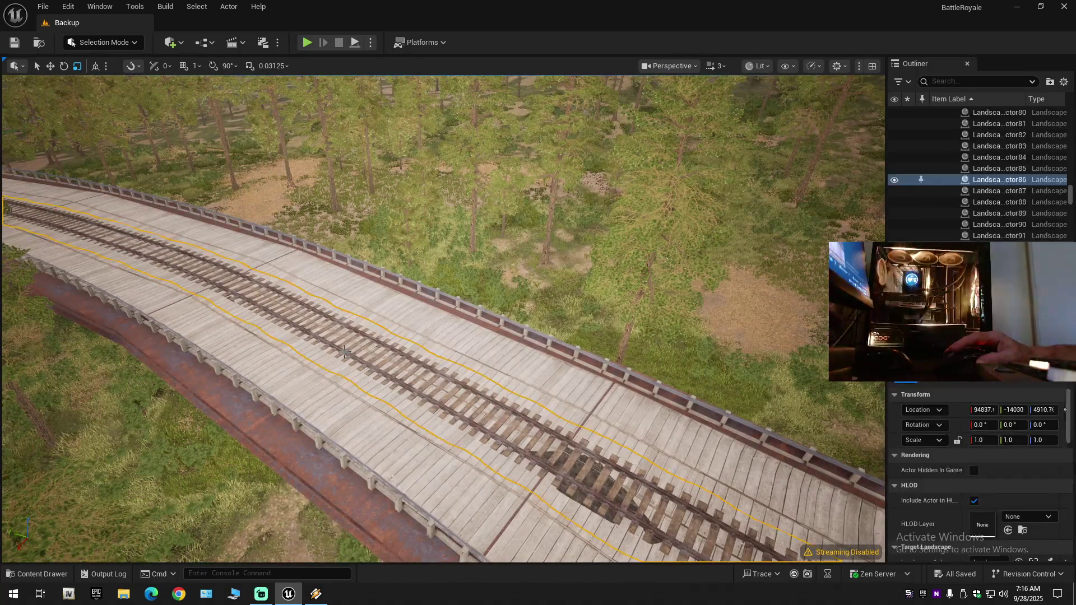
# Test hiding the landscape under the bridge, then hide the two sections covering the forest spline path.
pyautogui.click(894, 180)
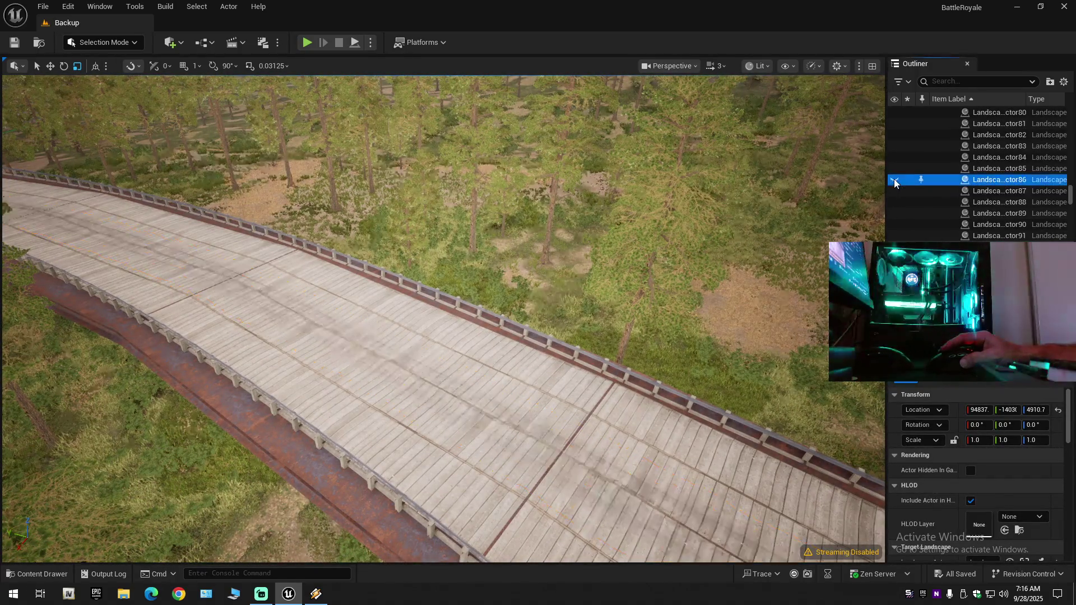
pyautogui.press('f')
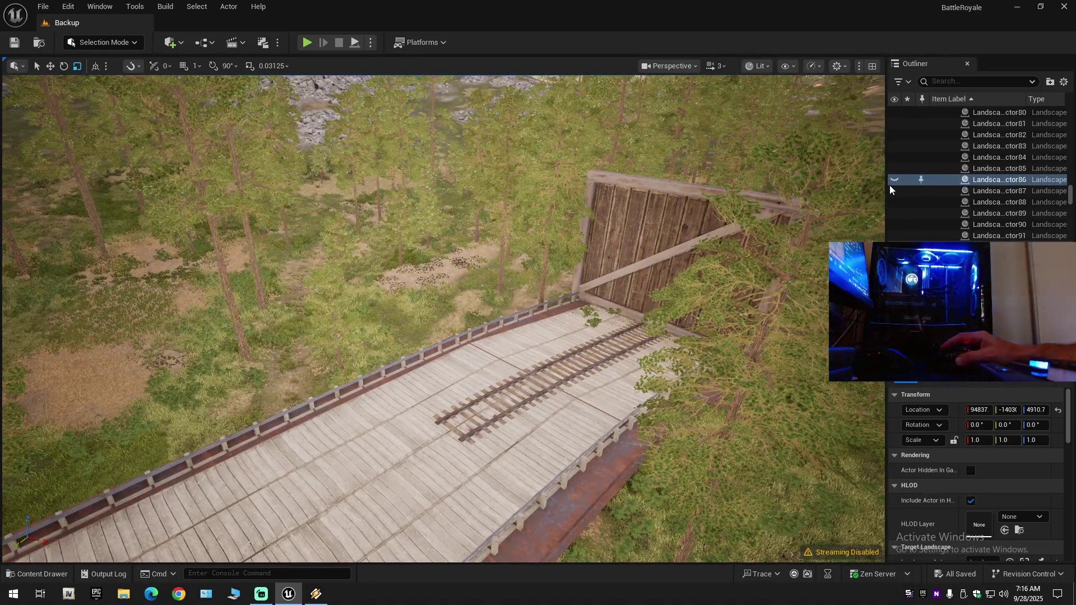
pyautogui.click(894, 179)
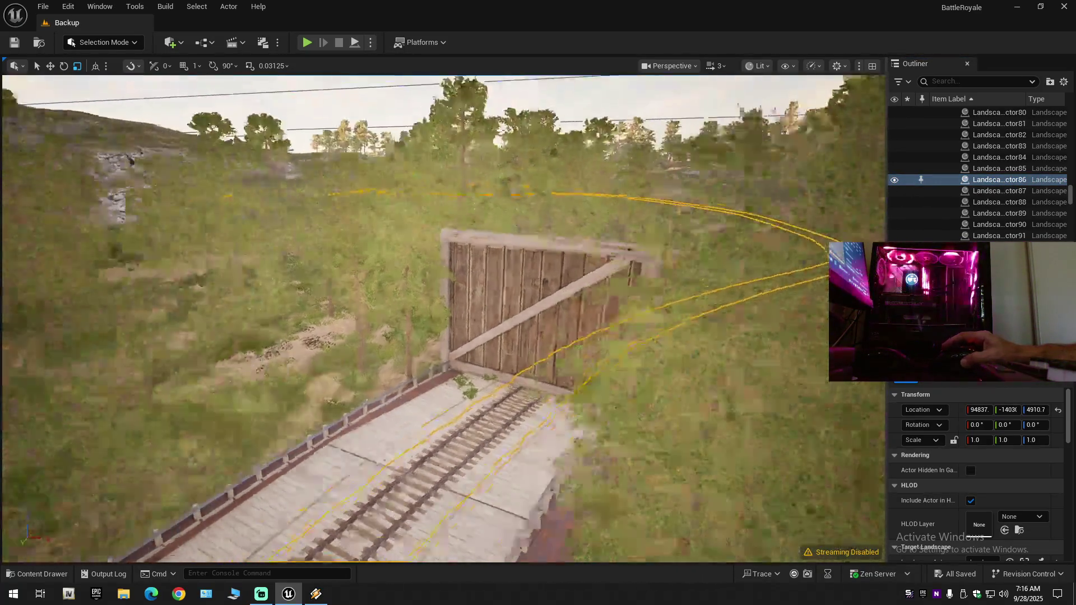
pyautogui.moveTo(414, 429); pyautogui.dragTo(413, 428)
pyautogui.click(413, 428)
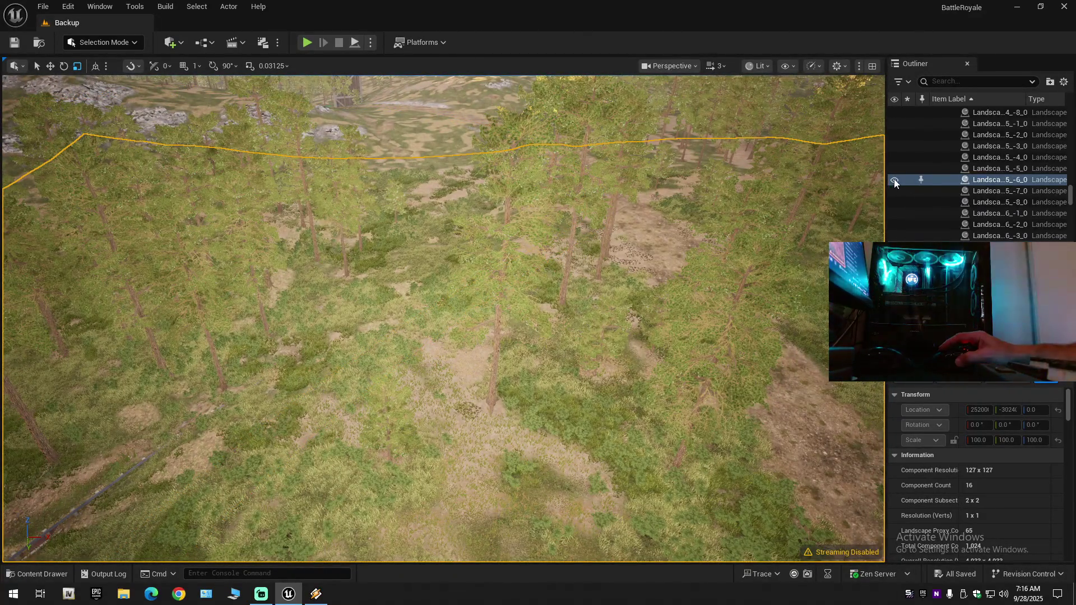
pyautogui.click(894, 180)
pyautogui.press('Down')
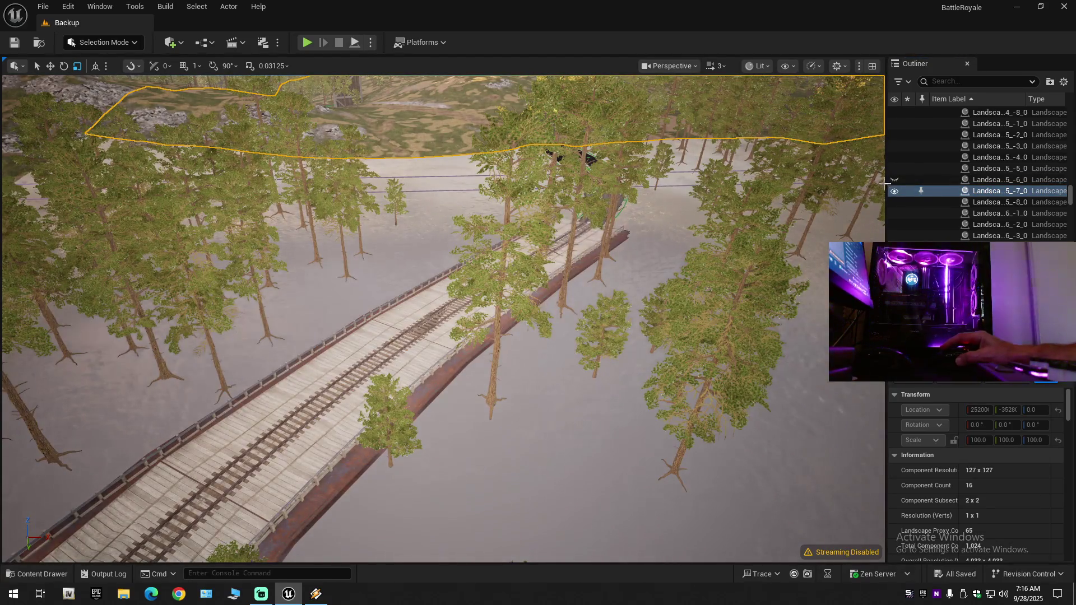
pyautogui.click(894, 191)
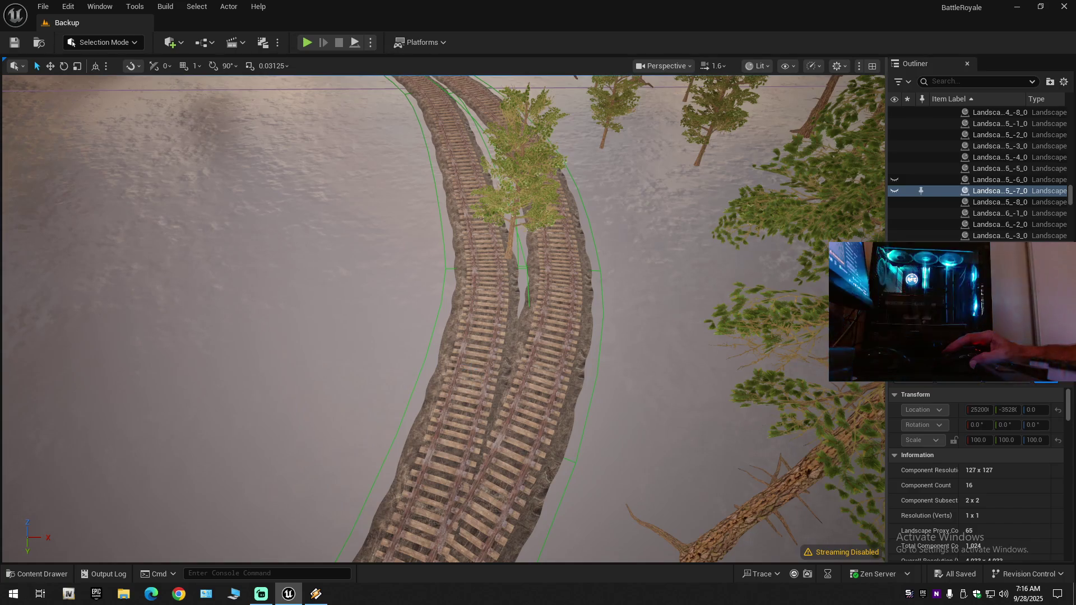
# Hide the instanced foliage section and a block of trees near the curving track.
pyautogui.click(519, 238)
pyautogui.click(516, 198)
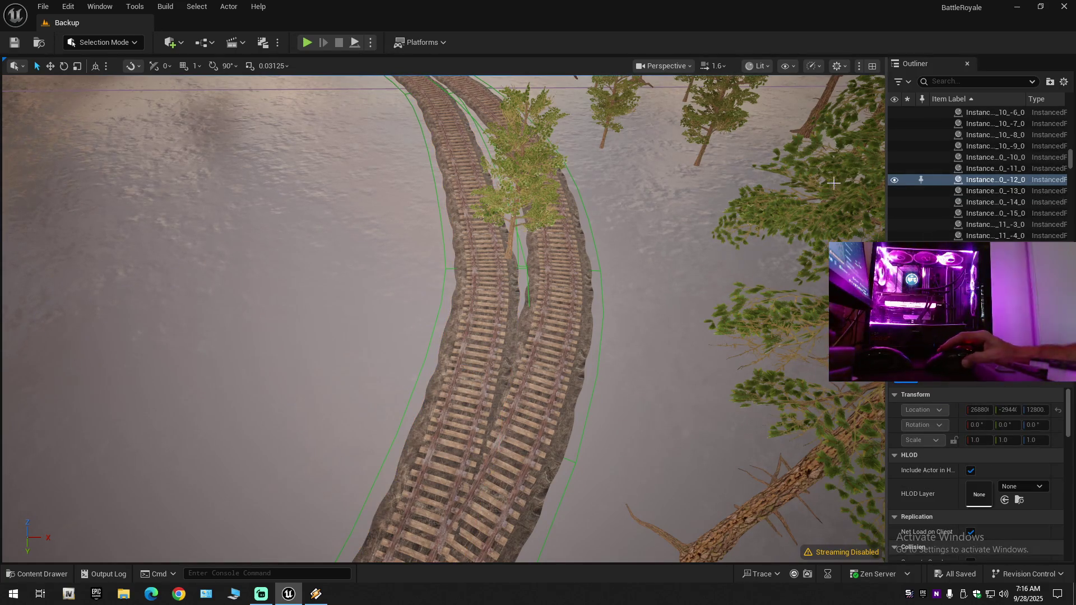
pyautogui.click(893, 180)
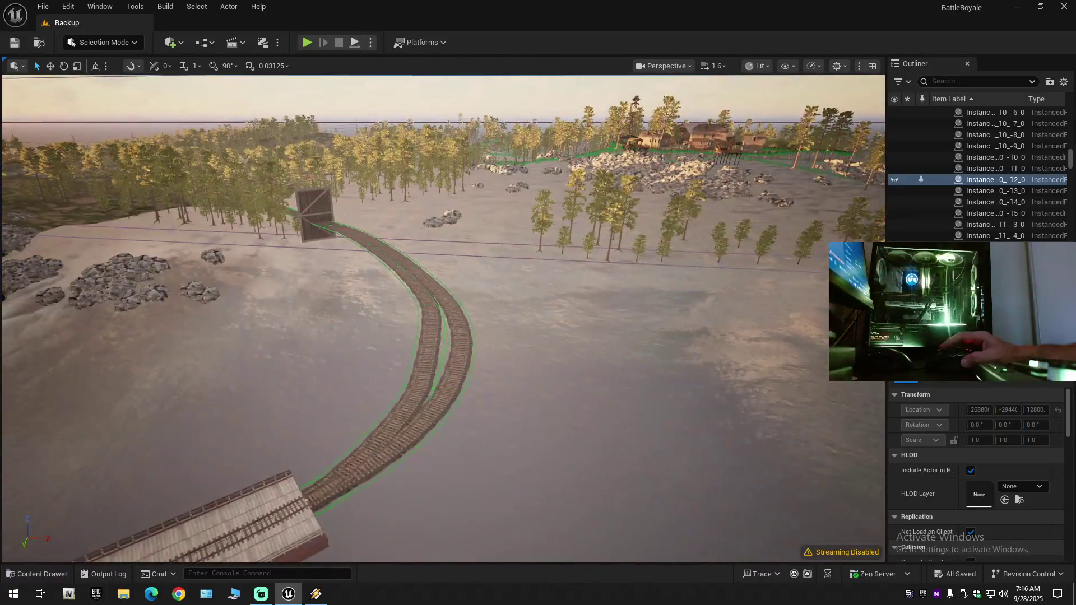
pyautogui.moveTo(518, 189)
pyautogui.mouseDown()
pyautogui.moveTo(507, 152)
pyautogui.moveTo(518, 190)
pyautogui.mouseUp()
pyautogui.click(551, 200)
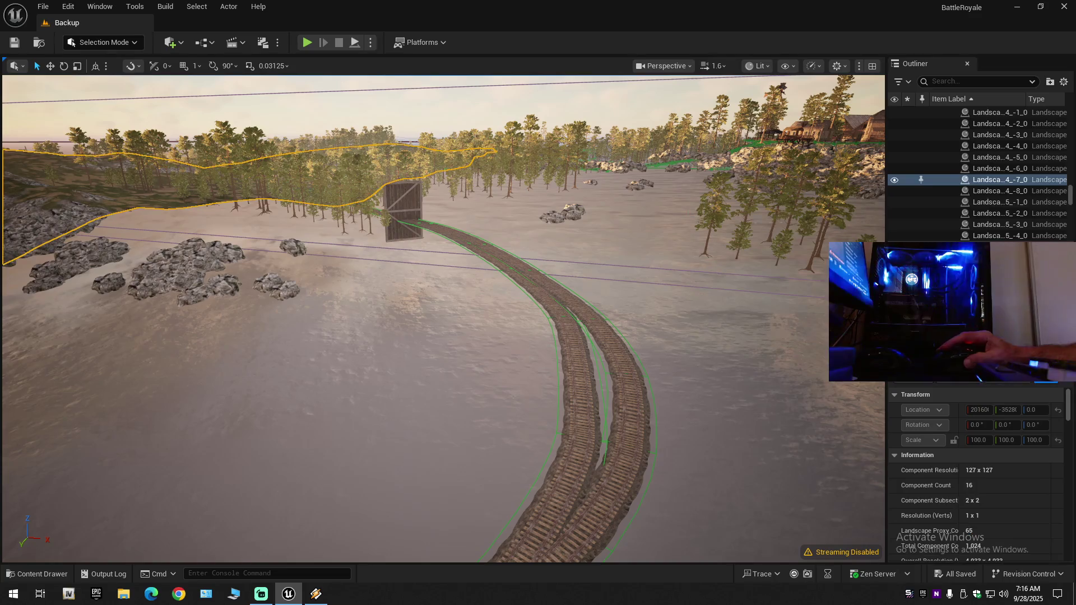
pyautogui.click(861, 208)
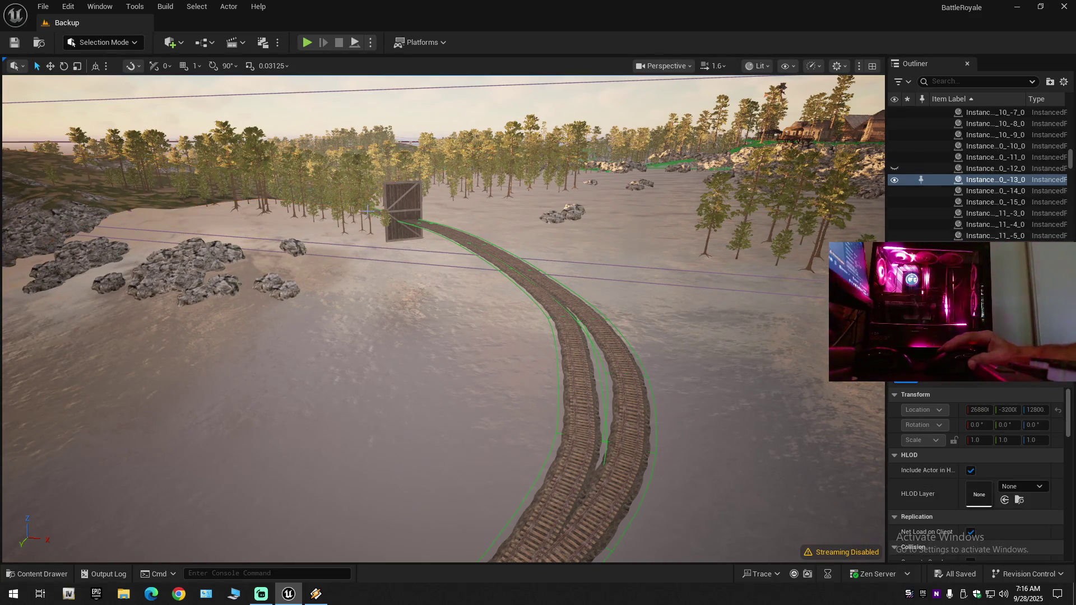
pyautogui.press('h')
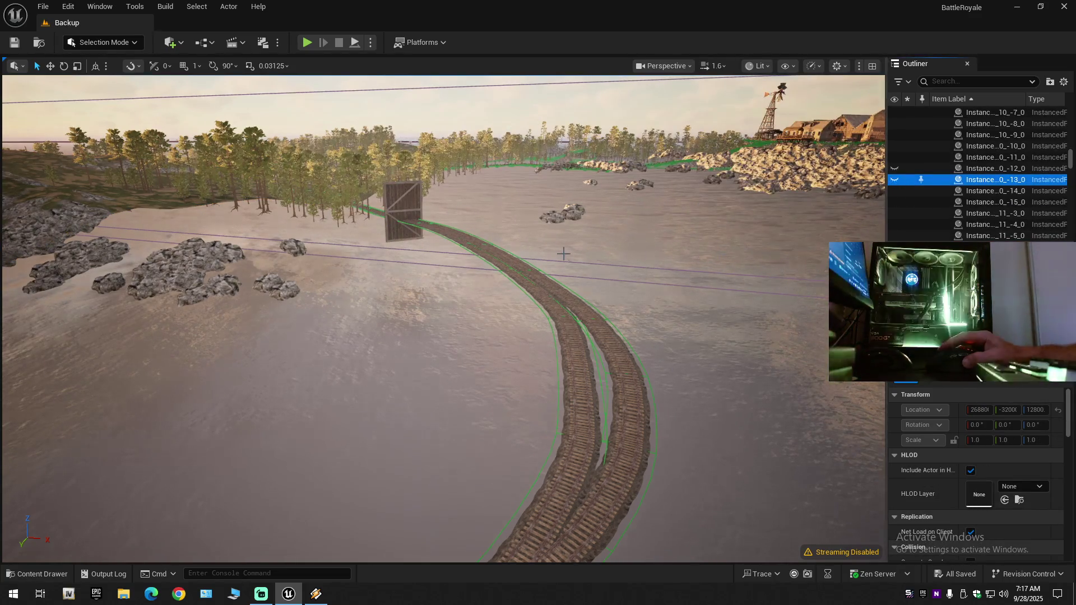
pyautogui.moveTo(861, 208); pyautogui.dragTo(840, 190)
pyautogui.scroll(2, 426, 336)
pyautogui.moveTo(443, 313)
pyautogui.mouseDown()
pyautogui.moveTo(414, 358)
pyautogui.moveTo(386, 330)
pyautogui.mouseUp()
# Restore those trees and hide the neighbouring foliage block instead.
pyautogui.hotkey('ctrl', 'z')
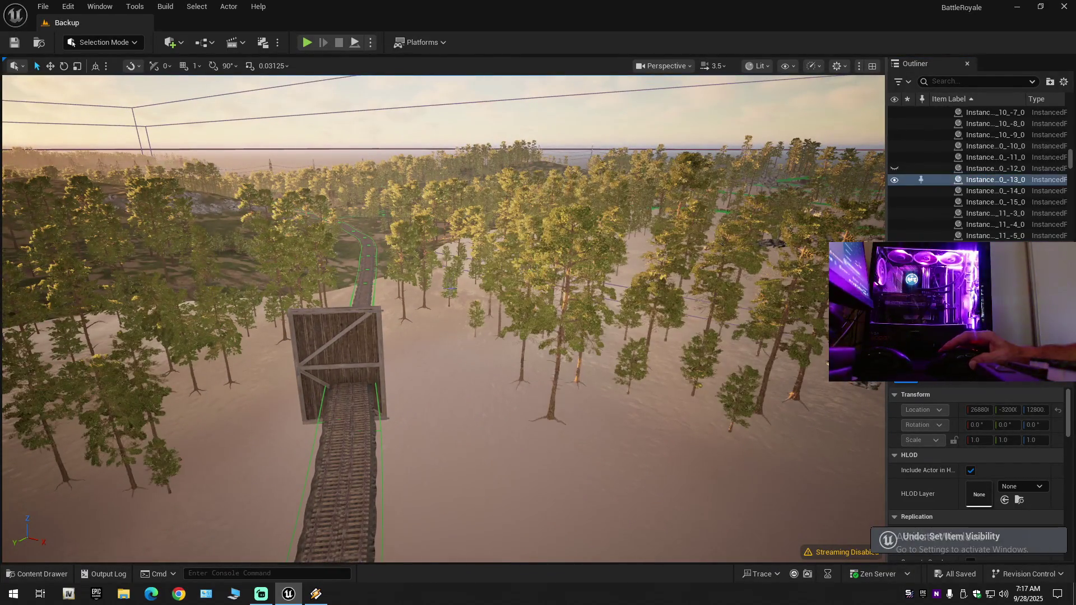
pyautogui.hotkey('ctrl', 'z')
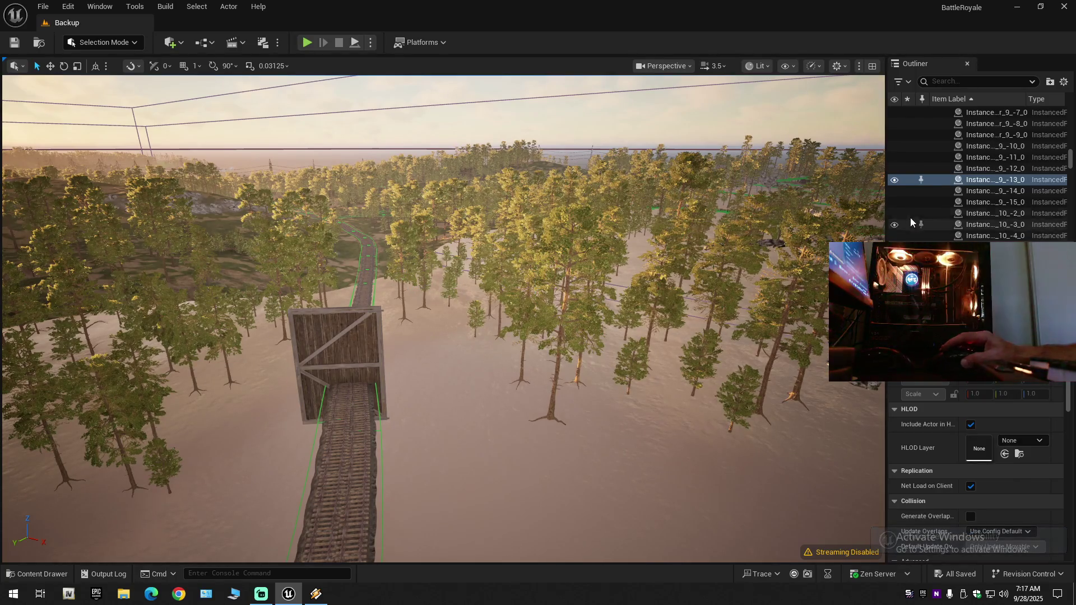
pyautogui.click(894, 179)
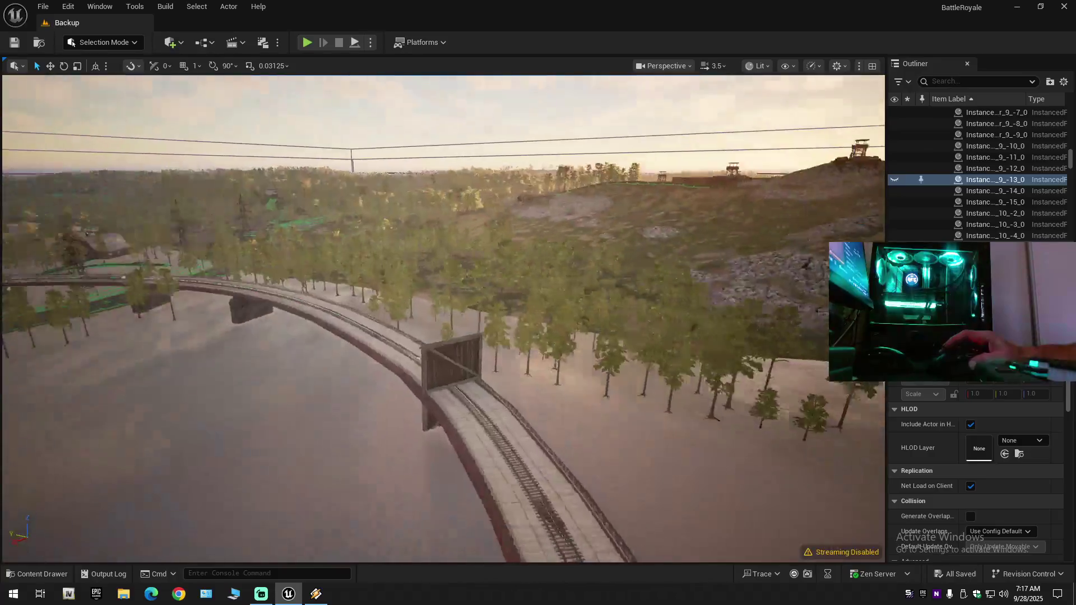
pyautogui.moveTo(442, 318)
pyautogui.mouseDown()
pyautogui.moveTo(443, 471)
pyautogui.moveTo(442, 224)
pyautogui.mouseUp()
pyautogui.scroll(-1, 442, 471)
pyautogui.scroll(-1, 443, 431)
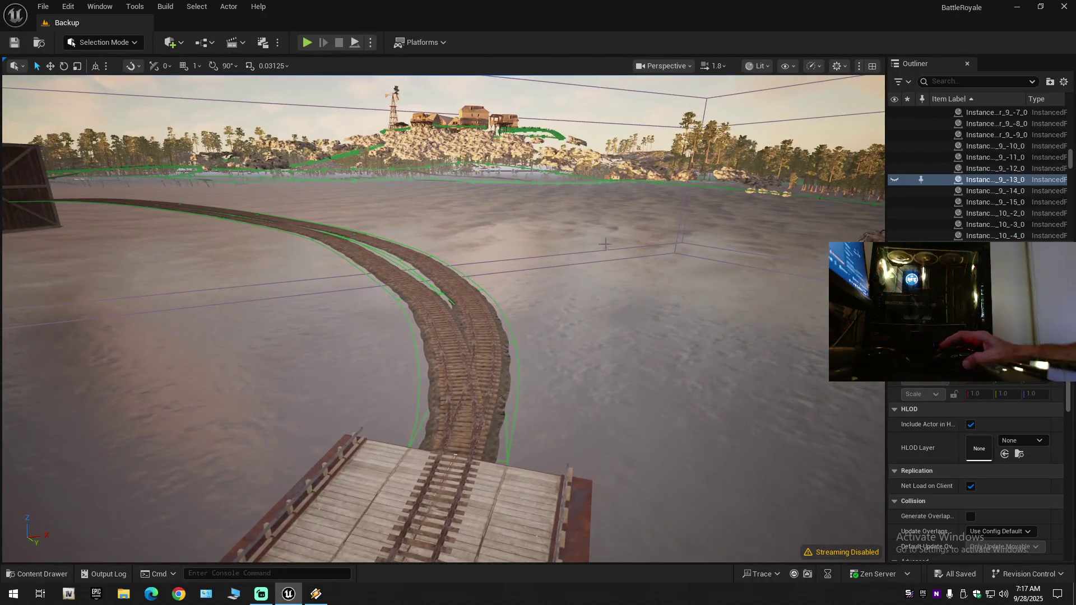
# Switch to Landscape Mode with the Splines tool active.
pyautogui.click(104, 42)
pyautogui.click(112, 61)
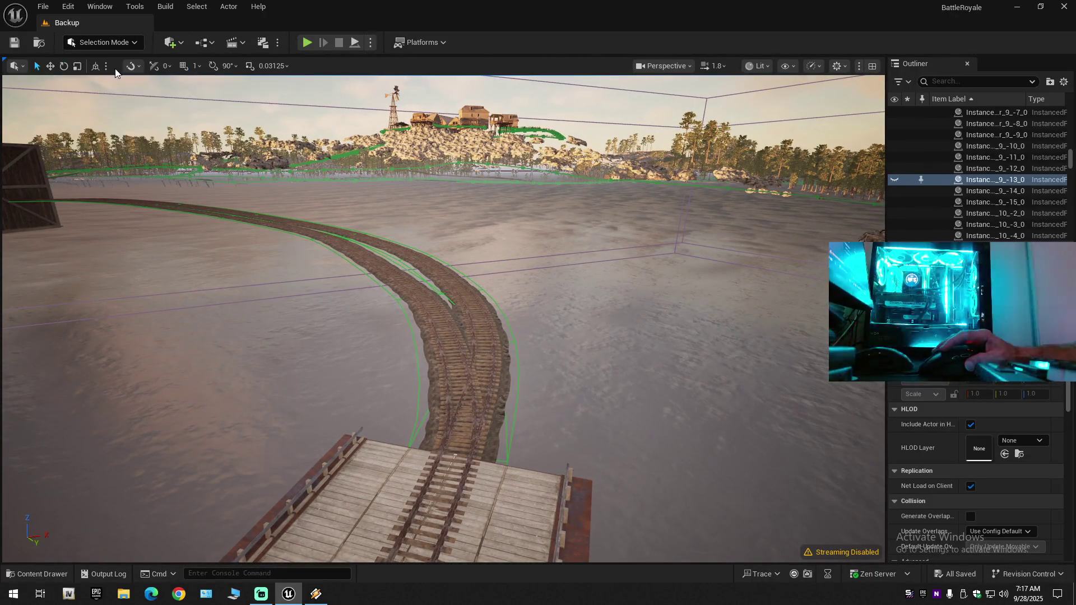
pyautogui.hotkey('shift', '2')
pyautogui.click(316, 593)
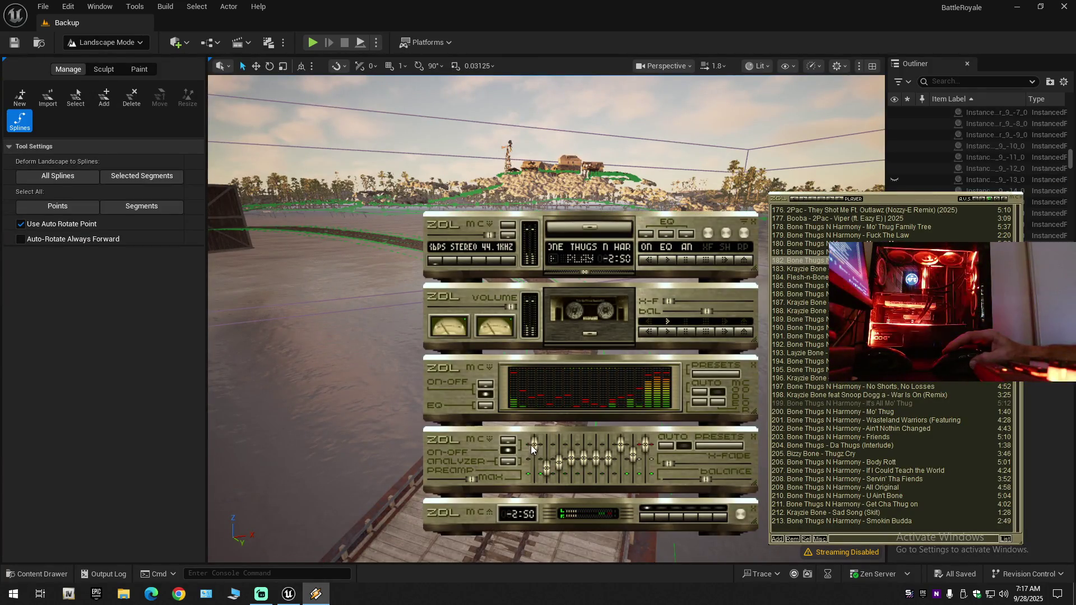
# Bring the editor to the front and expand the viewport to fill the screen with F11.
pyautogui.moveTo(296, 597)
pyautogui.click(295, 577)
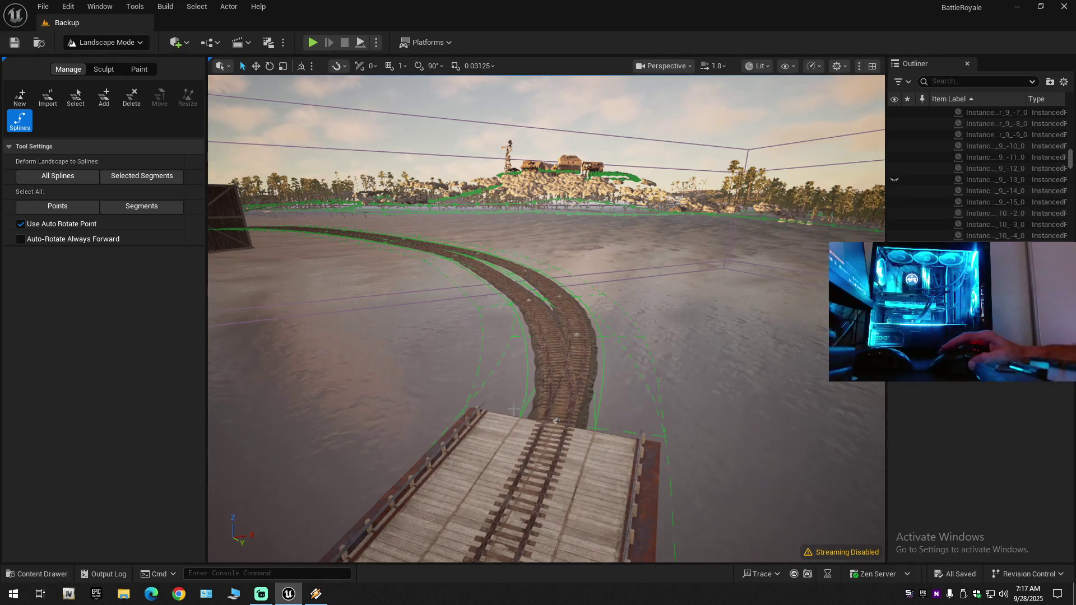
pyautogui.press('w')
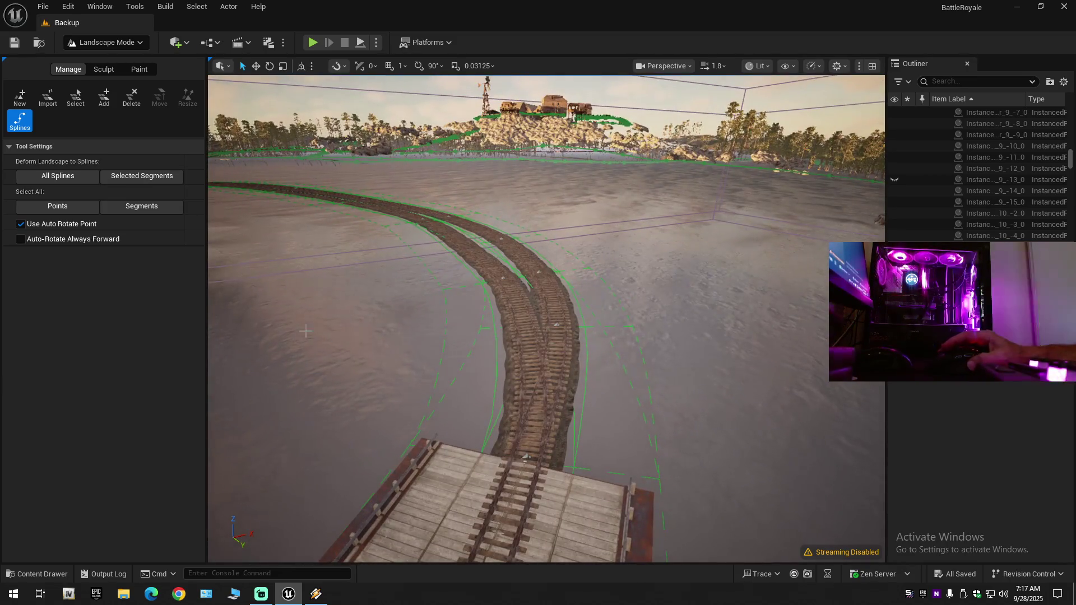
pyautogui.moveTo(207, 275); pyautogui.dragTo(171, 277)
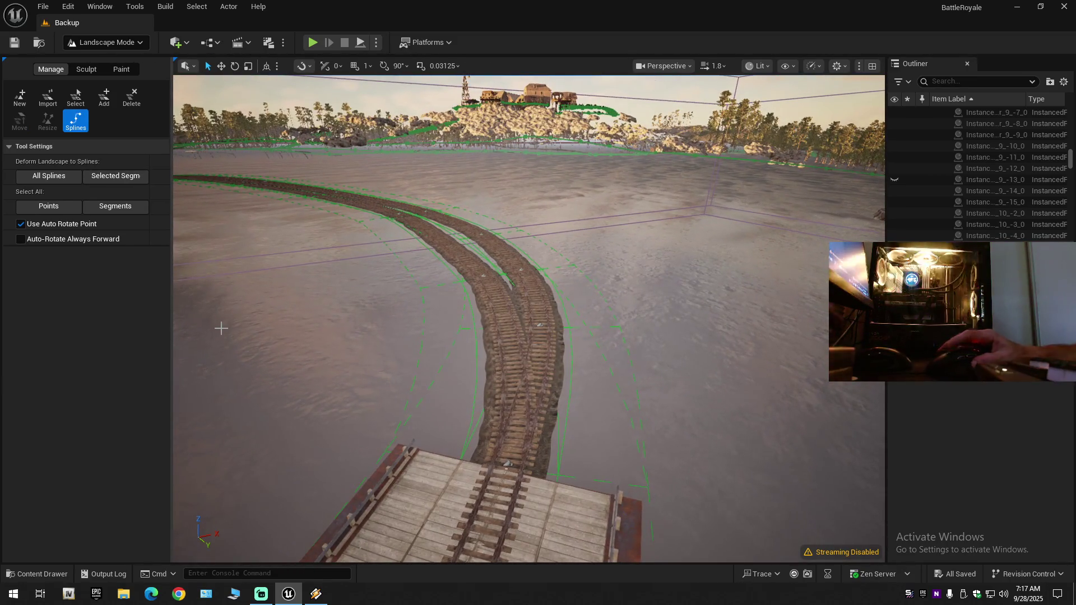
pyautogui.press('F11')
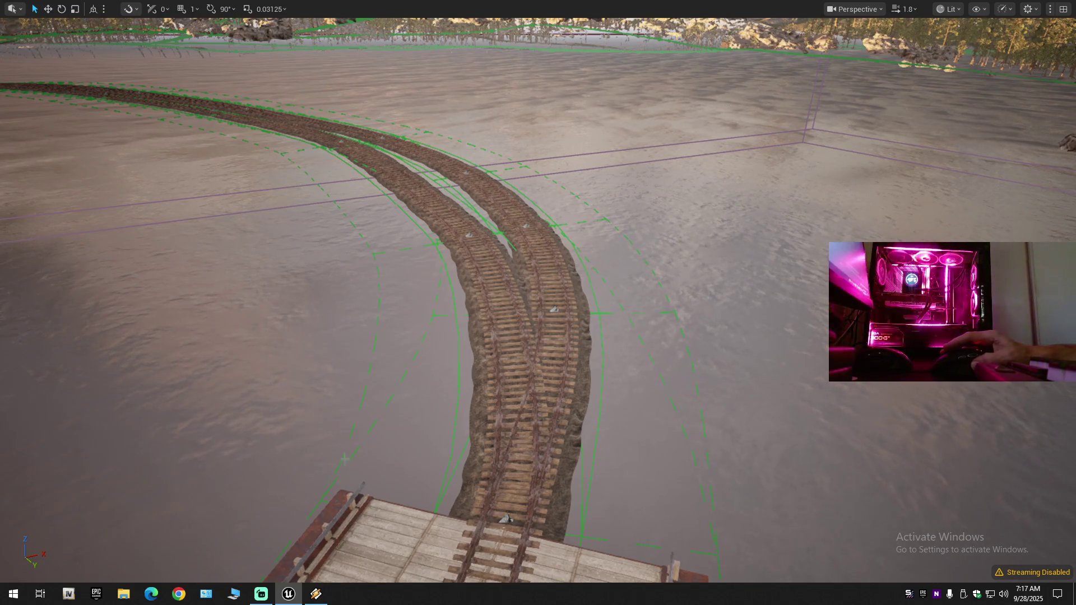
# Select the left rail track spline and undo a trial control point added to it.
pyautogui.moveTo(541, 475); pyautogui.dragTo(532, 486)
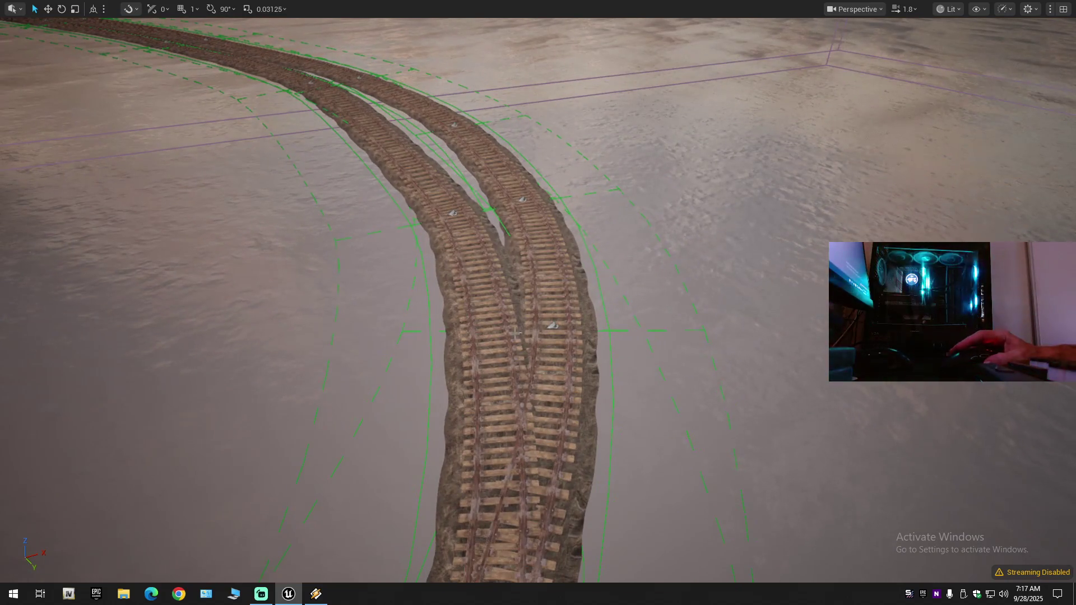
pyautogui.click(470, 318)
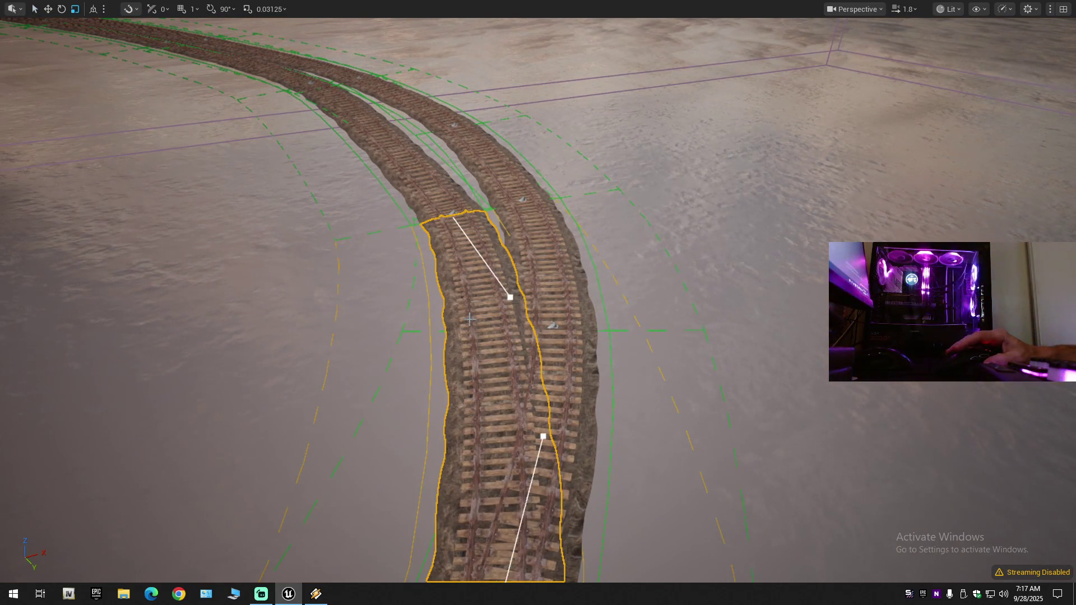
pyautogui.press('Escape')
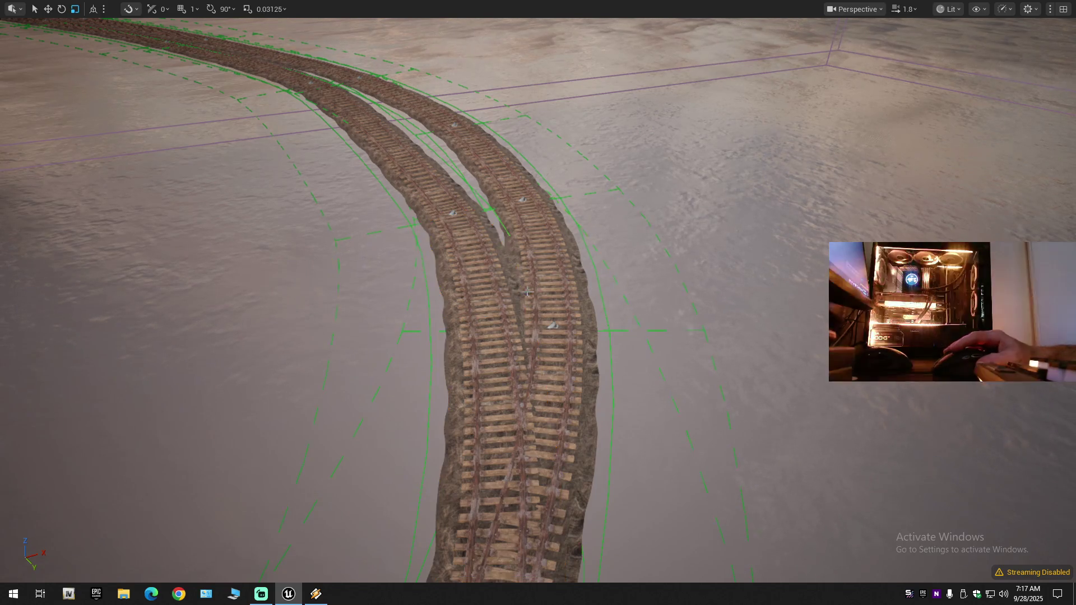
pyautogui.click(469, 303)
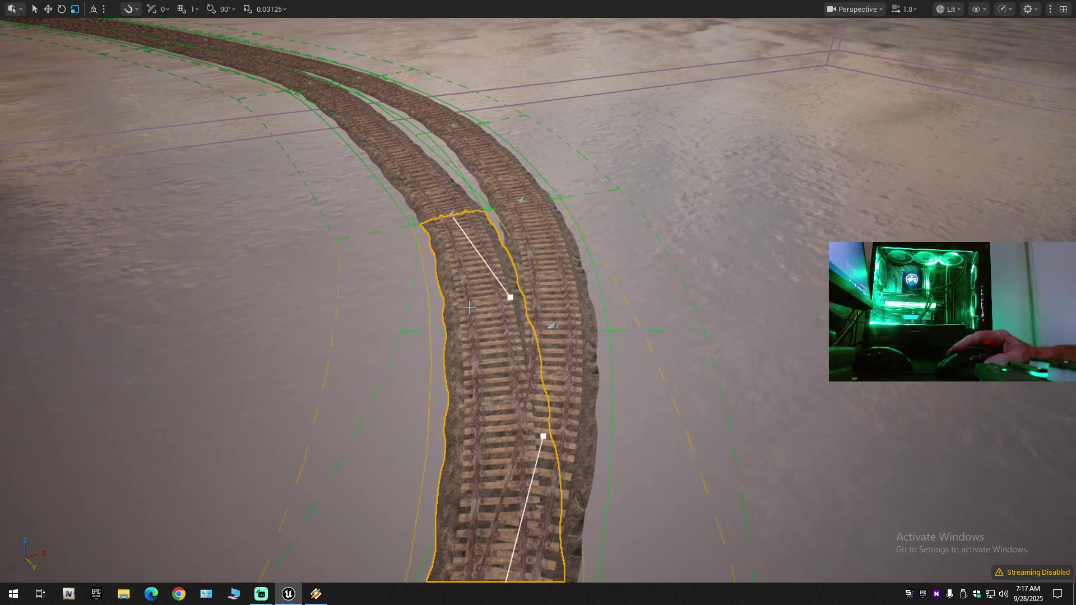
pyautogui.press('Escape')
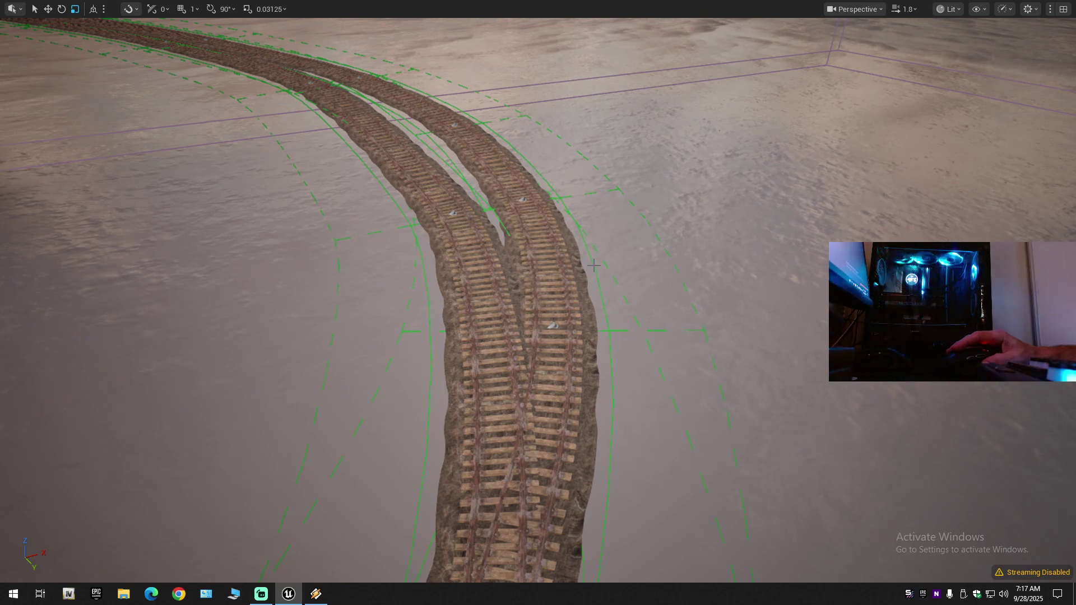
pyautogui.hotkey('ctrl', 'z')
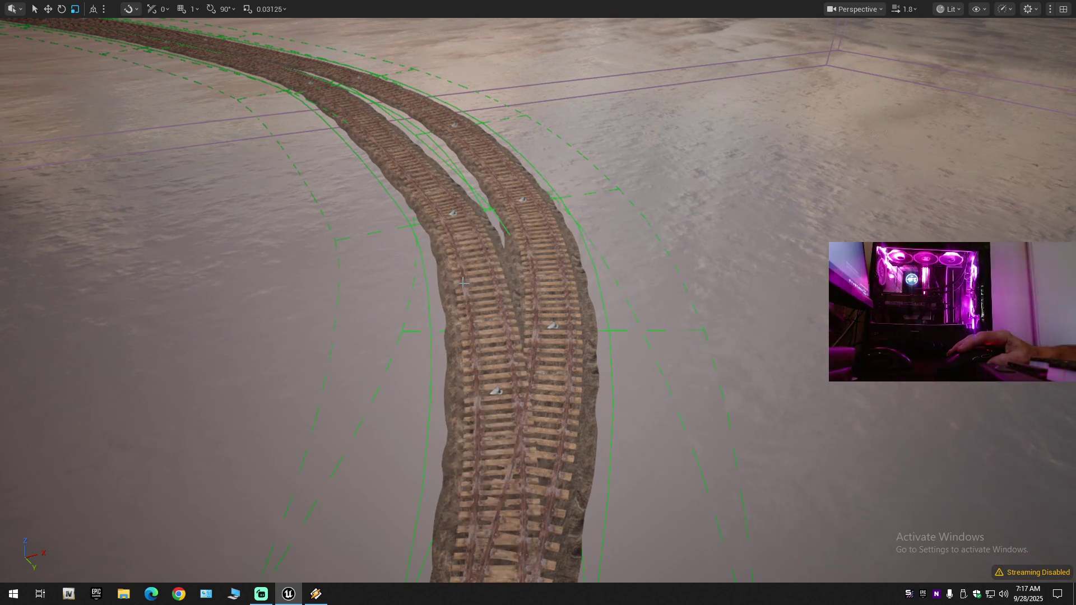
pyautogui.hotkey('ctrl', 'z')
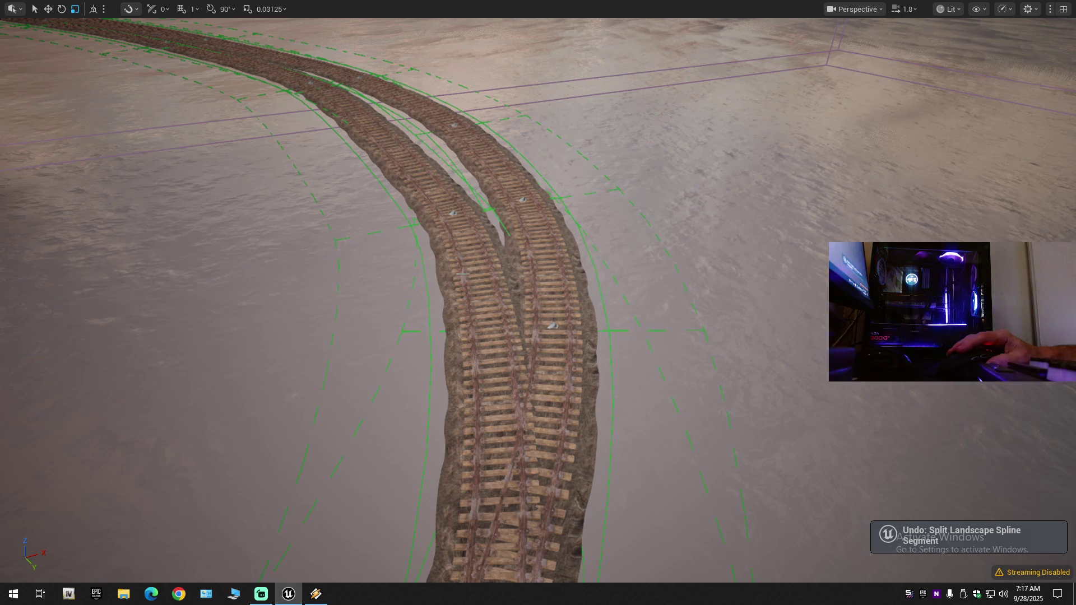
# Add a control point on the left track's lower section, then undo the segment splits.
pyautogui.keyDown('ctrl'); pyautogui.click(493, 363); pyautogui.keyUp('ctrl')
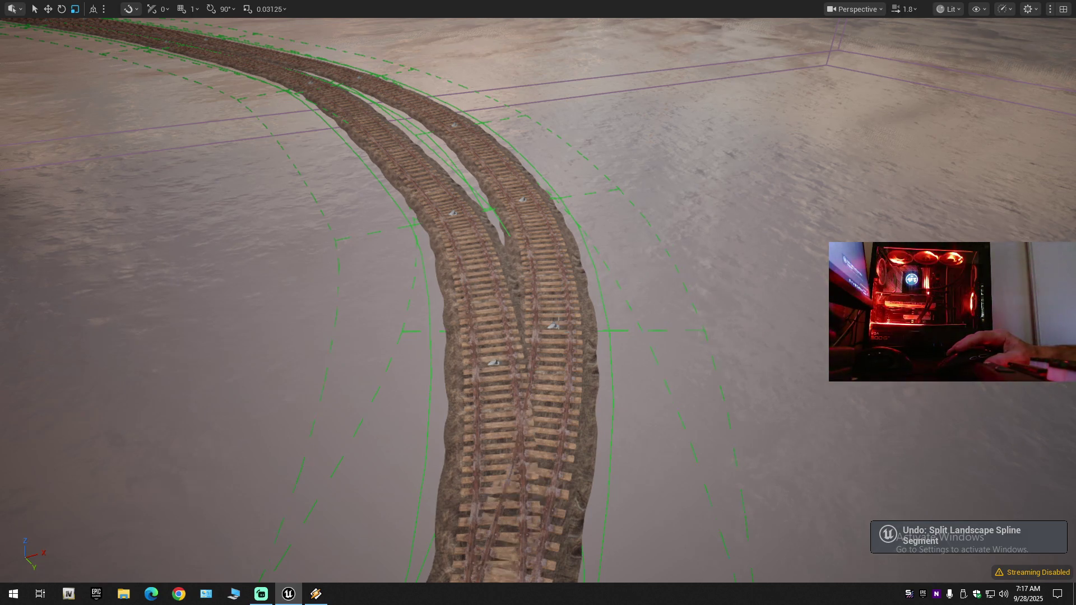
pyautogui.moveTo(651, 348); pyautogui.dragTo(651, 314)
pyautogui.hotkey('ctrl', 'z')
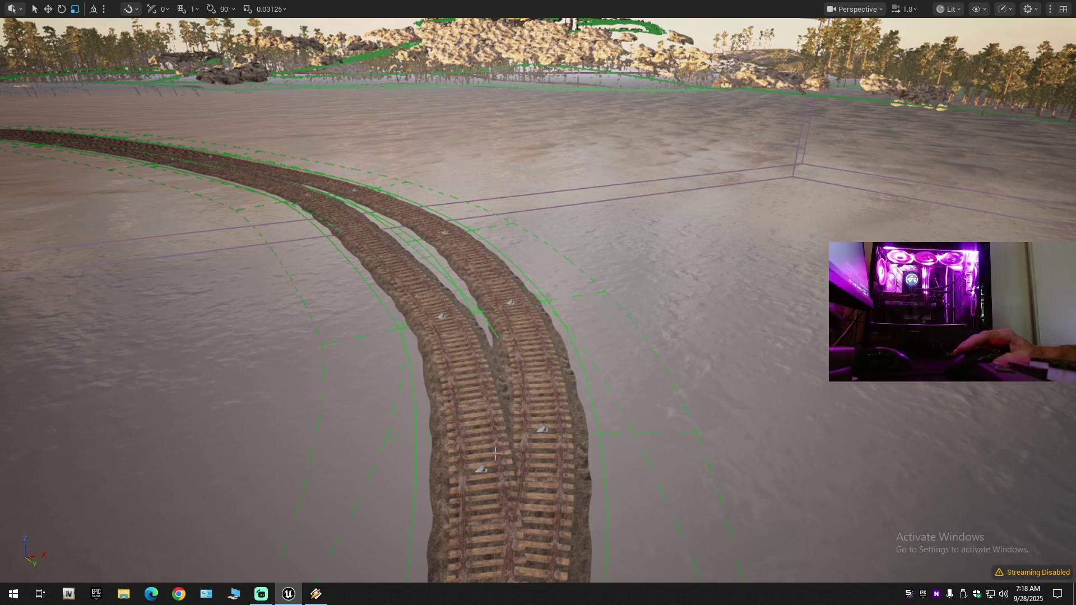
pyautogui.moveTo(397, 149); pyautogui.dragTo(570, 335)
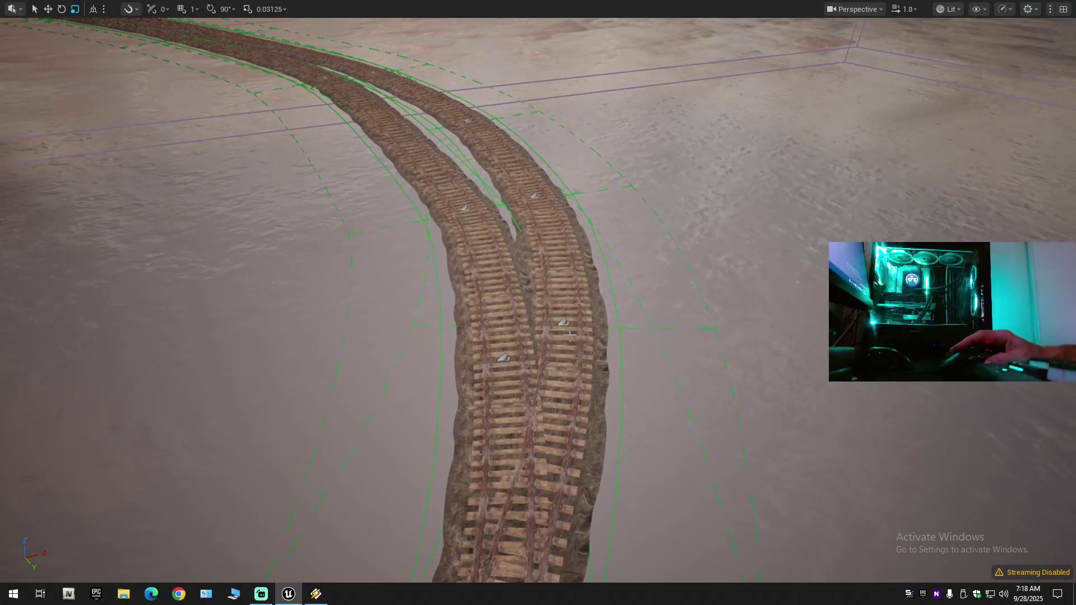
pyautogui.hotkey('ctrl', 'z')
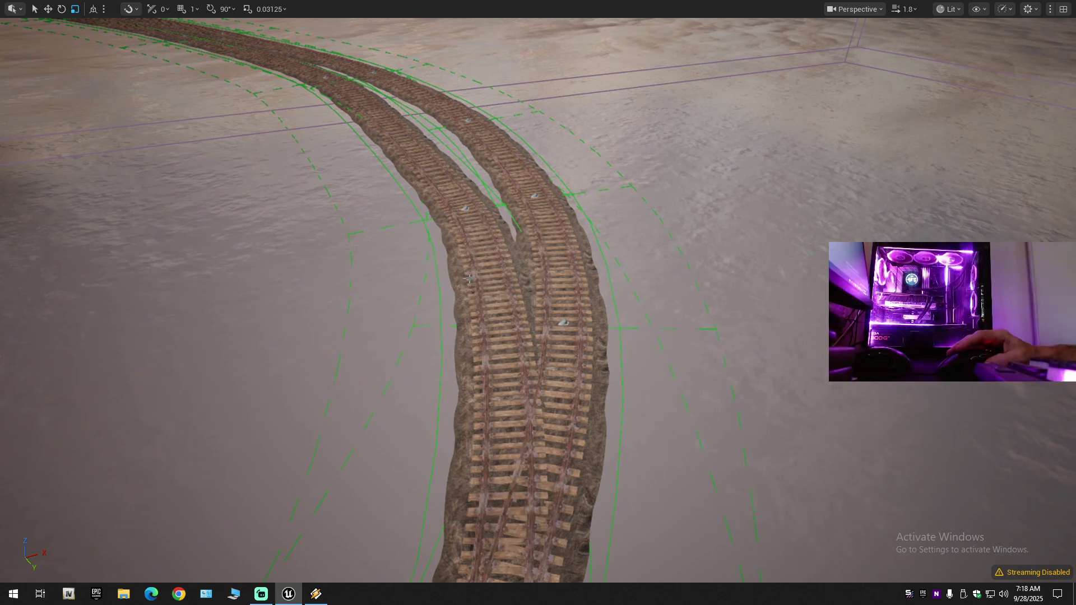
pyautogui.scroll(2, 538, 303)
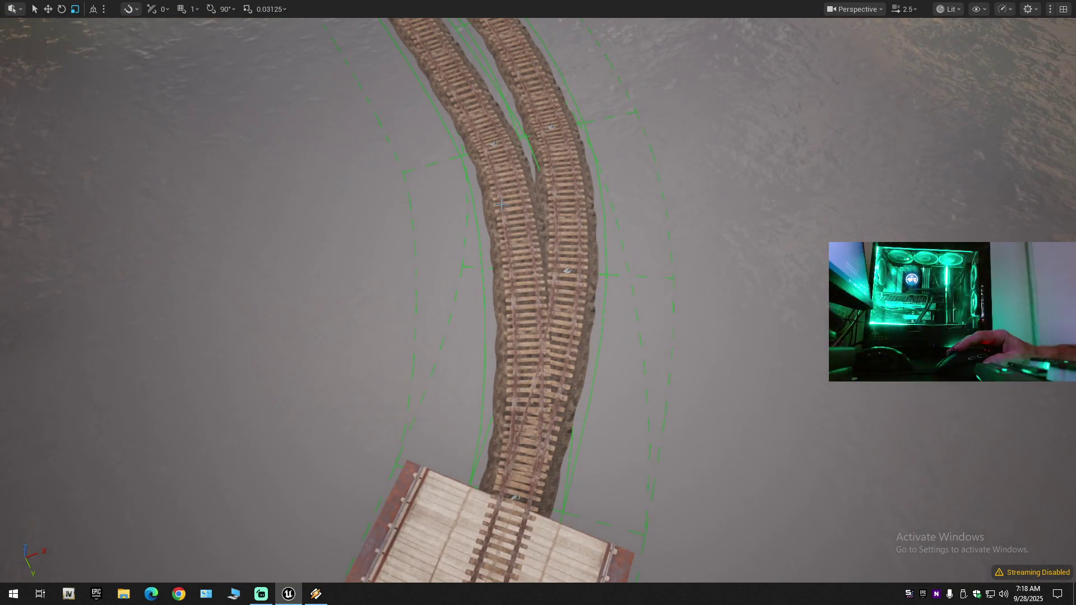
# Try reshaping the left track and adding a control point, undoing both.
pyautogui.moveTo(500, 202); pyautogui.dragTo(500, 208)
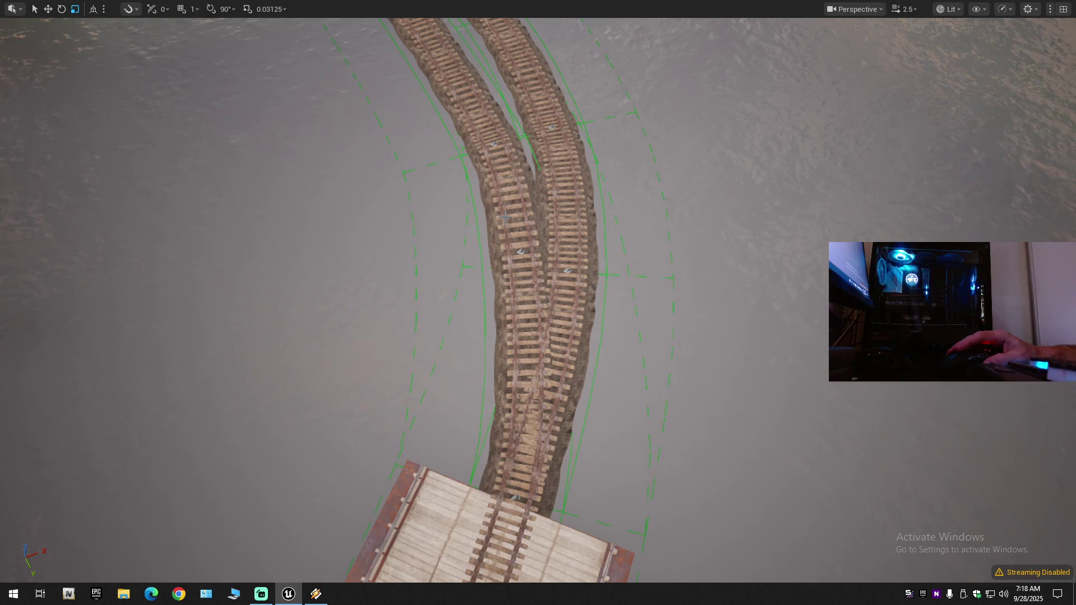
pyautogui.hotkey('ctrl', 'z')
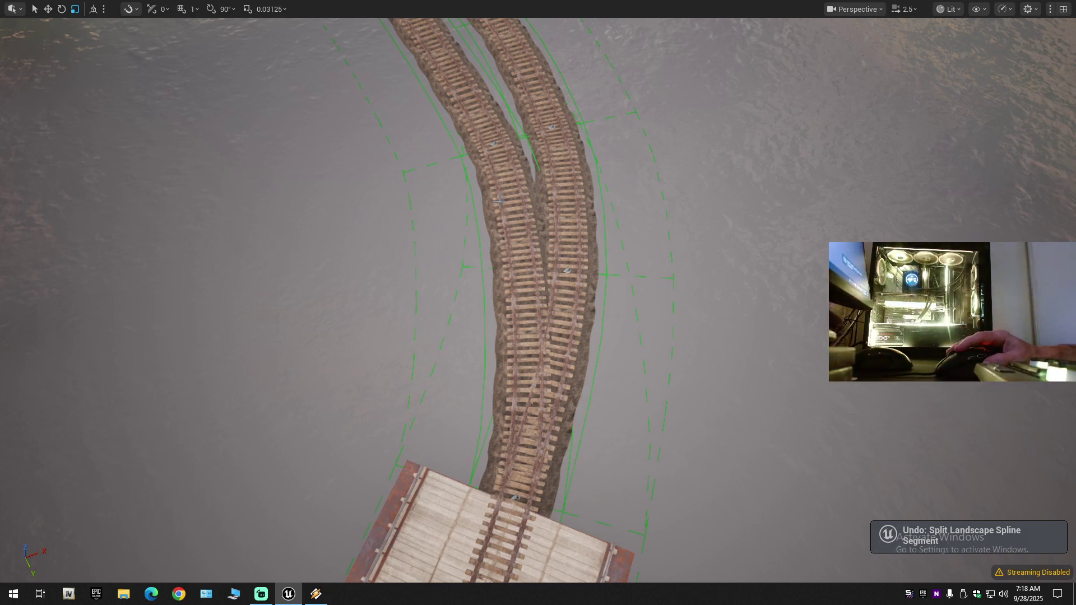
pyautogui.keyDown('ctrl'); pyautogui.click(542, 262); pyautogui.keyUp('ctrl')
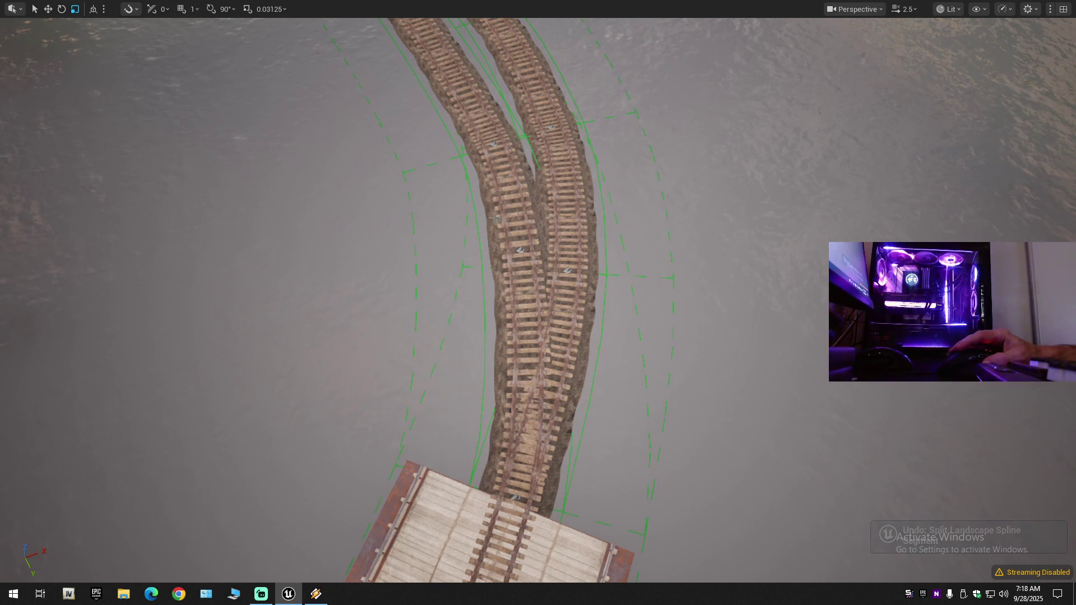
pyautogui.hotkey('ctrl', 'z')
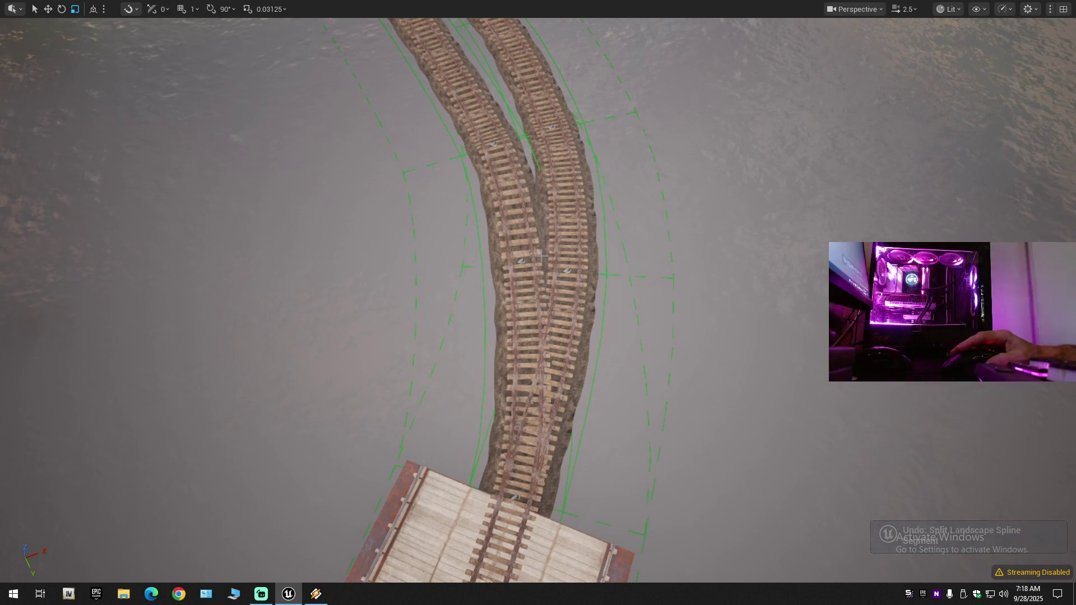
pyautogui.scroll(5, 541, 256)
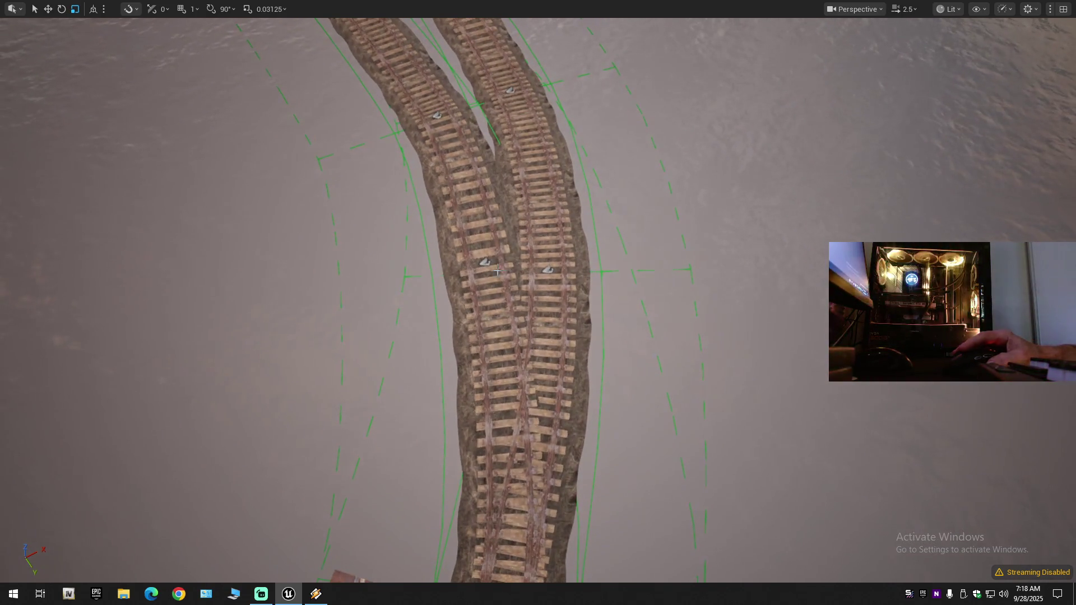
# Drag a left-track spline point sideways along the Y axis onto the right track.
pyautogui.click(481, 269)
pyautogui.press('w')
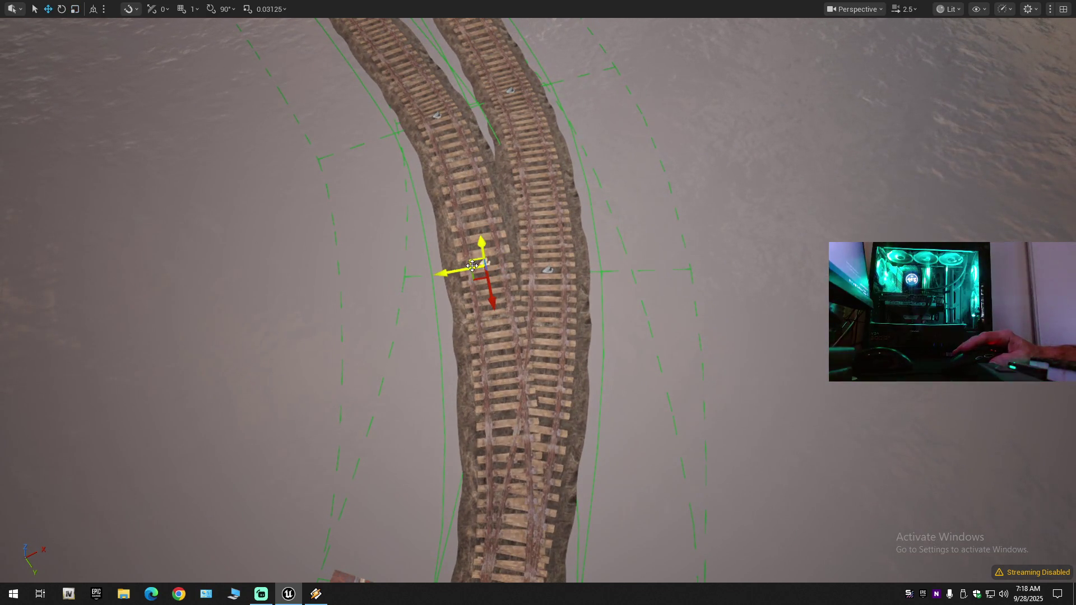
pyautogui.click(93, 9)
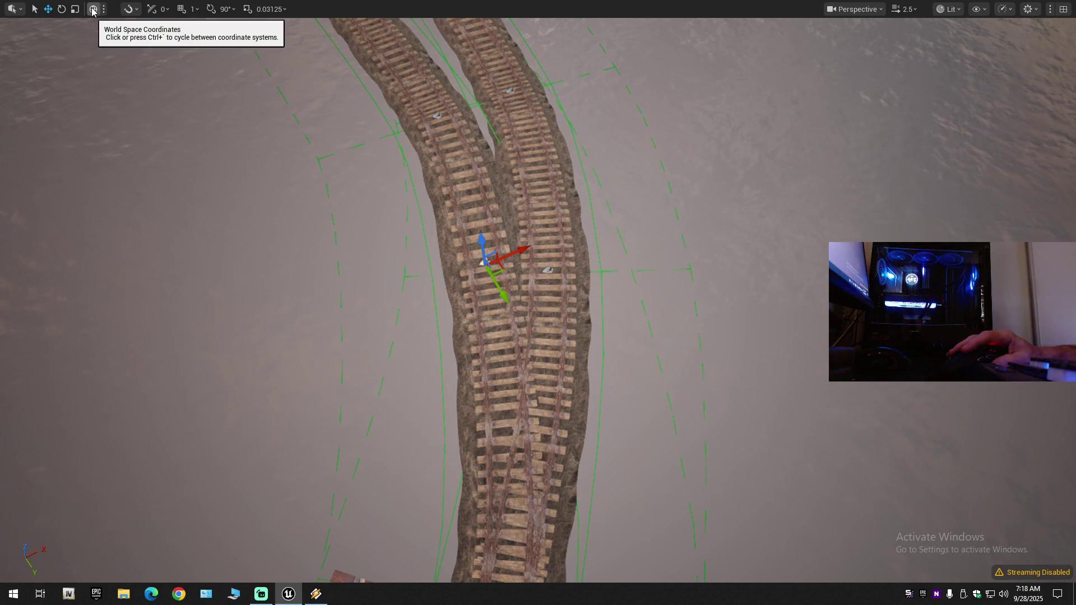
pyautogui.click(93, 9)
pyautogui.moveTo(454, 270)
pyautogui.mouseDown()
pyautogui.moveTo(513, 268)
pyautogui.moveTo(498, 269)
pyautogui.moveTo(508, 271)
pyautogui.moveTo(516, 420)
pyautogui.moveTo(553, 454)
pyautogui.mouseUp()
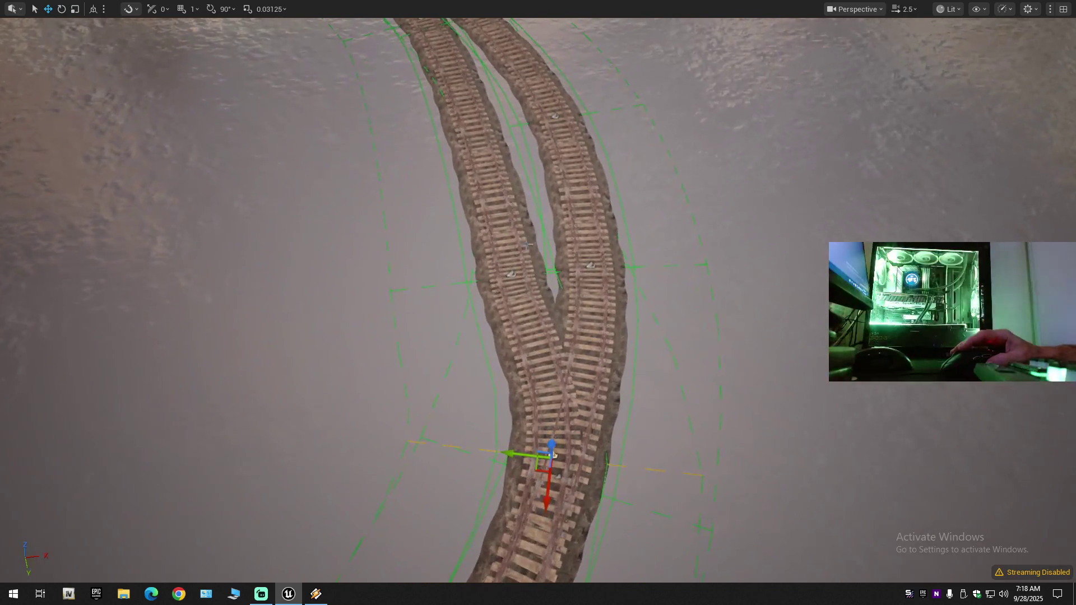
# Move another left-branch spline point so the branch merges into the right track.
pyautogui.click(514, 275)
pyautogui.moveTo(479, 281); pyautogui.dragTo(560, 281)
pyautogui.scroll(-2, 560, 281)
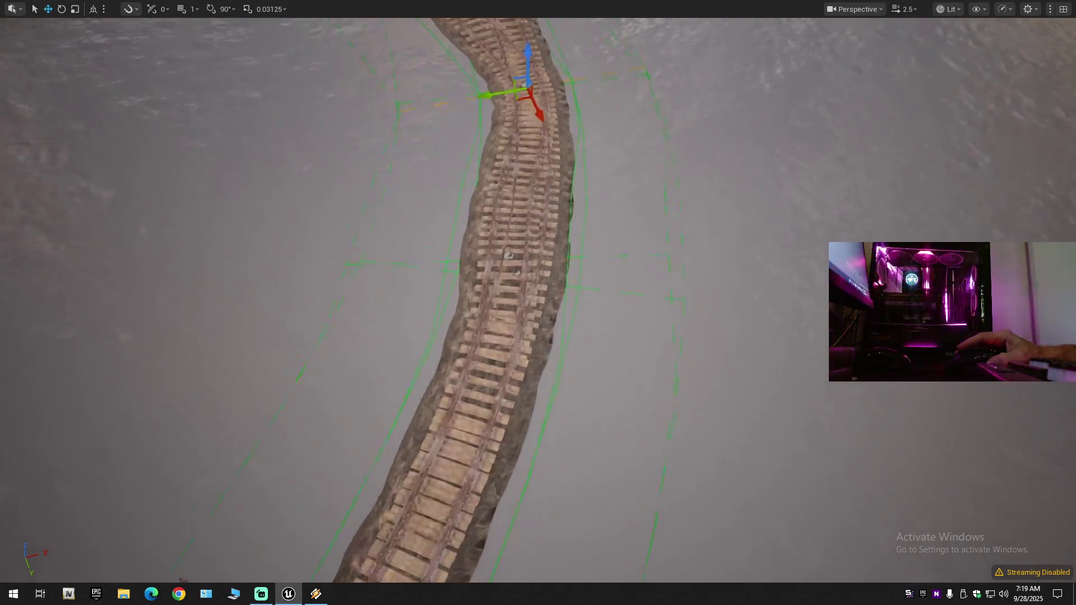
pyautogui.scroll(-4, 628, 308)
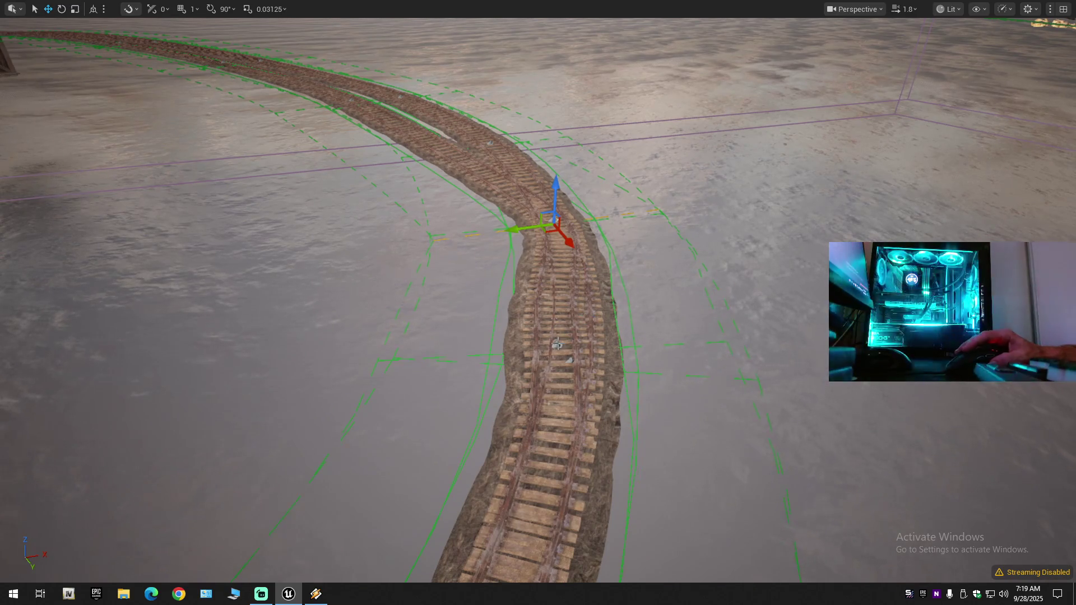
# Shift and slightly rotate a control point further along to bend the track.
pyautogui.click(535, 330)
pyautogui.press('r')
pyautogui.click(556, 344)
pyautogui.press('w')
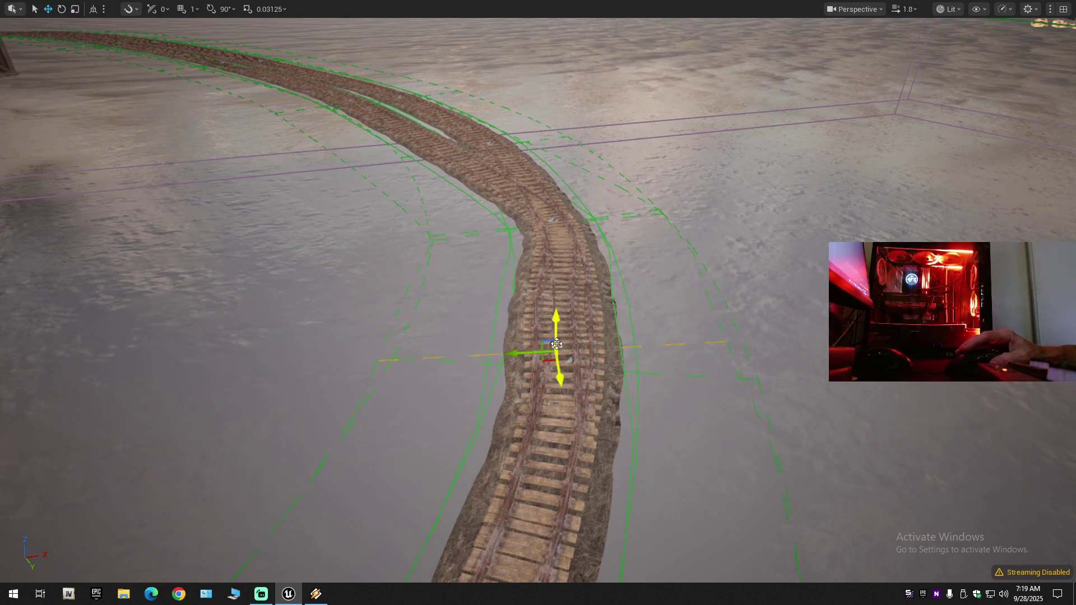
pyautogui.scroll(-1, 577, 354)
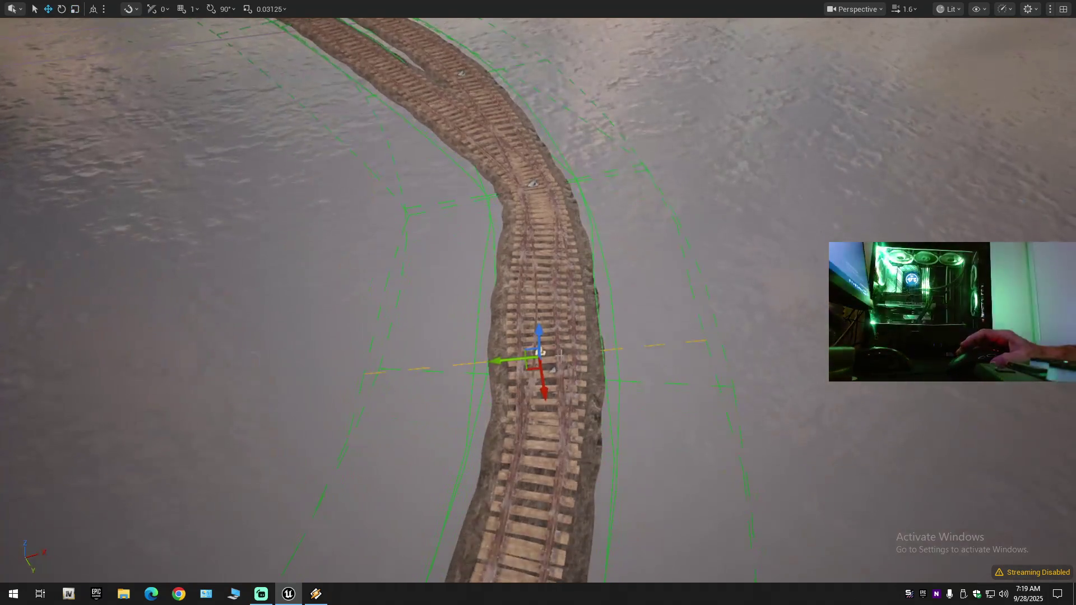
pyautogui.moveTo(503, 358)
pyautogui.mouseDown()
pyautogui.moveTo(517, 359)
pyautogui.moveTo(508, 358)
pyautogui.mouseUp()
pyautogui.press('w')
pyautogui.moveTo(511, 399); pyautogui.dragTo(510, 399)
# Nudge that point sideways and left to smooth the curve toward the wooden gate.
pyautogui.press('w')
pyautogui.moveTo(525, 347); pyautogui.dragTo(520, 359)
pyautogui.scroll(-5, 521, 359)
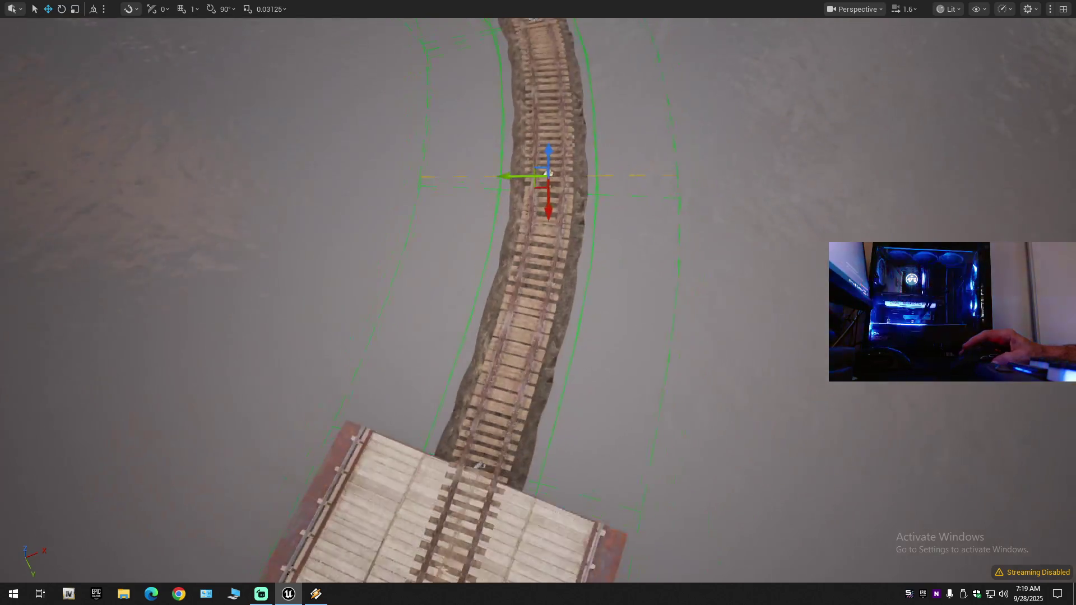
pyautogui.scroll(-2, 538, 303)
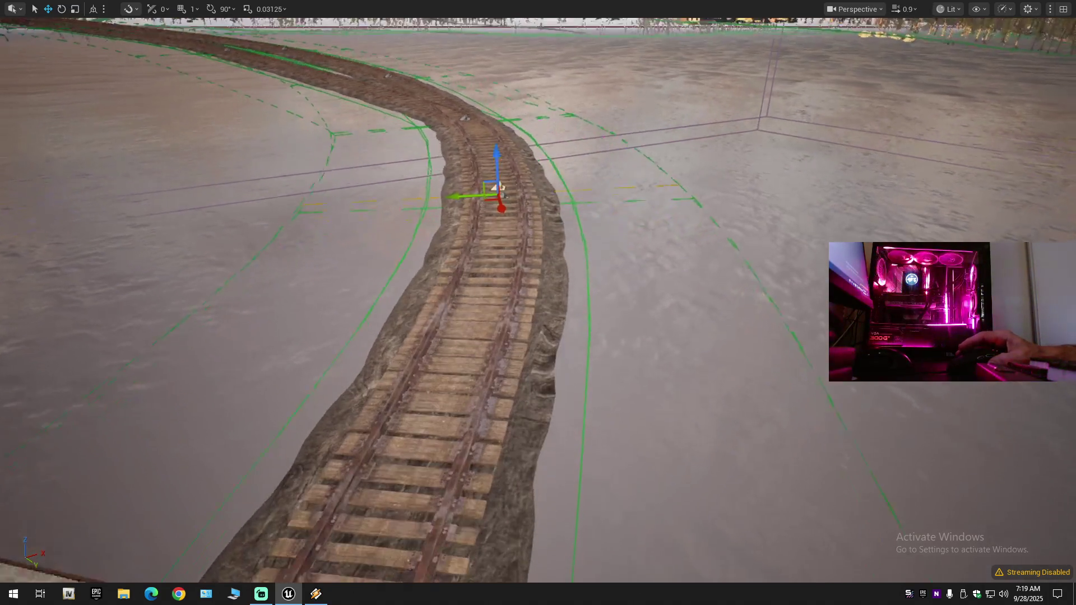
pyautogui.scroll(-1, 590, 212)
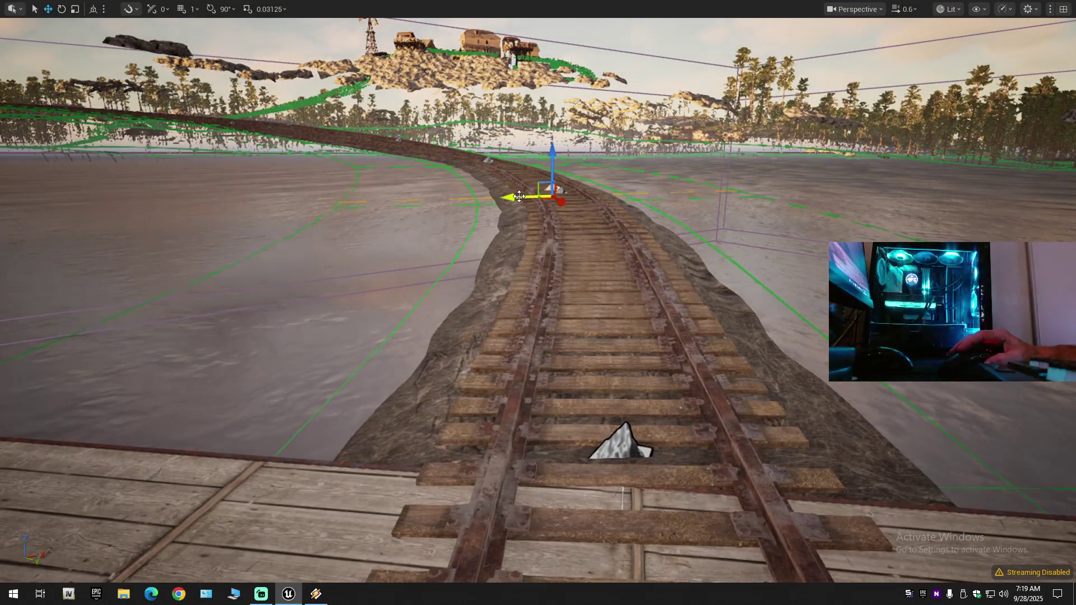
pyautogui.moveTo(520, 196)
pyautogui.mouseDown()
pyautogui.moveTo(517, 313)
pyautogui.moveTo(455, 314)
pyautogui.moveTo(448, 347)
pyautogui.moveTo(431, 353)
pyautogui.moveTo(431, 327)
pyautogui.moveTo(432, 358)
pyautogui.mouseUp()
pyautogui.scroll(2, 431, 355)
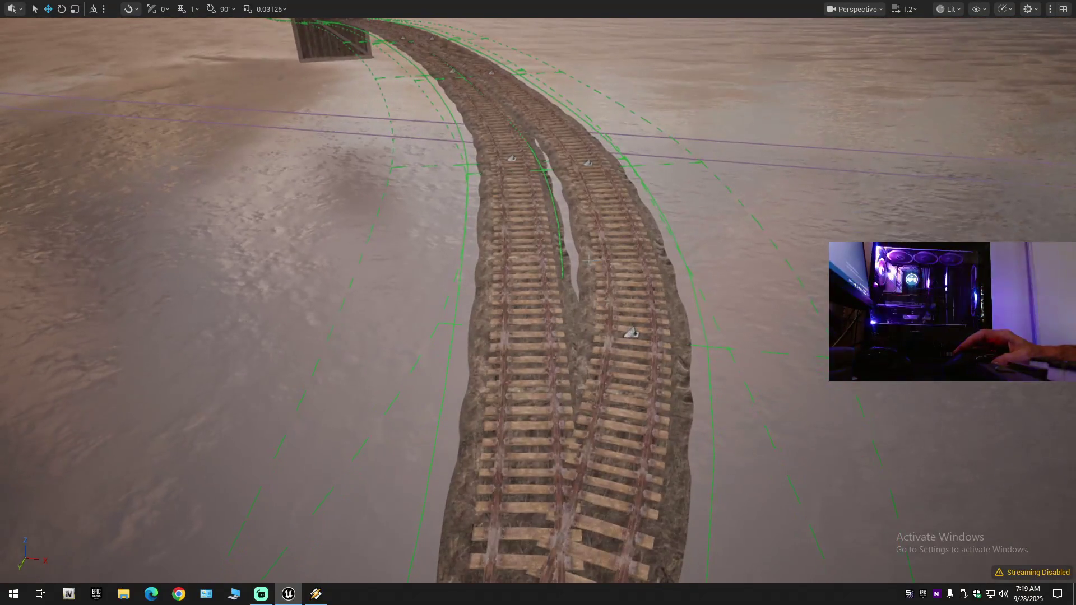
# Select the left track spline and undo the last two segment splits.
pyautogui.click(521, 336)
pyautogui.press('r')
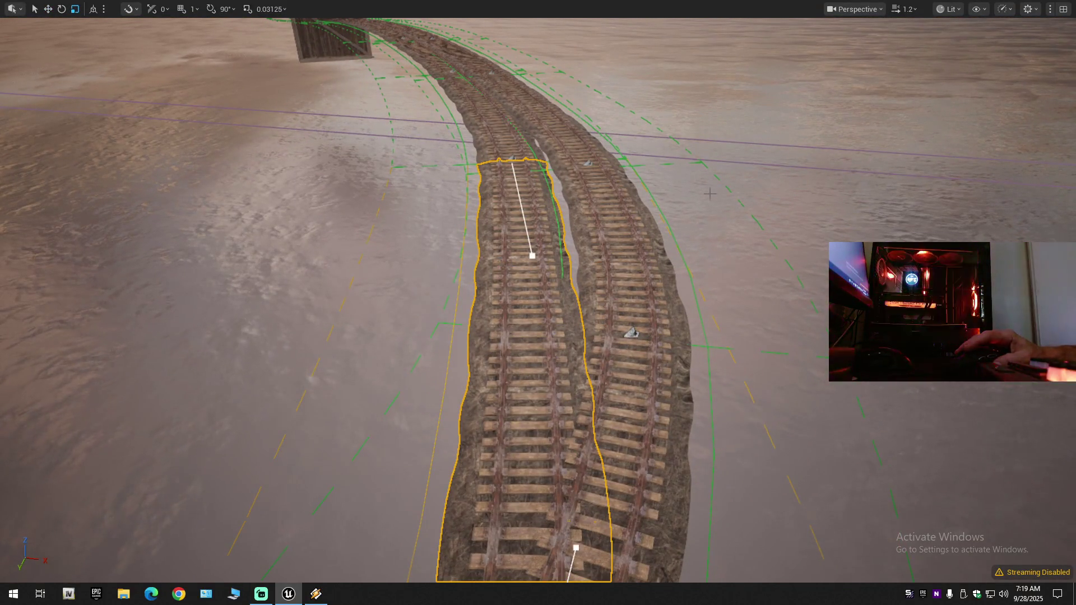
pyautogui.press('Escape')
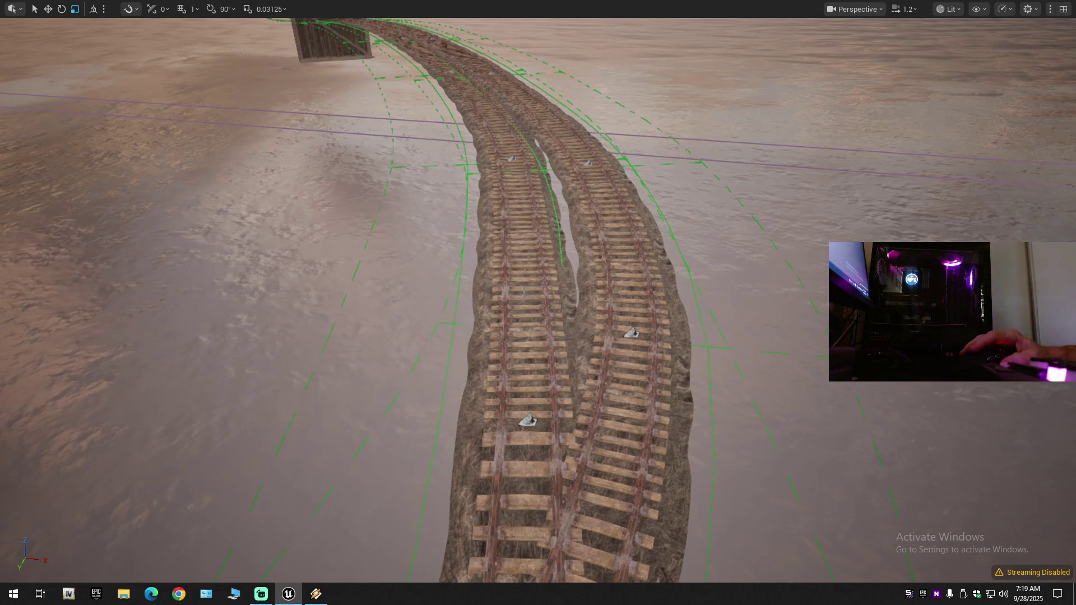
pyautogui.hotkey('ctrl', 'z')
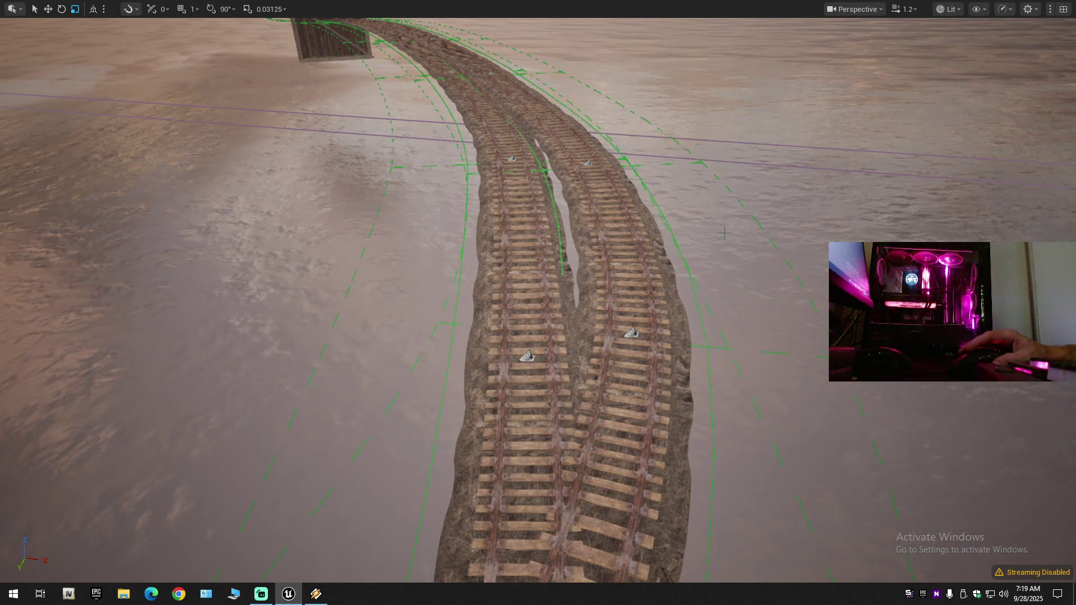
pyautogui.hotkey('ctrl', 'z')
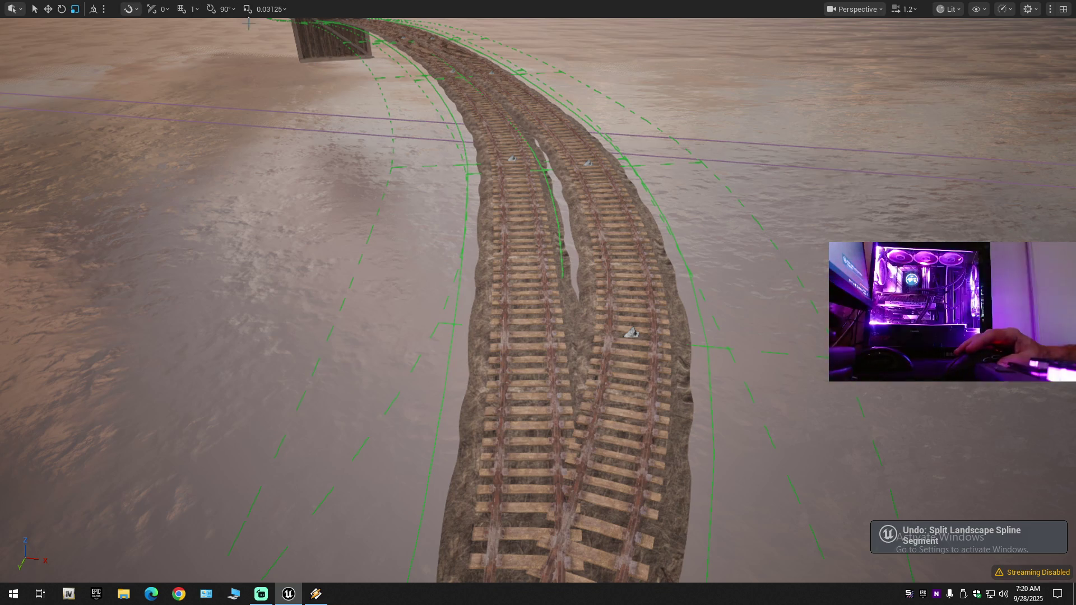
# Redo the spline segment split and reselect the left track's segment.
pyautogui.moveTo(739, 68); pyautogui.dragTo(514, 193)
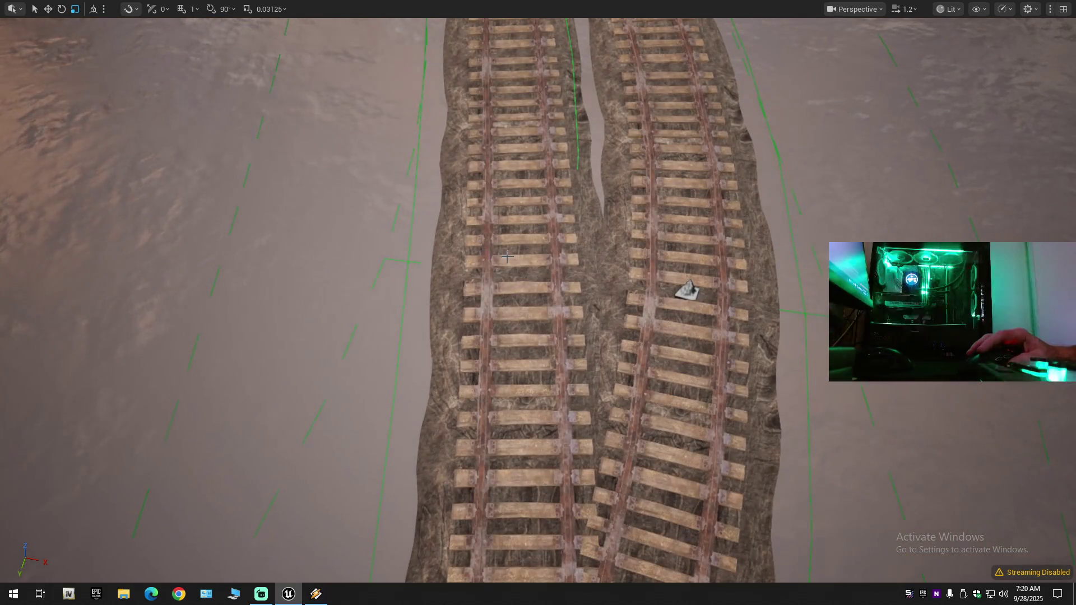
pyautogui.hotkey('ctrl', 'y')
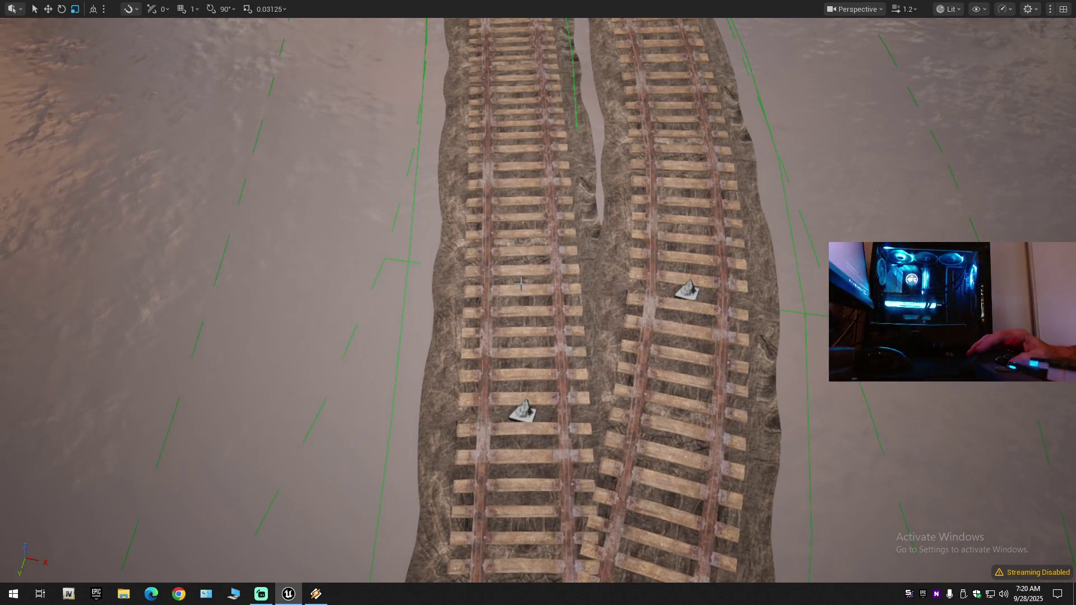
pyautogui.hotkey('ctrl', 'z')
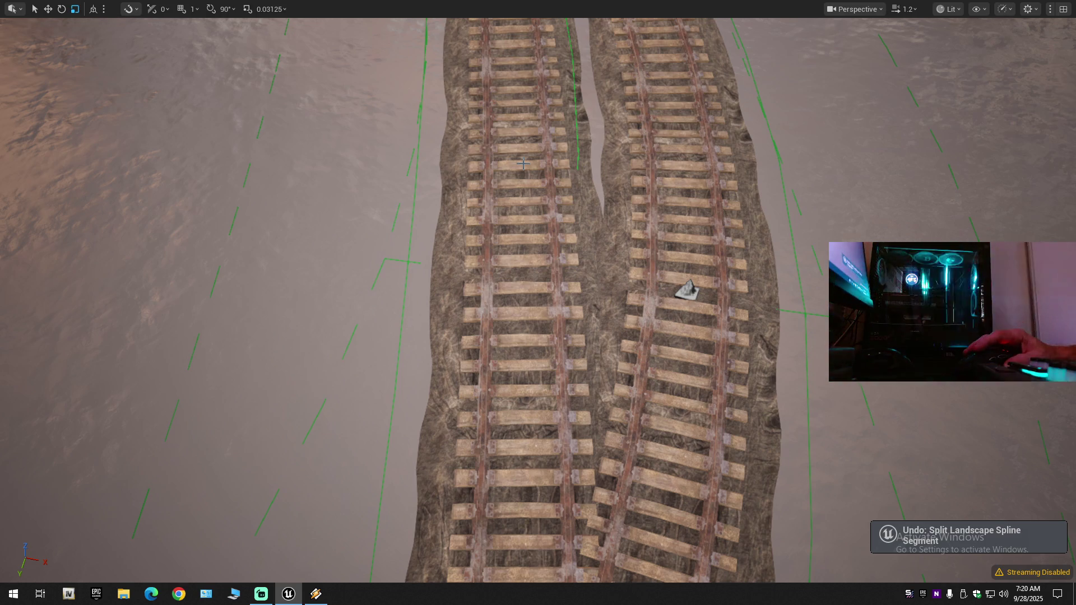
pyautogui.hotkey('ctrl', 'y')
pyautogui.click(541, 268)
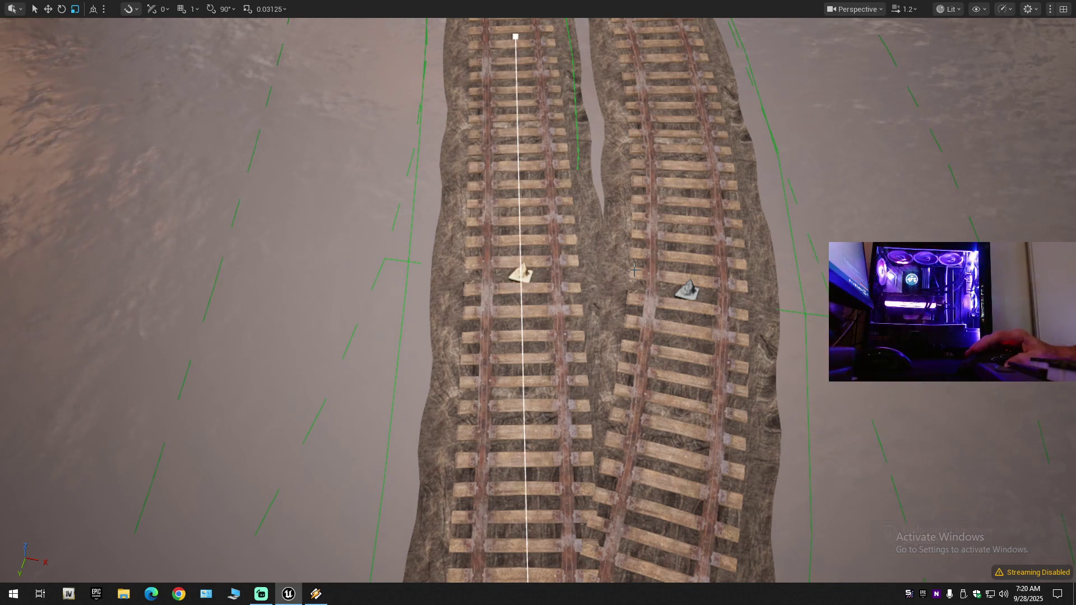
pyautogui.scroll(2, 507, 278)
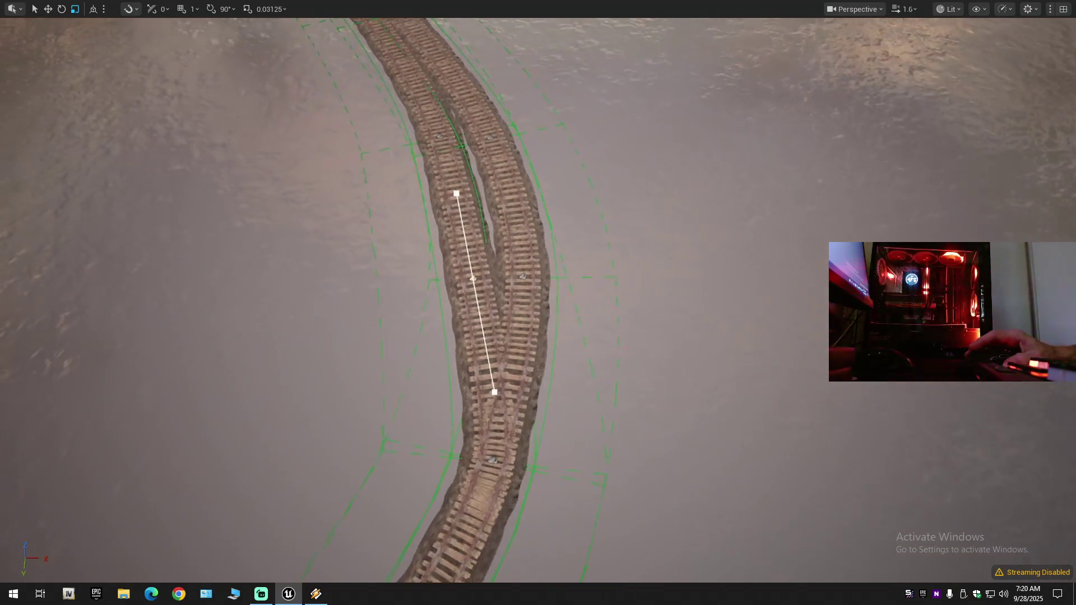
# Slide two left-track spline points sideways to bend the track's curve.
pyautogui.press('e')
pyautogui.click(470, 283)
pyautogui.press('w')
pyautogui.moveTo(440, 290); pyautogui.dragTo(496, 288)
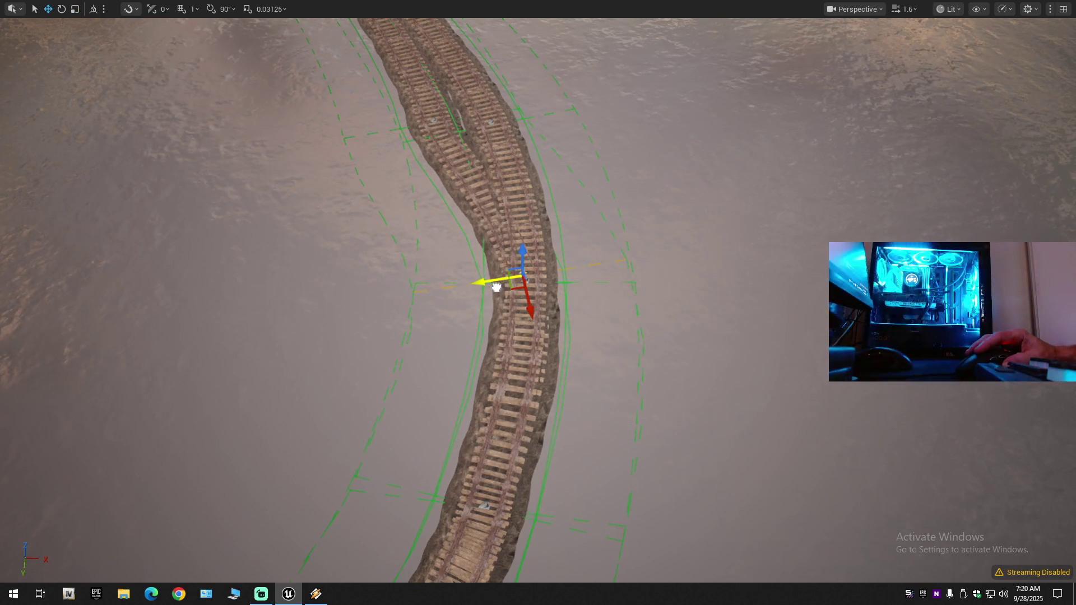
pyautogui.scroll(-1, 497, 287)
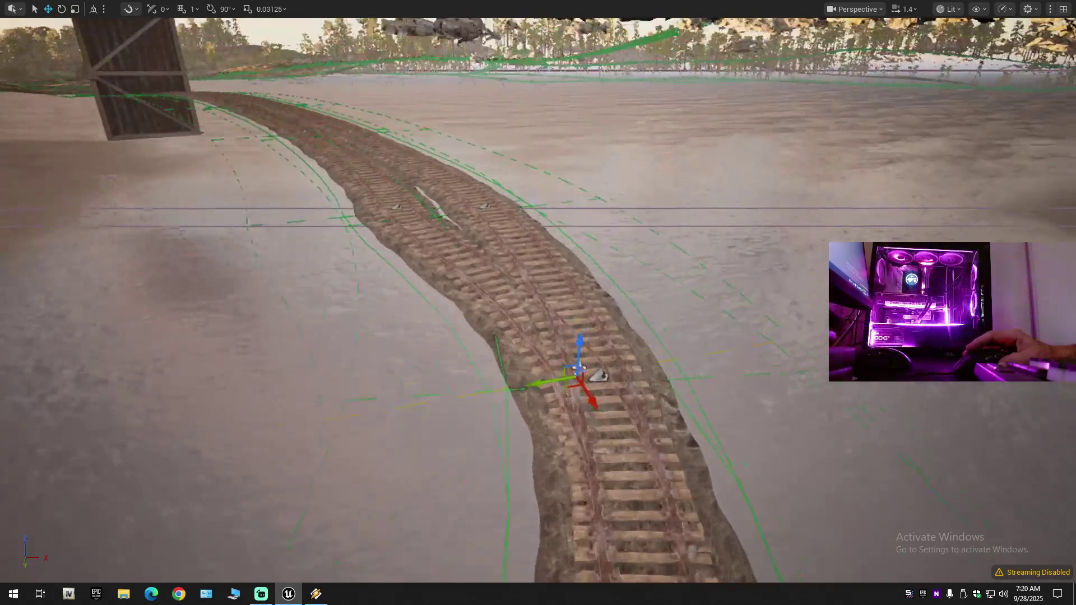
pyautogui.press('s')
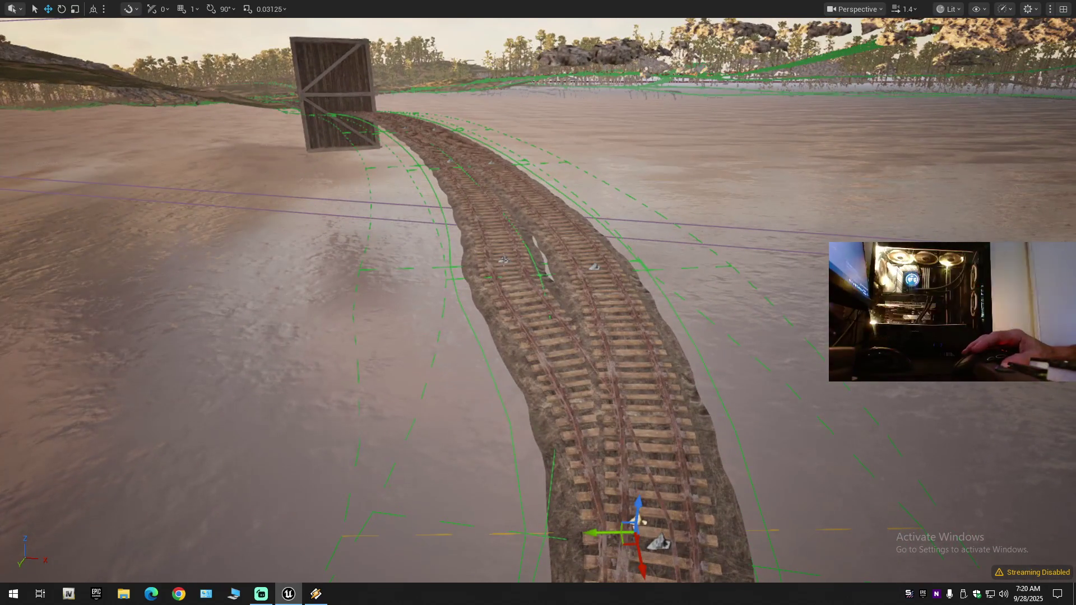
pyautogui.click(503, 259)
pyautogui.press('d')
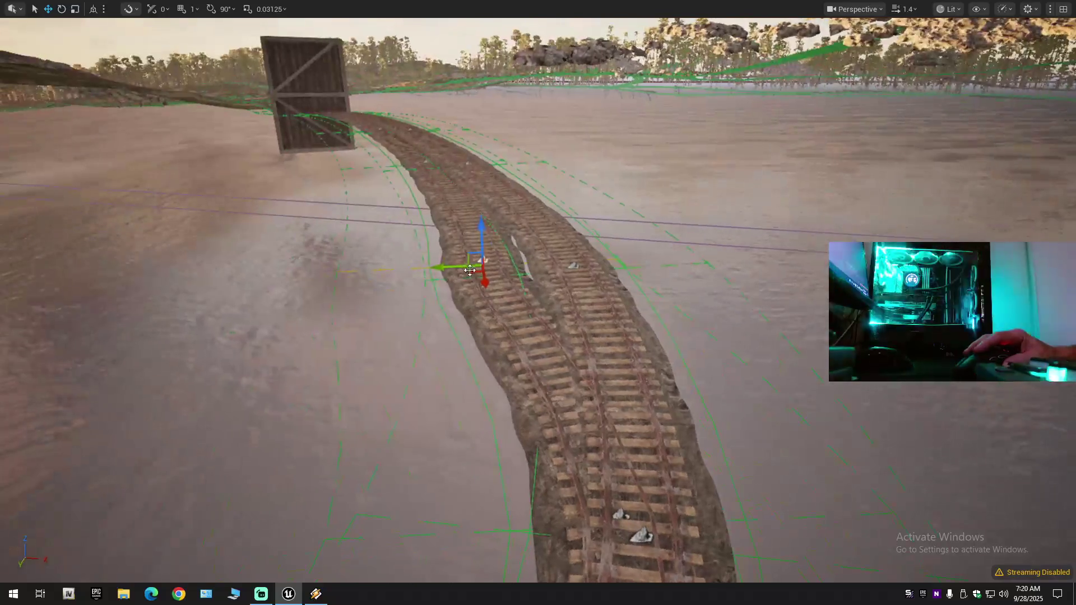
pyautogui.moveTo(449, 265)
pyautogui.mouseDown()
pyautogui.moveTo(544, 262)
pyautogui.moveTo(549, 363)
pyautogui.mouseUp()
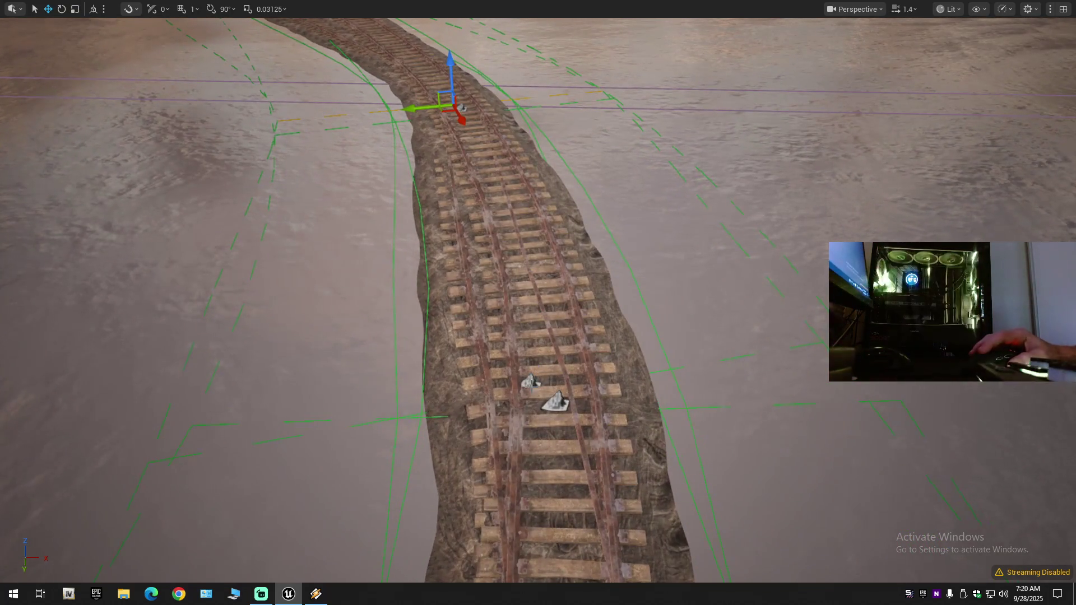
# Swing the top of the track sideways and shift the nearer point to straighten it.
pyautogui.moveTo(556, 410)
pyautogui.mouseDown()
pyautogui.moveTo(561, 460)
pyautogui.moveTo(557, 415)
pyautogui.mouseUp()
pyautogui.moveTo(380, 203); pyautogui.dragTo(380, 203)
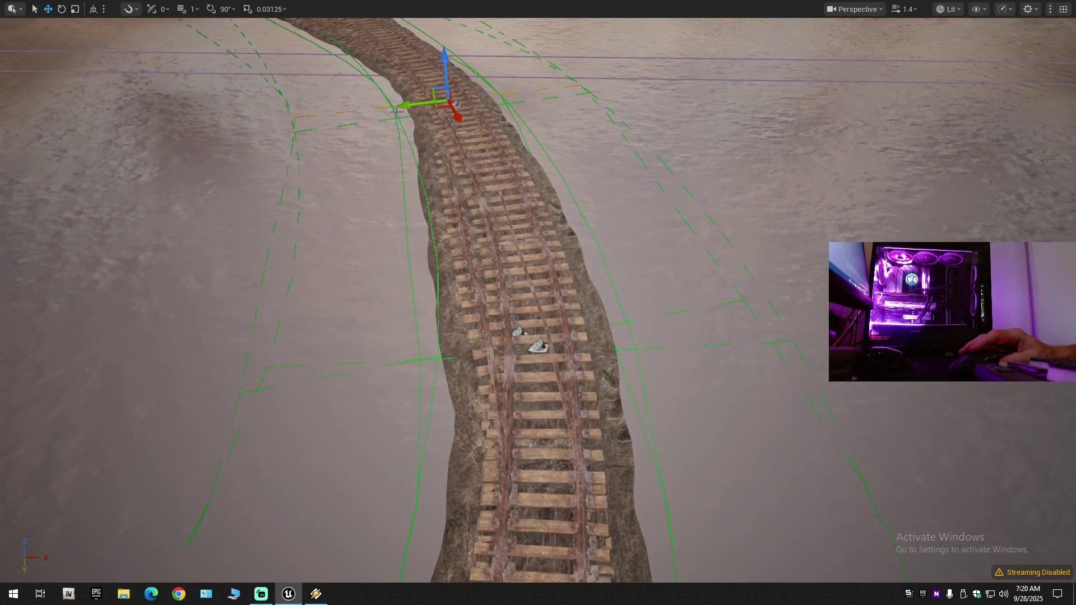
pyautogui.moveTo(406, 105)
pyautogui.mouseDown()
pyautogui.moveTo(254, 121)
pyautogui.moveTo(417, 122)
pyautogui.mouseUp()
pyautogui.click(521, 333)
pyautogui.moveTo(486, 349)
pyautogui.mouseDown()
pyautogui.moveTo(477, 351)
pyautogui.moveTo(487, 354)
pyautogui.moveTo(488, 383)
pyautogui.mouseUp()
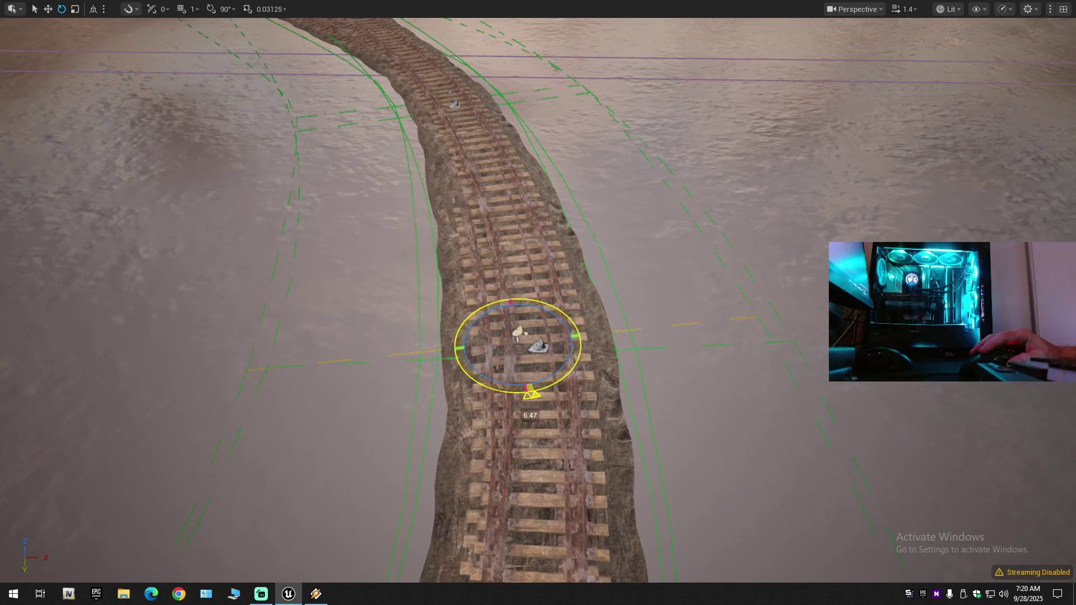
pyautogui.press('w')
pyautogui.moveTo(478, 344); pyautogui.dragTo(494, 345)
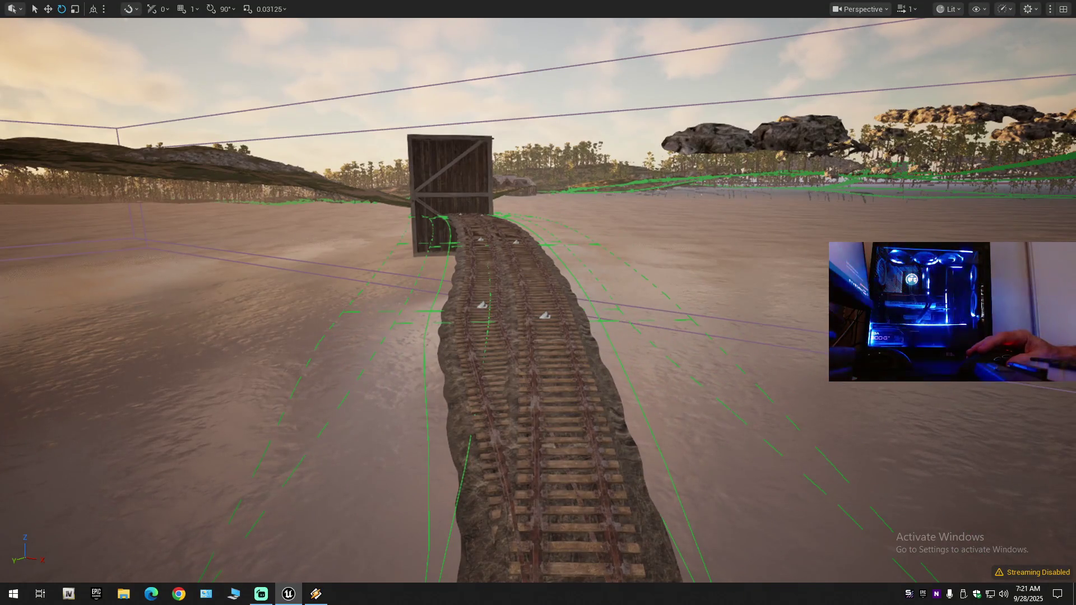
# Shift and rotate the track spline point near the box so the track bends sideways.
pyautogui.click(480, 305)
pyautogui.press('w')
pyautogui.moveTo(482, 306); pyautogui.dragTo(517, 311)
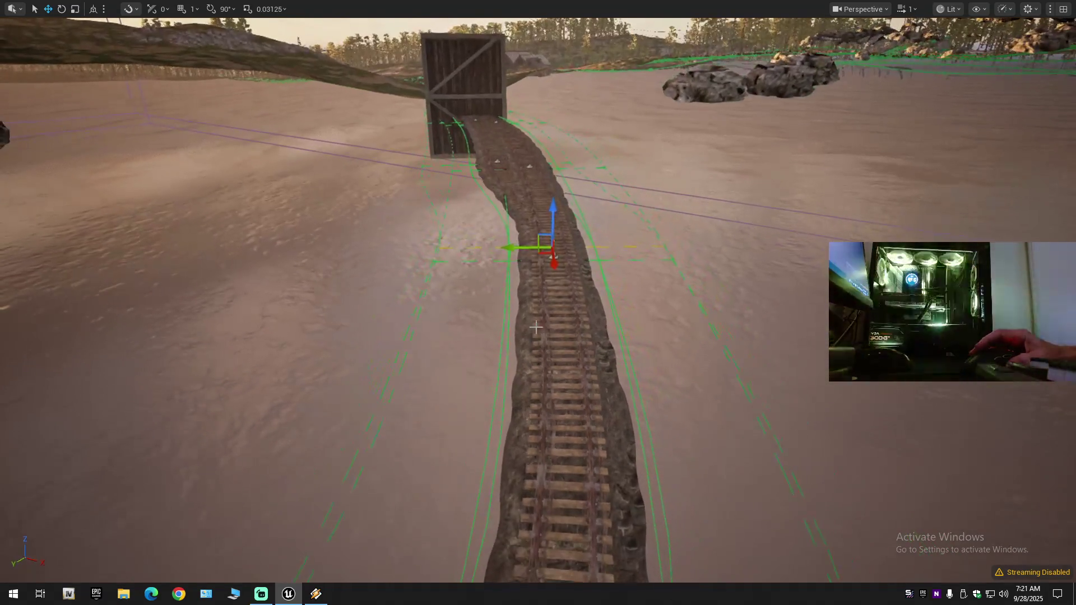
pyautogui.press('e')
pyautogui.moveTo(555, 277); pyautogui.dragTo(552, 278)
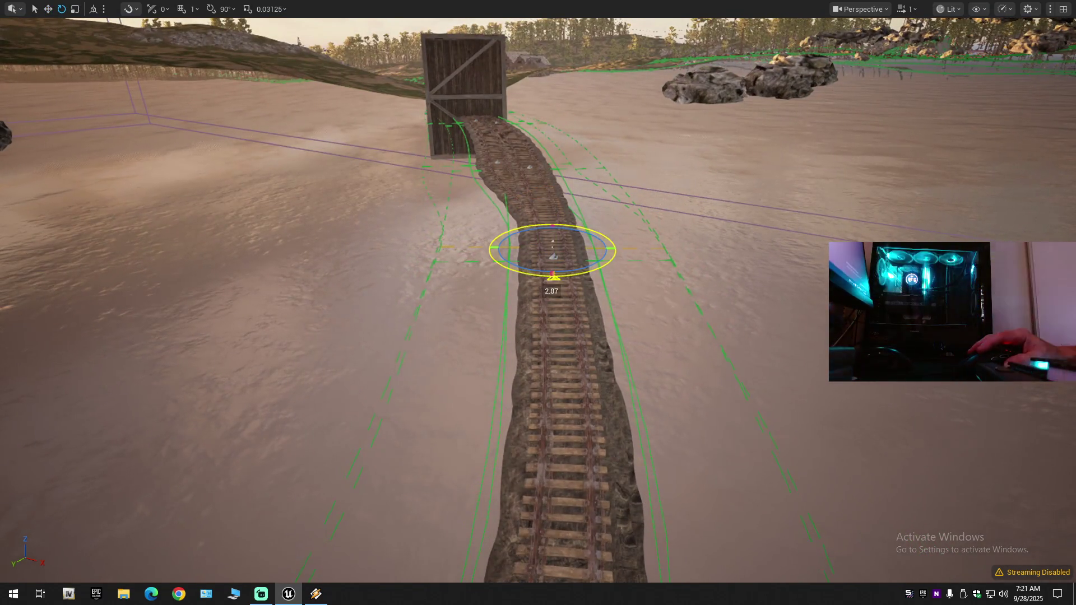
pyautogui.scroll(2, 560, 284)
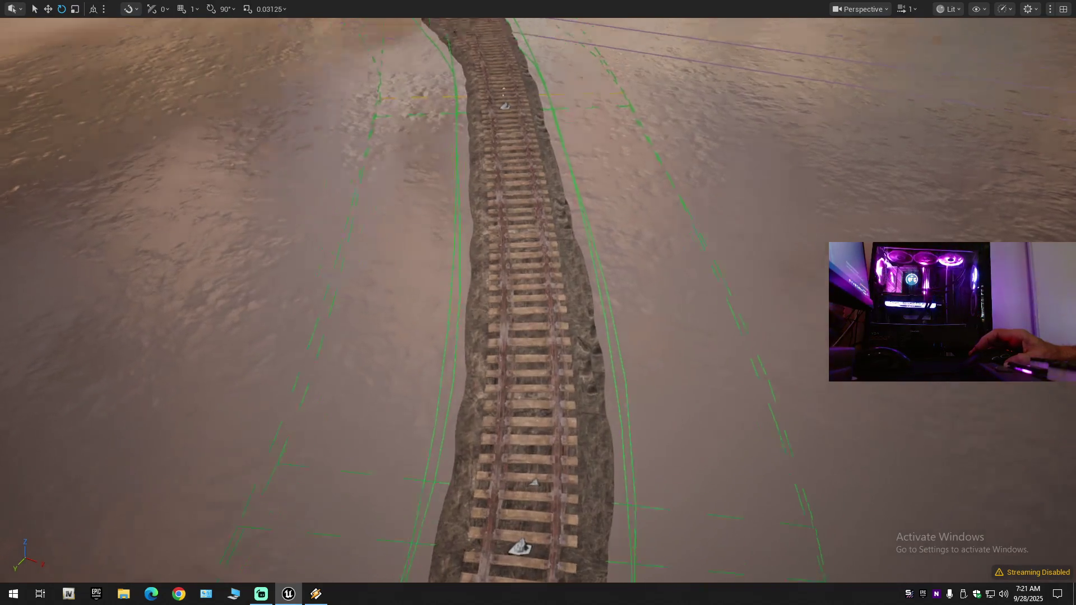
pyautogui.press('w')
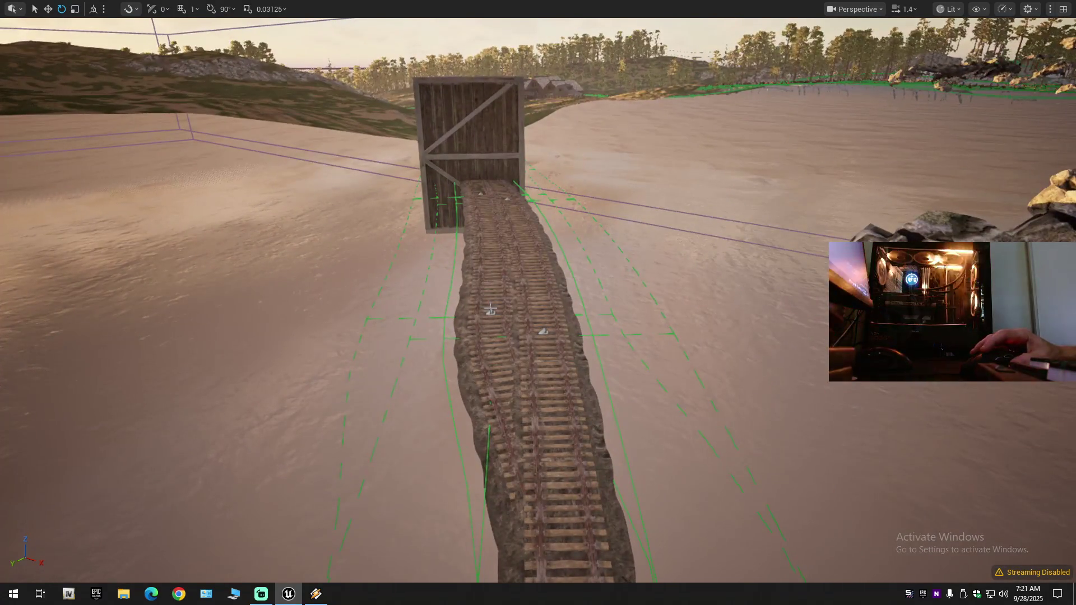
pyautogui.press('w')
pyautogui.moveTo(466, 317); pyautogui.dragTo(518, 315)
pyautogui.press('e')
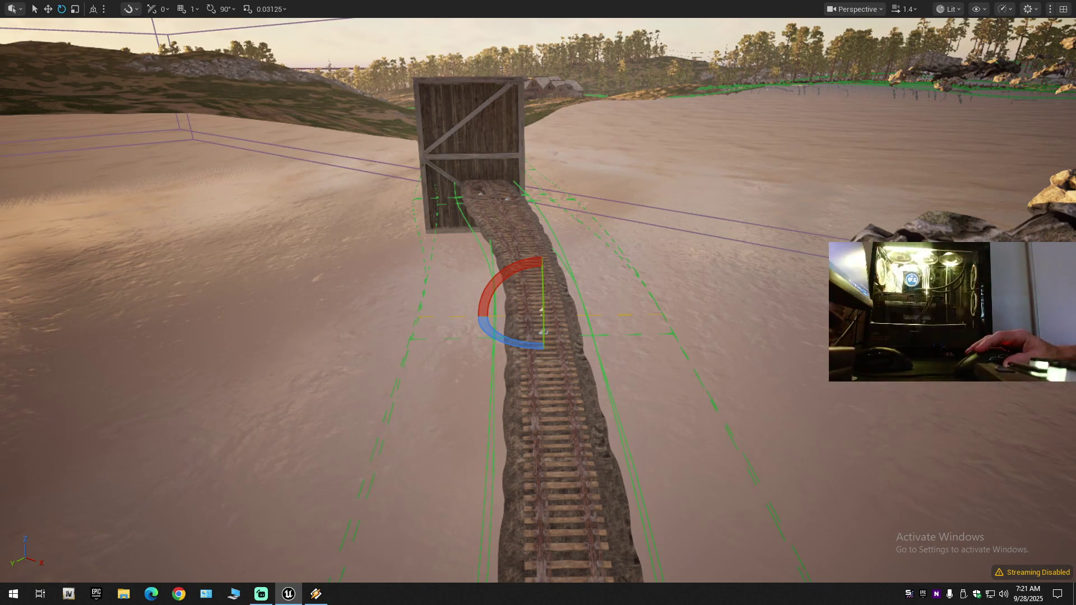
# Nudge the box-end spline point so it lines up with the wooden box.
pyautogui.click(481, 194)
pyautogui.press('w')
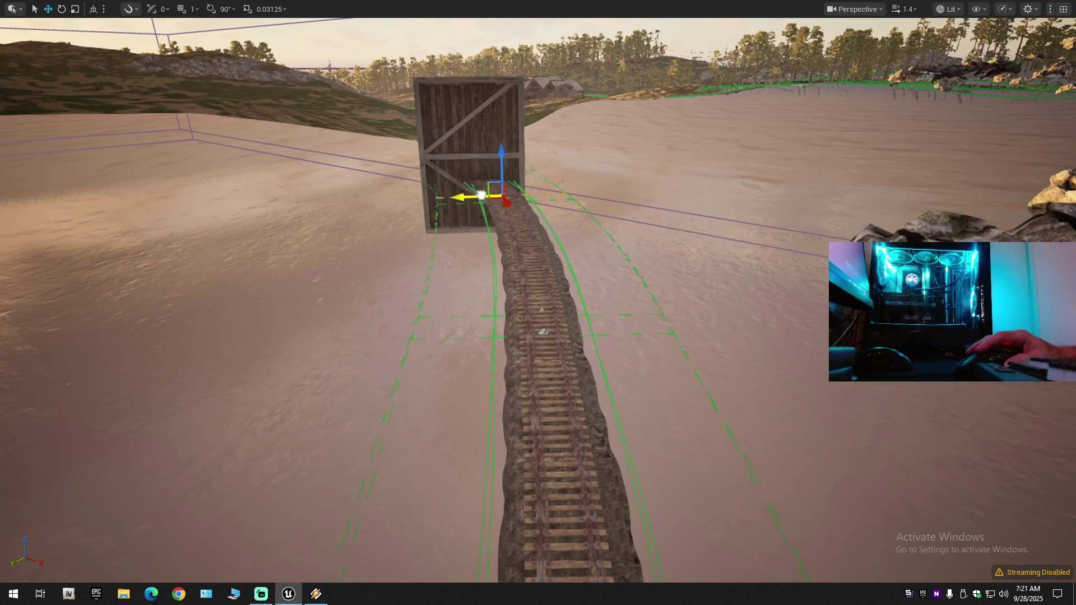
pyautogui.moveTo(481, 195); pyautogui.dragTo(483, 195)
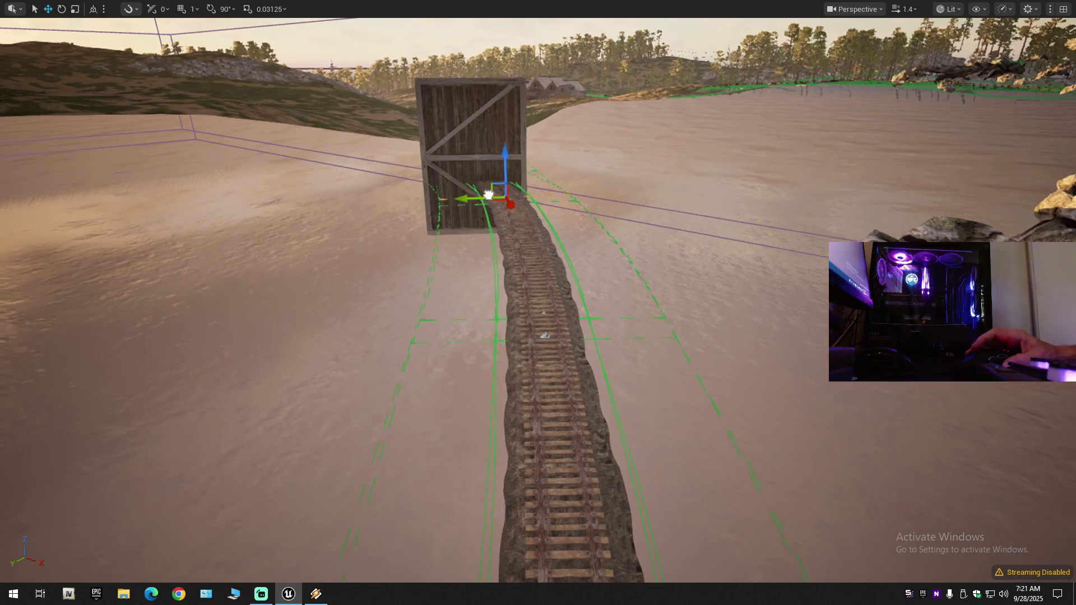
pyautogui.scroll(2, 483, 195)
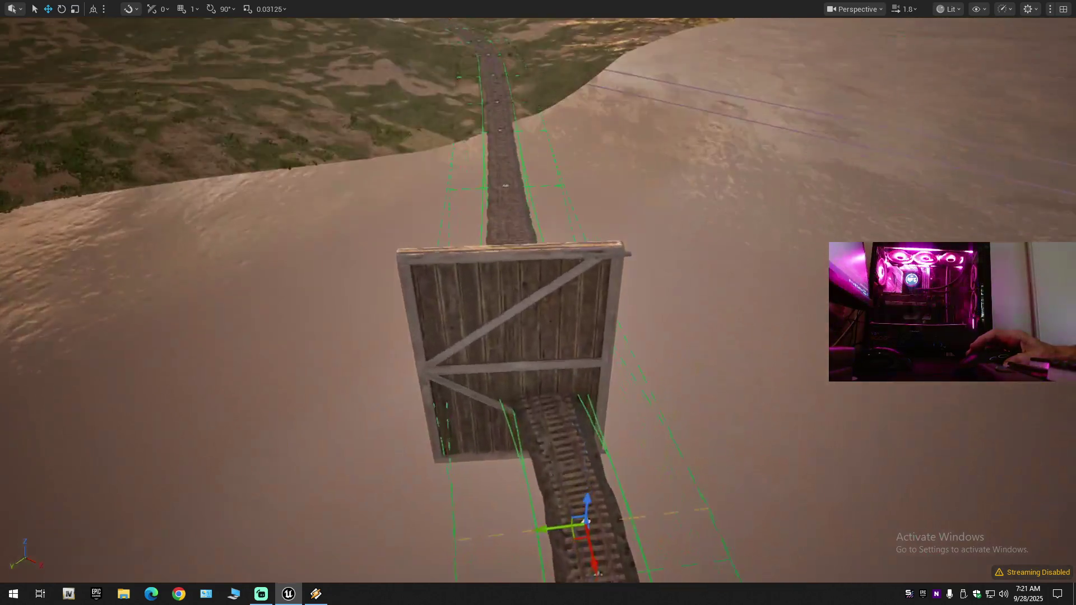
pyautogui.moveTo(504, 221); pyautogui.dragTo(503, 222)
# Shift a spline point further along the track sideways and view the resulting curve in perspective.
pyautogui.click(530, 290)
pyautogui.moveTo(504, 295); pyautogui.dragTo(538, 293)
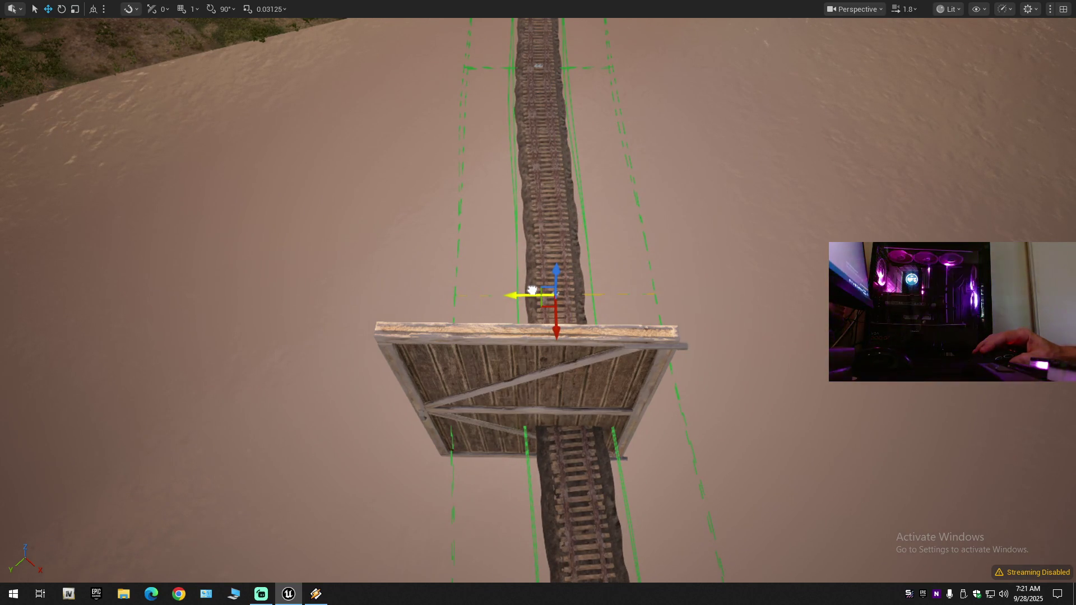
pyautogui.scroll(5, 526, 285)
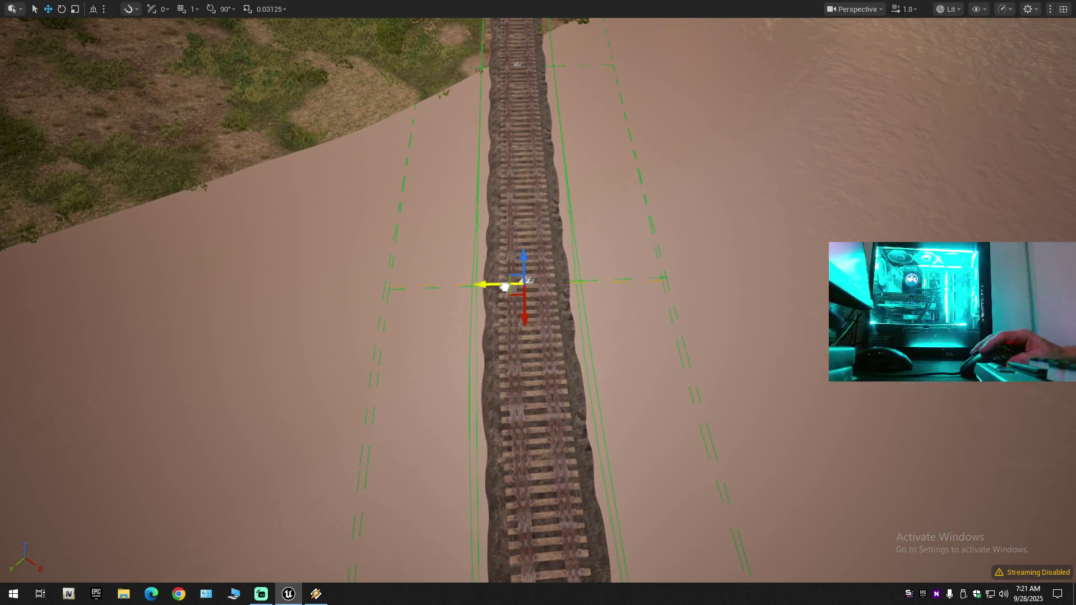
pyautogui.moveTo(564, 253); pyautogui.dragTo(614, 140)
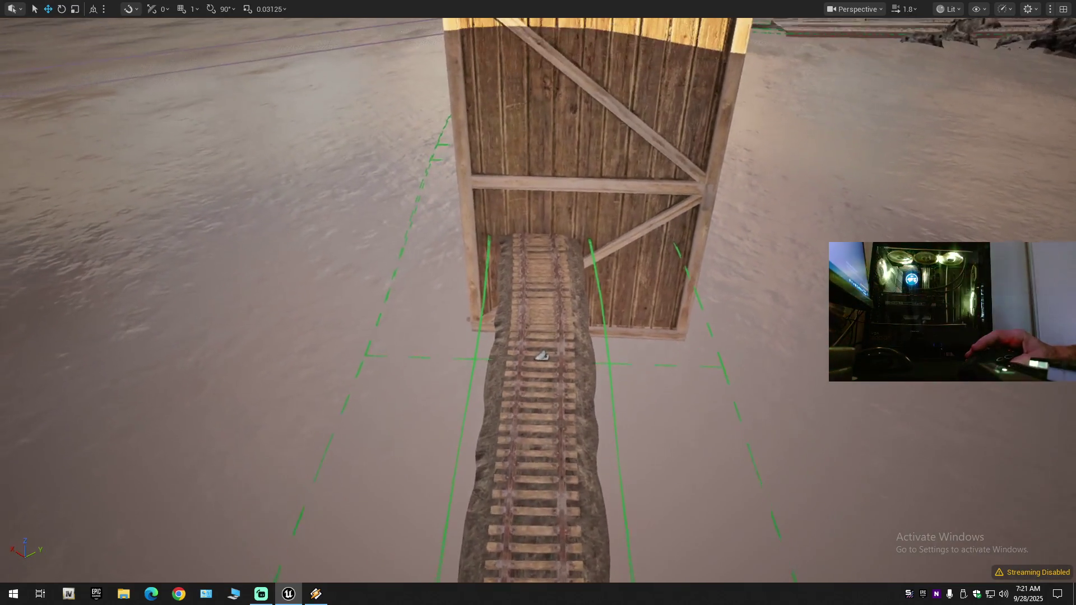
pyautogui.moveTo(541, 355); pyautogui.dragTo(543, 370)
pyautogui.moveTo(543, 435)
pyautogui.mouseDown()
pyautogui.moveTo(563, 179)
pyautogui.moveTo(554, 505)
pyautogui.mouseUp()
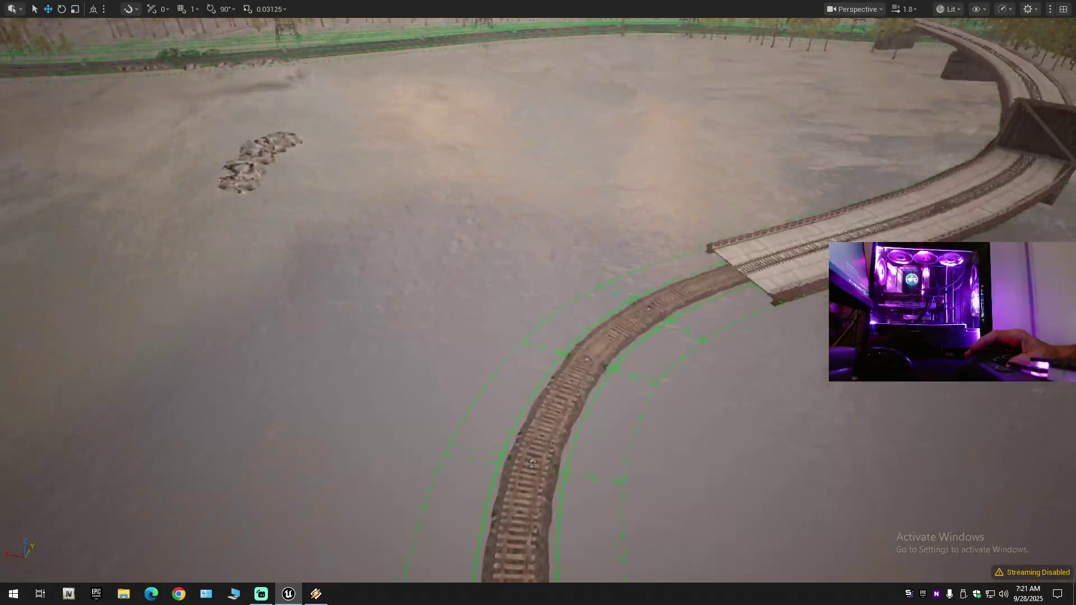
# Inspect the curving track over the bridge, then return to the full editor layout with F11.
pyautogui.moveTo(559, 314)
pyautogui.mouseDown()
pyautogui.moveTo(560, 269)
pyautogui.moveTo(605, 252)
pyautogui.moveTo(582, 213)
pyautogui.moveTo(559, 315)
pyautogui.moveTo(532, 364)
pyautogui.moveTo(532, 196)
pyautogui.moveTo(533, 325)
pyautogui.mouseUp()
pyautogui.scroll(-2, 532, 347)
pyautogui.scroll(-2, 532, 280)
pyautogui.scroll(1, 533, 324)
pyautogui.moveTo(602, 179)
pyautogui.mouseDown()
pyautogui.moveTo(603, 196)
pyautogui.moveTo(603, 180)
pyautogui.mouseUp()
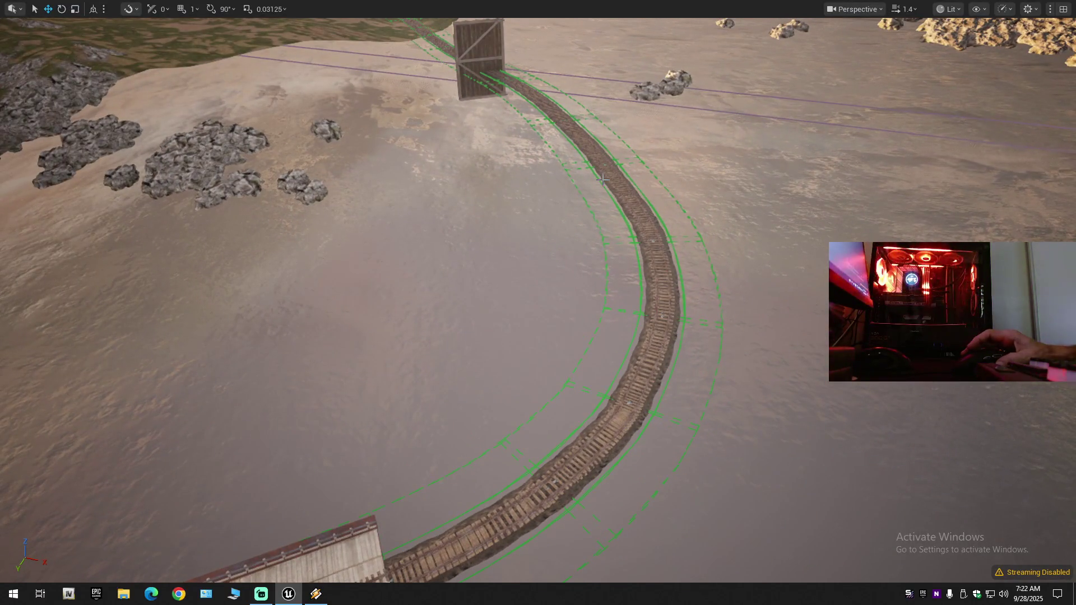
pyautogui.moveTo(597, 234); pyautogui.dragTo(597, 167)
pyautogui.moveTo(242, 32)
pyautogui.mouseDown()
pyautogui.moveTo(242, 54)
pyautogui.moveTo(243, 32)
pyautogui.mouseUp()
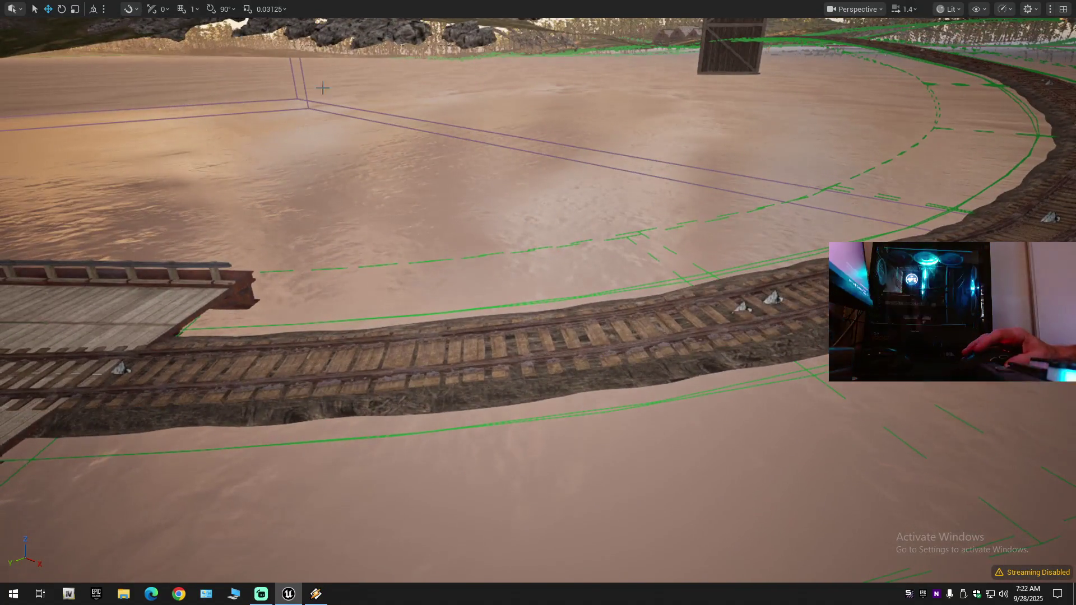
pyautogui.press('F11')
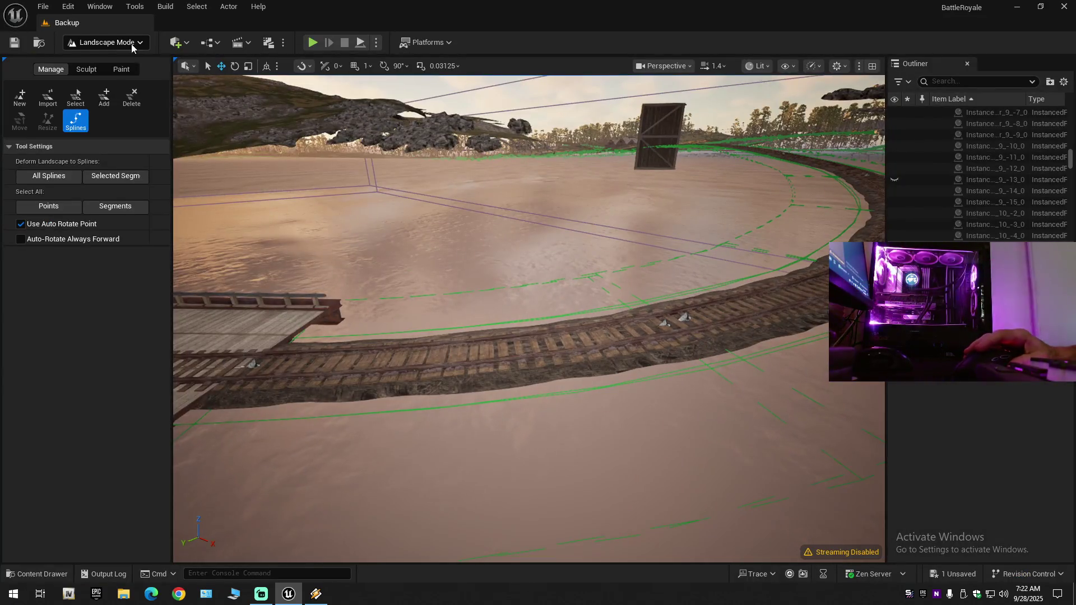
# Hide one landscape section near the bridge in the Outliner and return to Landscape spline editing.
pyautogui.click(125, 60)
pyautogui.moveTo(533, 391); pyautogui.dragTo(504, 385)
pyautogui.click(512, 385)
pyautogui.moveTo(431, 286); pyautogui.dragTo(432, 287)
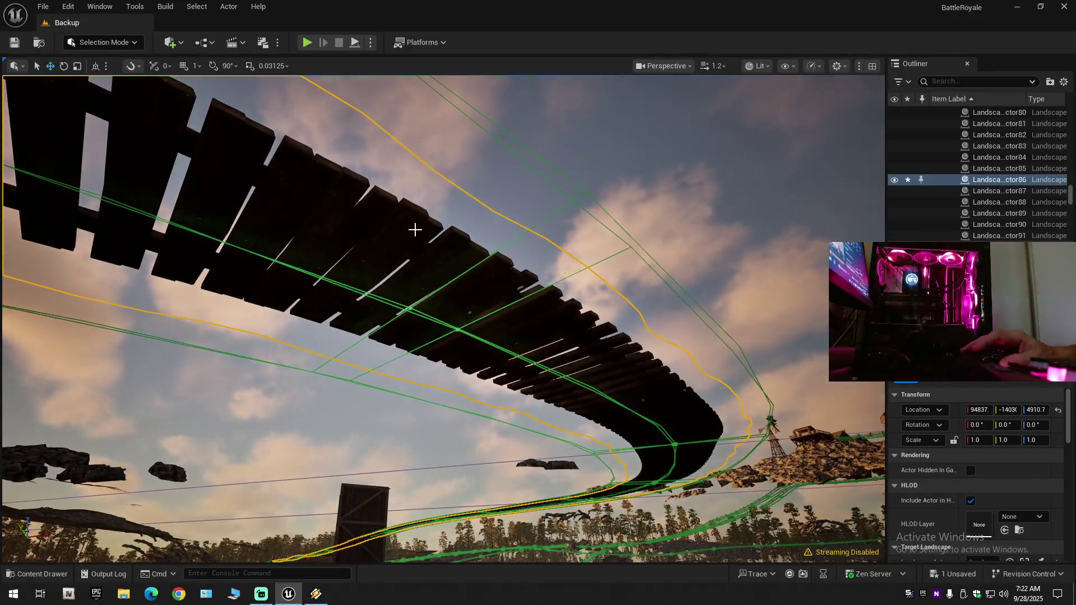
pyautogui.moveTo(443, 256); pyautogui.dragTo(444, 256)
pyautogui.click(896, 182)
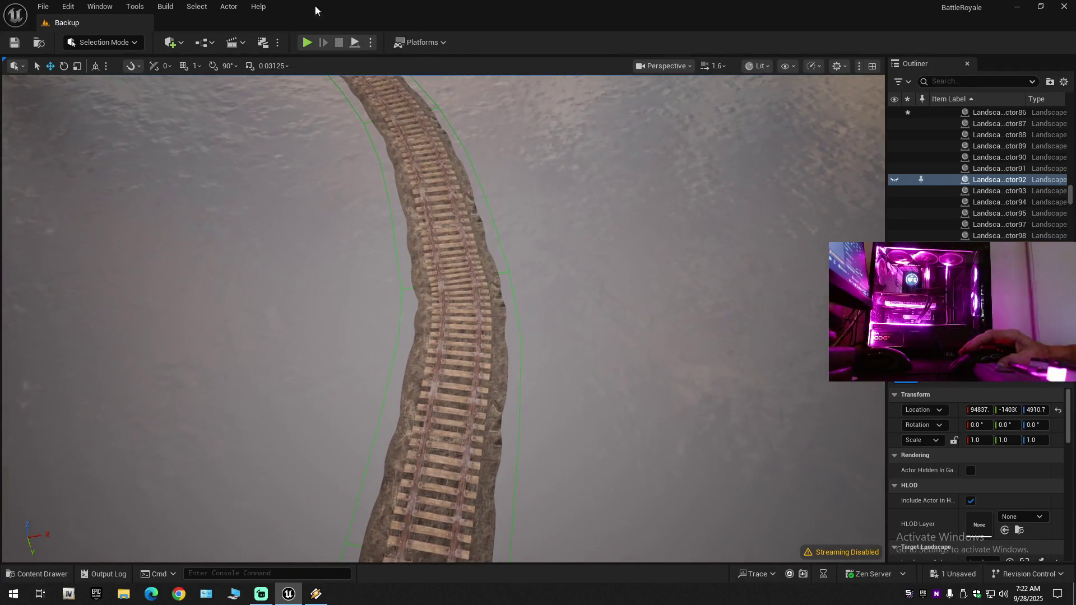
pyautogui.click(139, 41)
pyautogui.click(114, 73)
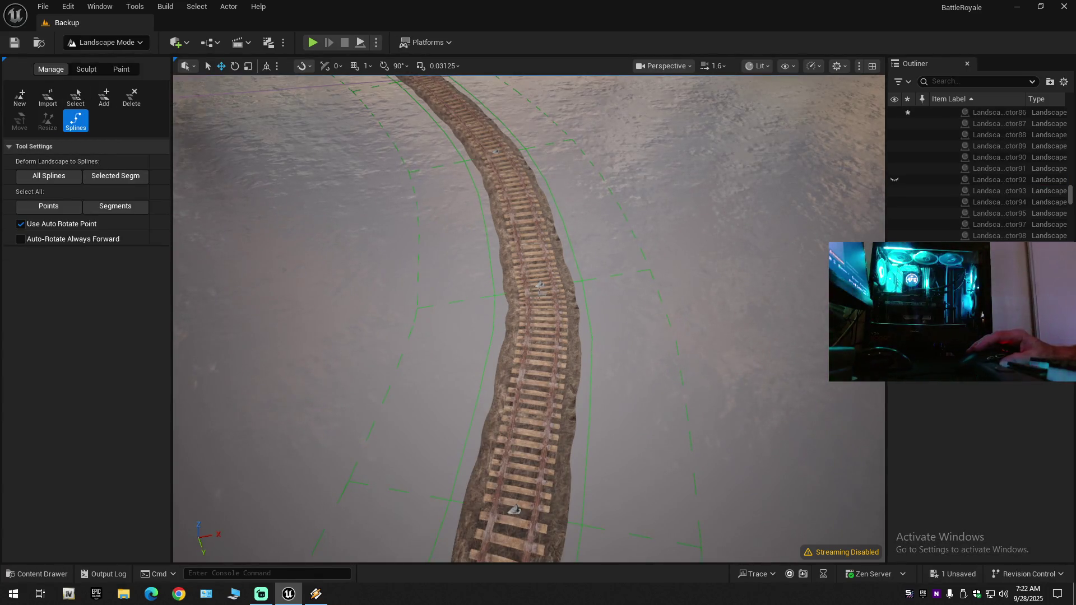
# Rotate the track spline point below the wooden gate to about 94.89 degrees.
pyautogui.click(539, 284)
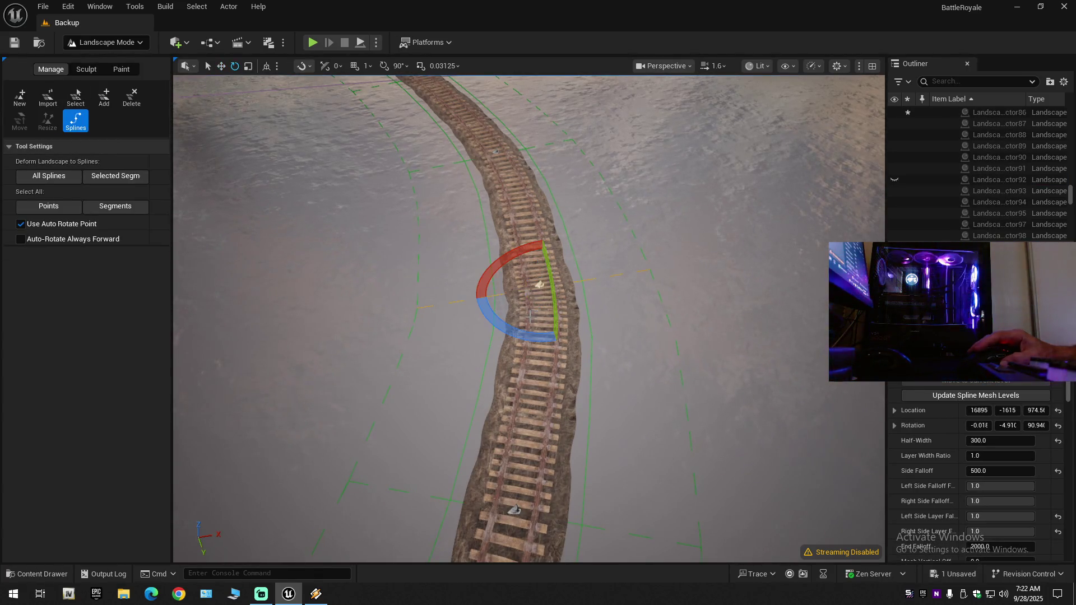
pyautogui.moveTo(518, 330); pyautogui.dragTo(555, 343)
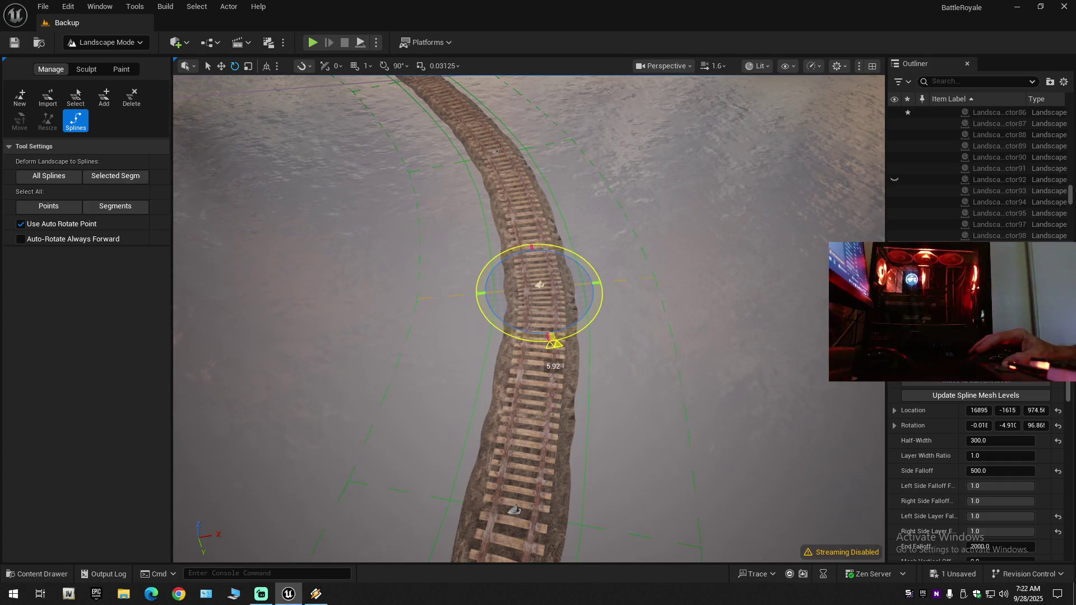
pyautogui.scroll(-5, 554, 343)
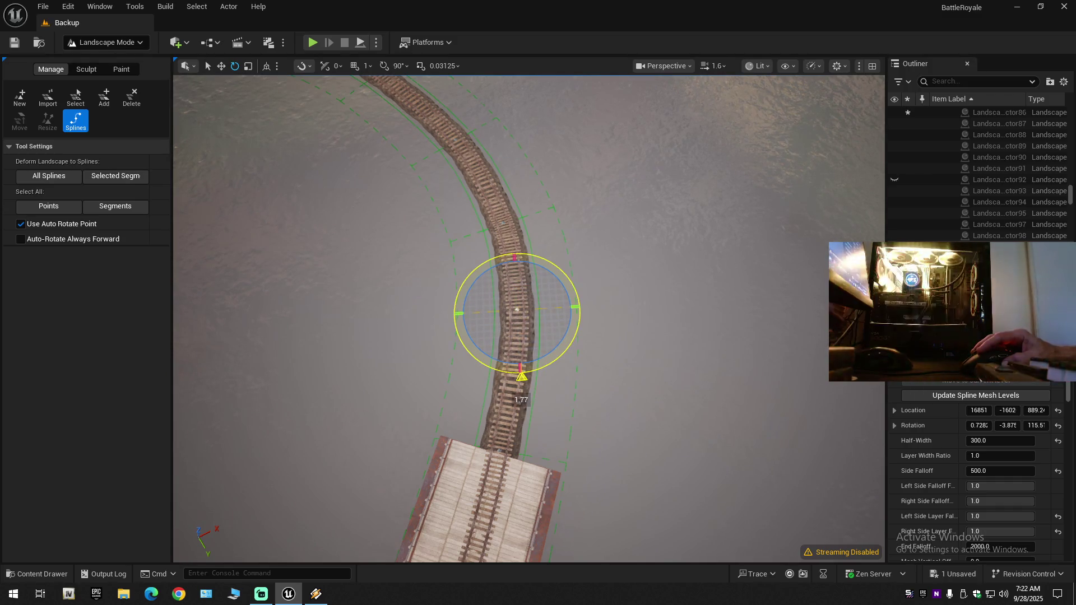
pyautogui.moveTo(573, 271)
pyautogui.mouseDown()
pyautogui.moveTo(573, 208)
pyautogui.moveTo(588, 218)
pyautogui.mouseUp()
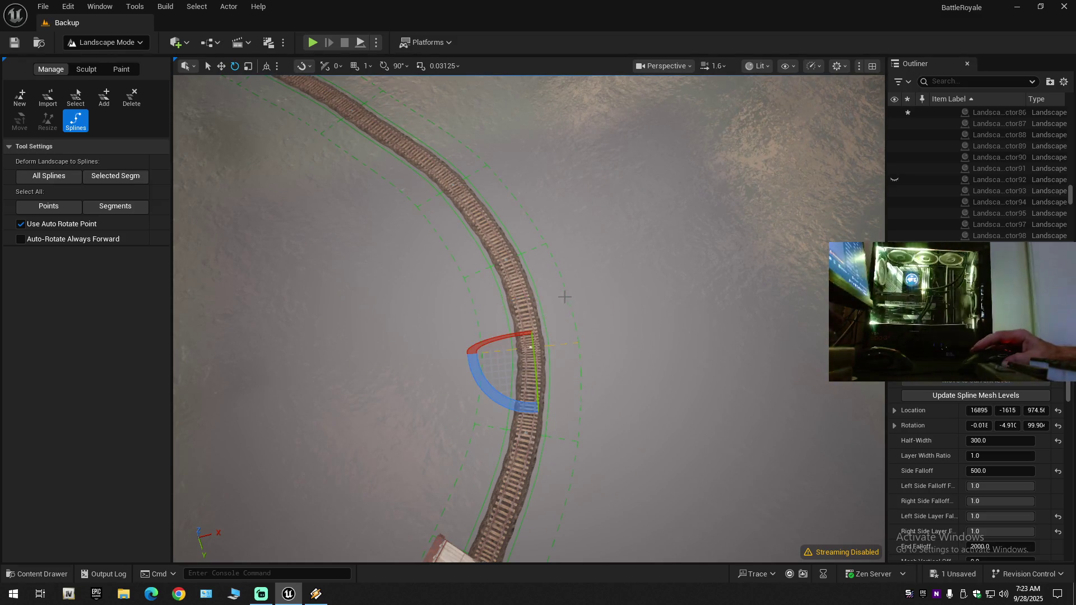
pyautogui.scroll(-10, 507, 258)
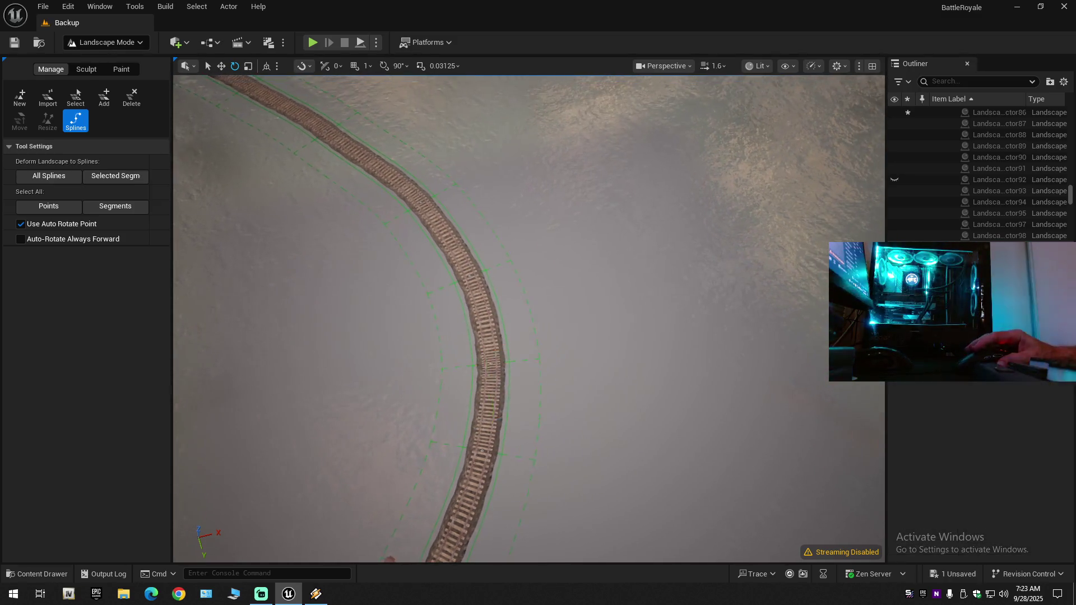
pyautogui.scroll(10, 507, 258)
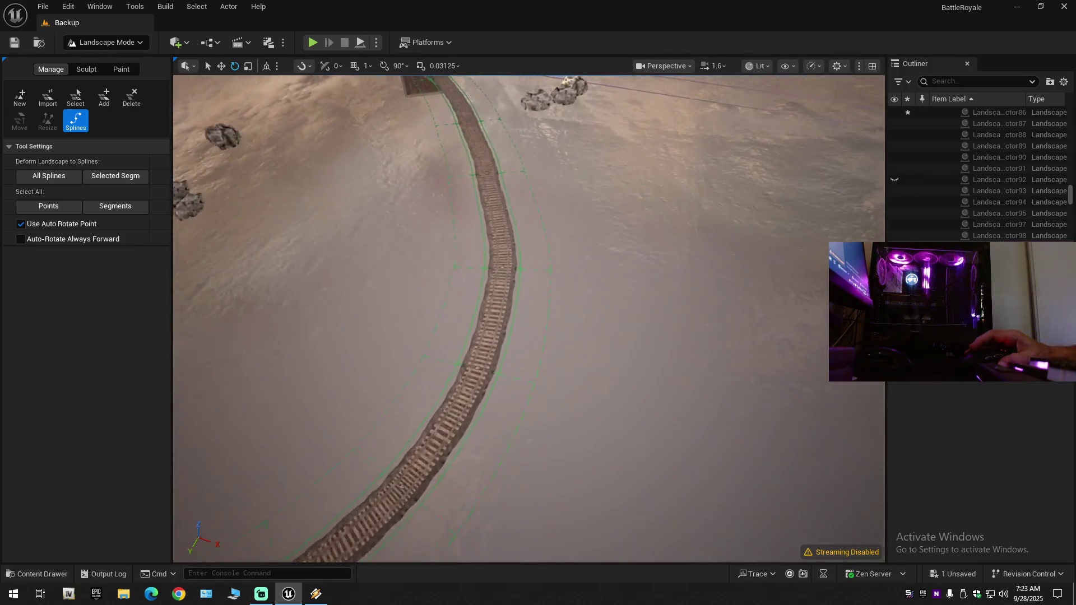
# Check a spline point on the curve, then deselect it and zoom out to review.
pyautogui.click(499, 263)
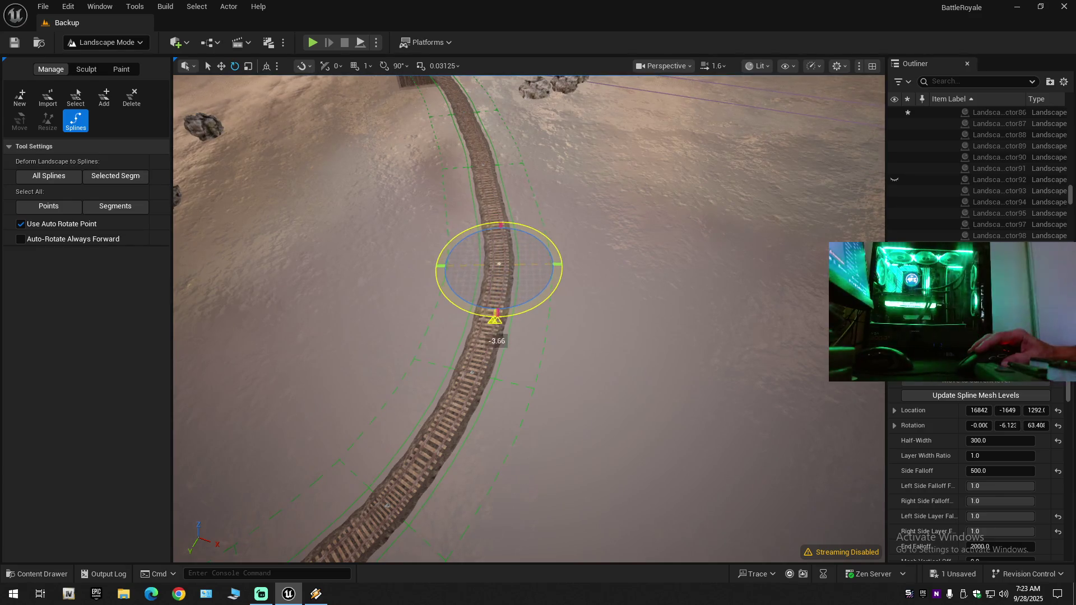
pyautogui.scroll(-5, 507, 263)
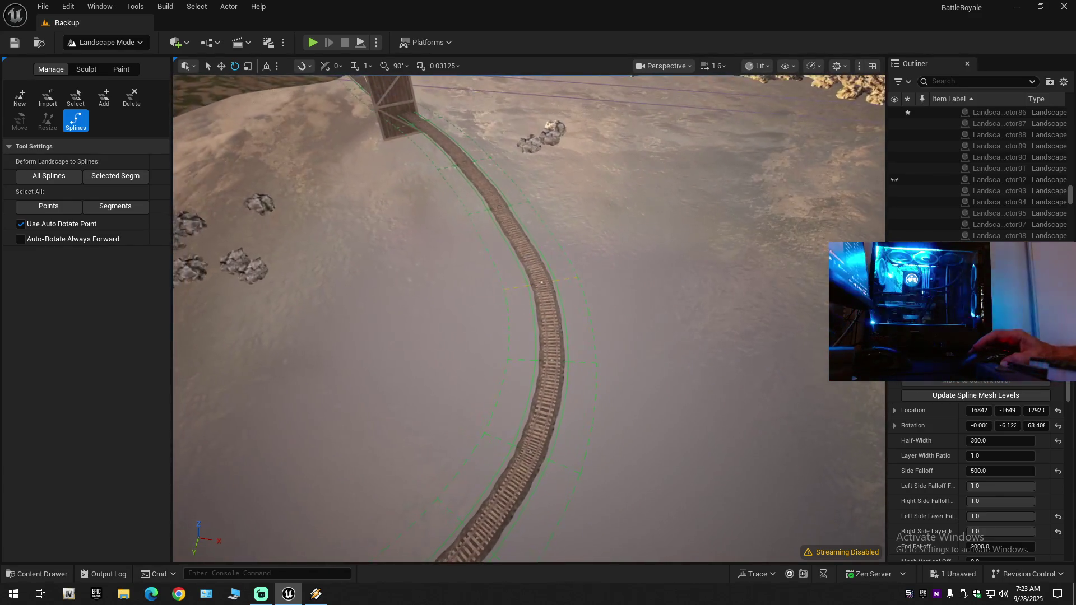
pyautogui.scroll(-3, 521, 312)
pyautogui.scroll(3, 521, 311)
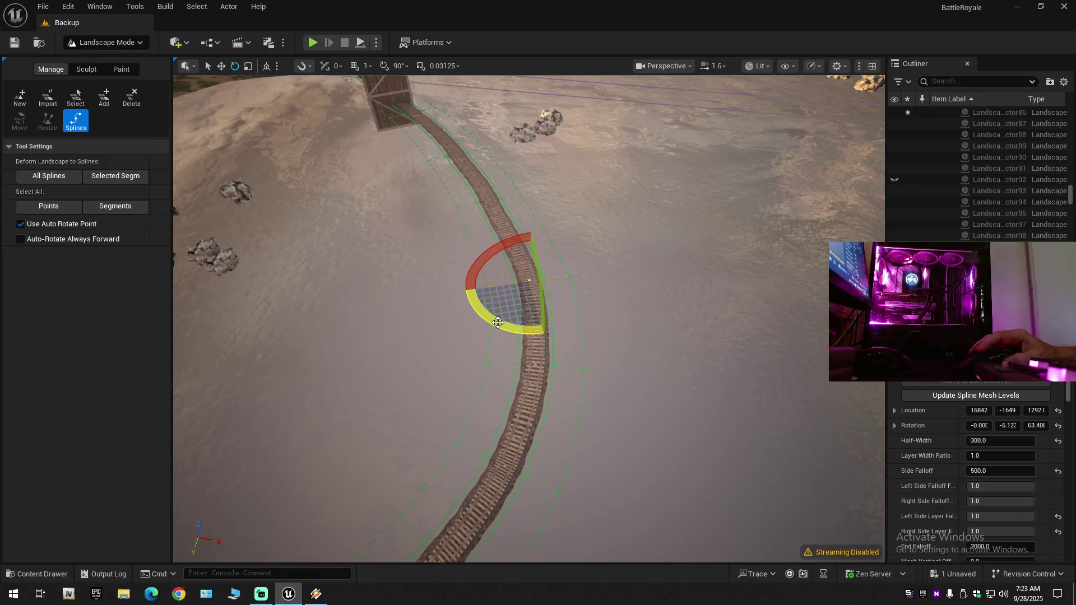
pyautogui.scroll(-3, 545, 335)
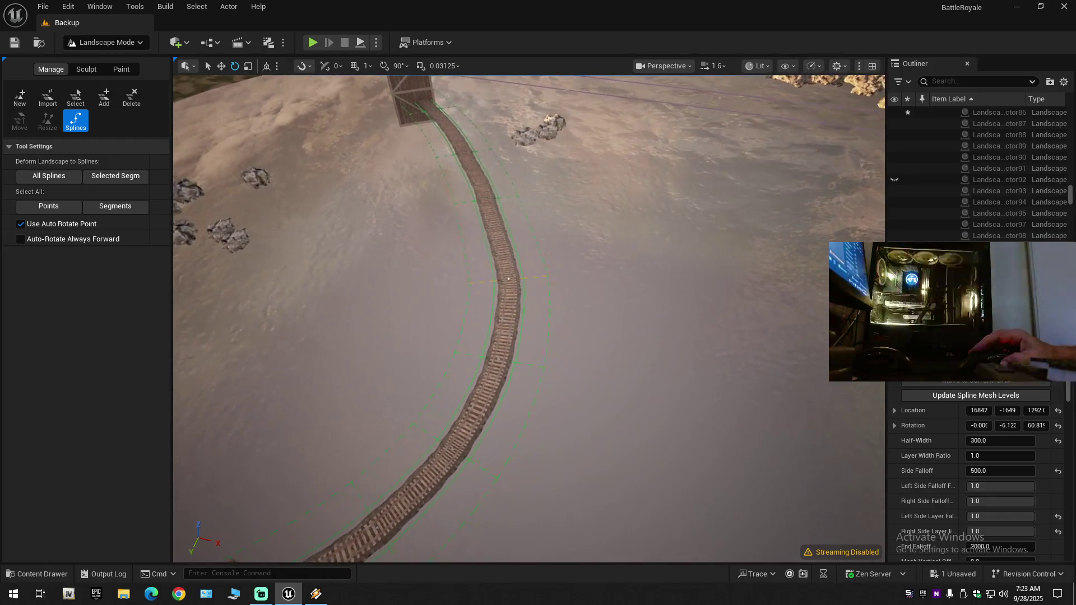
pyautogui.scroll(3, 529, 319)
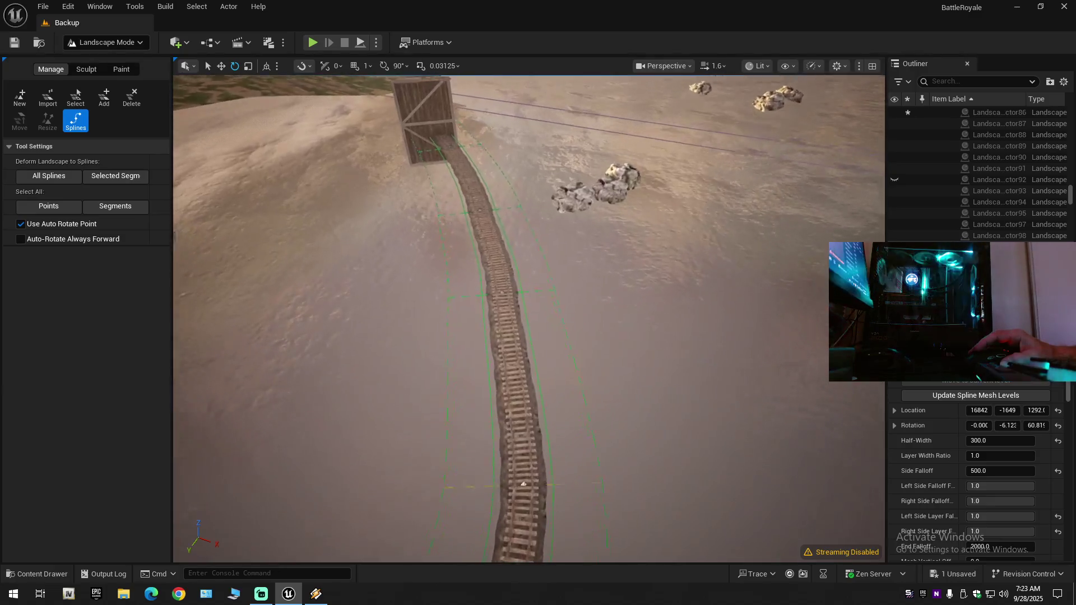
pyautogui.scroll(-5, 600, 333)
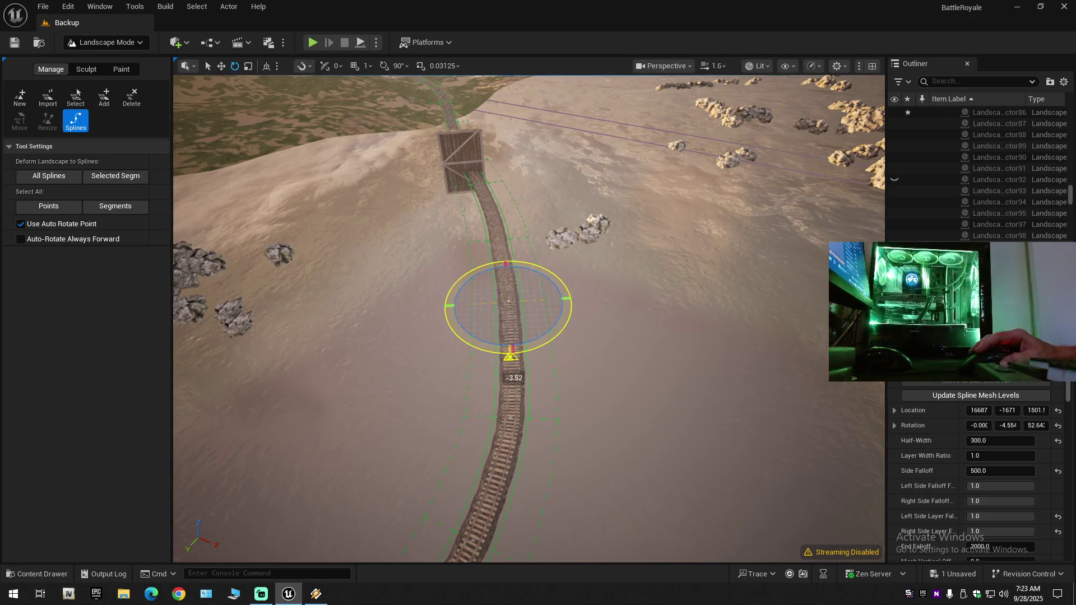
pyautogui.press('Escape')
pyautogui.scroll(-5, 528, 319)
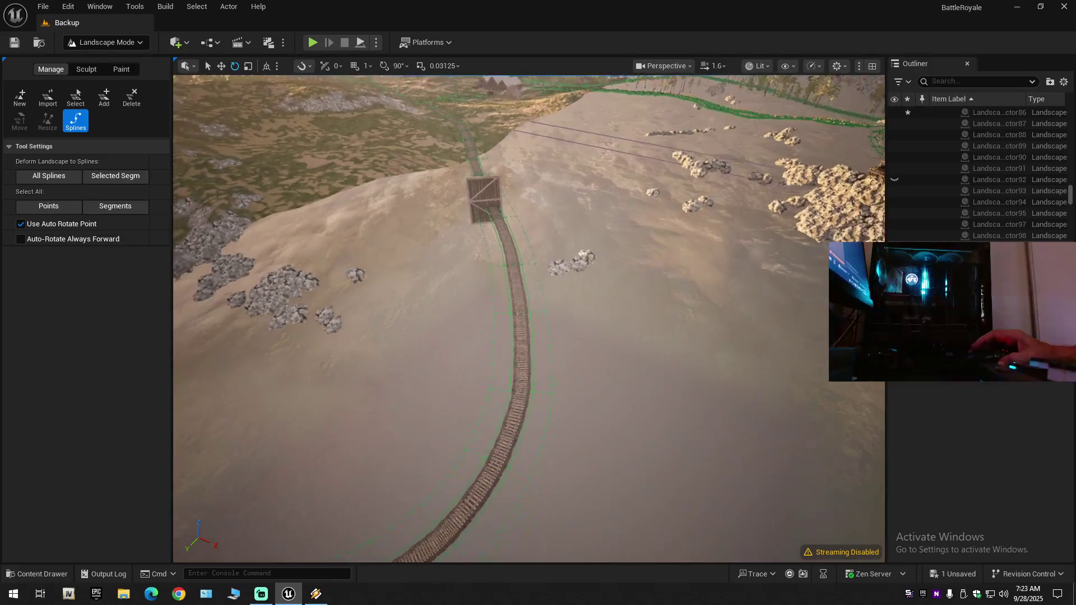
pyautogui.scroll(3, 529, 319)
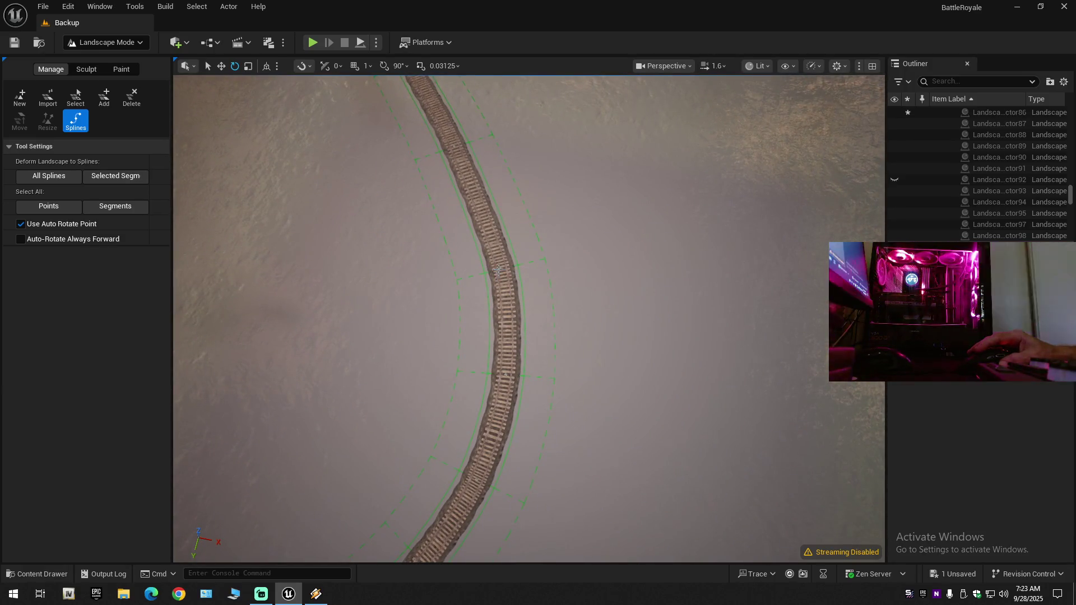
# Inspect two control points on the track's curve, then clear the selection.
pyautogui.click(499, 270)
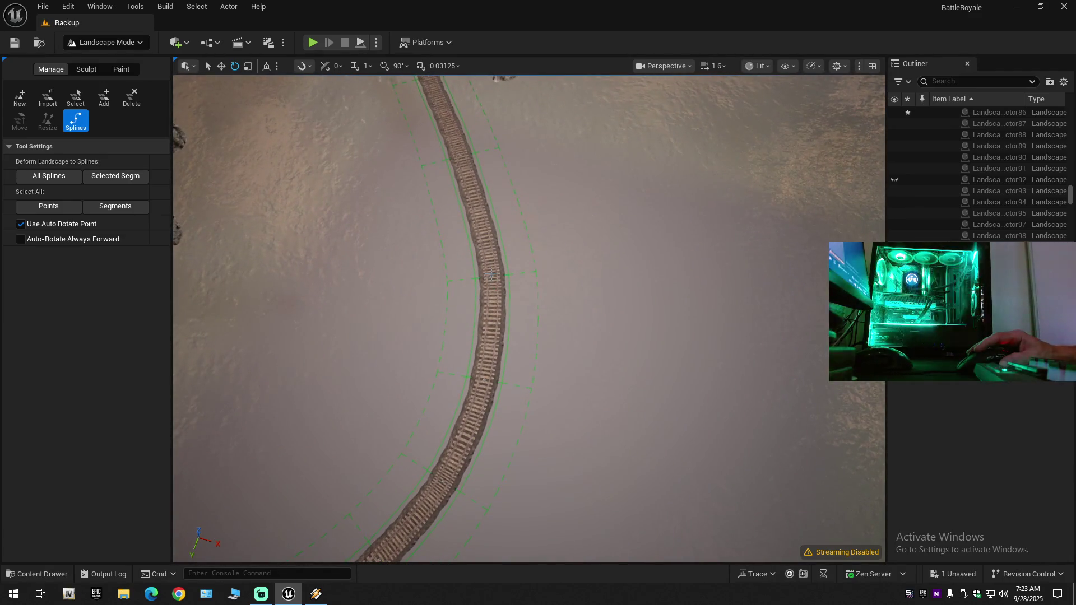
pyautogui.click(491, 276)
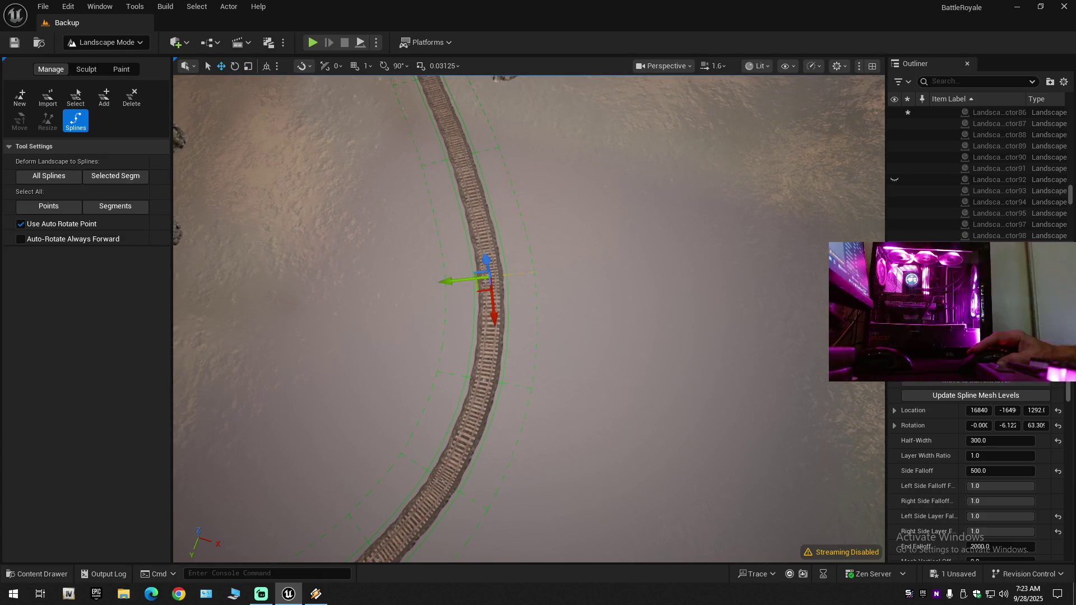
pyautogui.press('Escape')
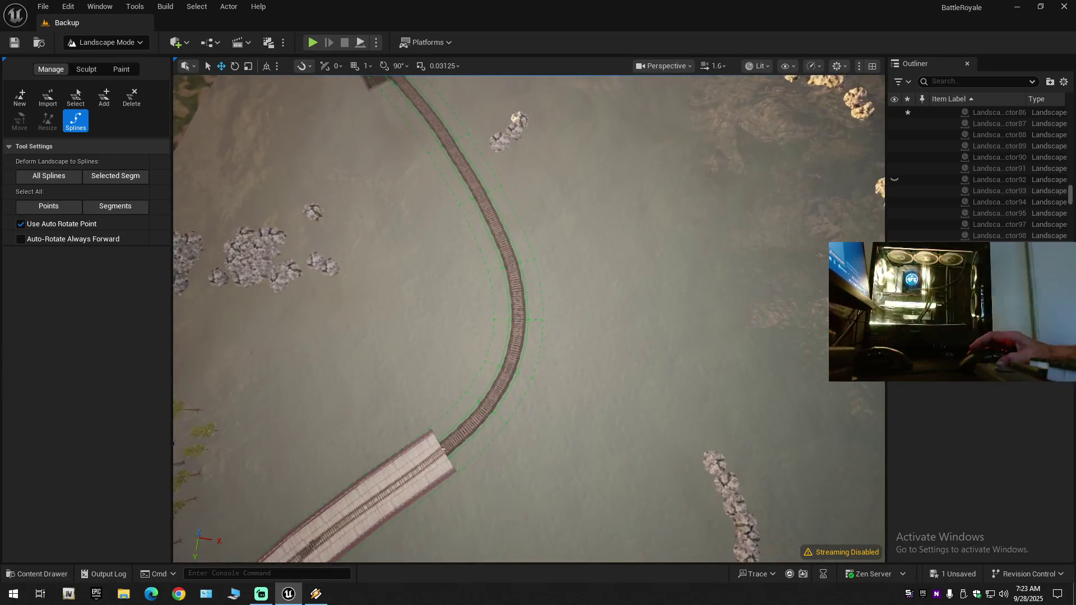
# Fly along the track past the bridge to view its curve, then show the editor modes list.
pyautogui.press('w')
pyautogui.scroll(1, 529, 319)
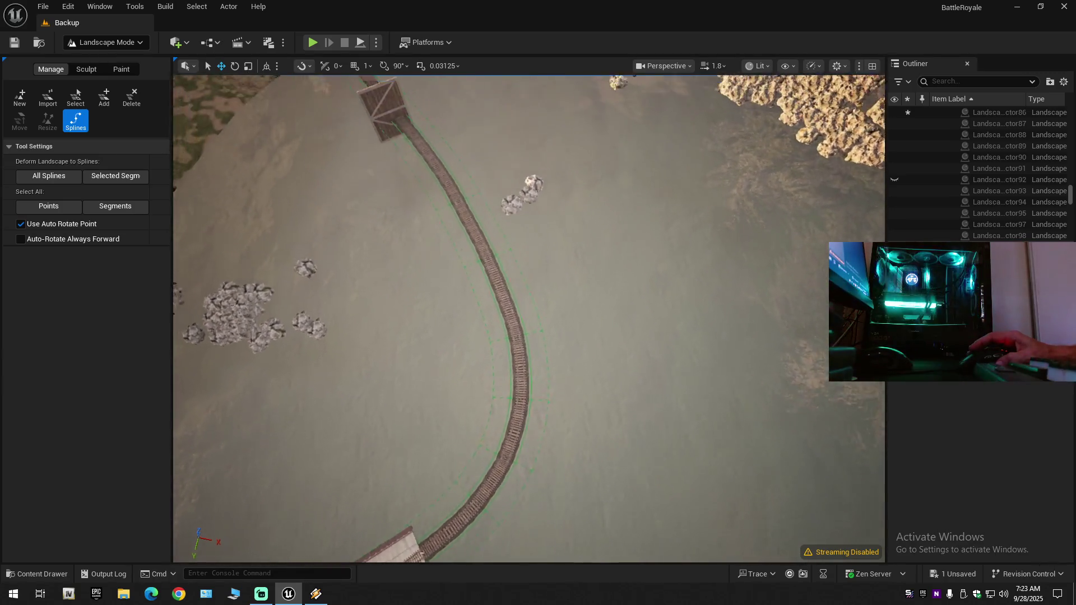
pyautogui.scroll(3, 529, 319)
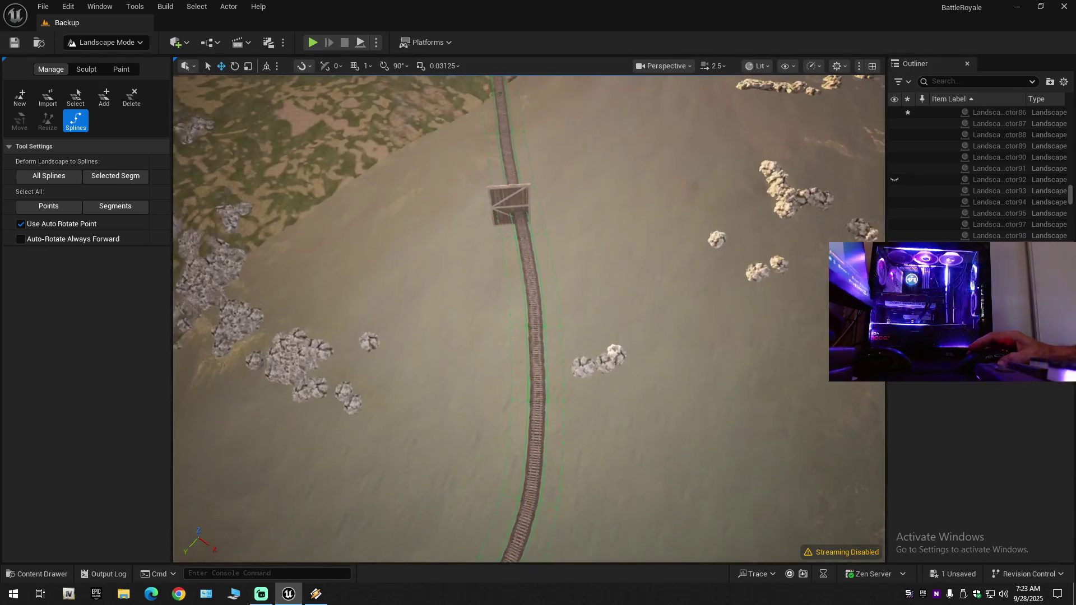
pyautogui.press('w')
pyautogui.scroll(1, 529, 318)
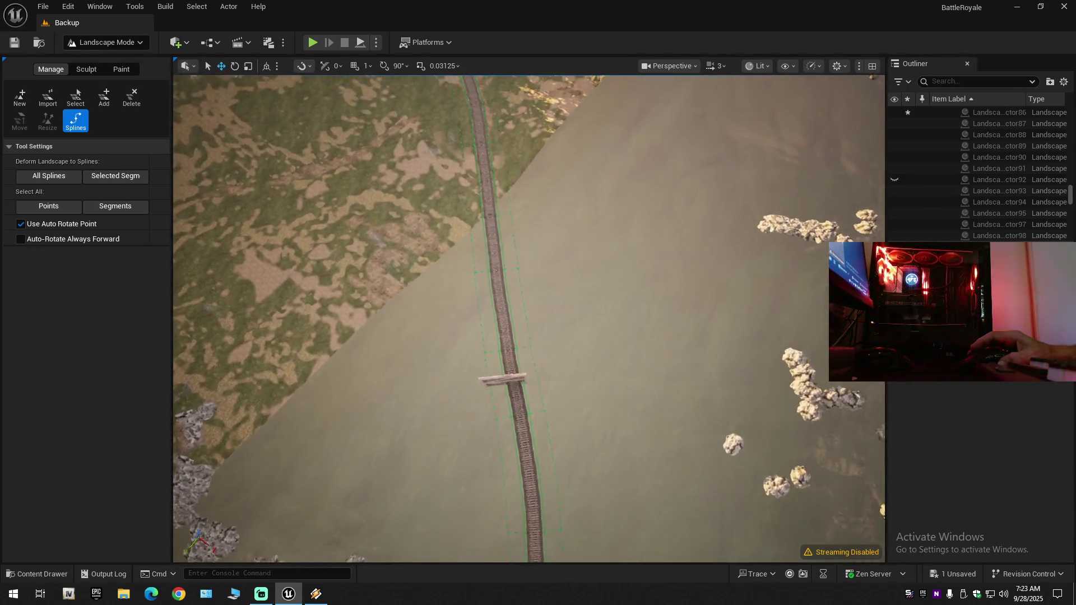
pyautogui.press('w')
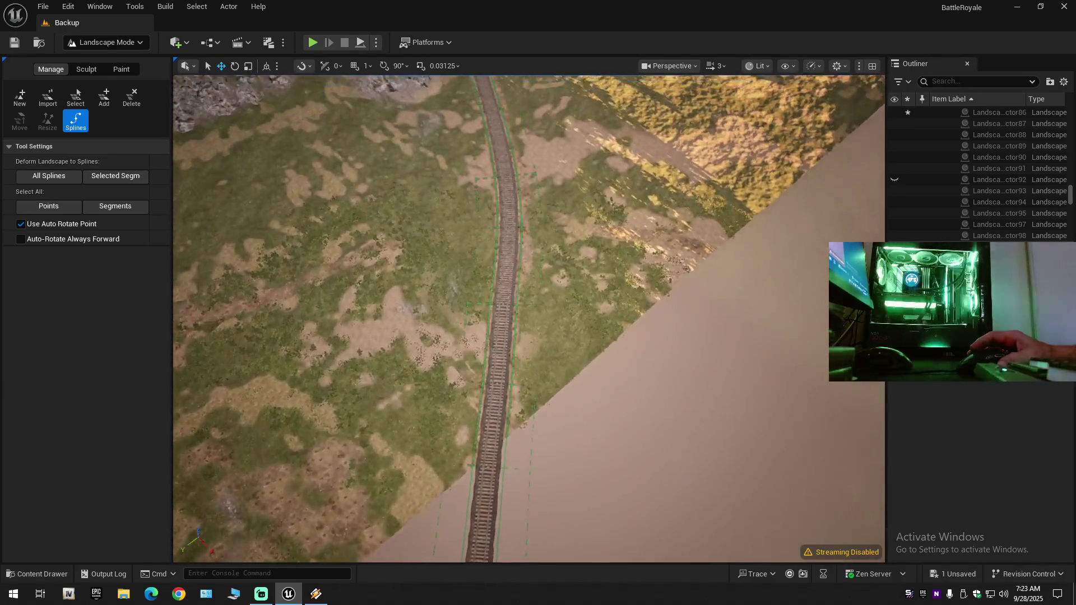
pyautogui.press('s')
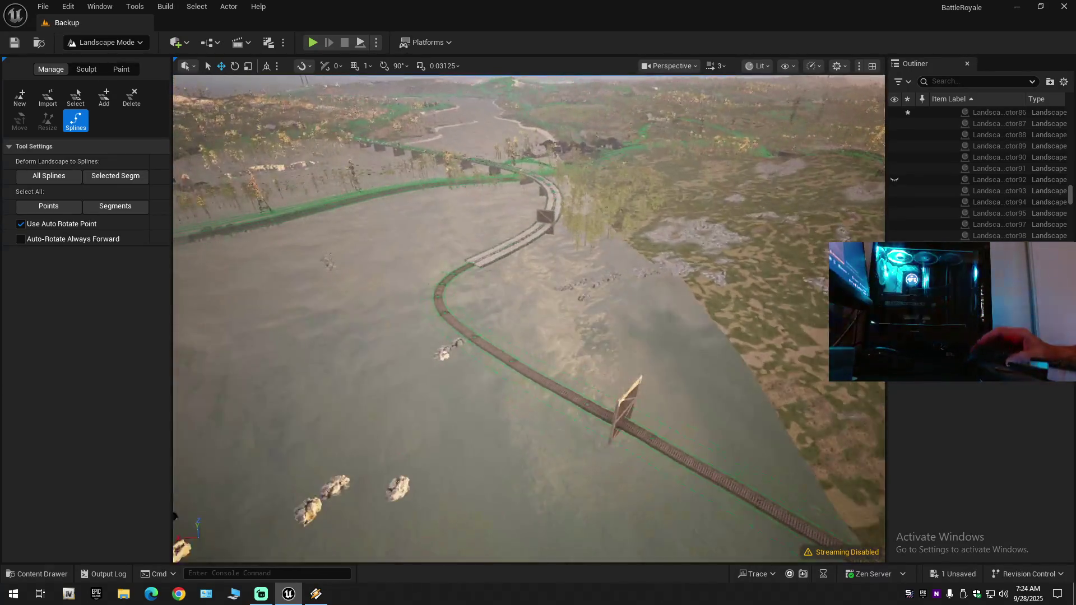
pyautogui.press('w')
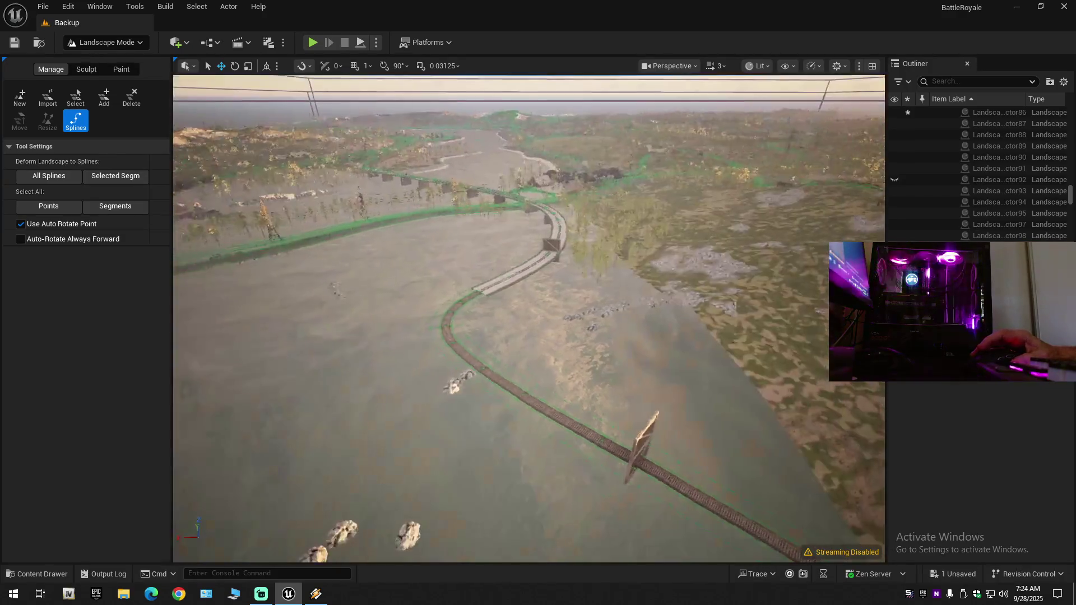
pyautogui.scroll(1, 529, 318)
pyautogui.press('s')
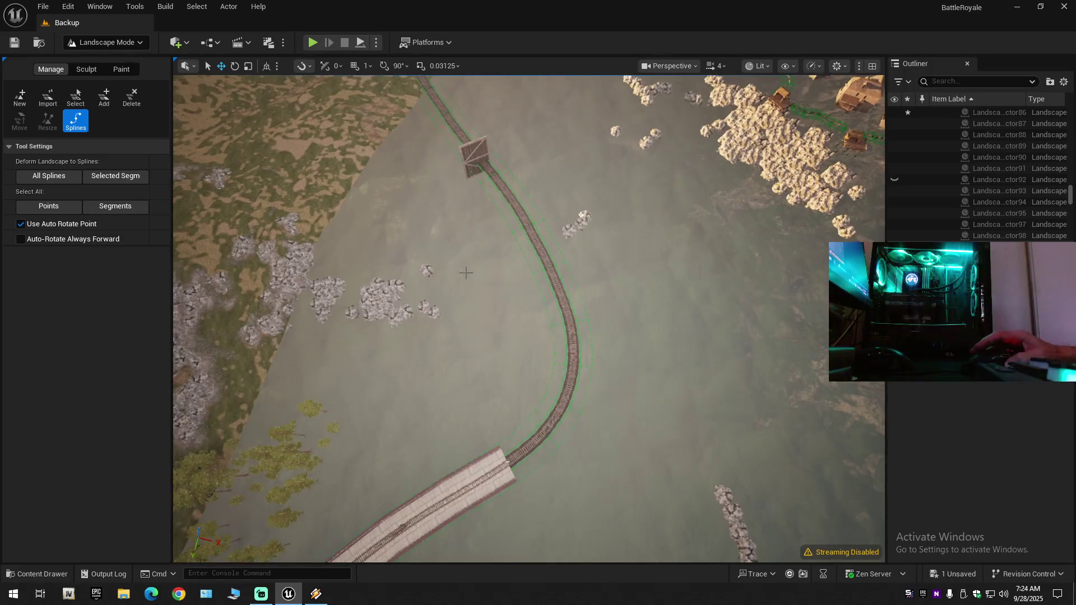
pyautogui.click(113, 43)
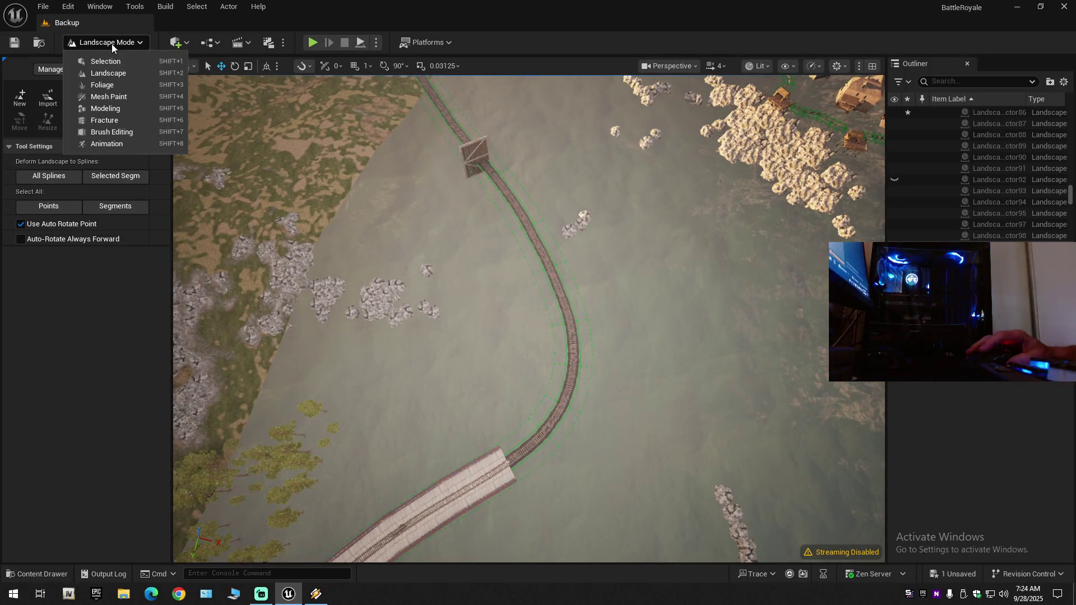
pyautogui.click(114, 62)
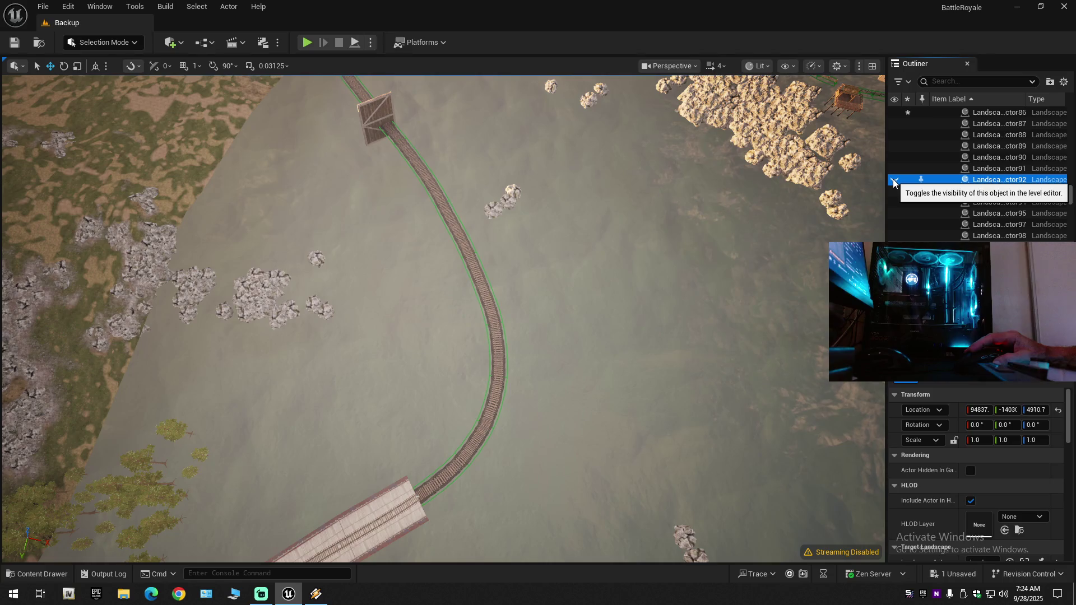
pyautogui.click(894, 180)
pyautogui.click(894, 181)
pyautogui.click(894, 180)
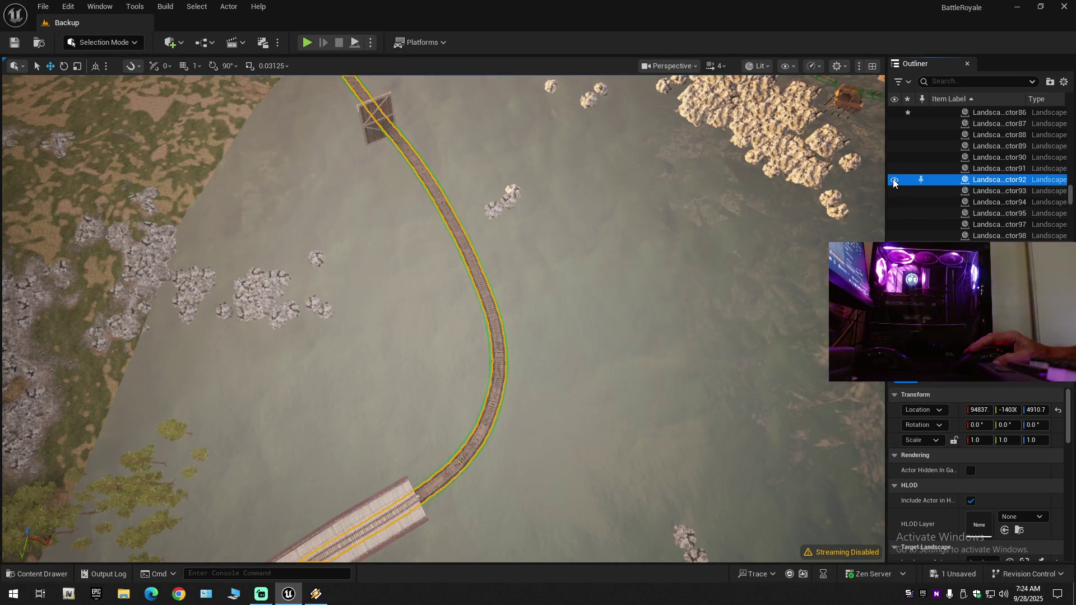
pyautogui.click(894, 180)
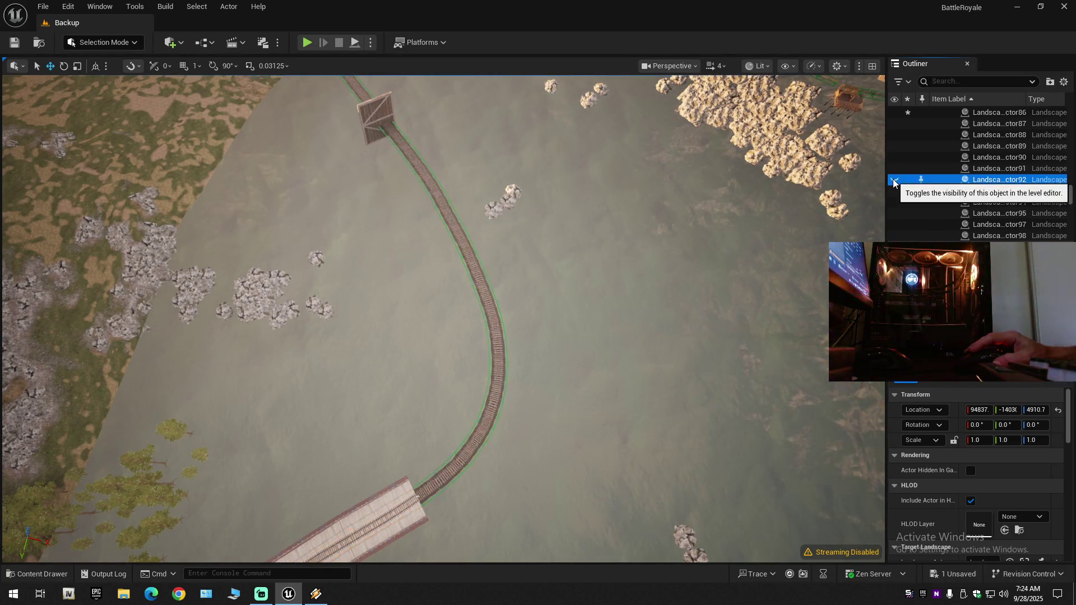
pyautogui.click(894, 181)
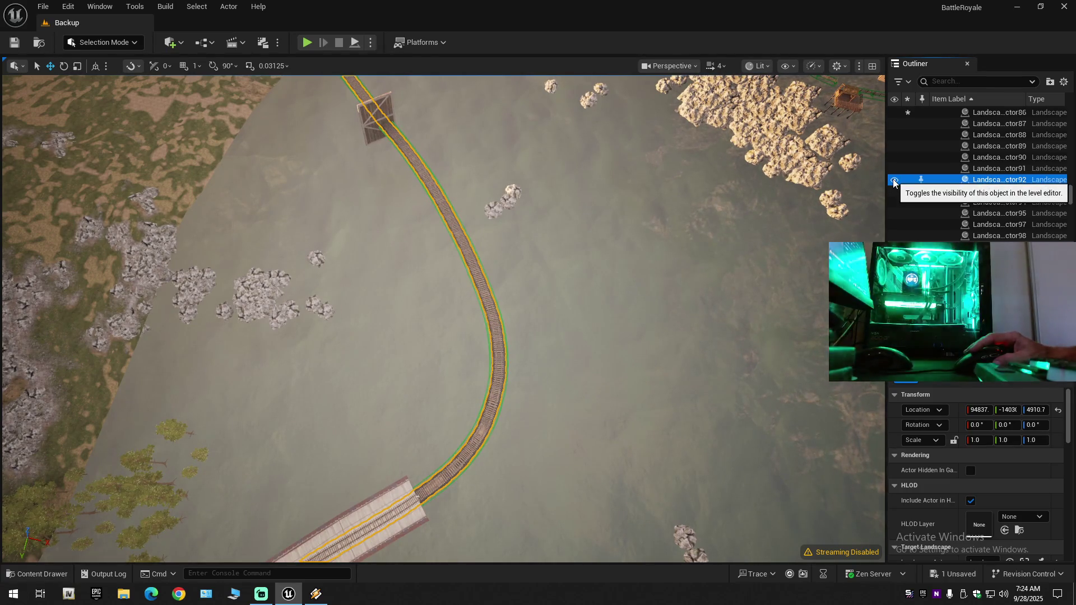
pyautogui.click(894, 181)
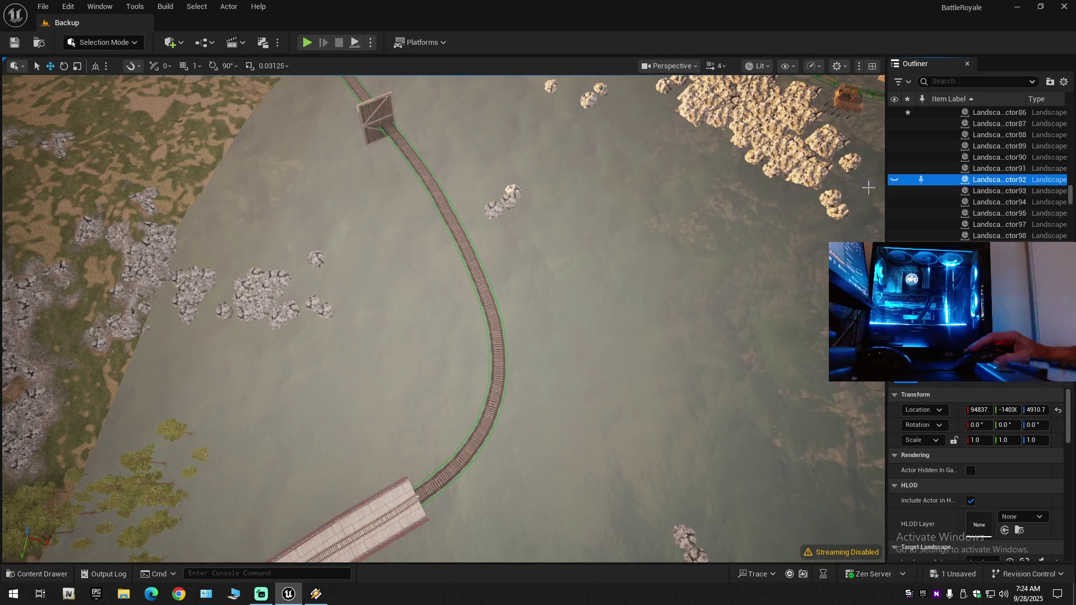
pyautogui.moveTo(443, 319)
pyautogui.mouseDown()
pyautogui.moveTo(442, 252)
pyautogui.moveTo(454, 252)
pyautogui.mouseUp()
pyautogui.click(893, 181)
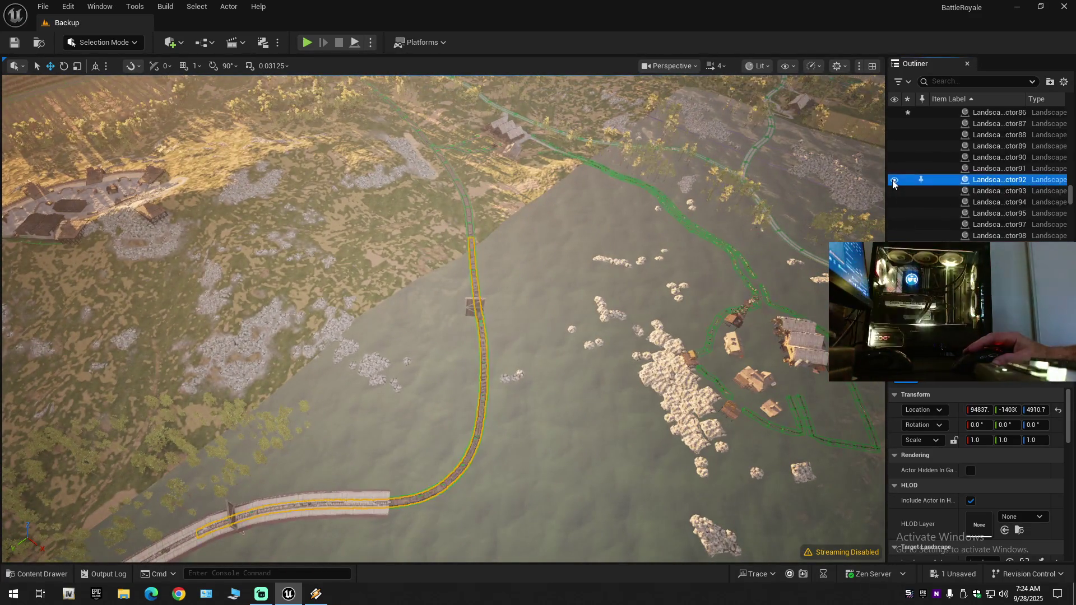
pyautogui.click(893, 182)
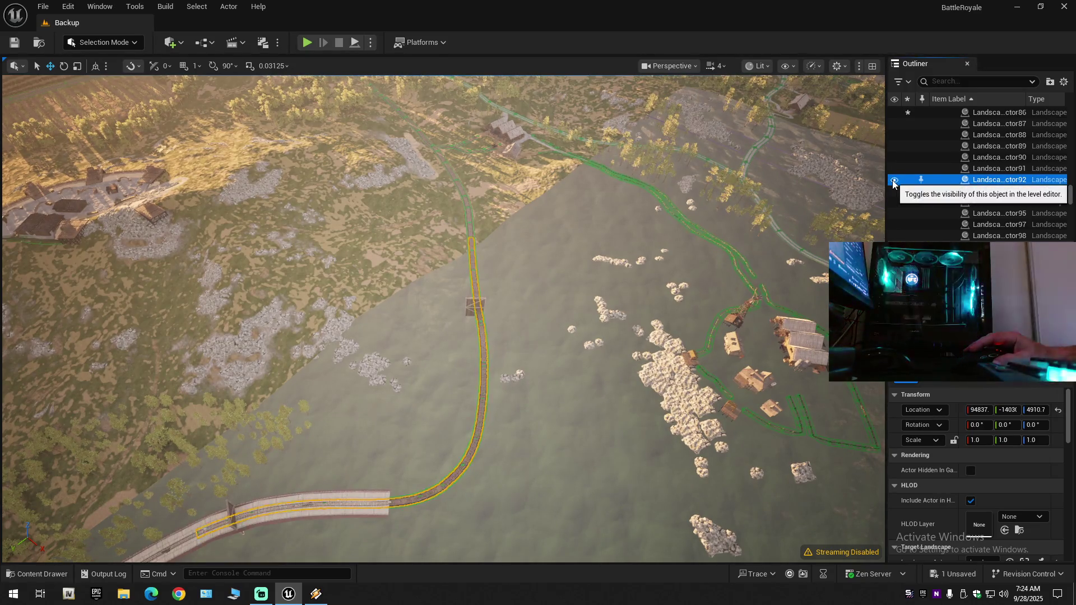
pyautogui.click(894, 182)
pyautogui.moveTo(443, 280); pyautogui.dragTo(449, 263)
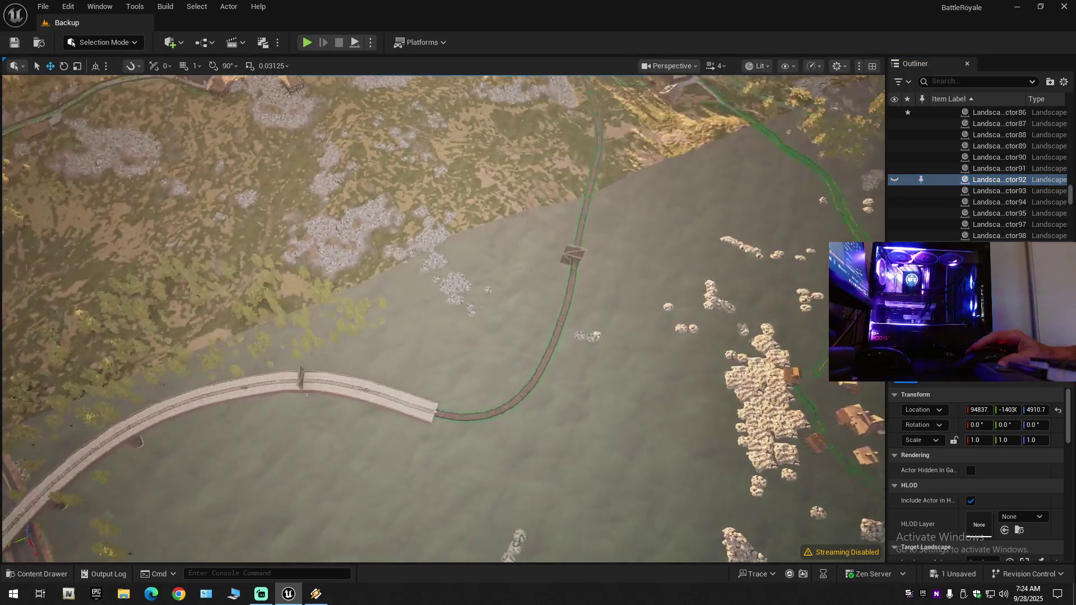
pyautogui.scroll(-1, 443, 313)
pyautogui.press('w')
pyautogui.scroll(-2, 443, 314)
pyautogui.moveTo(442, 314)
pyautogui.mouseDown()
pyautogui.moveTo(392, 305)
pyautogui.moveTo(392, 331)
pyautogui.moveTo(392, 316)
pyautogui.mouseUp()
pyautogui.click(894, 181)
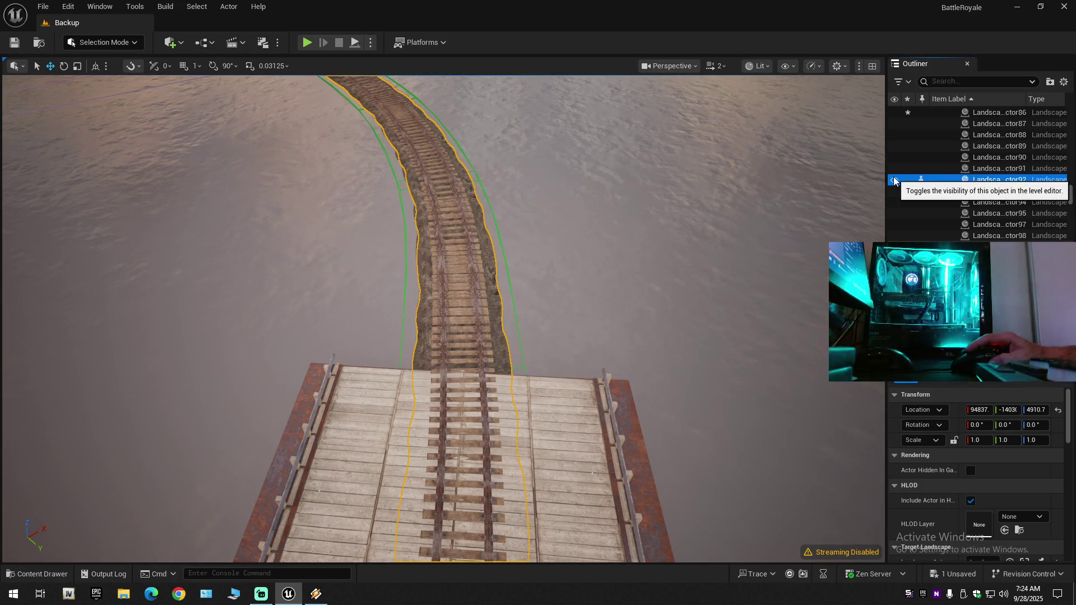
pyautogui.click(894, 180)
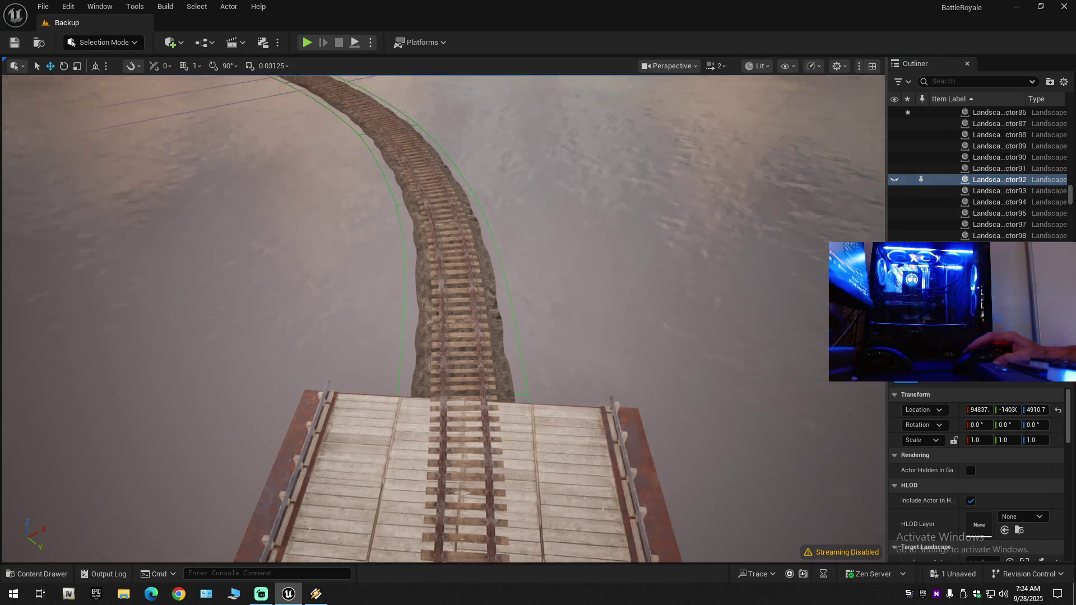
pyautogui.scroll(-1, 442, 314)
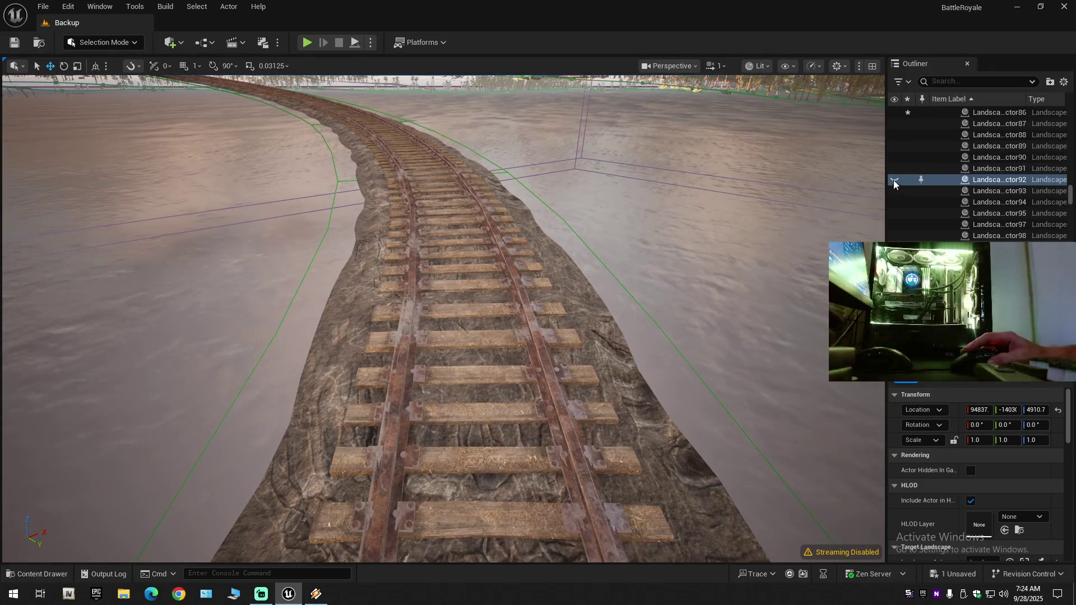
pyautogui.click(894, 180)
pyautogui.click(894, 179)
pyautogui.click(895, 181)
pyautogui.click(895, 180)
pyautogui.click(895, 180)
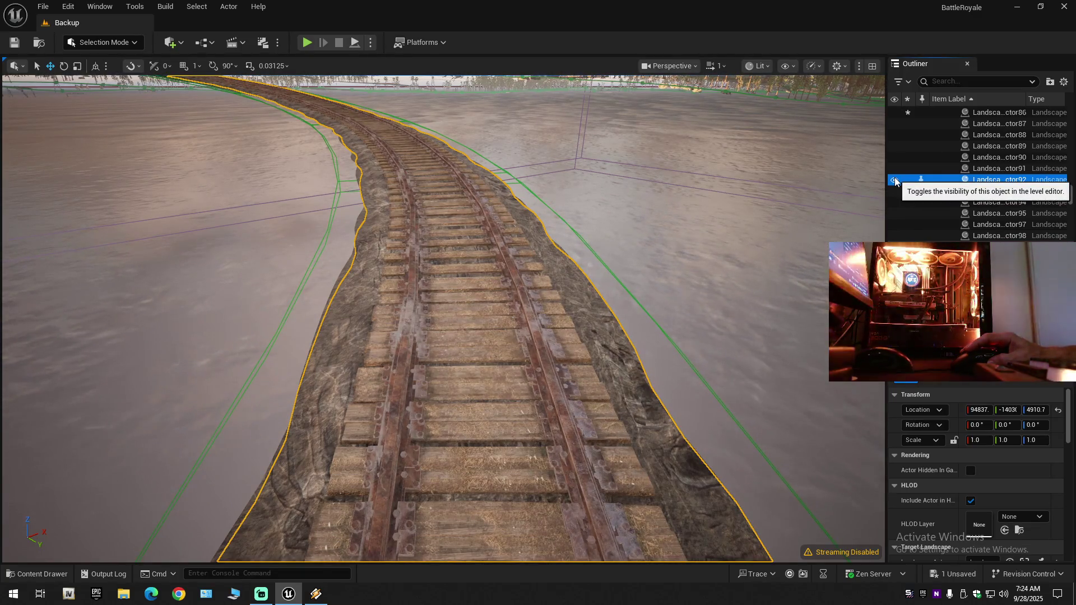
pyautogui.click(894, 180)
pyautogui.press('w')
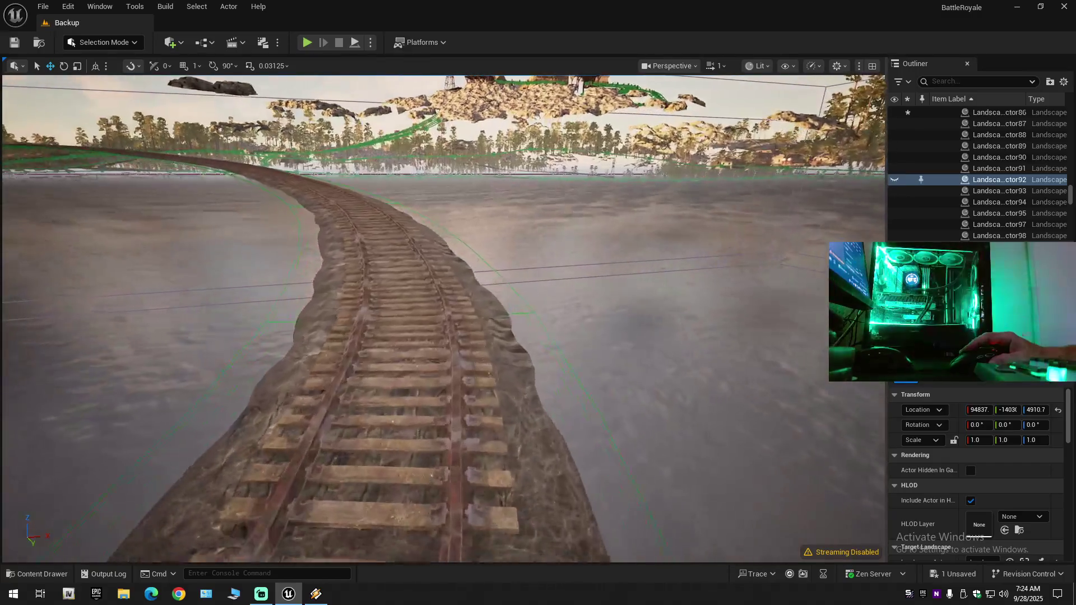
pyautogui.click(893, 179)
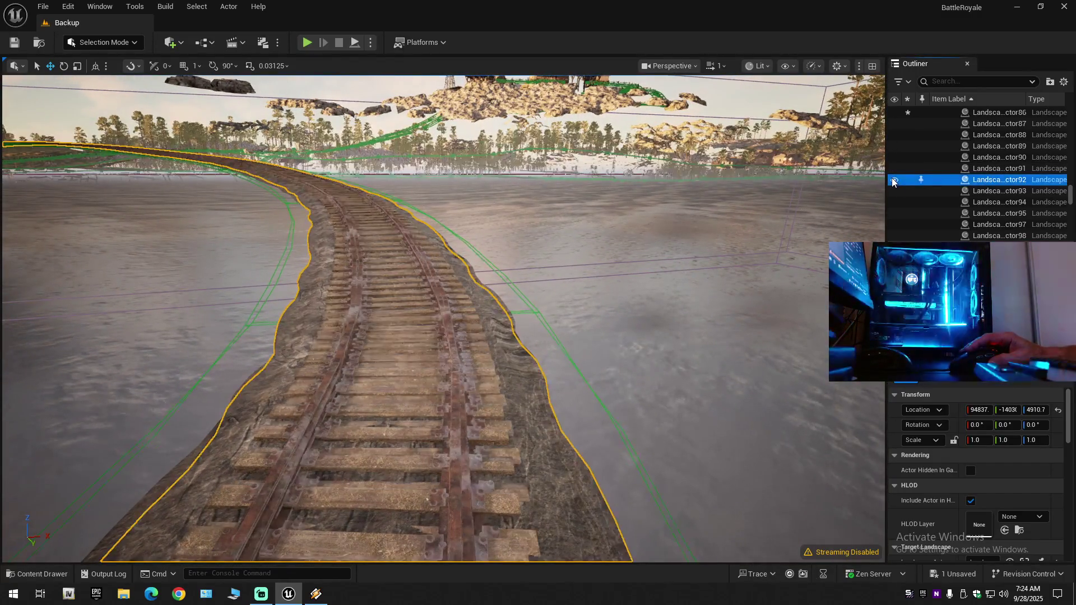
pyautogui.click(893, 180)
pyautogui.click(893, 180)
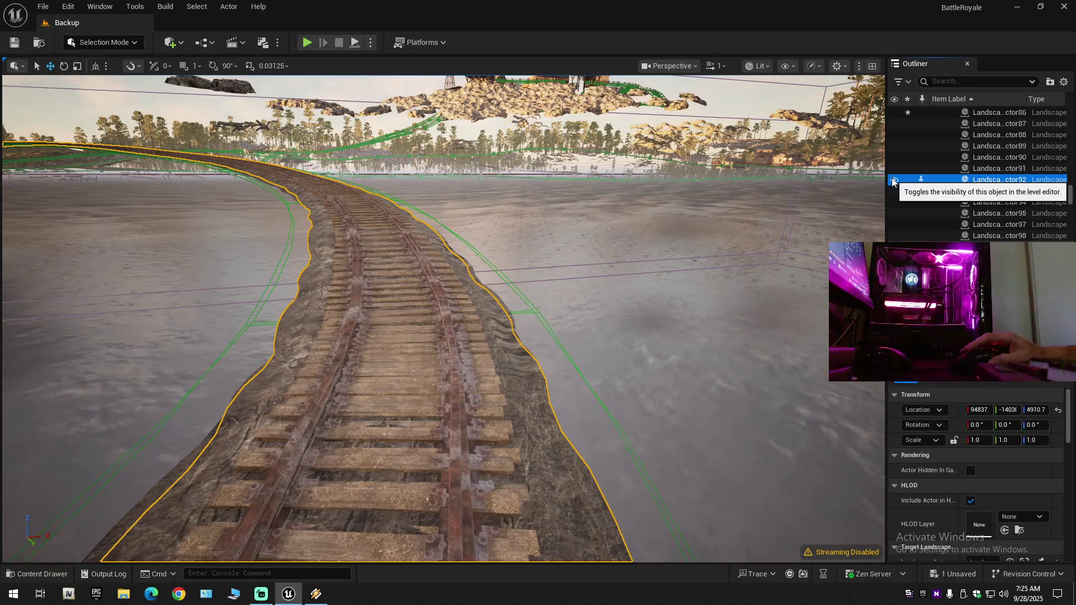
pyautogui.click(893, 180)
pyautogui.click(893, 180)
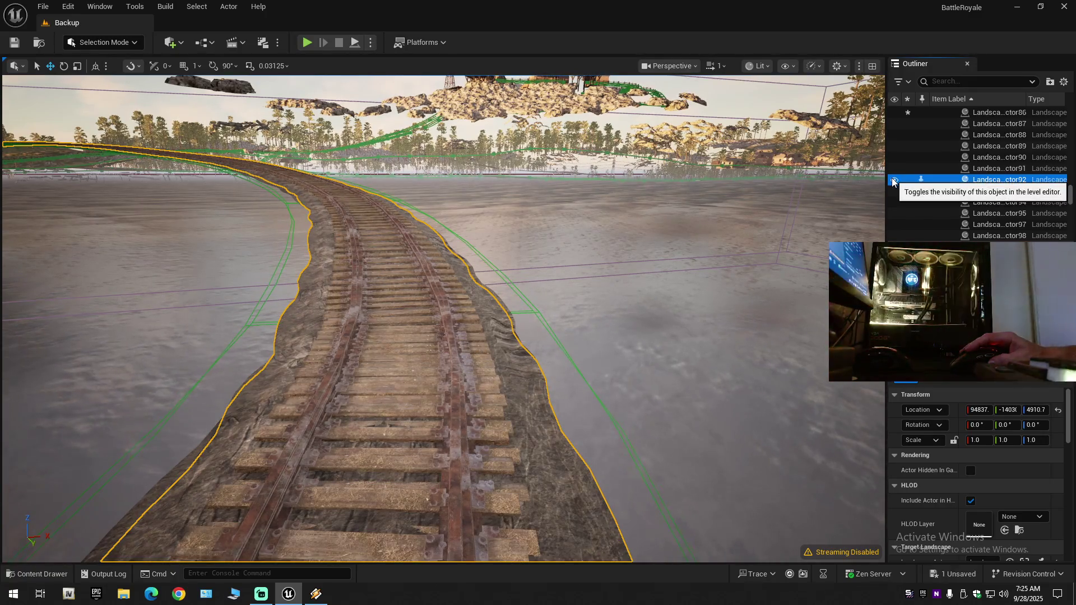
pyautogui.click(893, 180)
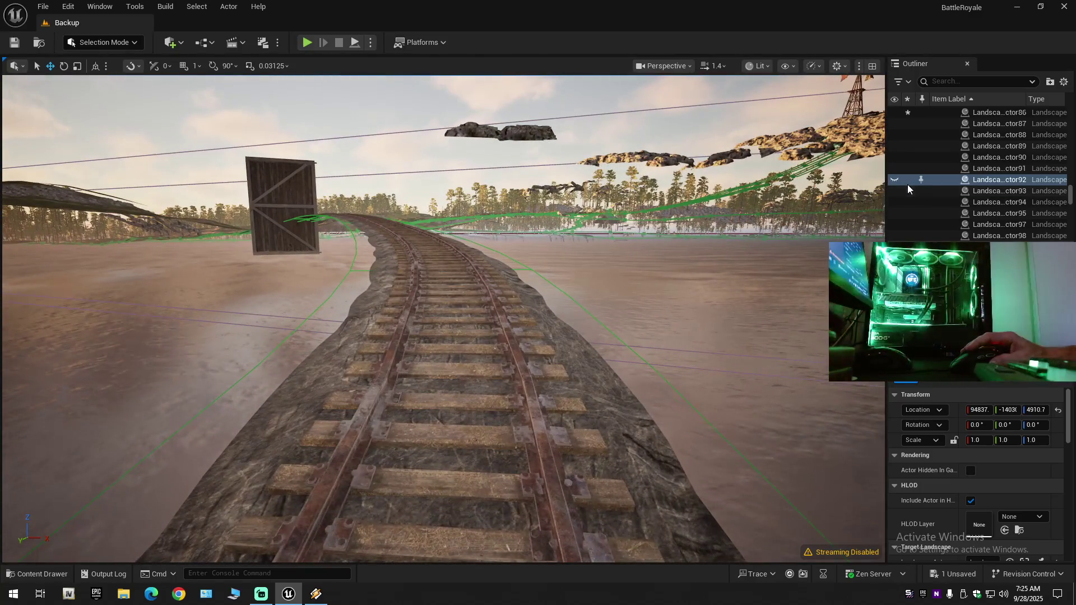
pyautogui.click(894, 179)
pyautogui.click(894, 180)
pyautogui.click(894, 179)
pyautogui.click(894, 180)
pyautogui.click(894, 179)
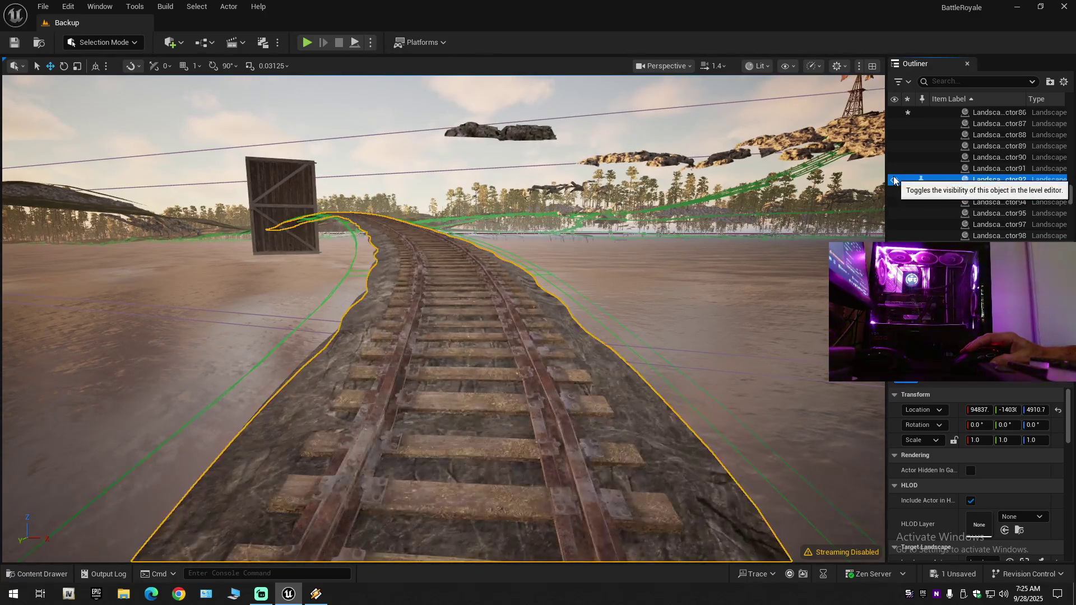
pyautogui.click(894, 180)
pyautogui.click(895, 180)
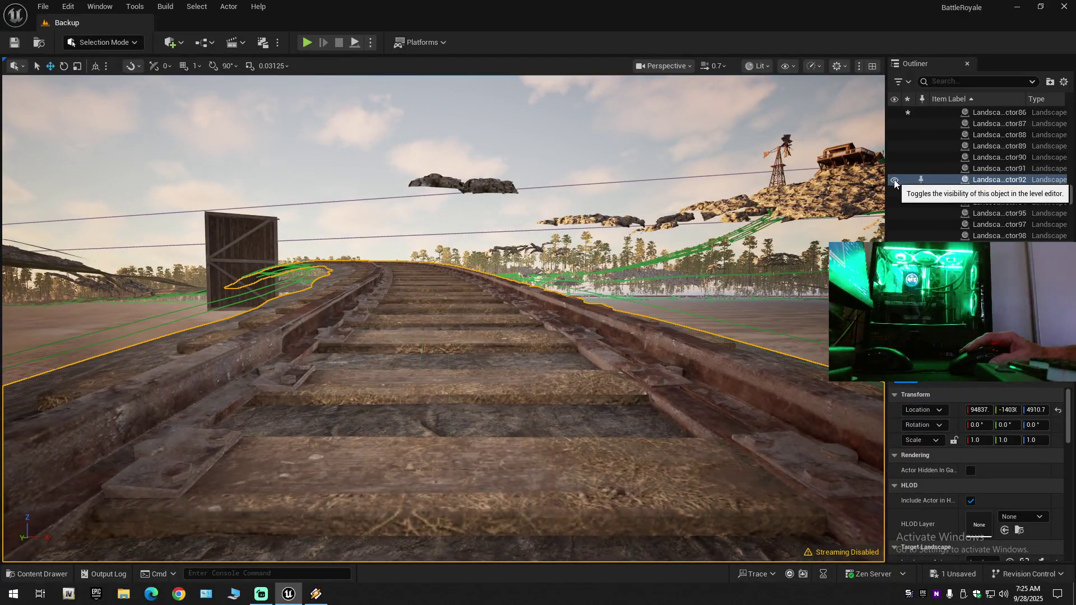
pyautogui.click(895, 180)
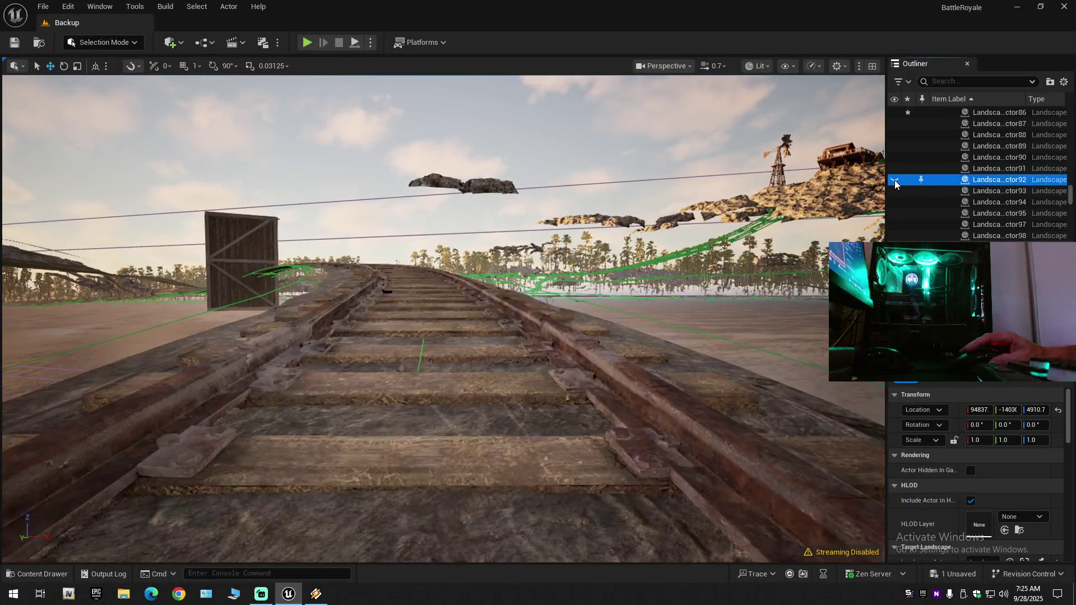
pyautogui.click(894, 180)
pyautogui.click(895, 180)
pyautogui.click(895, 180)
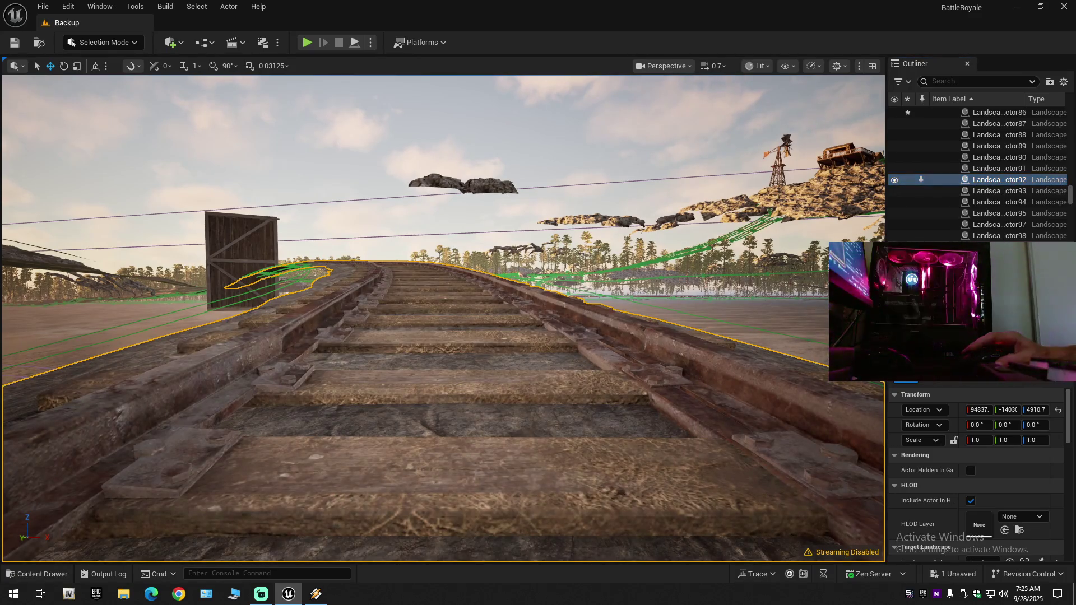
pyautogui.press('Left')
pyautogui.press('Right')
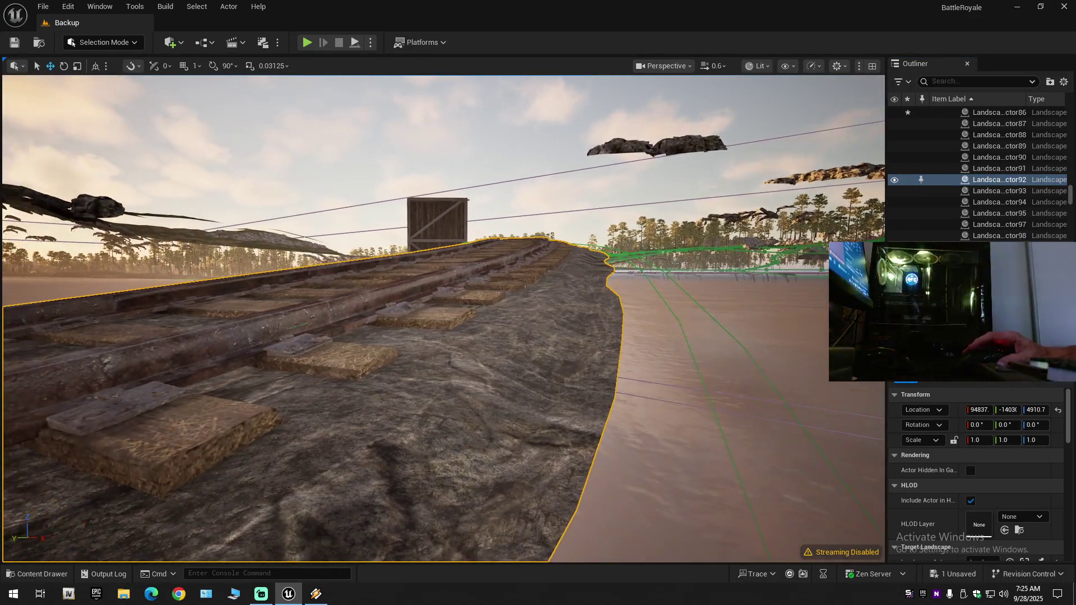
pyautogui.scroll(-1, 850, 200)
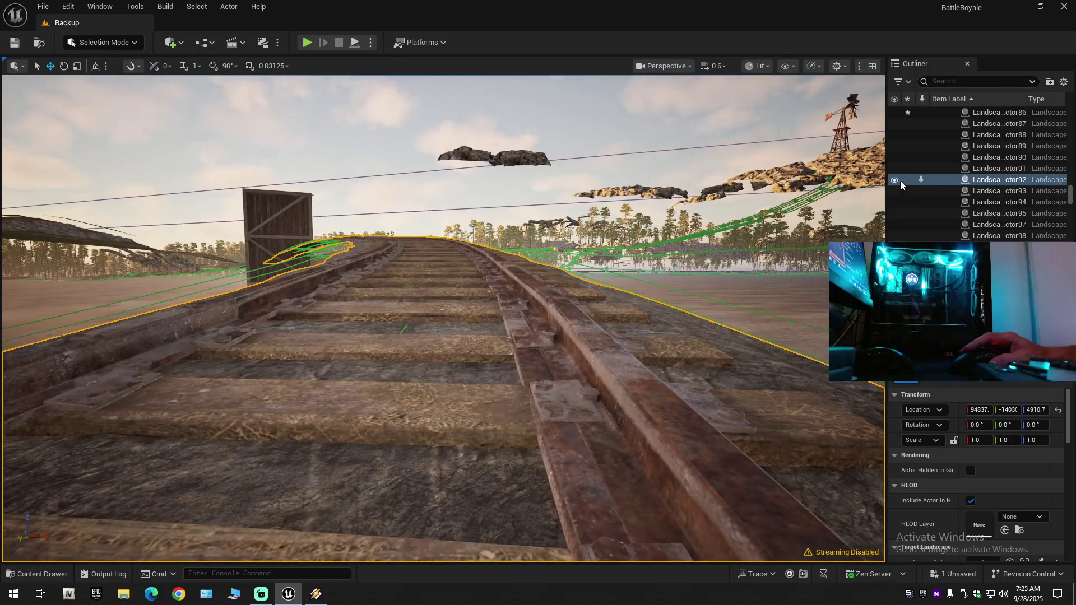
pyautogui.click(893, 180)
pyautogui.click(894, 180)
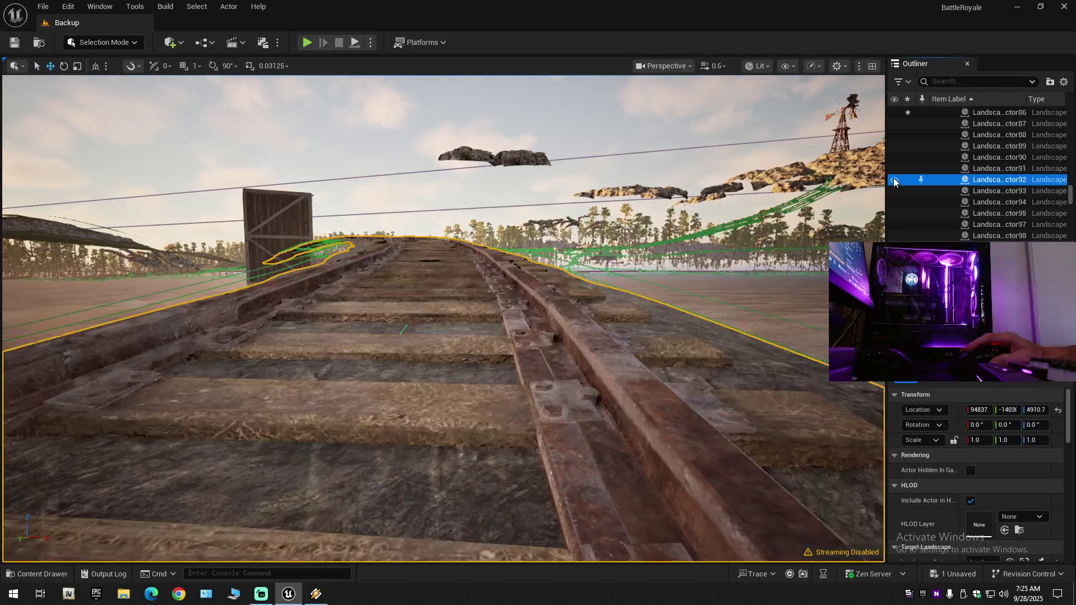
pyautogui.scroll(2, 442, 318)
pyautogui.scroll(1, 442, 319)
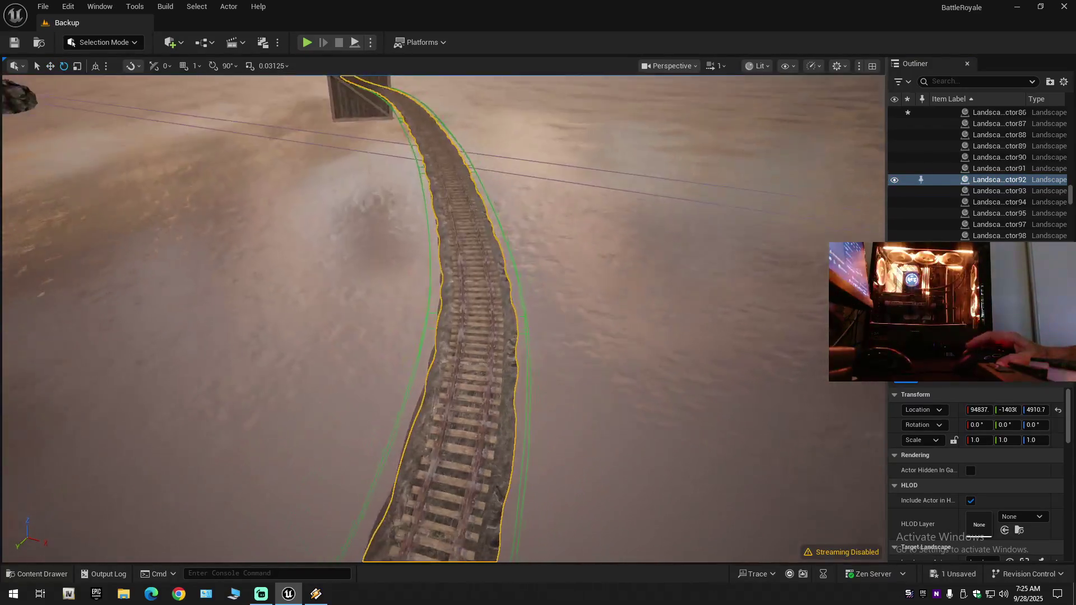
pyautogui.scroll(1, 443, 318)
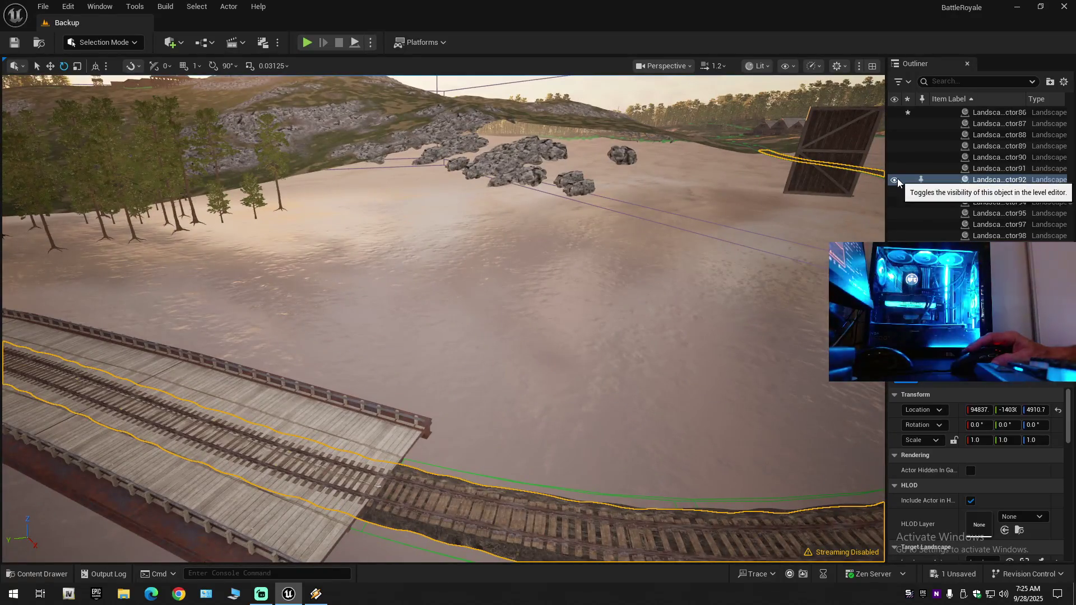
# Hide the track landscape actor and copy its name from the Outliner label.
pyautogui.click(895, 179)
pyautogui.click(997, 180)
pyautogui.rightClick(997, 180)
pyautogui.click(1008, 227)
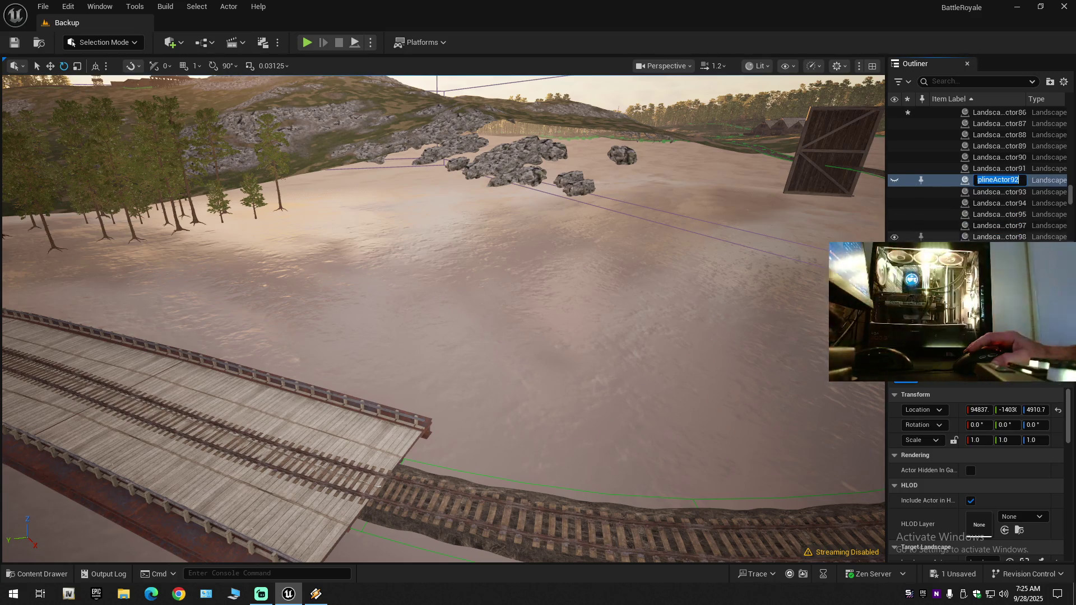
pyautogui.click(943, 179)
# Frame the spline actor, hide it, and filter the Outliner to LandscapeSplineActor92.
pyautogui.click(895, 181)
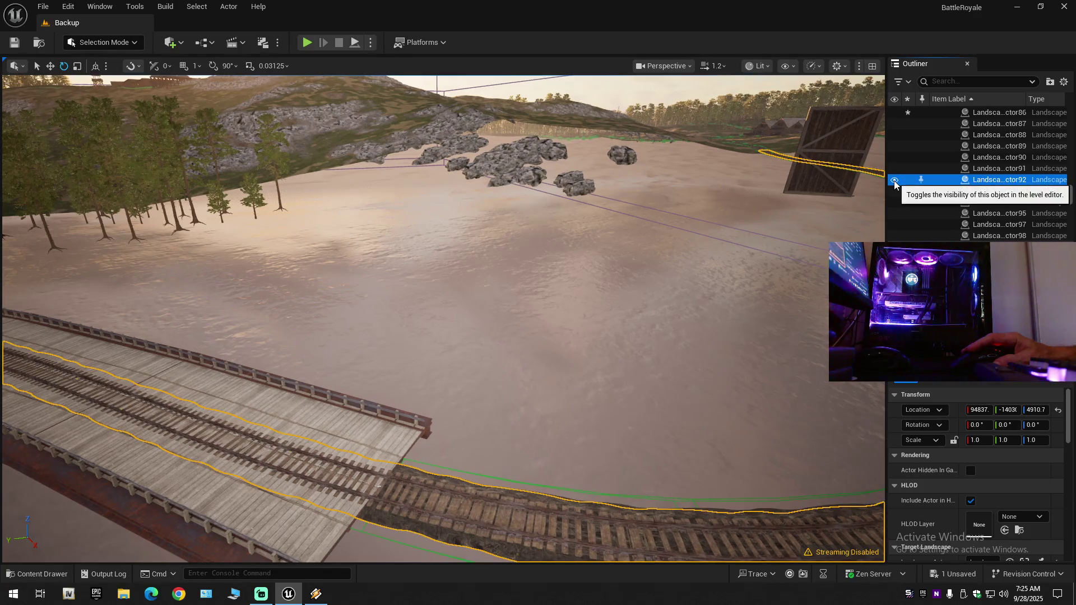
pyautogui.press('f')
pyautogui.click(894, 180)
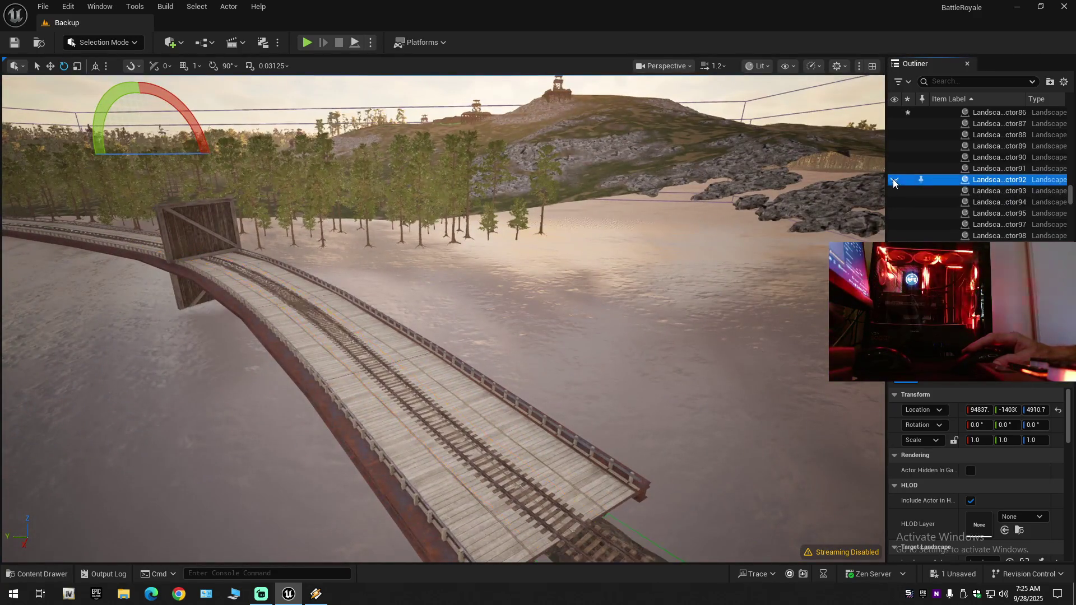
pyautogui.click(894, 180)
pyautogui.scroll(2, 895, 182)
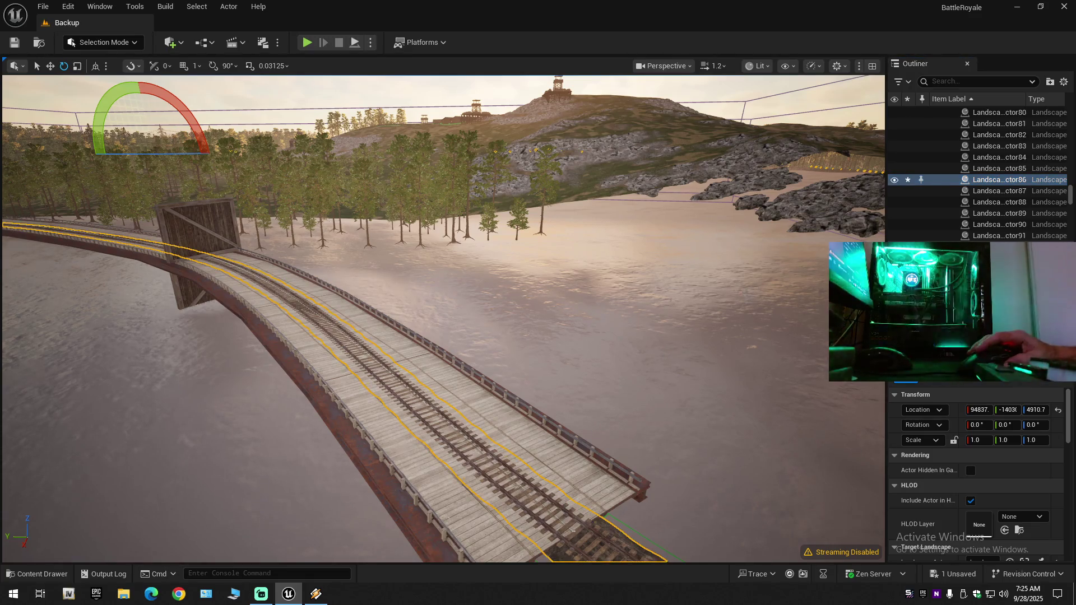
pyautogui.click(893, 180)
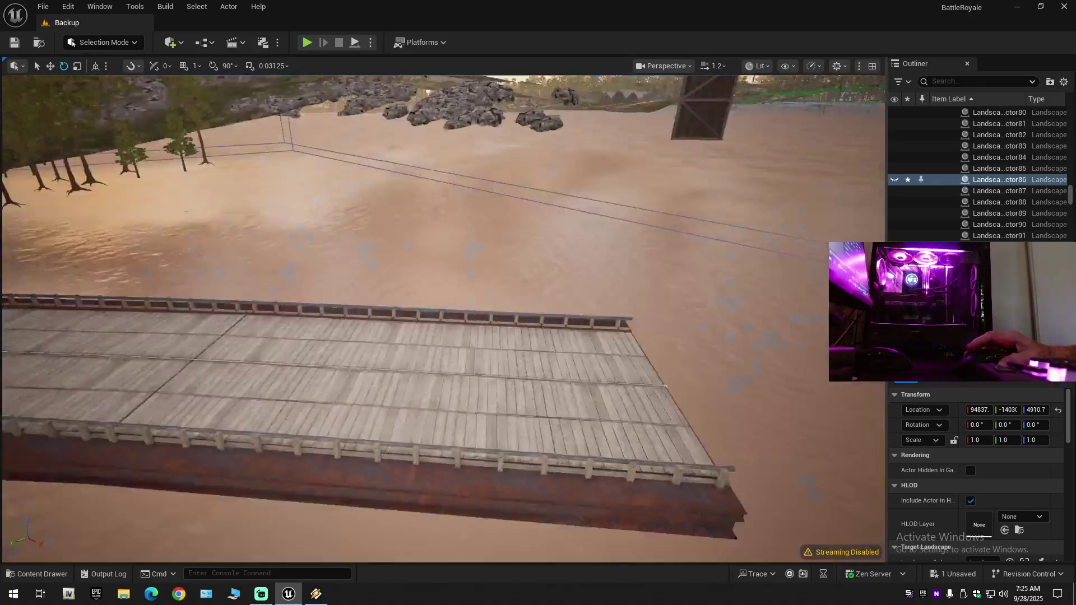
pyautogui.scroll(-1, 443, 319)
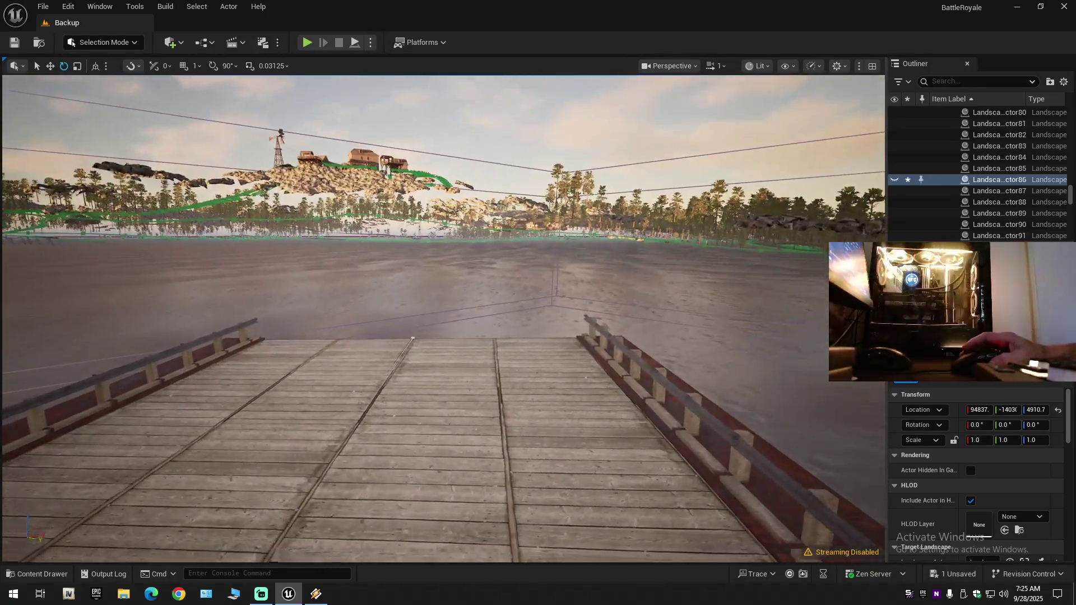
pyautogui.press('s')
pyautogui.scroll(-1, 443, 319)
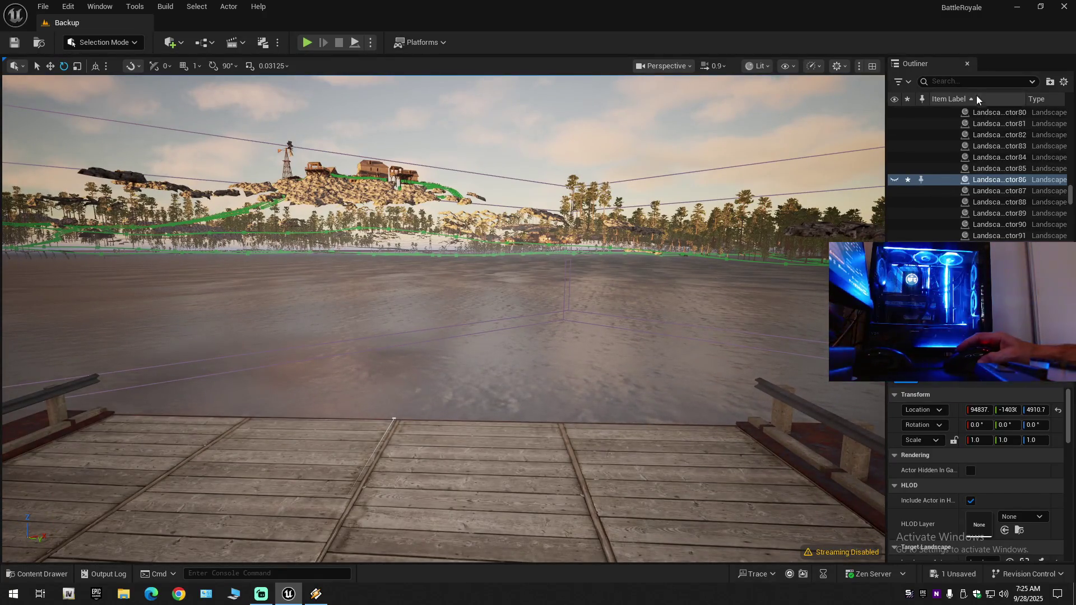
pyautogui.click(970, 81)
pyautogui.hotkey('ctrl', 'v')
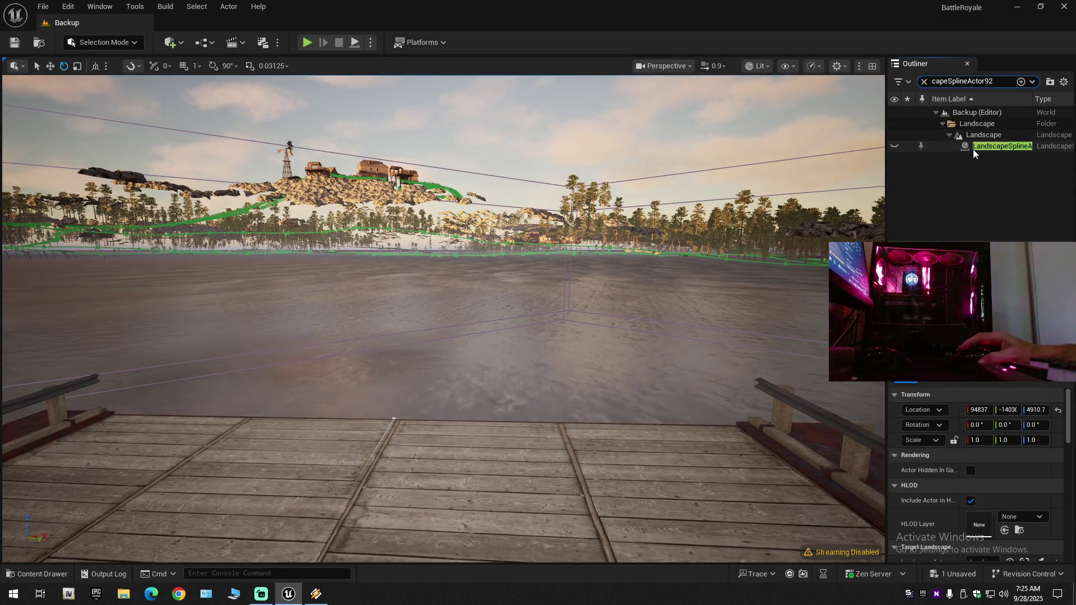
pyautogui.click(895, 144)
pyautogui.scroll(1, 443, 320)
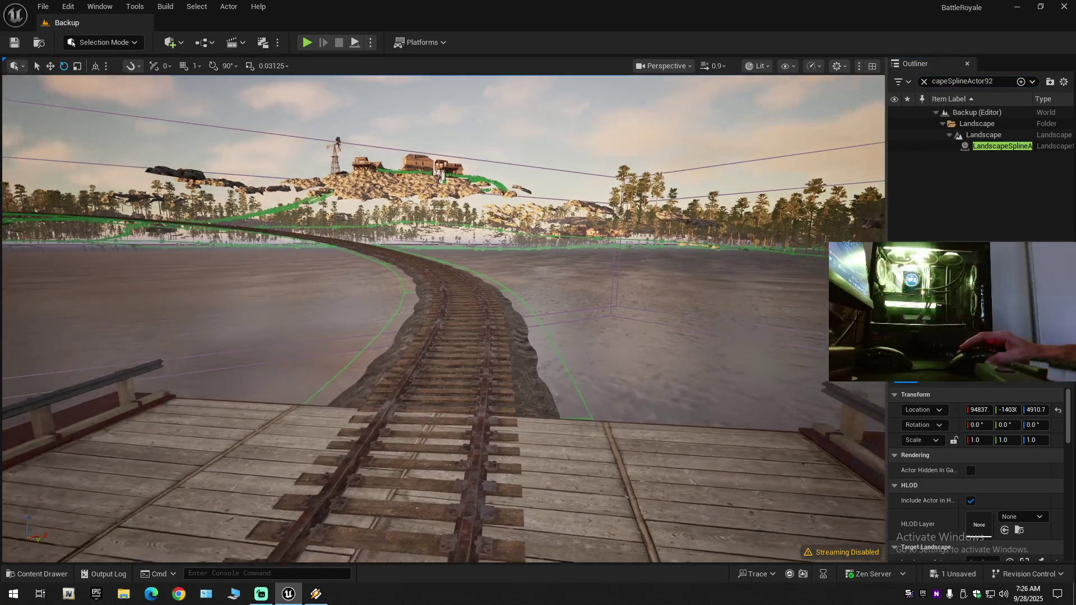
pyautogui.press('e')
pyautogui.scroll(1, 443, 319)
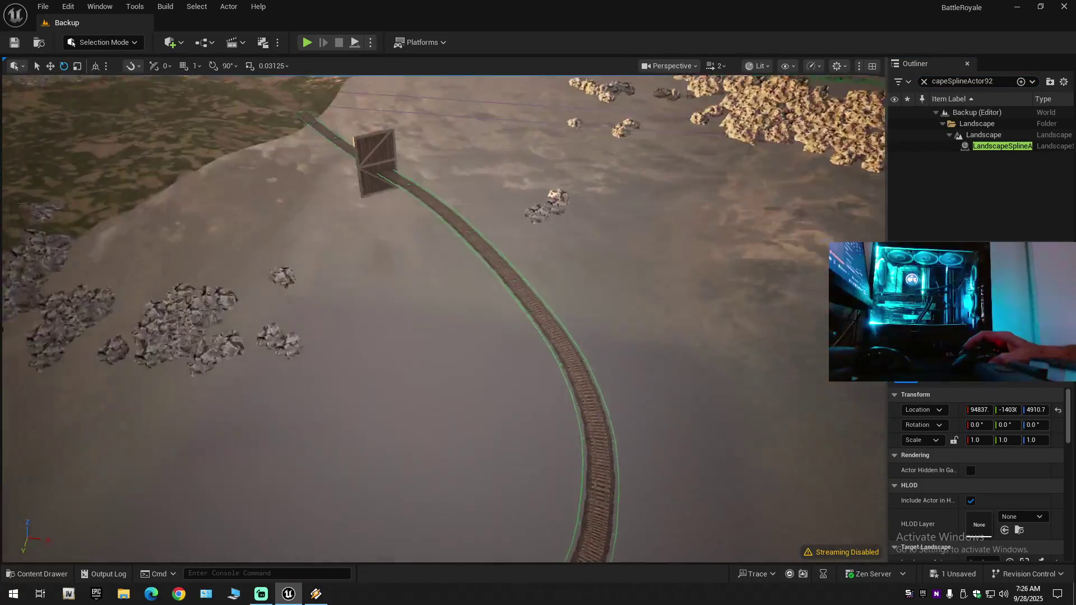
pyautogui.press('w')
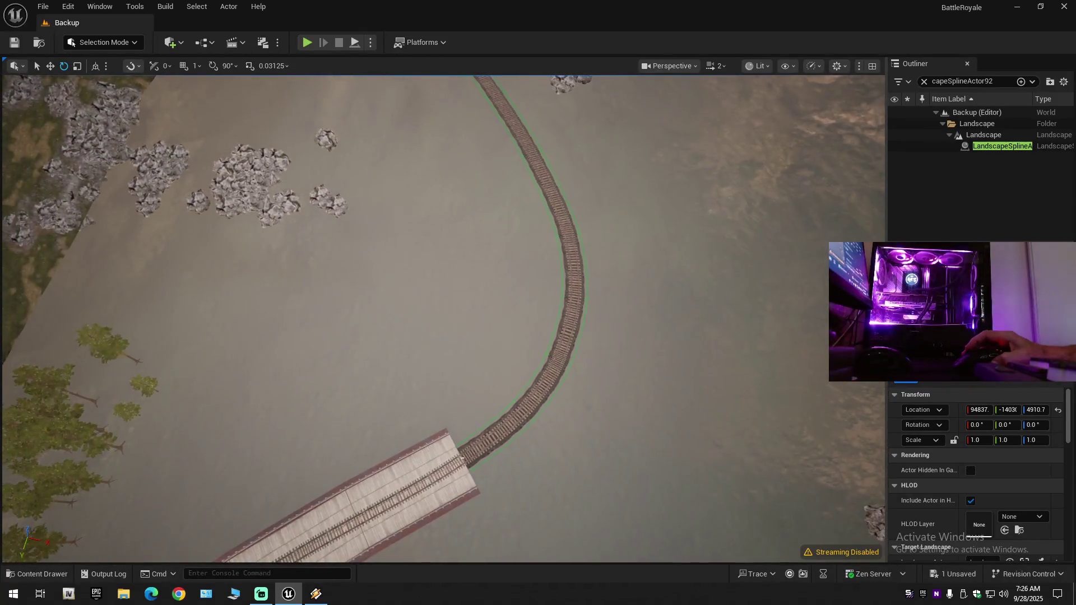
pyautogui.press('q')
pyautogui.scroll(-1, 442, 319)
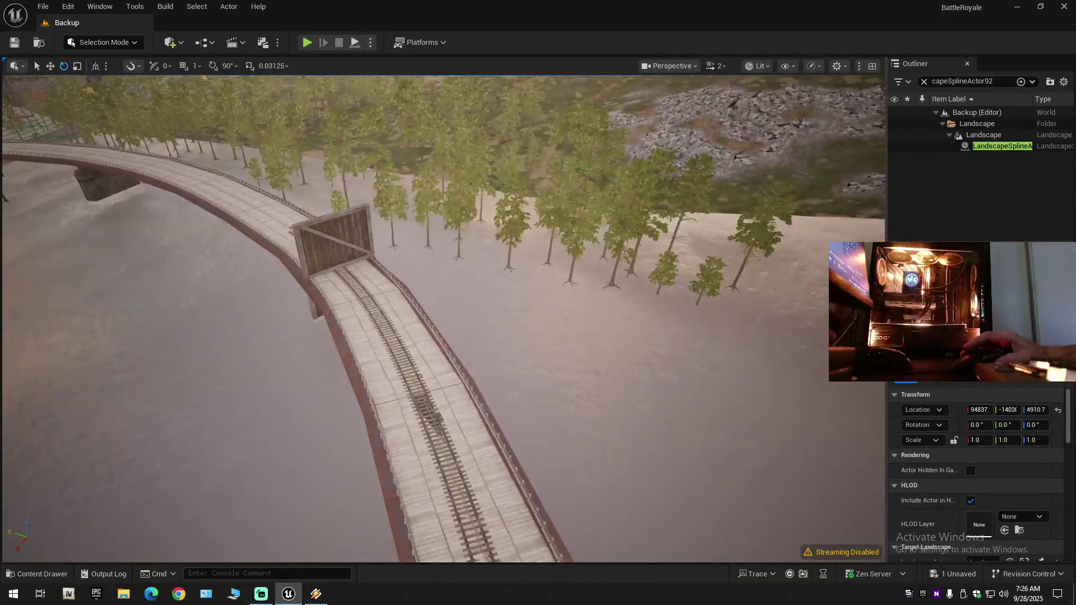
pyautogui.scroll(-1, 443, 319)
pyautogui.press('q')
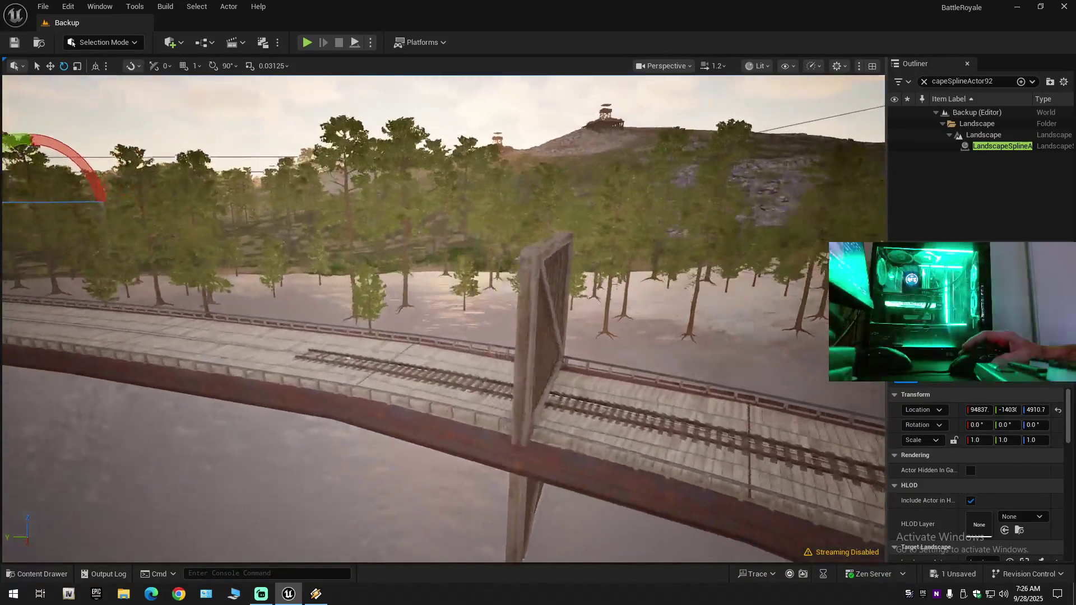
pyautogui.scroll(-1, 442, 319)
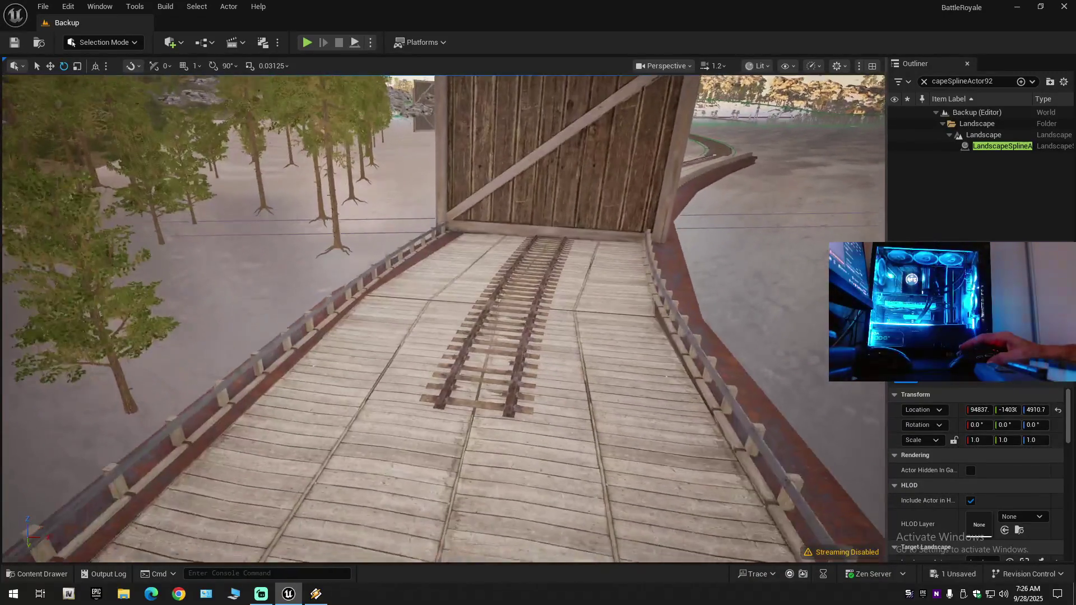
pyautogui.press('w')
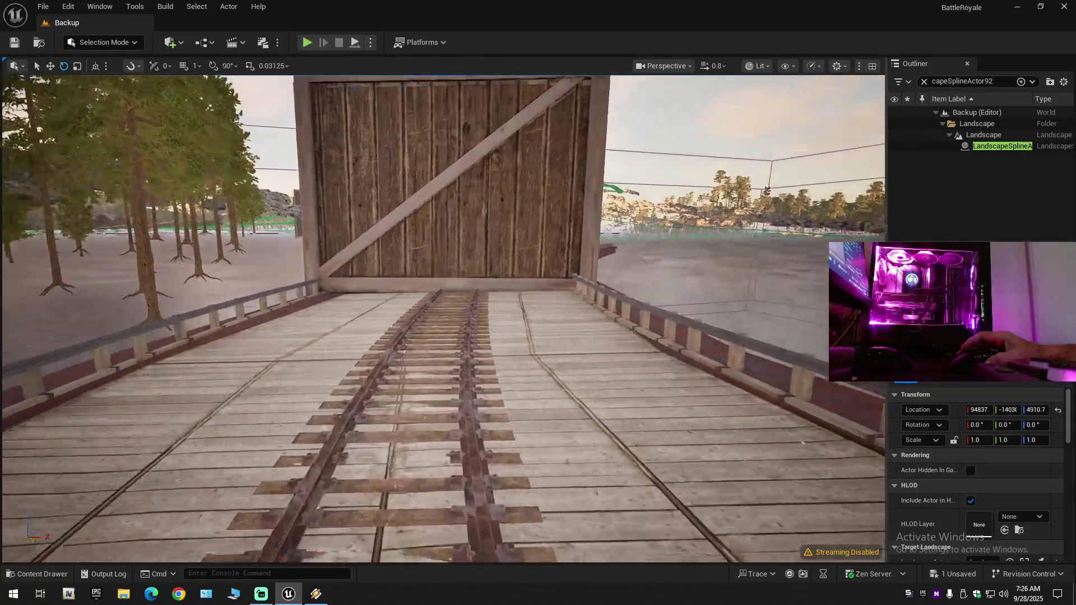
pyautogui.press('w')
pyautogui.scroll(1, 442, 319)
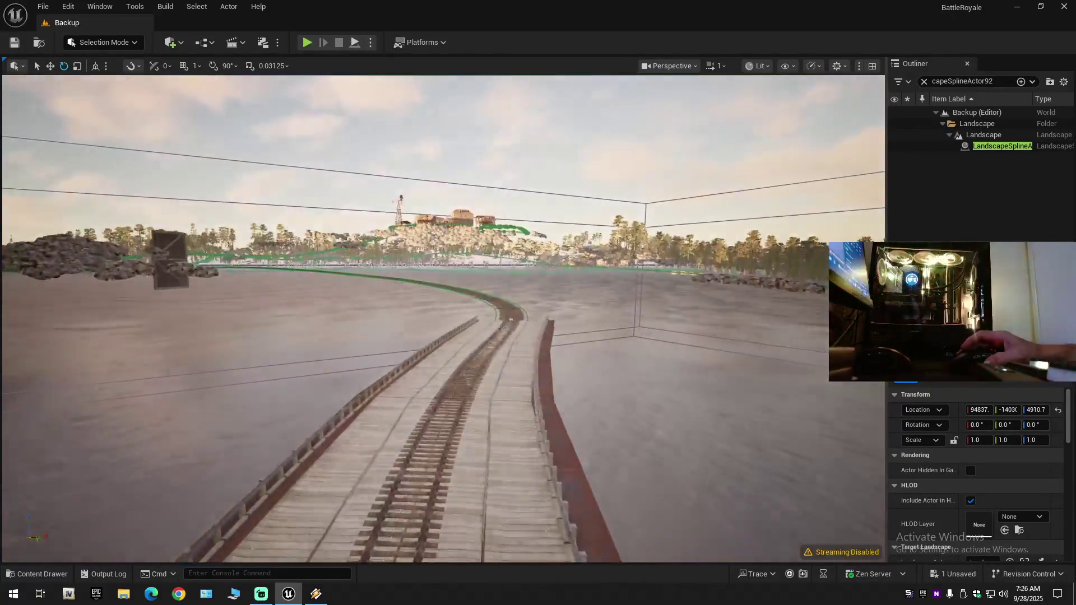
pyautogui.press('w')
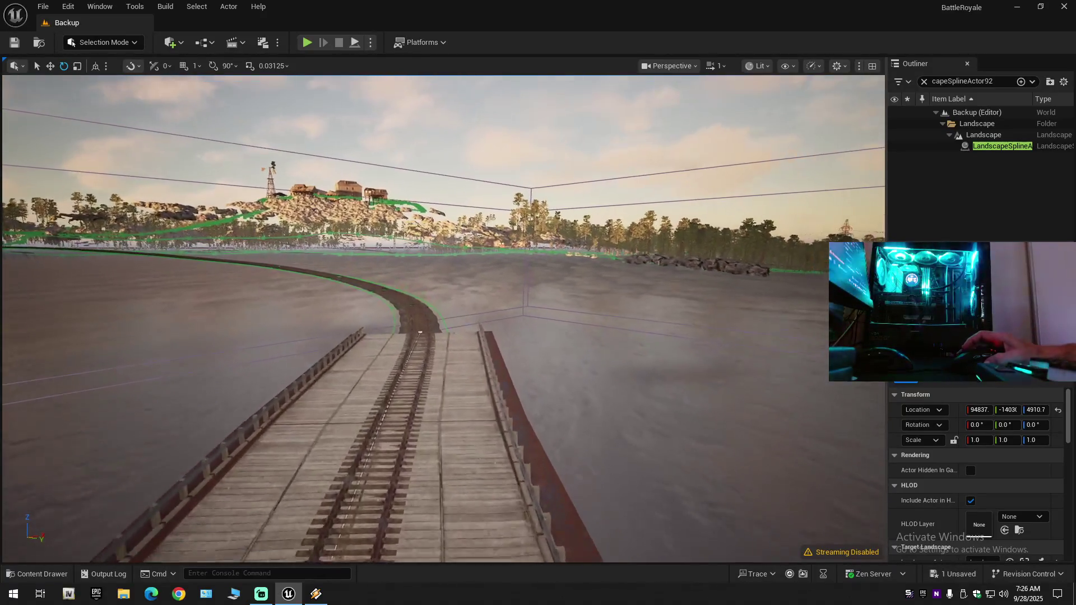
pyautogui.press('w')
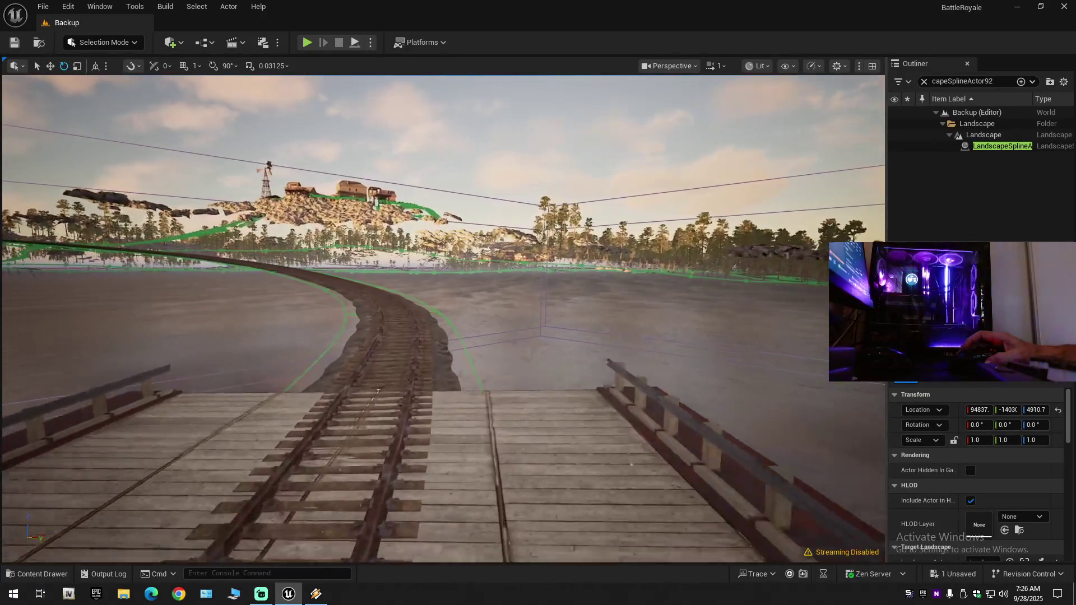
pyautogui.press('s')
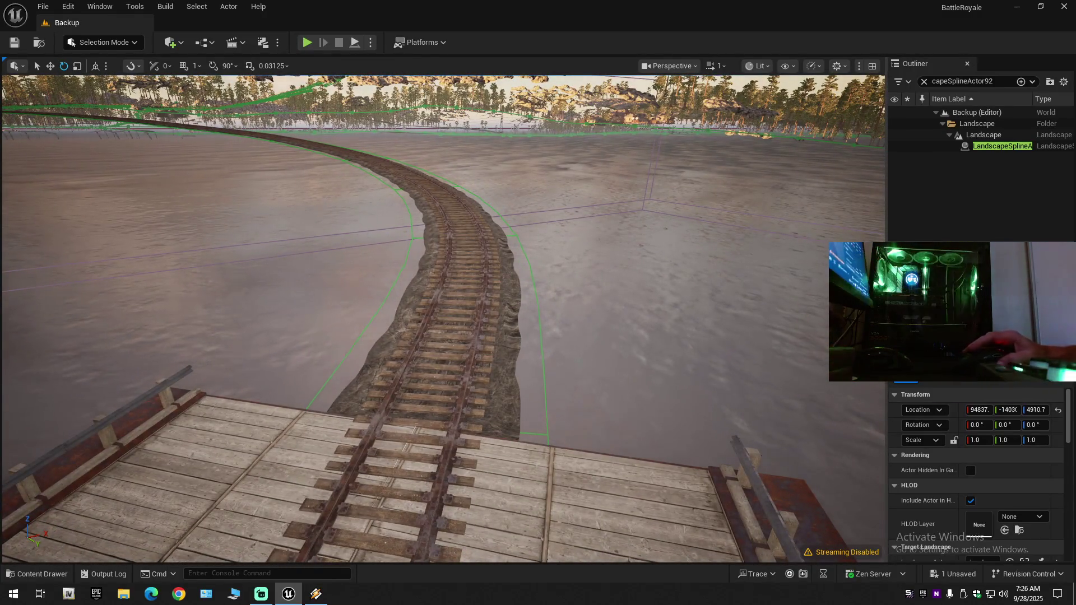
pyautogui.click(502, 342)
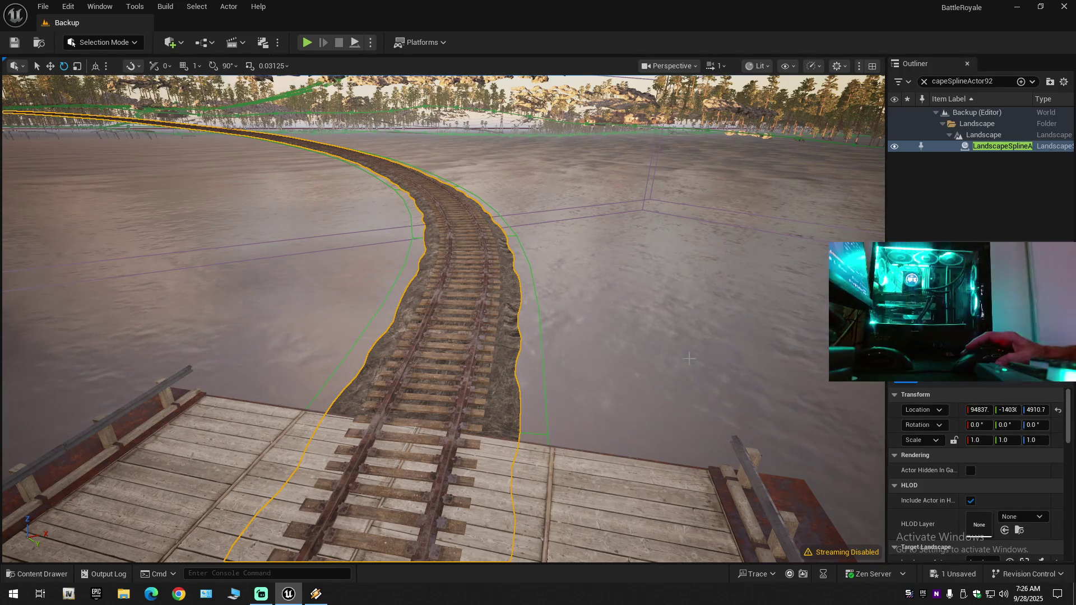
pyautogui.press('w')
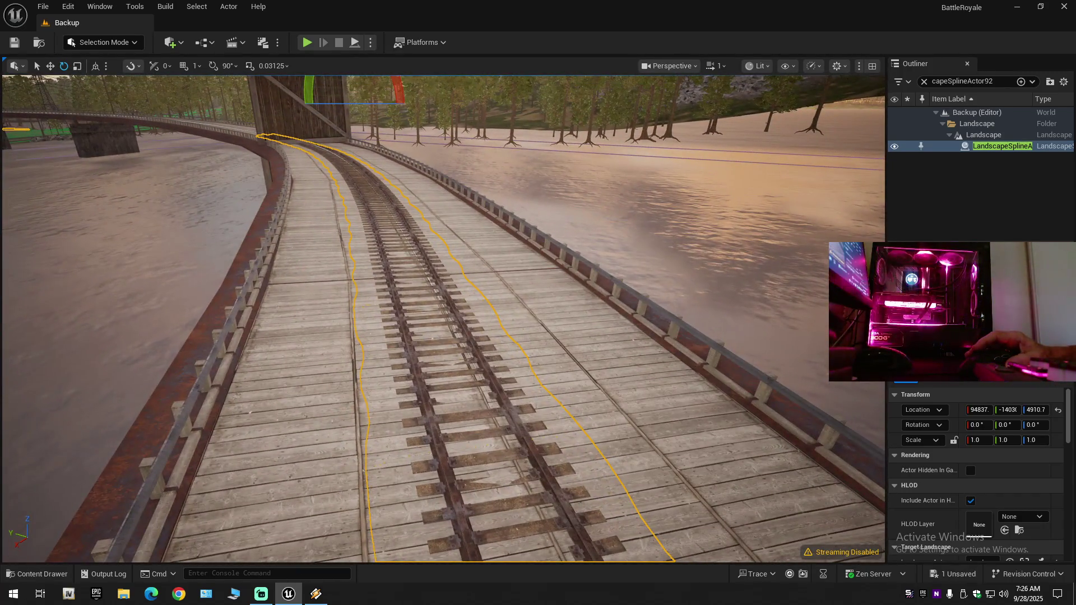
pyautogui.press('w')
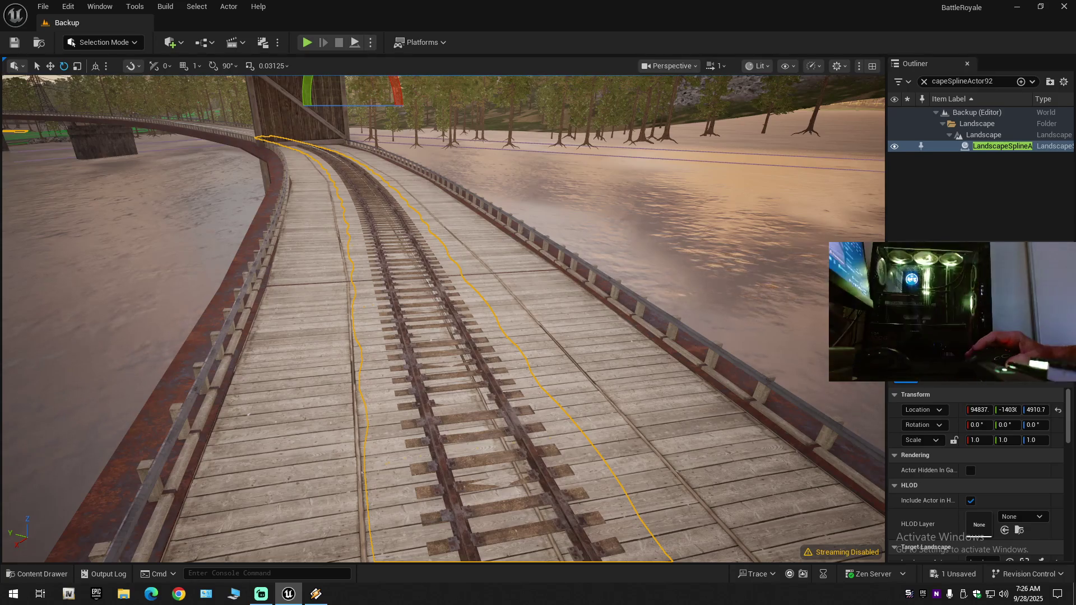
pyautogui.press('w')
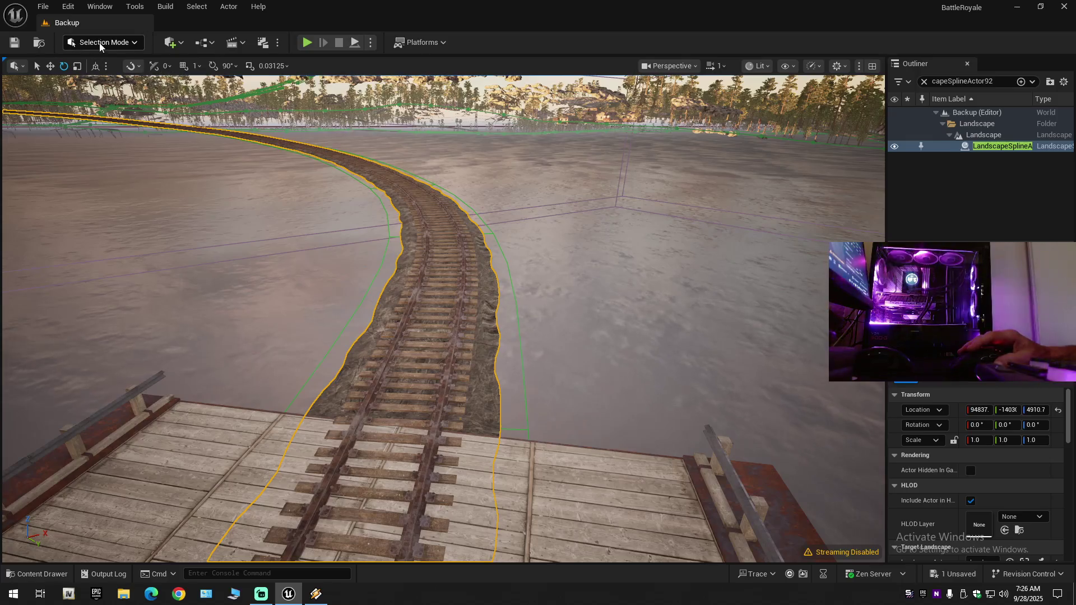
# Clear the Outliner filter and frame spline actor 86 to inspect the bridge.
pyautogui.click(923, 83)
pyautogui.click(923, 112)
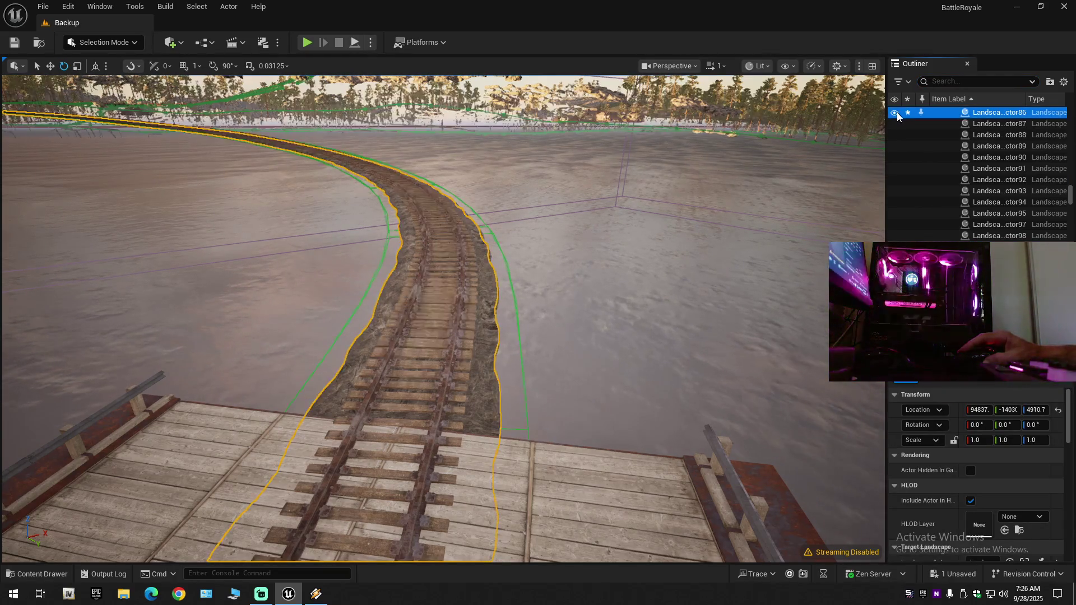
pyautogui.press('f')
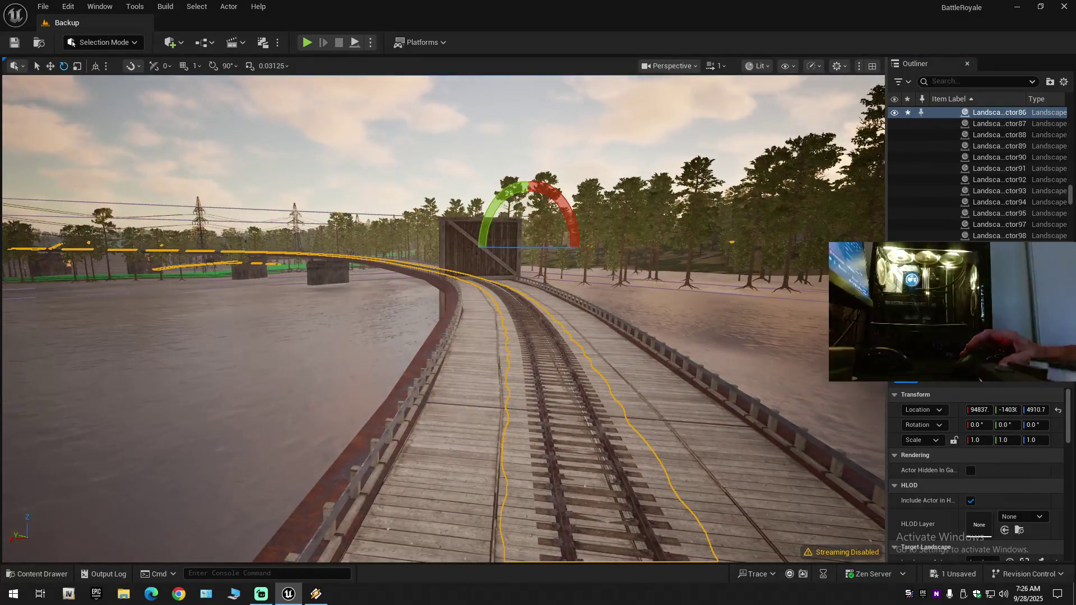
pyautogui.press('s')
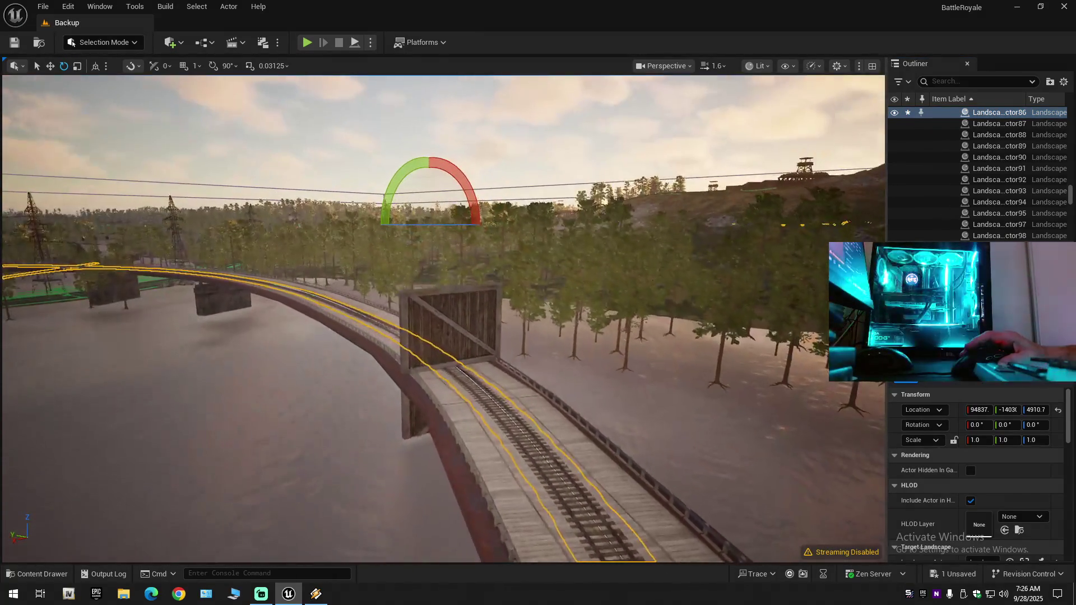
# Search for LandscapeSplineActor92, hide it, and fly along the track over the water.
pyautogui.click(961, 81)
pyautogui.write('LandscapeSplineActor92')
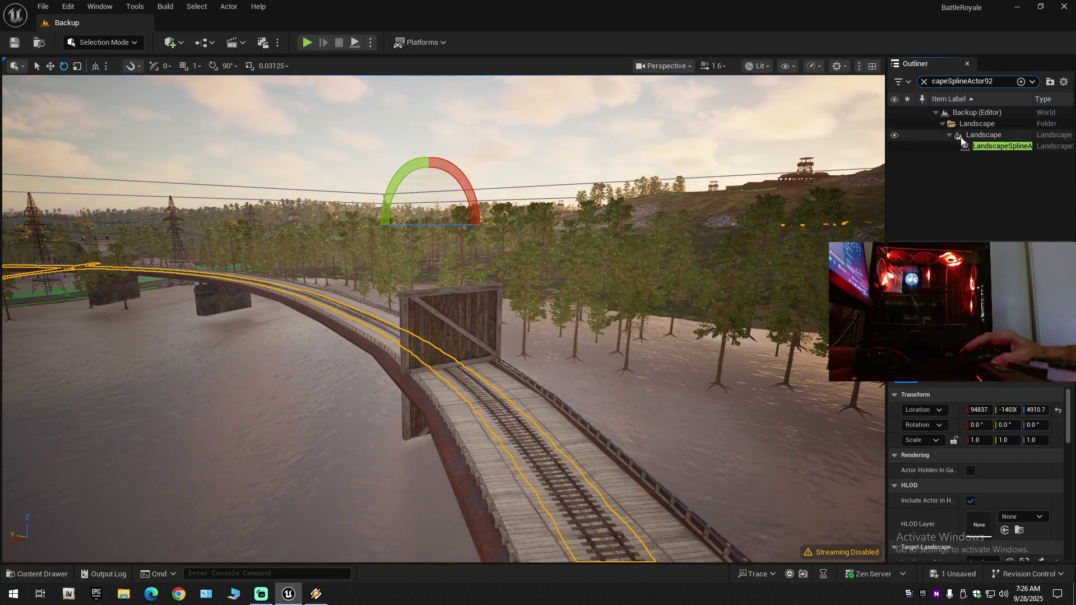
pyautogui.click(896, 146)
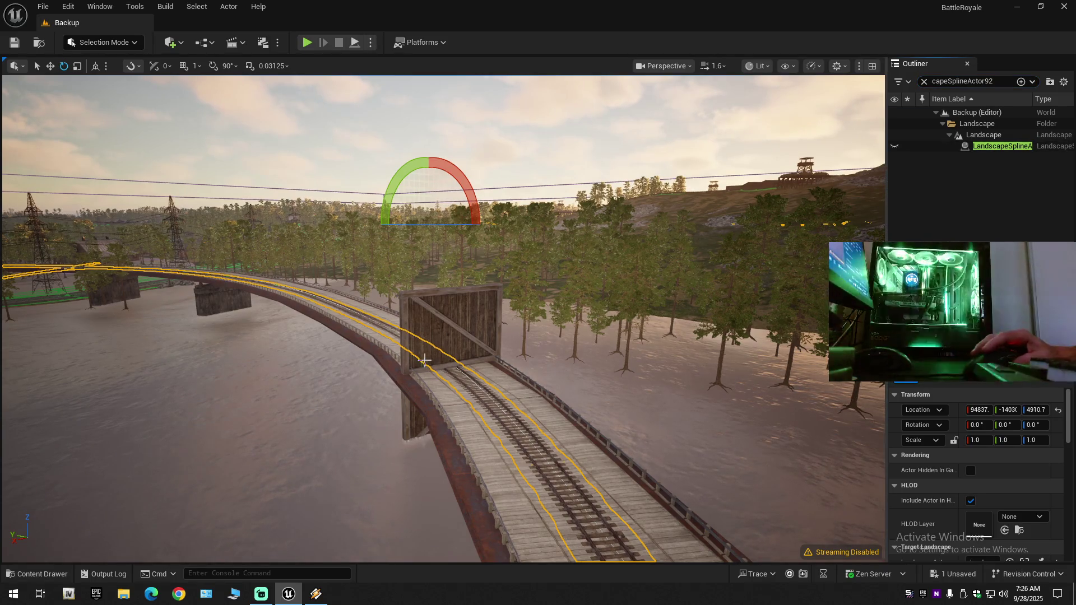
pyautogui.scroll(-1, 425, 360)
pyautogui.press('w')
pyautogui.moveTo(490, 451); pyautogui.dragTo(489, 451)
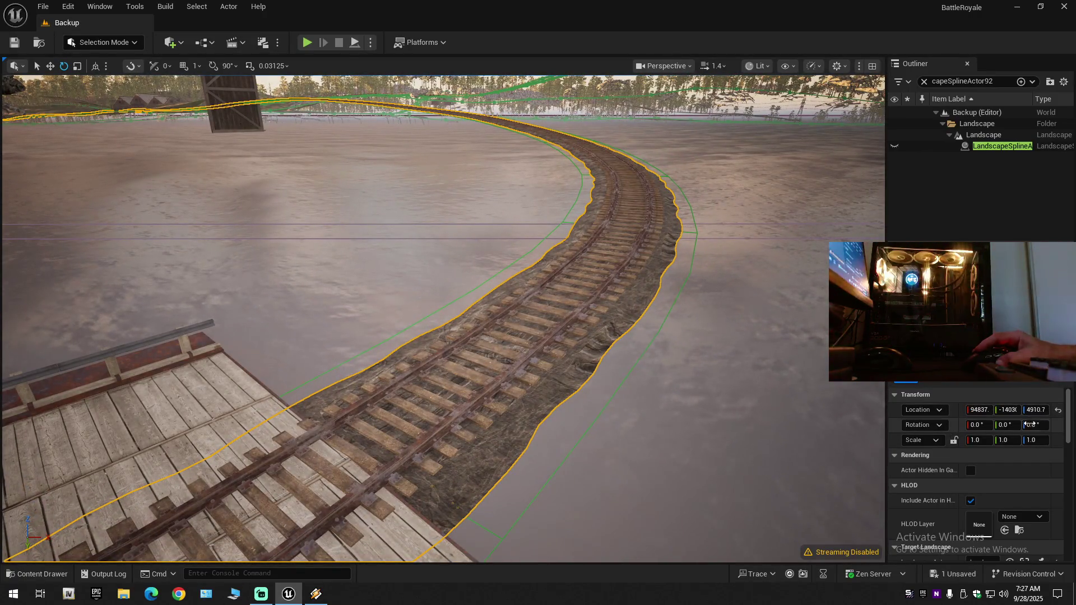
pyautogui.moveTo(729, 426); pyautogui.dragTo(728, 426)
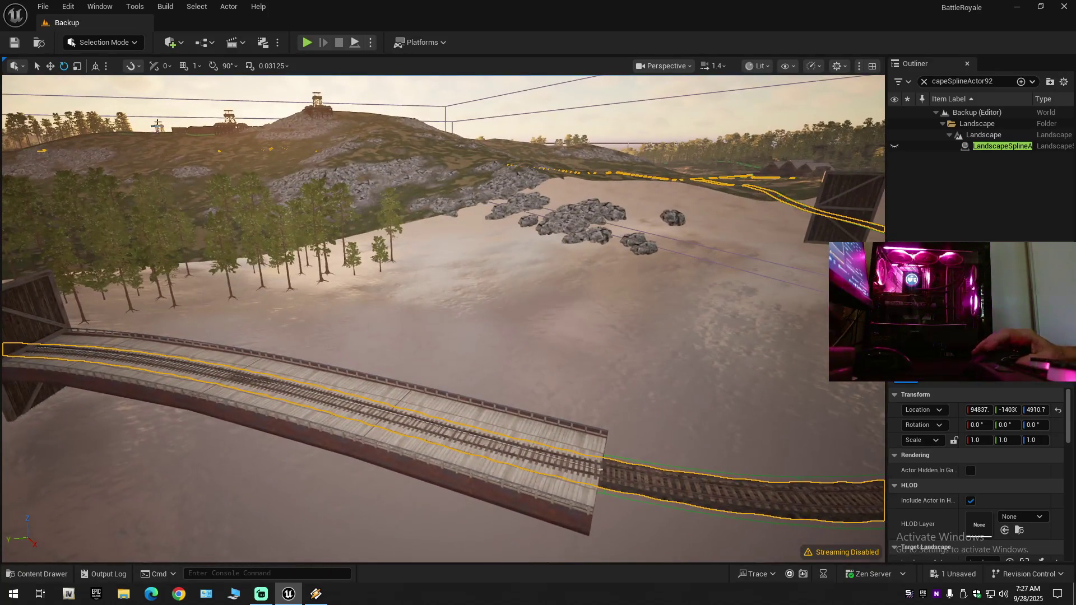
# Switch to Landscape mode, fly along the curving rail track, and select a spline segment.
pyautogui.click(120, 45)
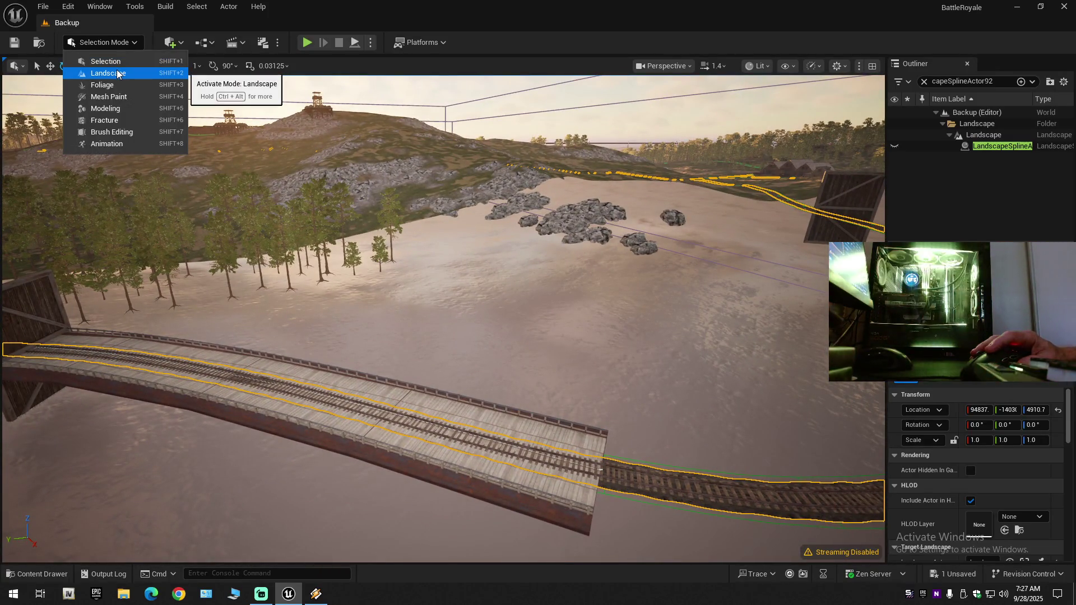
pyautogui.click(119, 73)
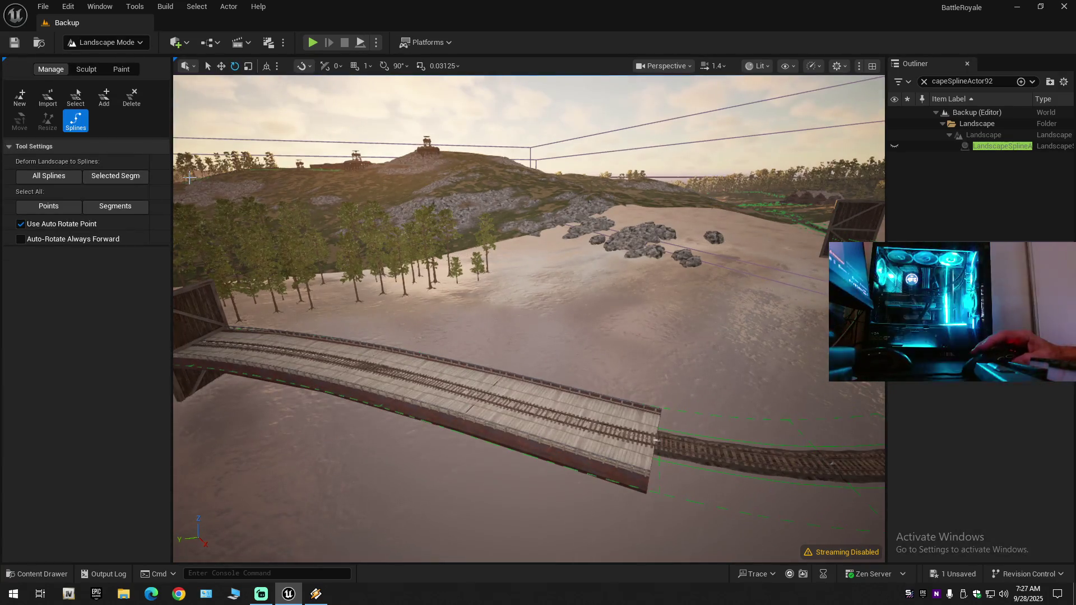
pyautogui.moveTo(527, 318); pyautogui.dragTo(527, 319)
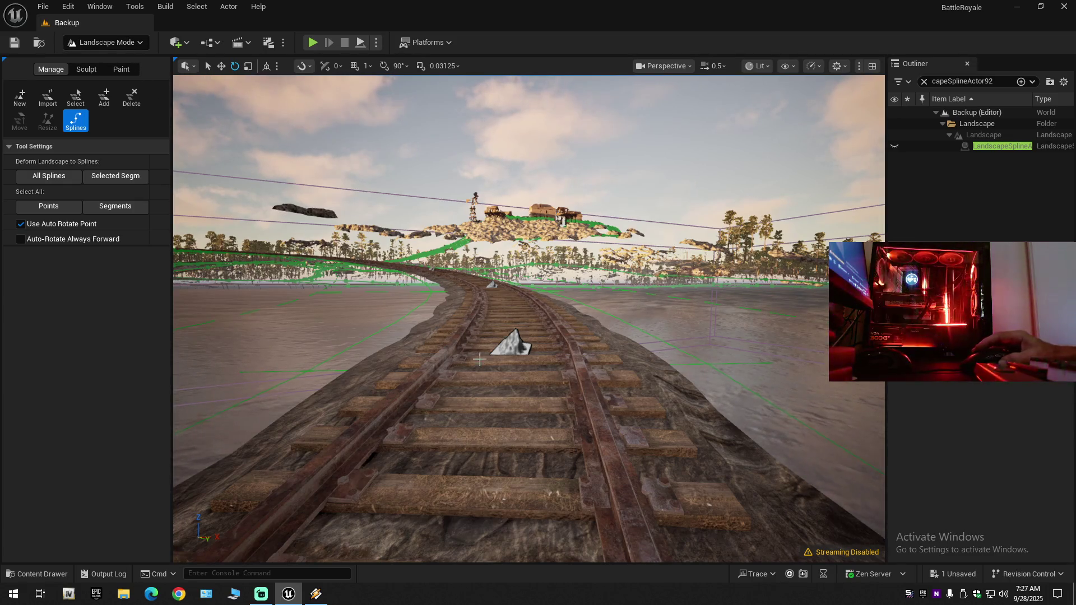
pyautogui.moveTo(470, 507); pyautogui.dragTo(471, 414)
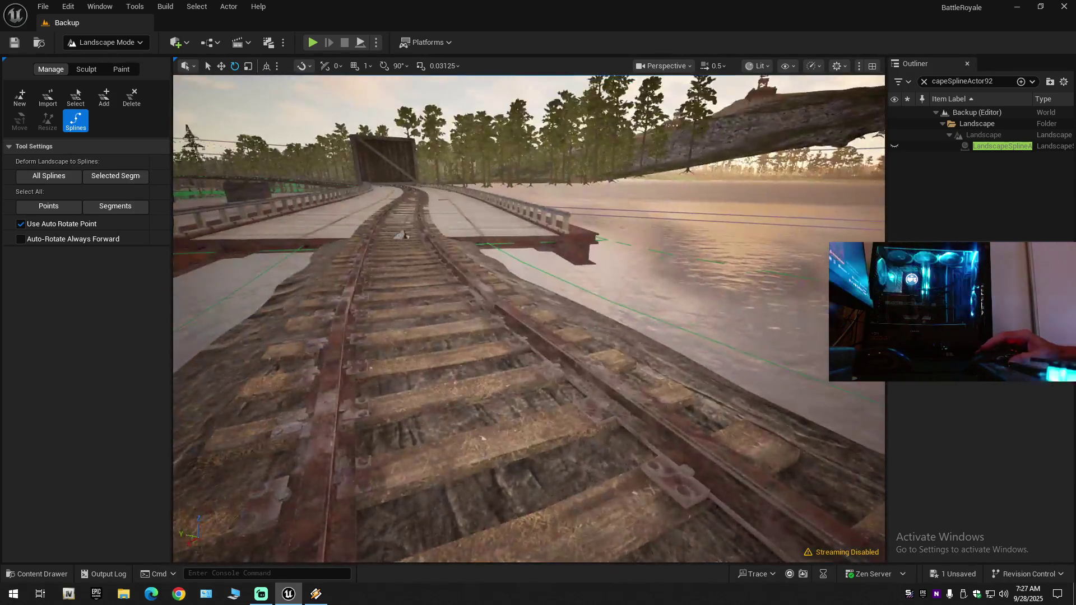
pyautogui.moveTo(431, 325); pyautogui.dragTo(387, 324)
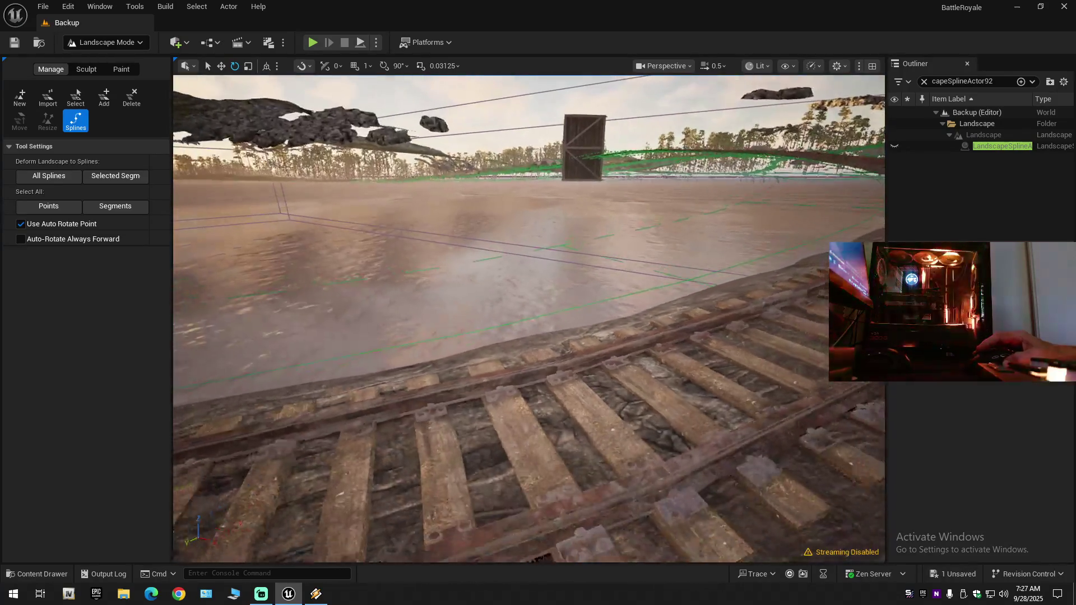
pyautogui.click(515, 435)
# Clear the Outliner filter, toggle the Landscape folder's visibility, and return to Selection mode.
pyautogui.click(924, 81)
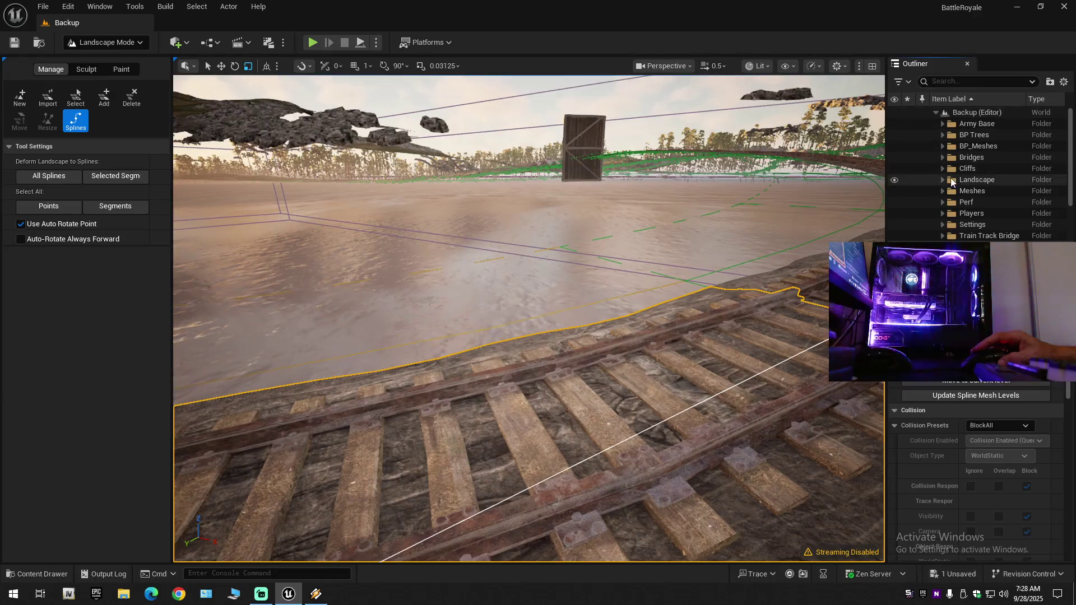
pyautogui.click(894, 180)
pyautogui.click(894, 180)
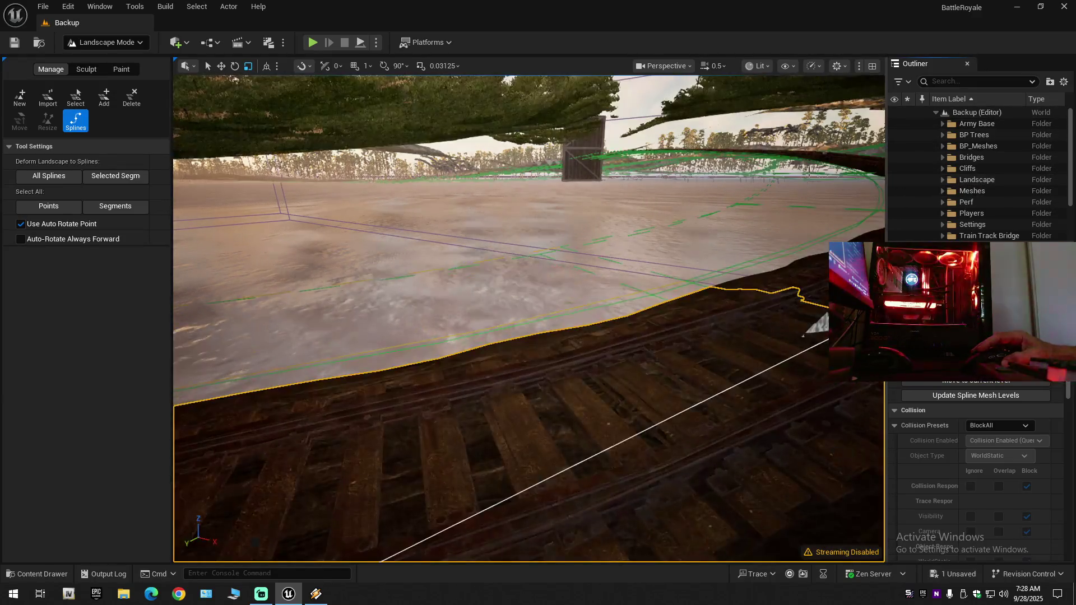
pyautogui.scroll(-10, 619, 160)
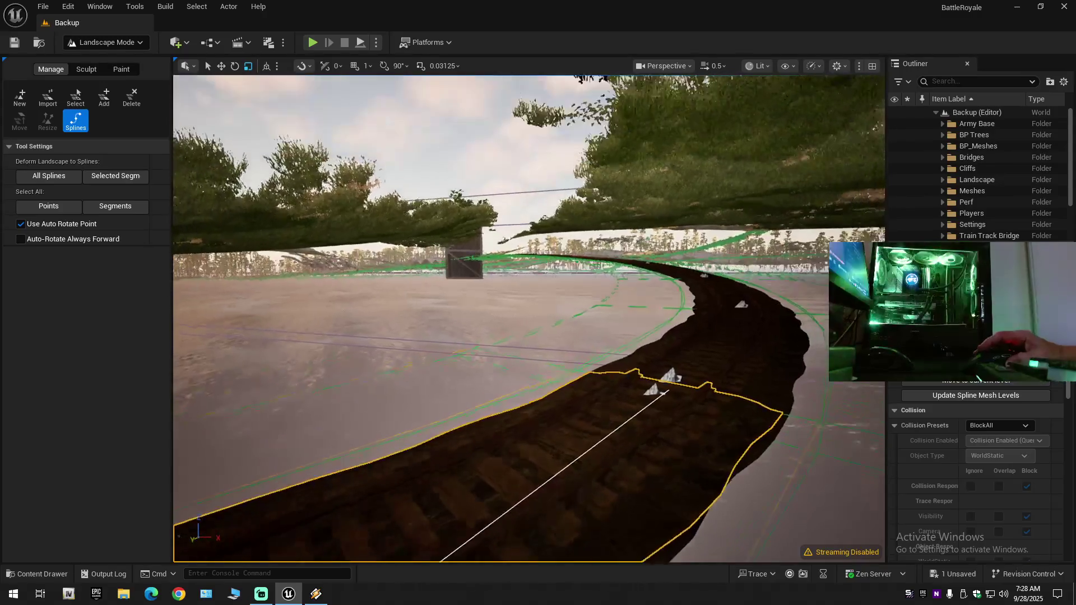
pyautogui.scroll(3, 619, 161)
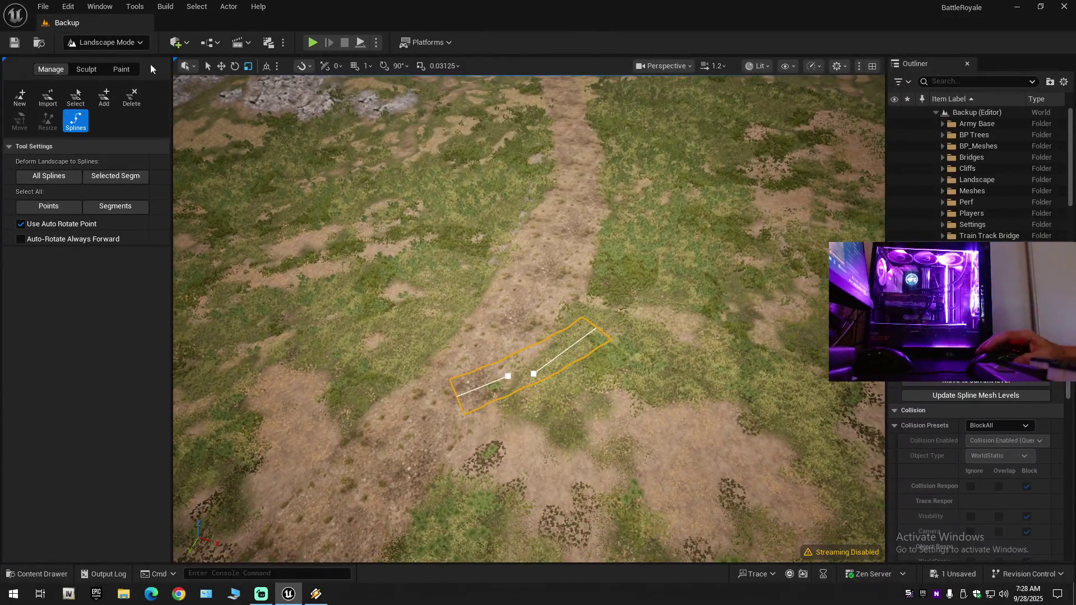
pyautogui.click(107, 42)
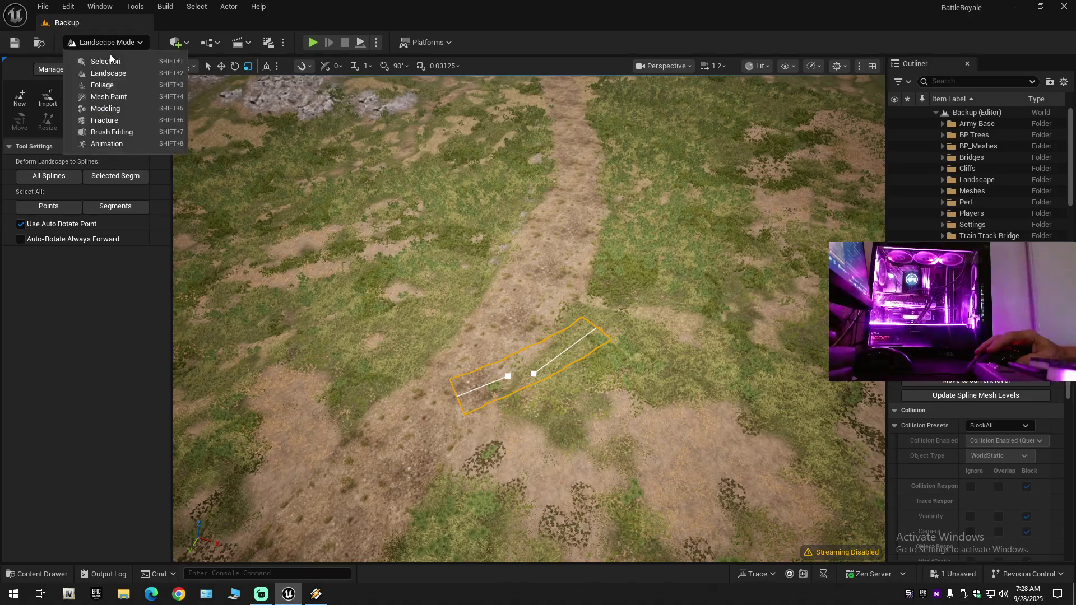
pyautogui.click(90, 56)
pyautogui.click(541, 318)
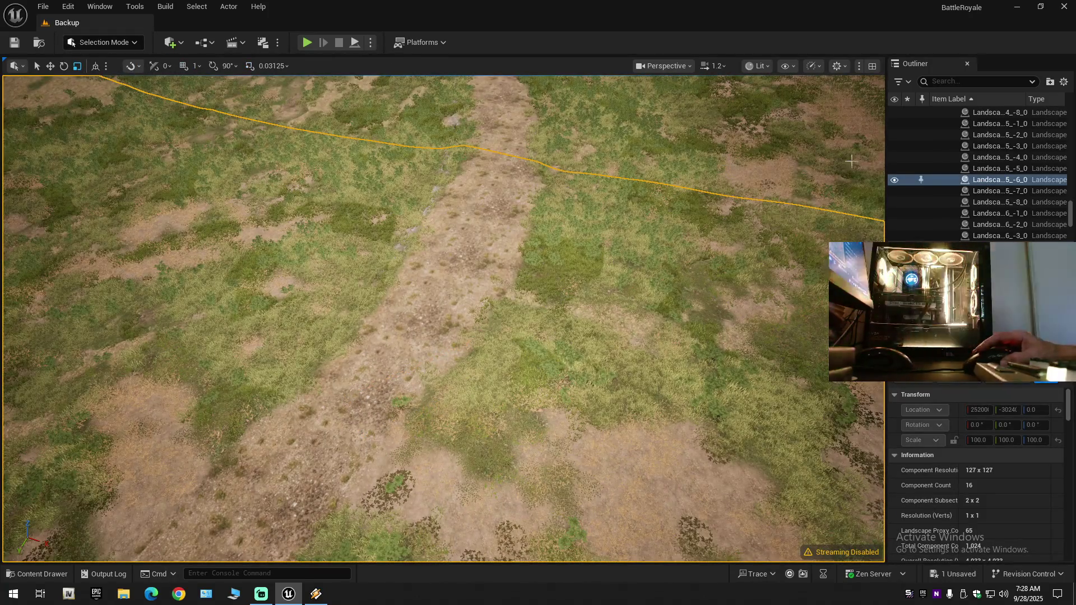
# Hide terrain tiles Landscape 5_-6_0 and 5_-7_0 covering the bridge and track.
pyautogui.click(894, 179)
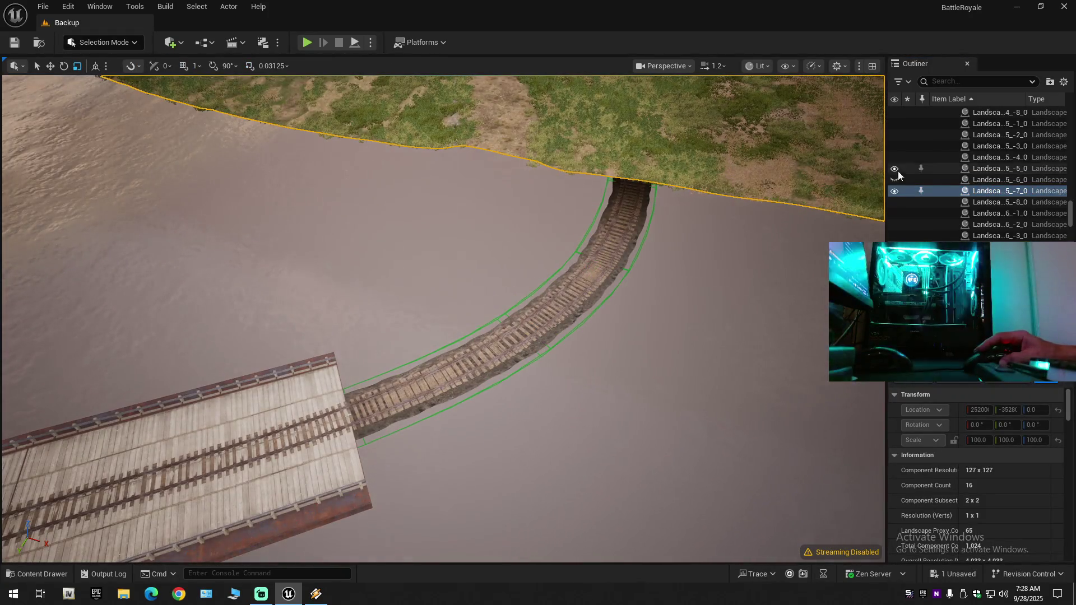
pyautogui.click(895, 191)
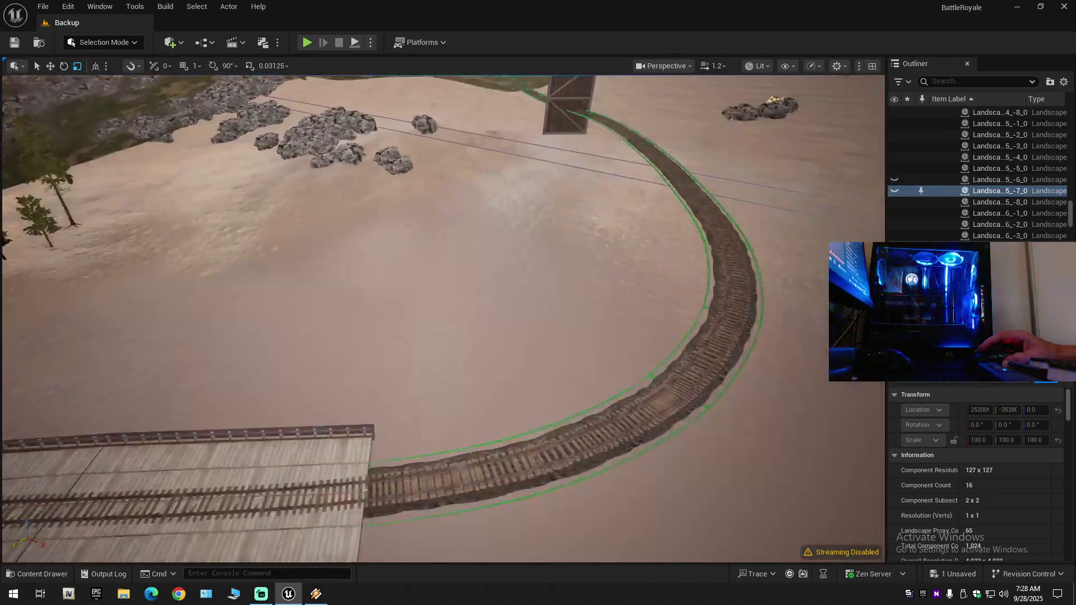
pyautogui.moveTo(783, 194); pyautogui.dragTo(784, 194)
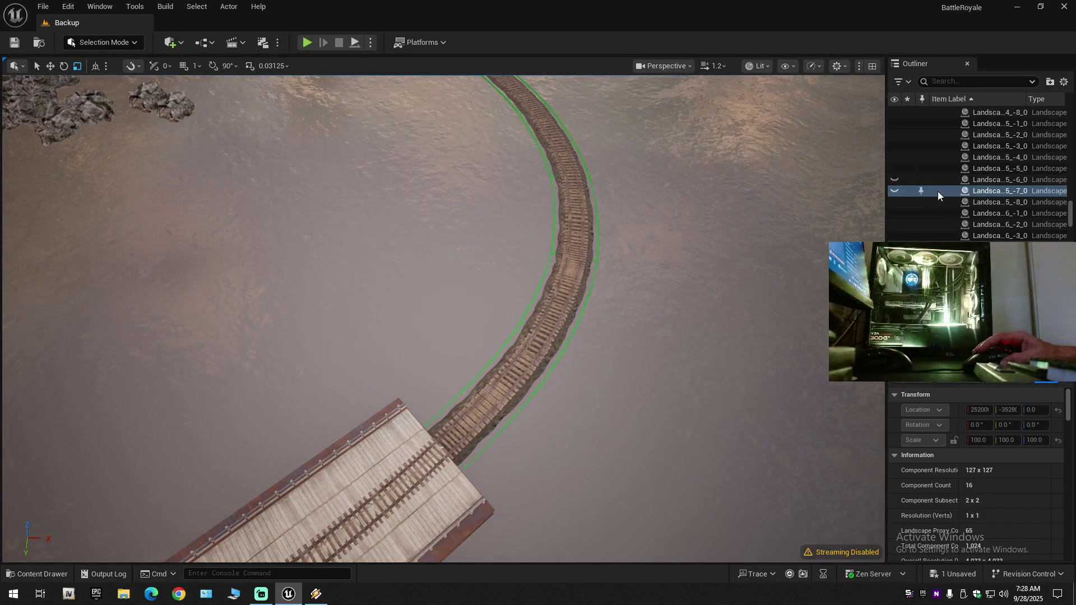
pyautogui.click(902, 191)
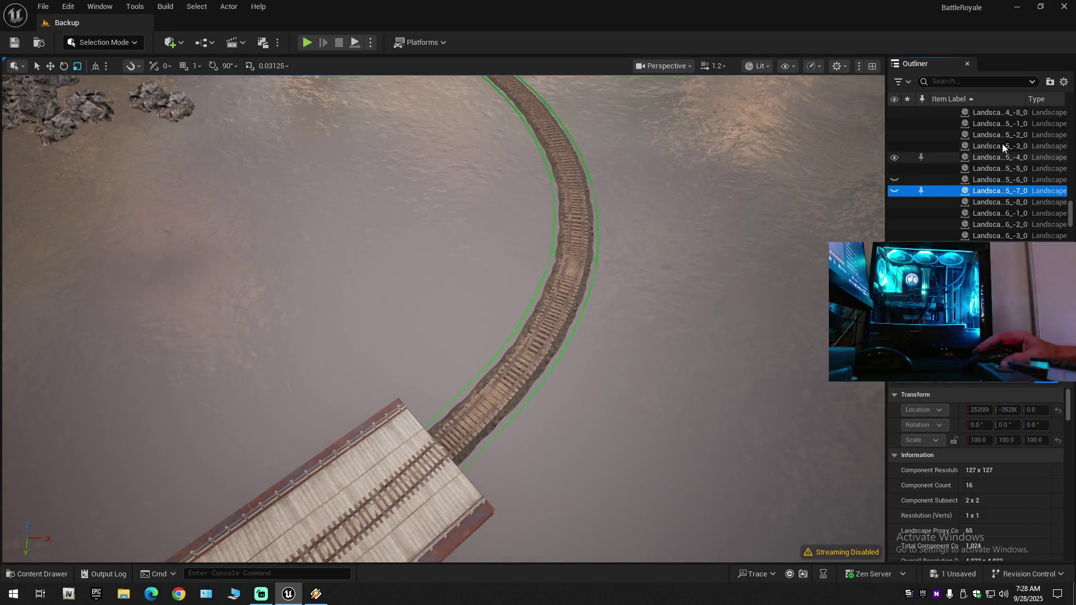
# Collapse all Outliner folders and frame the rail spline actors 86 and 92.
pyautogui.click(1063, 82)
pyautogui.click(981, 137)
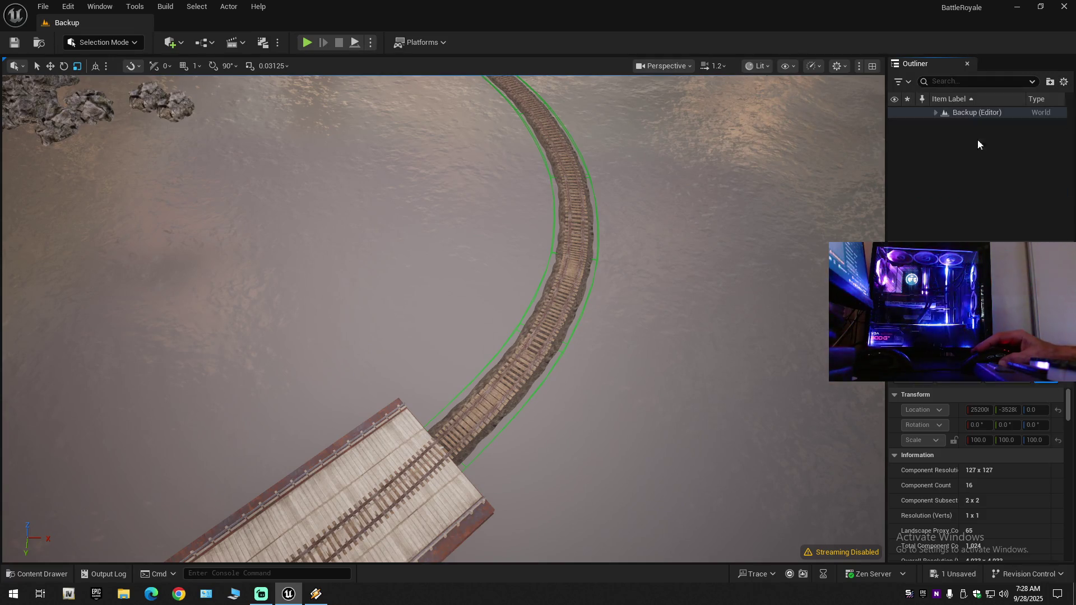
pyautogui.click(935, 112)
pyautogui.click(572, 252)
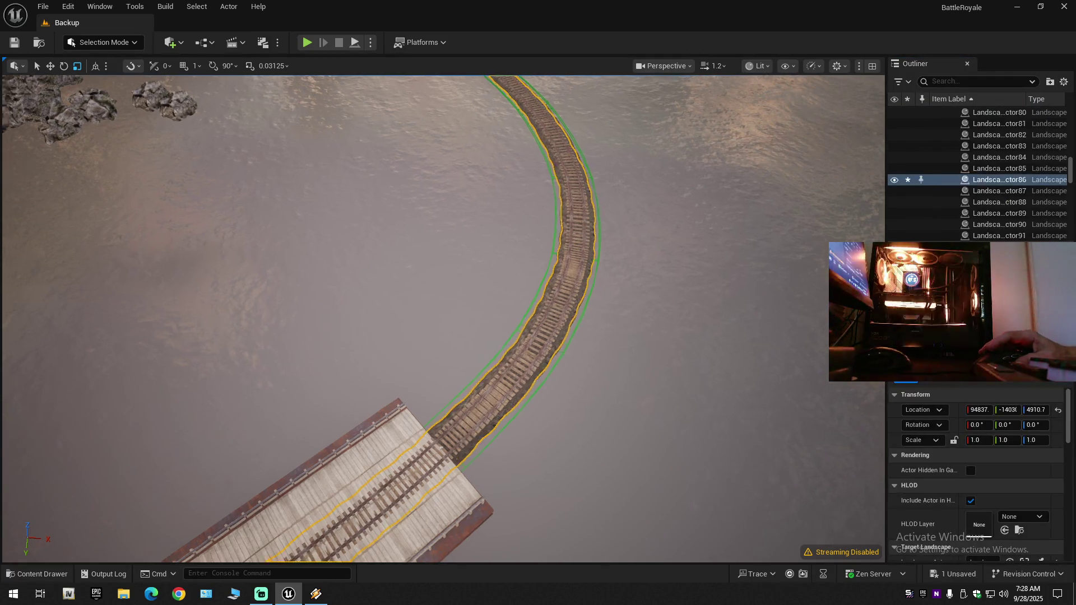
pyautogui.press('f')
pyautogui.doubleClick(896, 181)
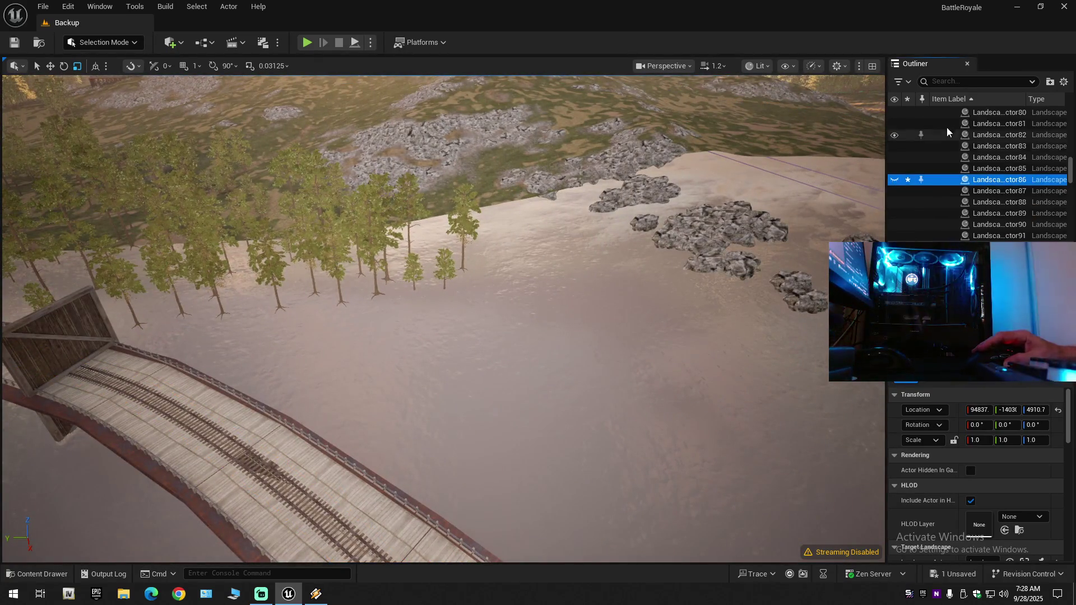
pyautogui.moveTo(443, 320); pyautogui.dragTo(443, 67)
pyautogui.click(583, 280)
pyautogui.scroll(1, 443, 107)
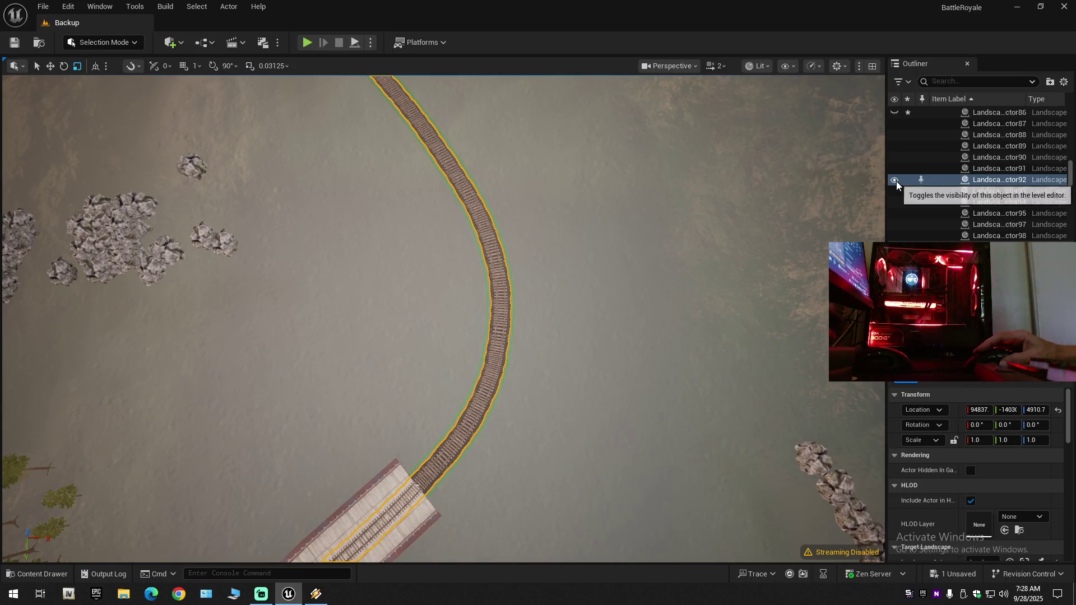
pyautogui.click(895, 179)
pyautogui.click(895, 111)
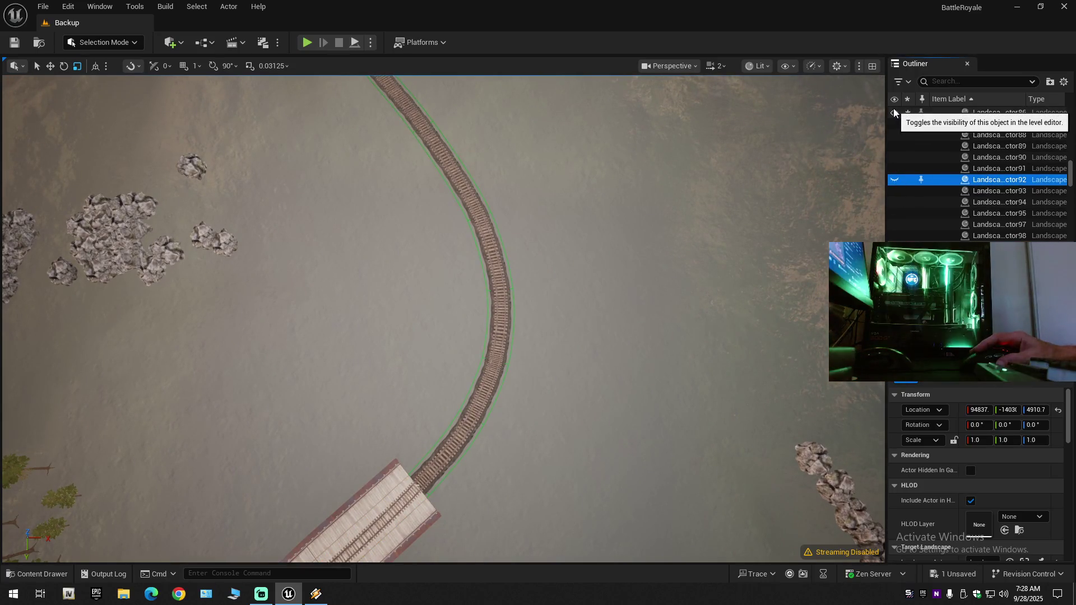
pyautogui.click(894, 112)
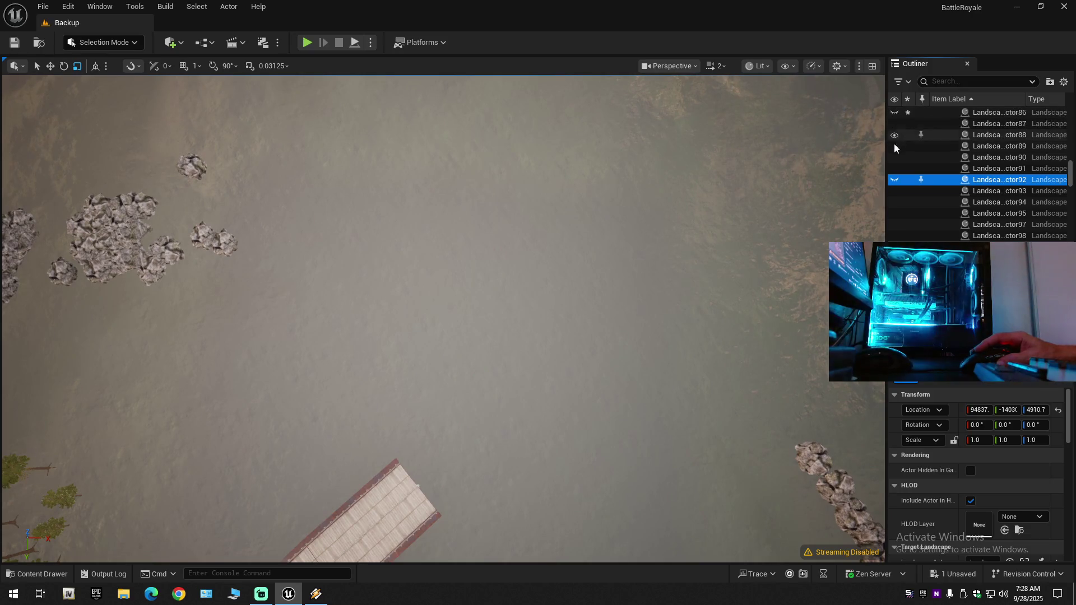
pyautogui.click(895, 180)
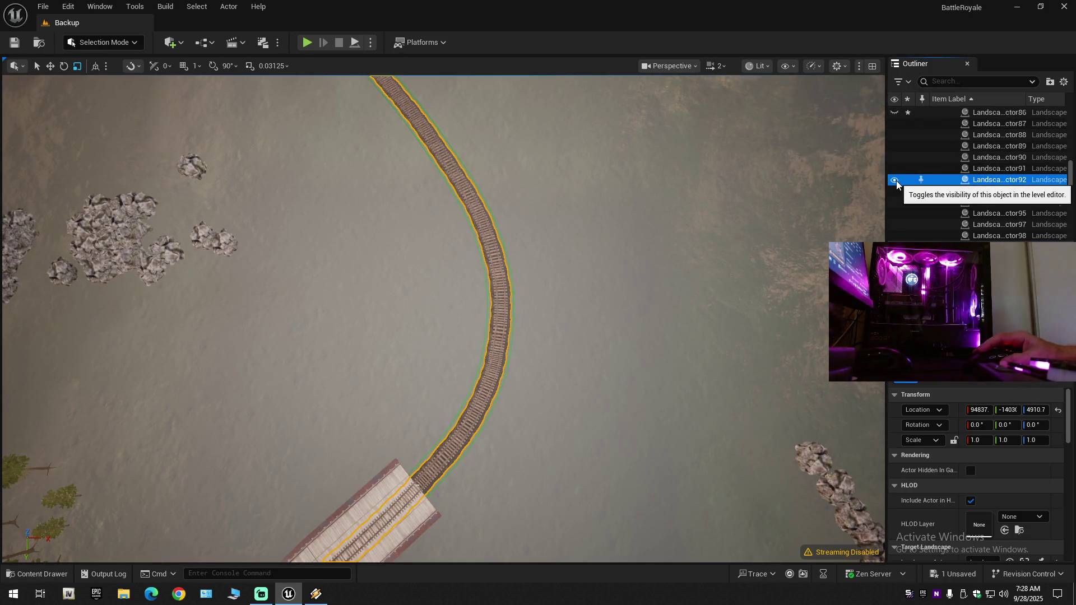
pyautogui.click(896, 180)
pyautogui.click(897, 179)
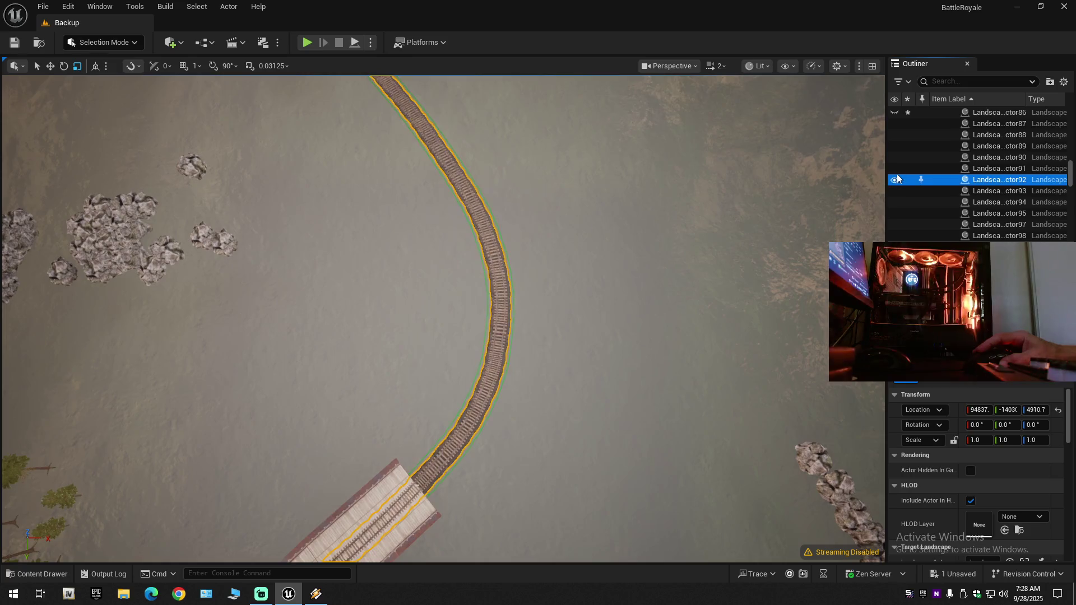
pyautogui.click(895, 112)
pyautogui.press('f')
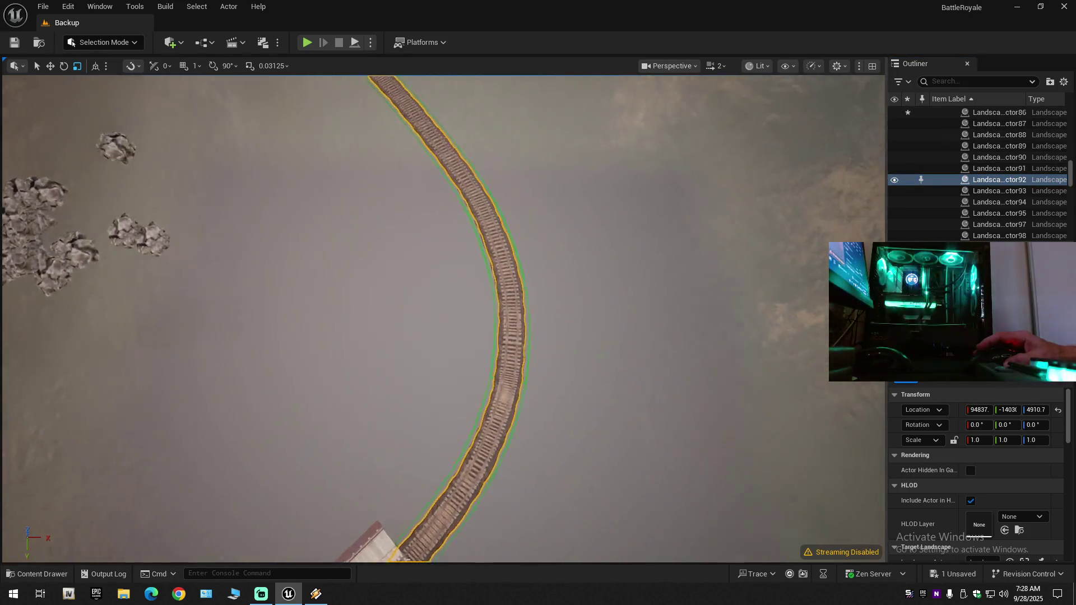
pyautogui.scroll(-3, 443, 318)
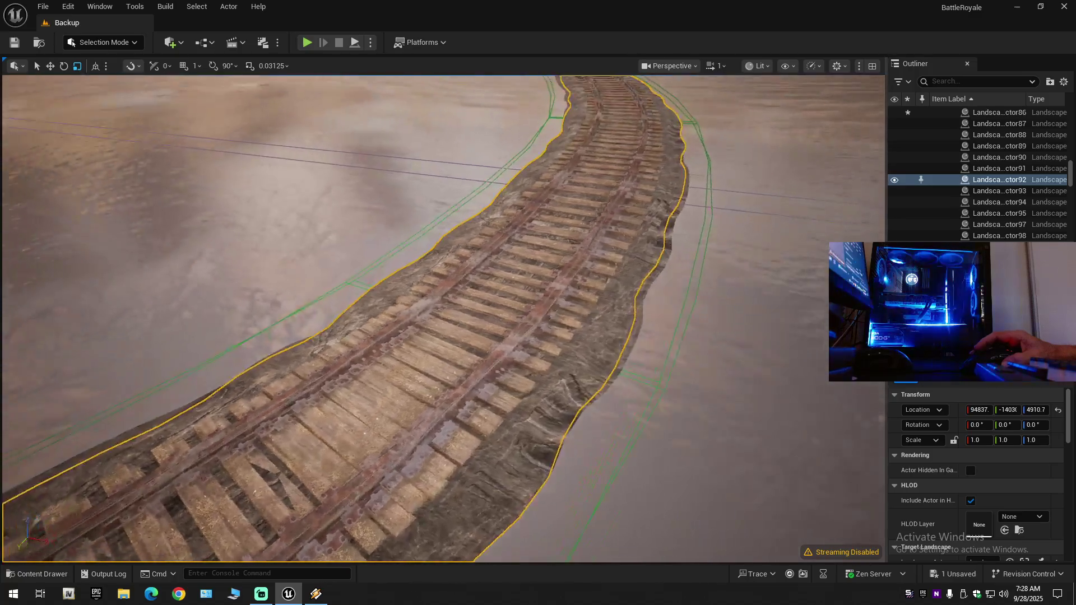
# Fly the viewport along the rail track's curve toward the hill town.
pyautogui.scroll(-2, 443, 318)
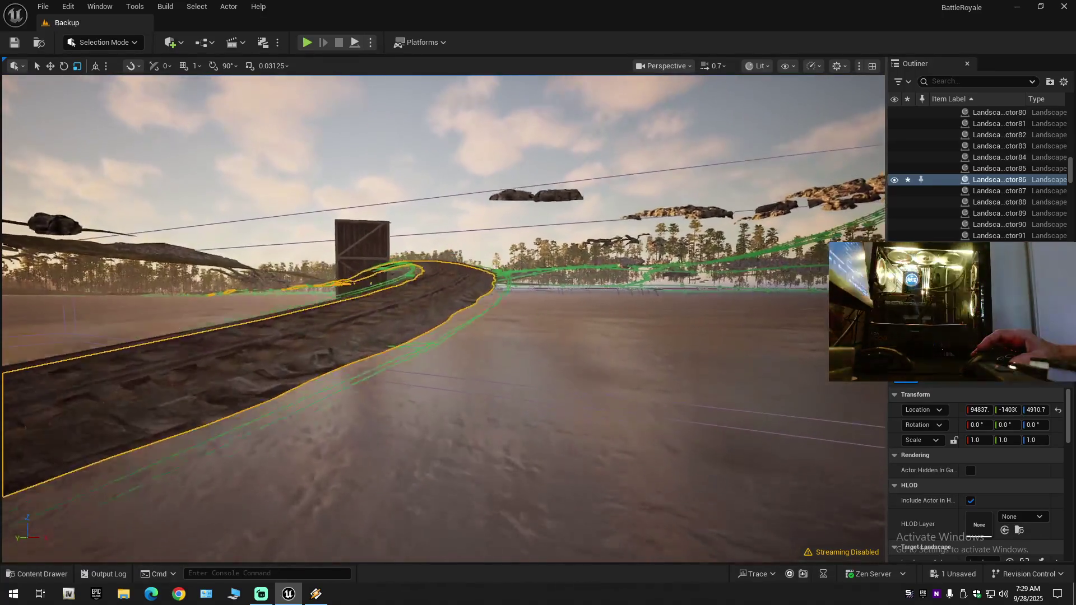
pyautogui.scroll(-1, 443, 318)
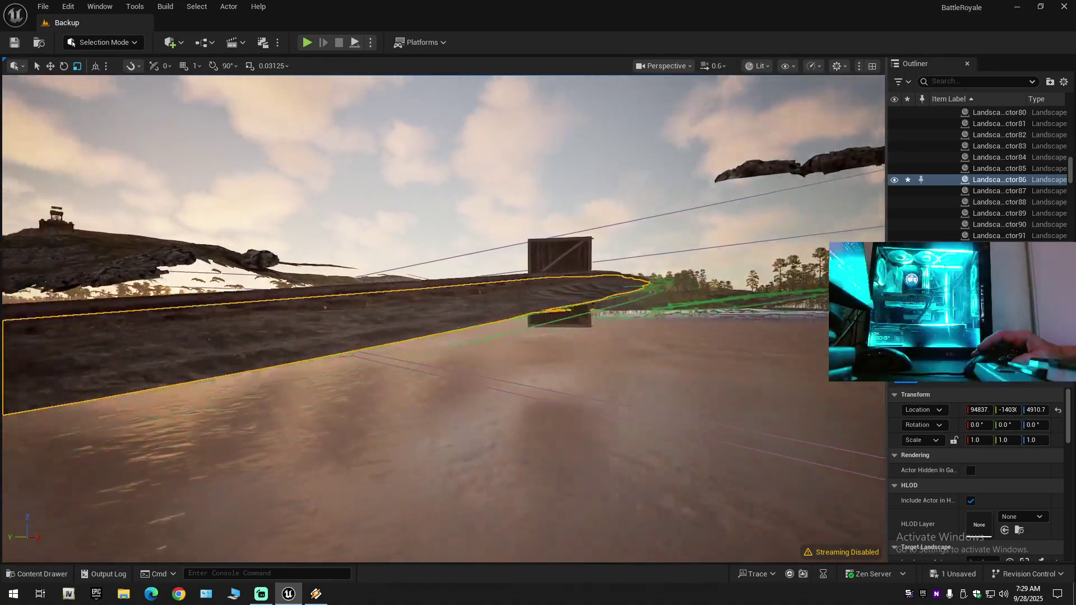
pyautogui.scroll(-2, 443, 318)
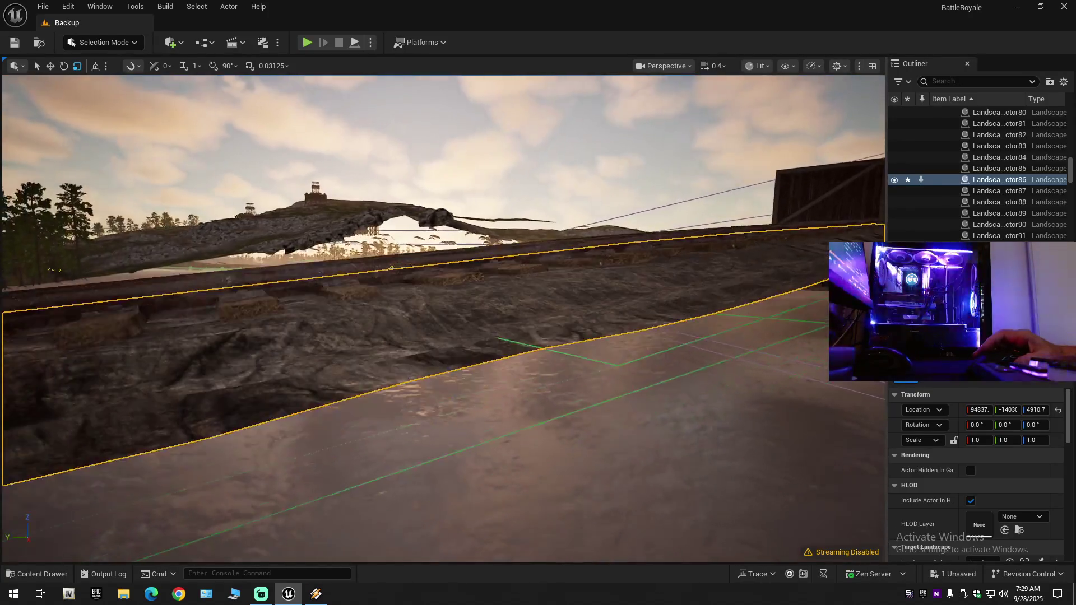
pyautogui.scroll(-2, 442, 318)
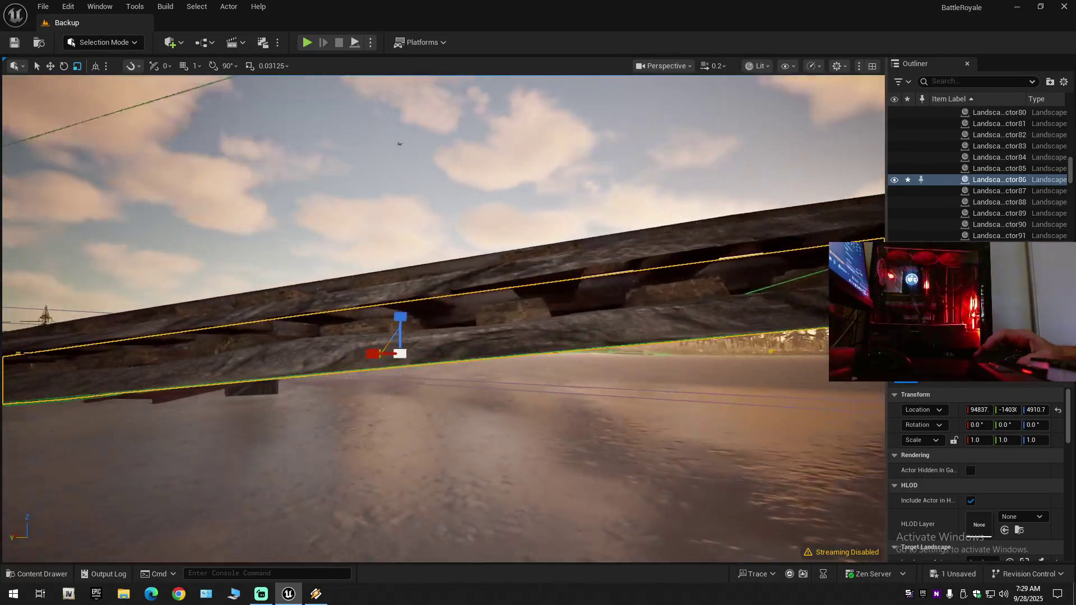
pyautogui.press('a')
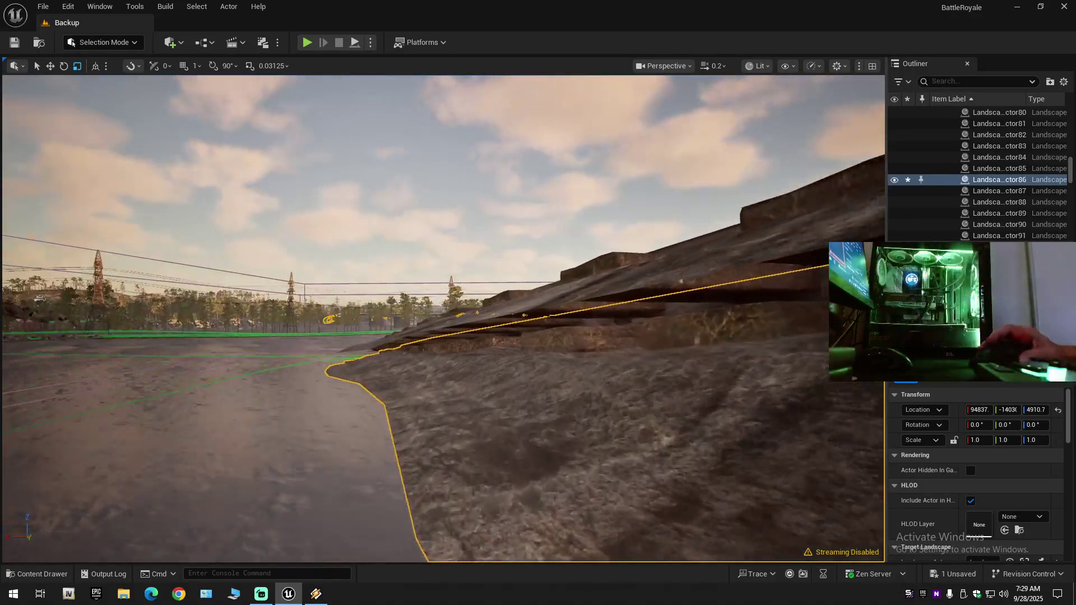
pyautogui.scroll(3, 442, 318)
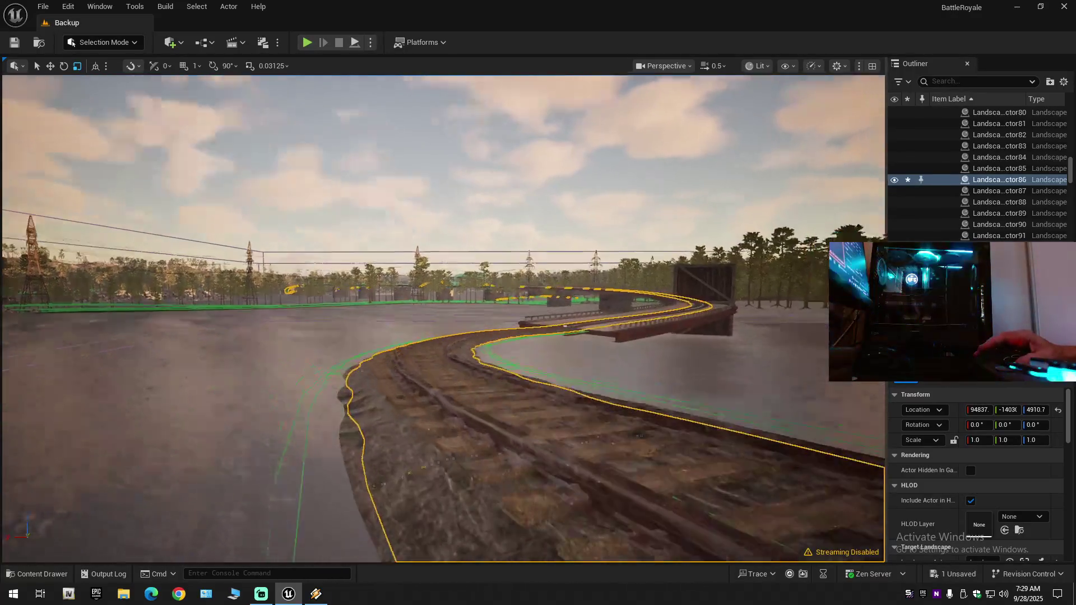
pyautogui.scroll(3, 442, 318)
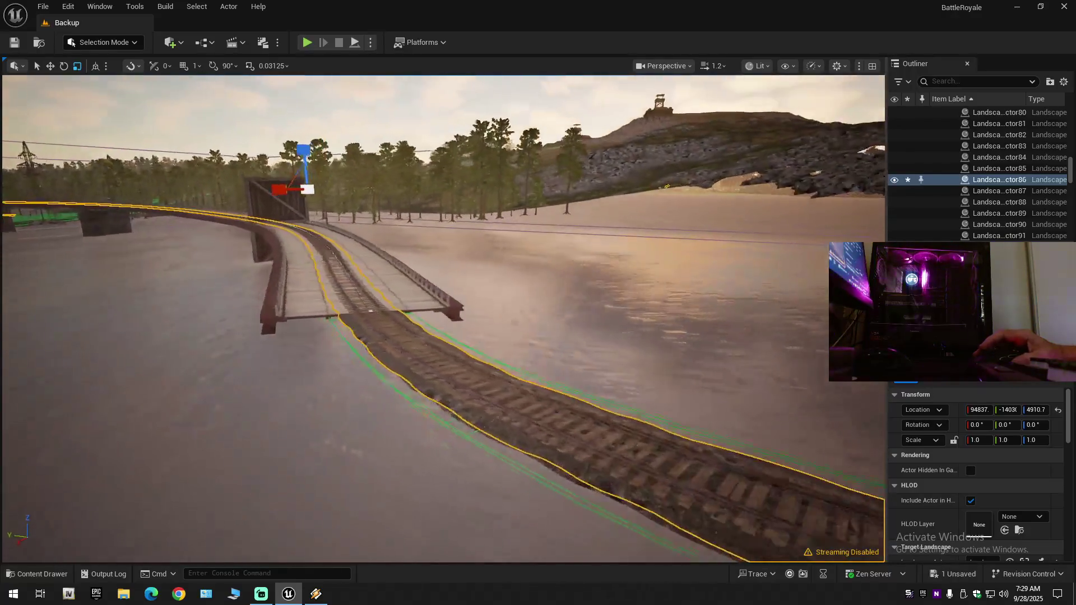
pyautogui.press('w')
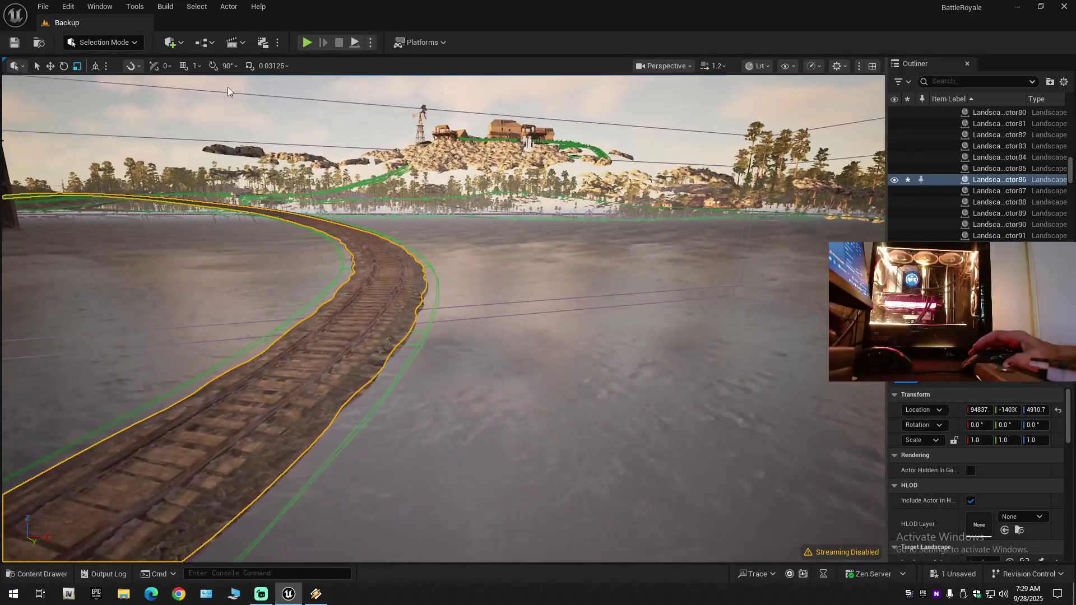
# Switch to Landscape Mode with the Splines tool using Shift+2, framing the curving track.
pyautogui.click(104, 42)
pyautogui.click(295, 226)
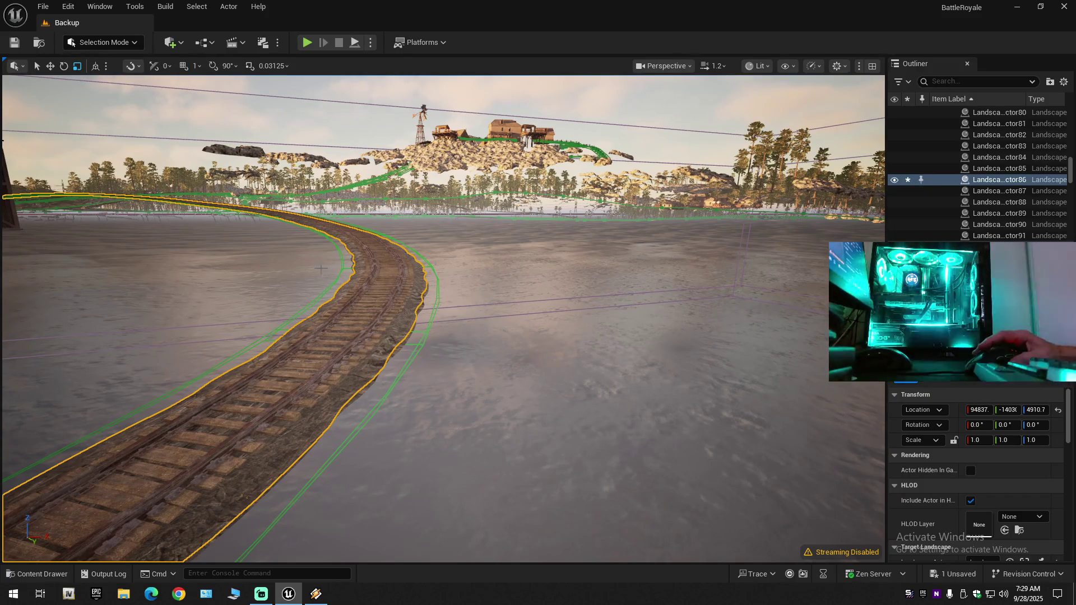
pyautogui.hotkey('shift', '2')
pyautogui.press('w')
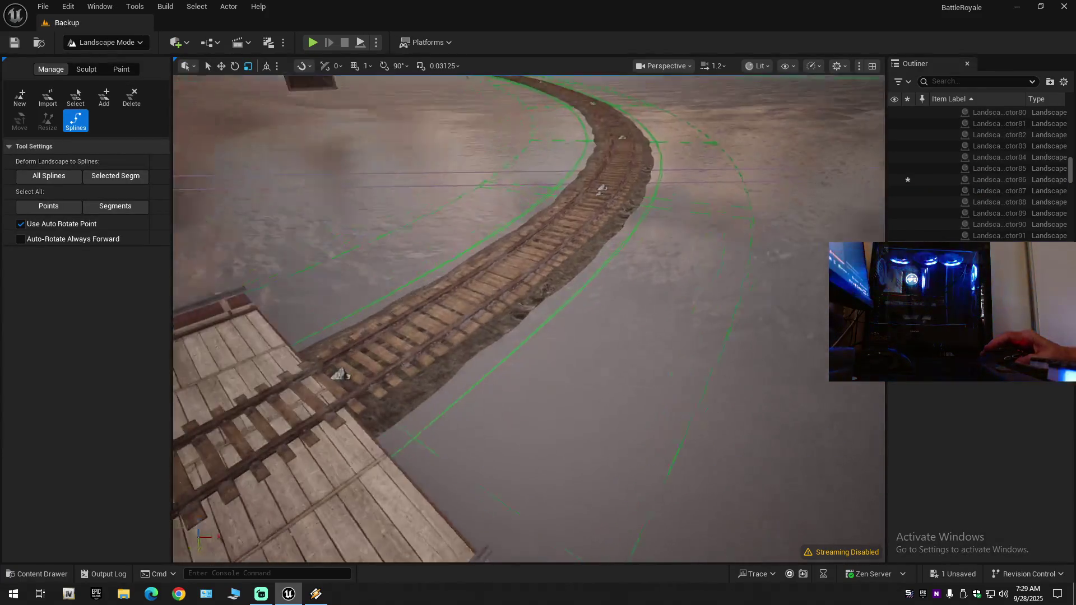
pyautogui.click(429, 377)
pyautogui.press('w')
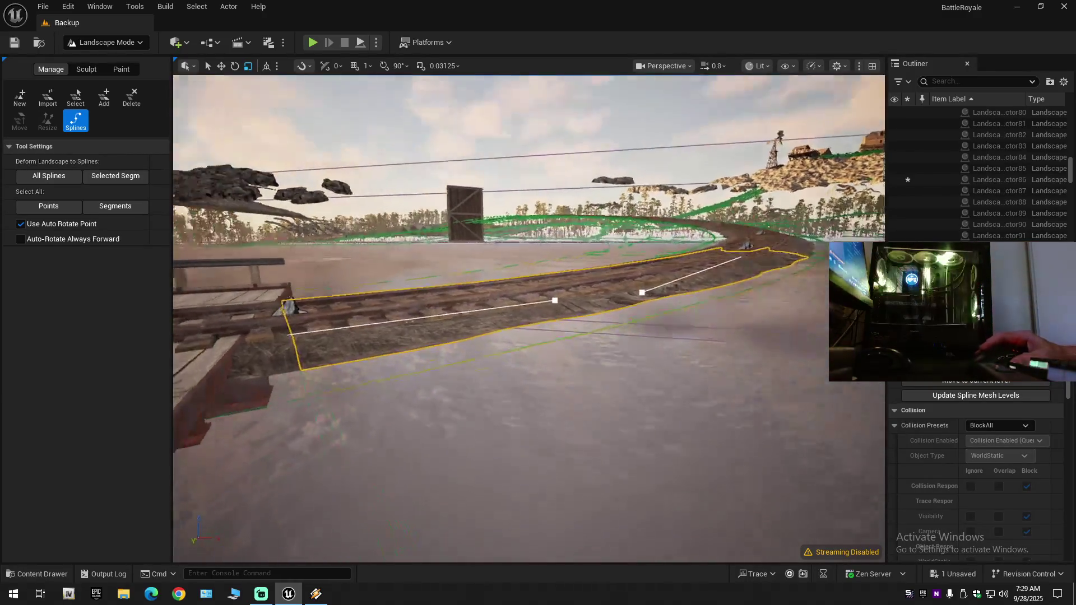
pyautogui.press('s')
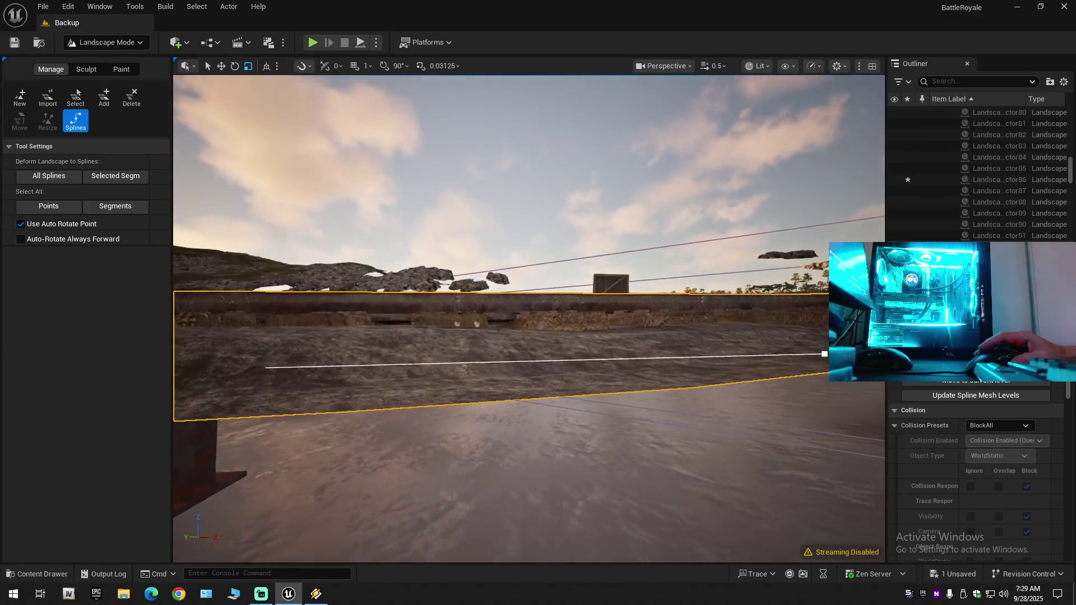
pyautogui.press('w')
pyautogui.scroll(-1, 528, 318)
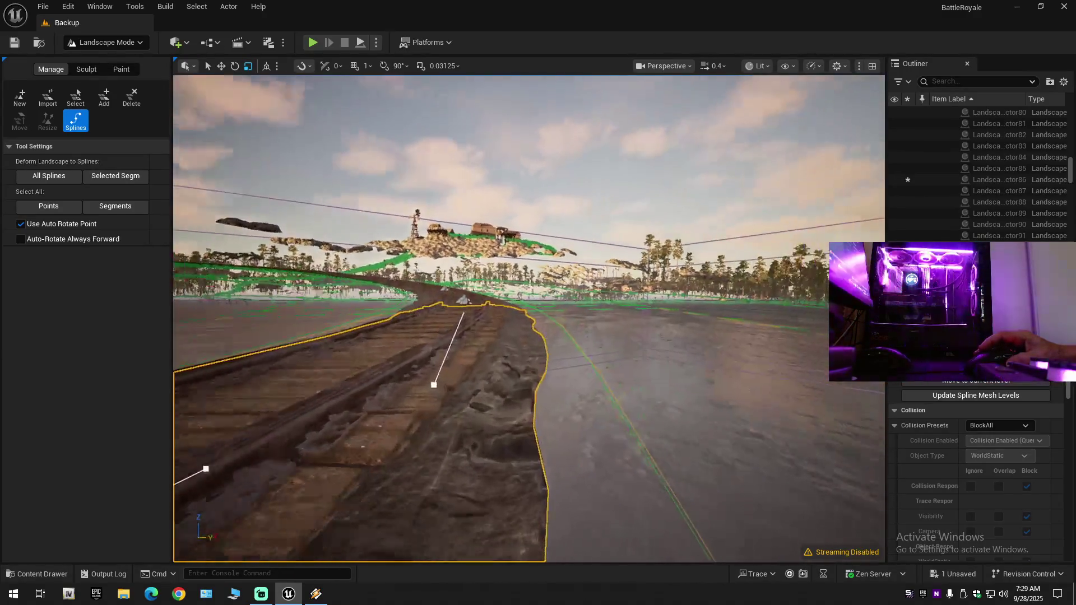
pyautogui.press('q')
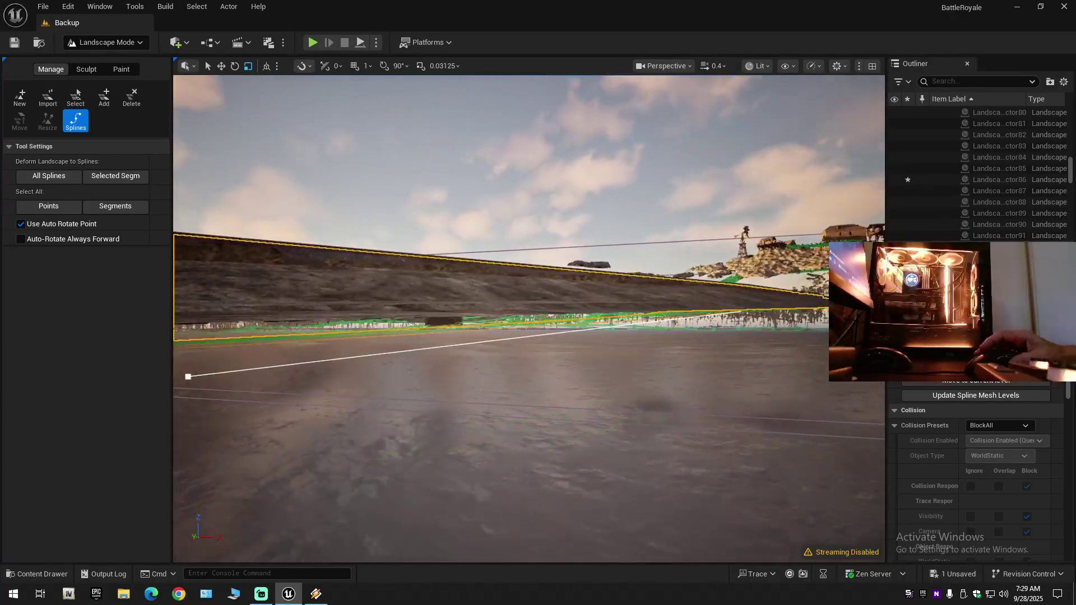
pyautogui.press('e')
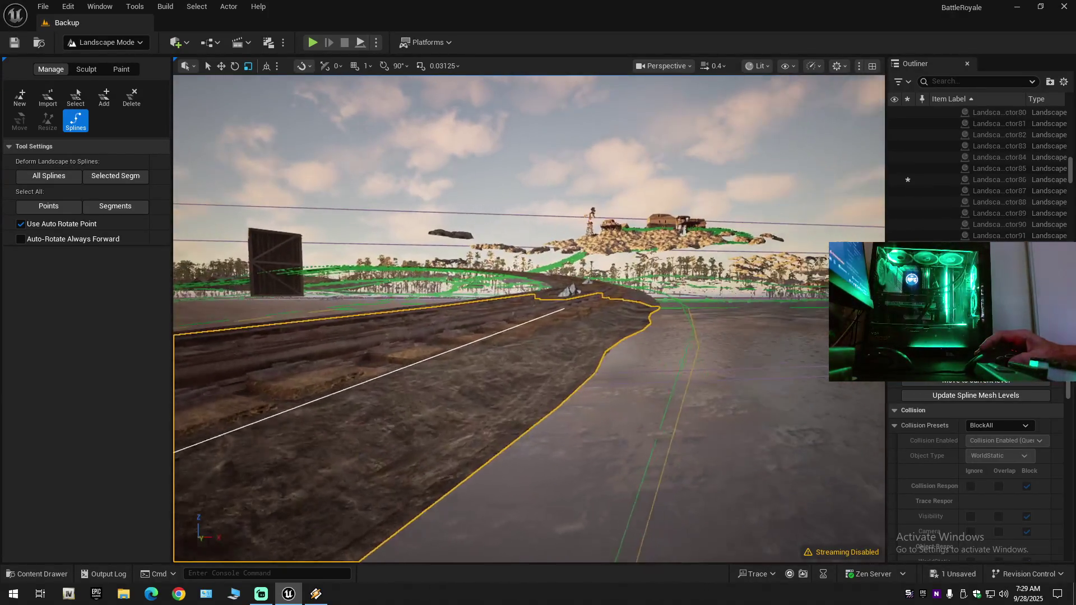
pyautogui.press('w')
pyautogui.scroll(1, 528, 318)
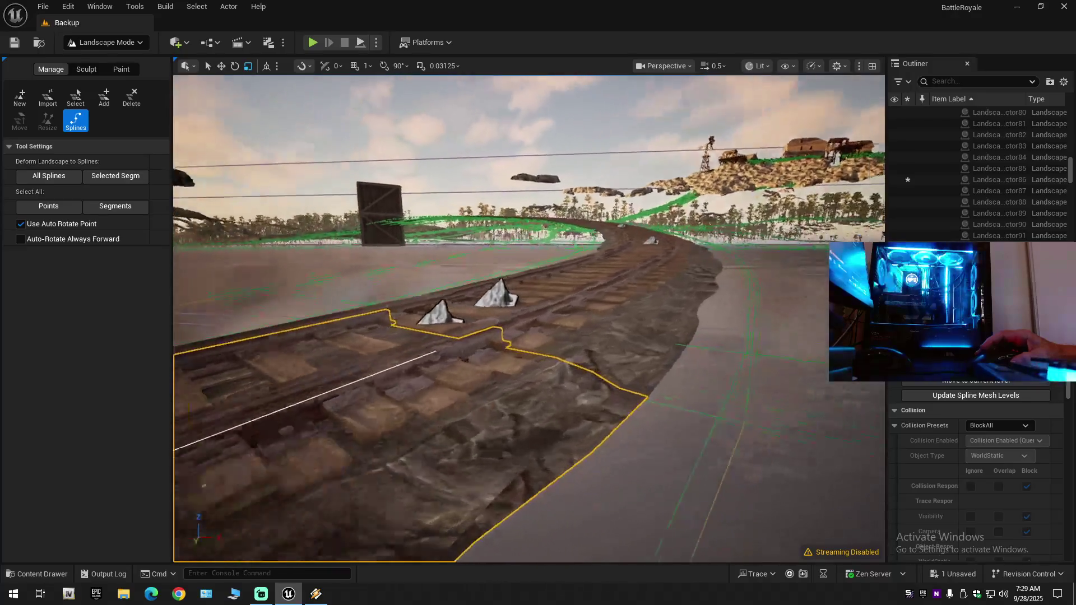
pyautogui.press('q')
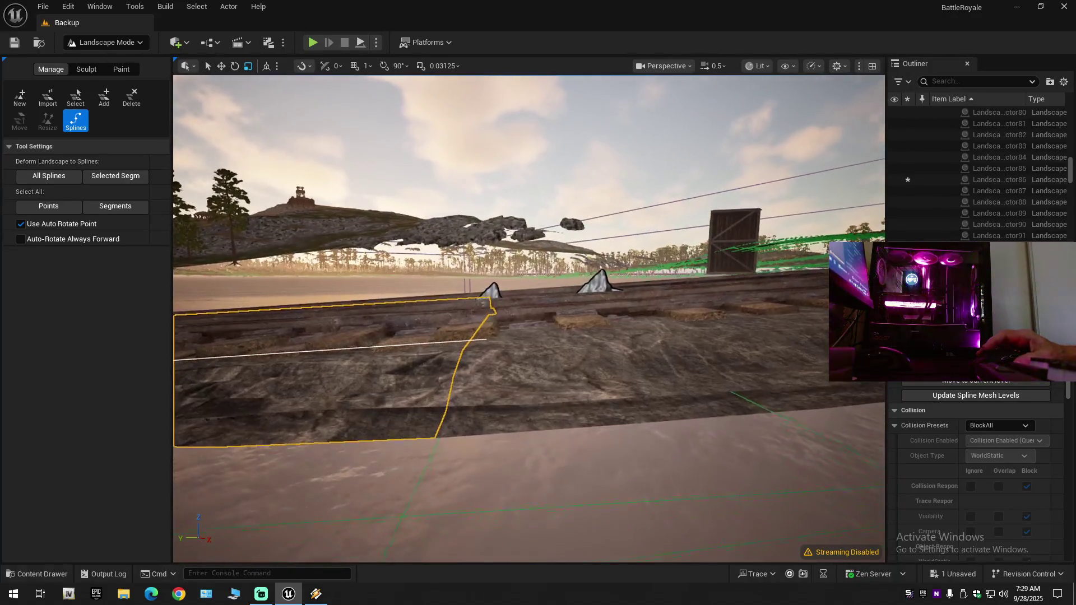
pyautogui.click(489, 299)
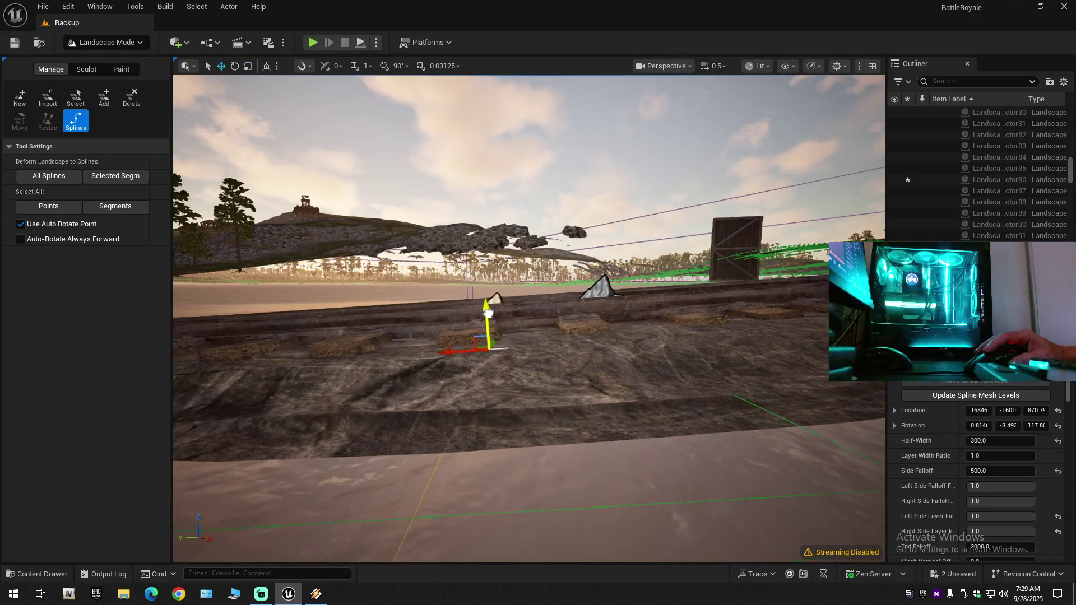
pyautogui.hotkey('ctrl', 'z')
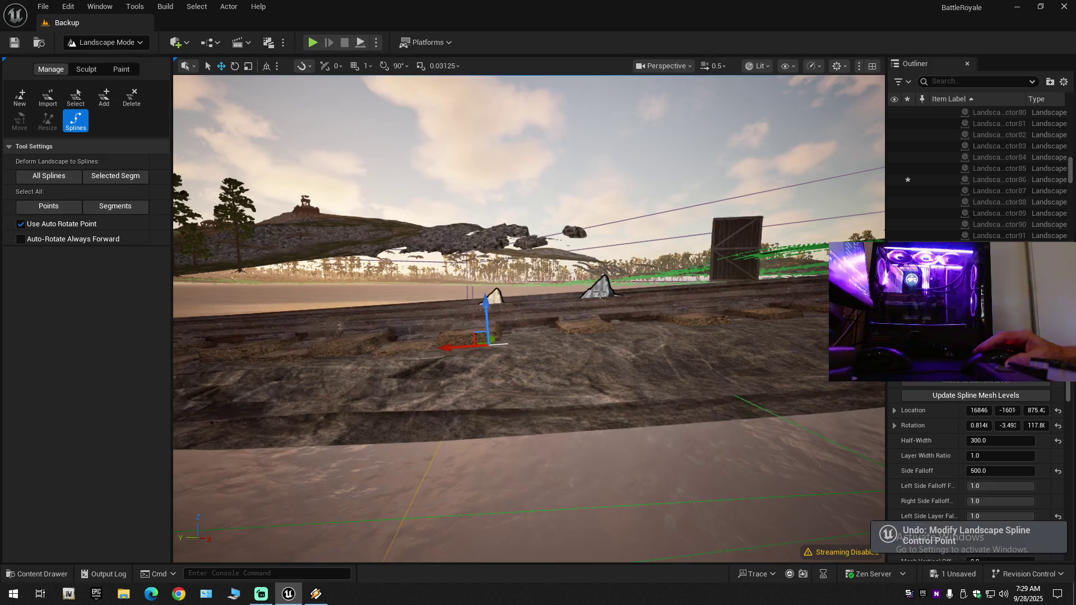
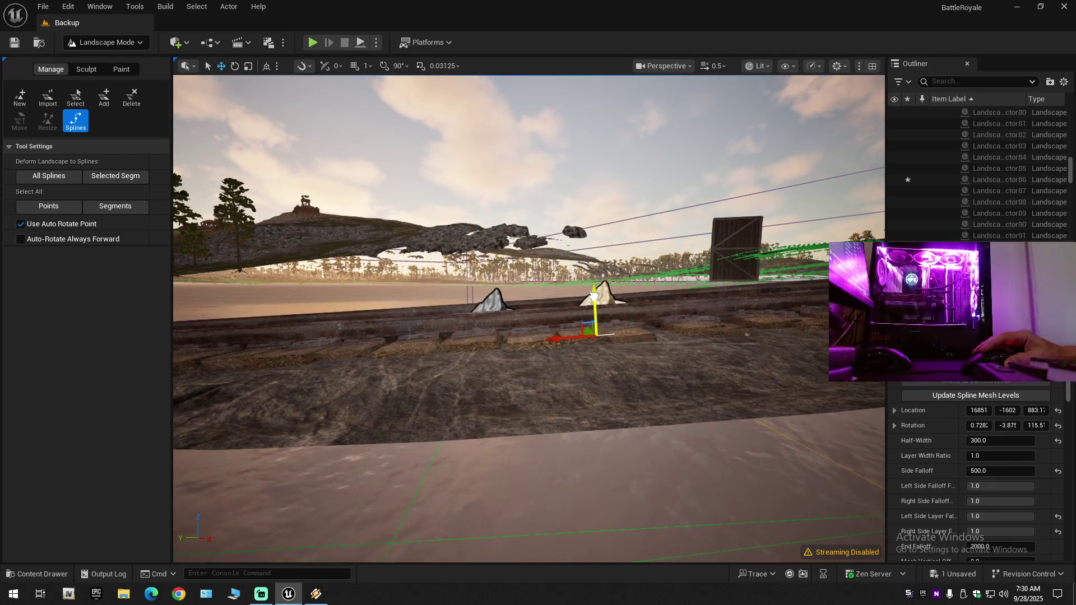
# Fly along the track to the spline control point, trying two sideways nudges and undoing both.
pyautogui.moveTo(593, 295)
pyautogui.mouseDown()
pyautogui.moveTo(460, 283)
pyautogui.moveTo(459, 300)
pyautogui.mouseUp()
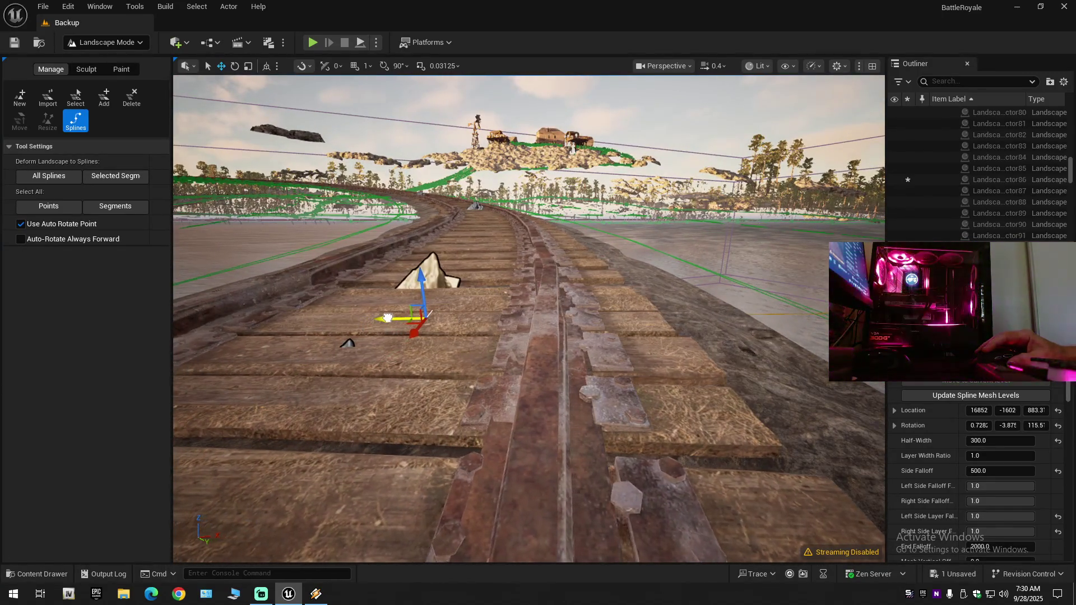
pyautogui.moveTo(388, 318); pyautogui.dragTo(389, 286)
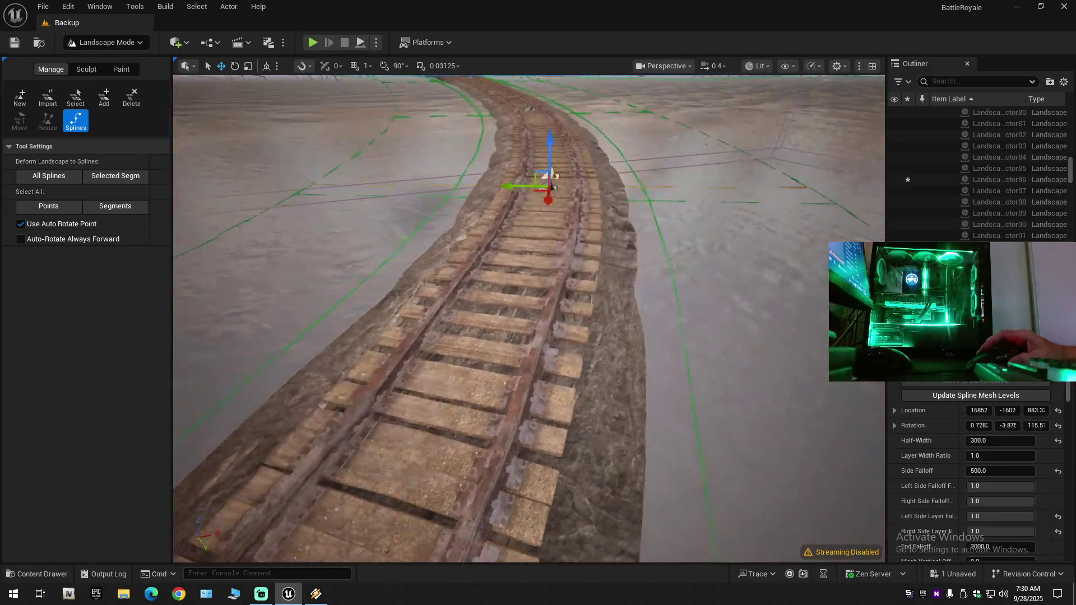
pyautogui.scroll(2, 548, 208)
pyautogui.press('s')
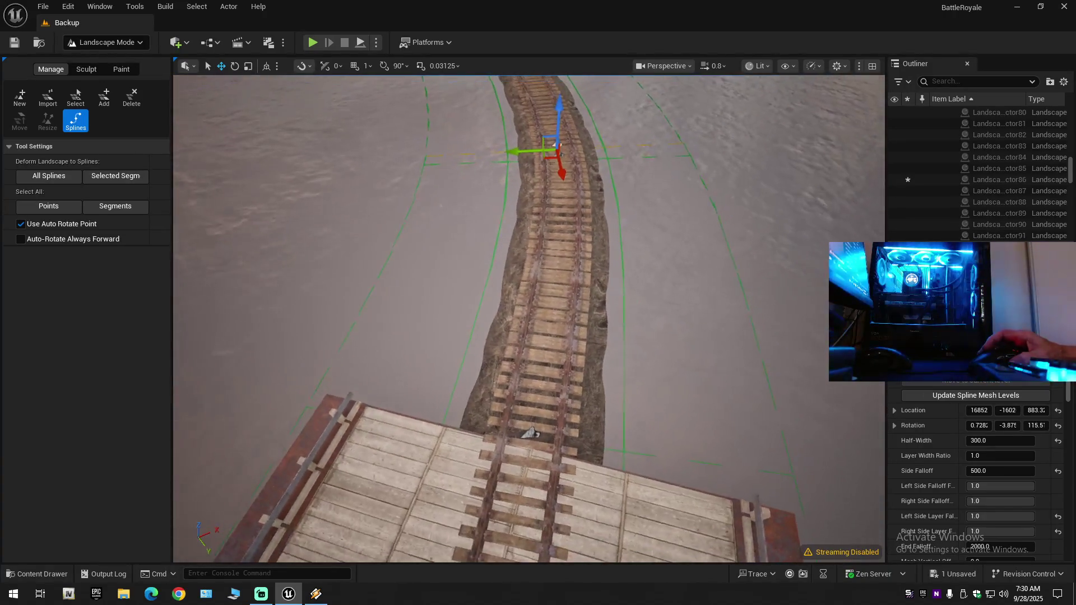
pyautogui.press('w')
pyautogui.scroll(-1, 530, 432)
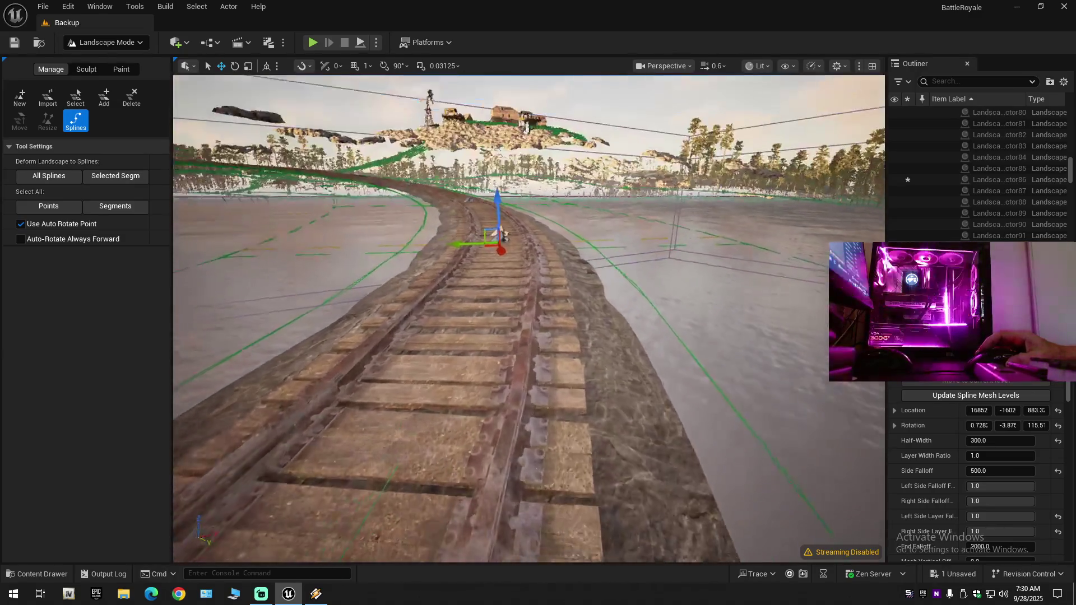
pyautogui.scroll(-1, 529, 318)
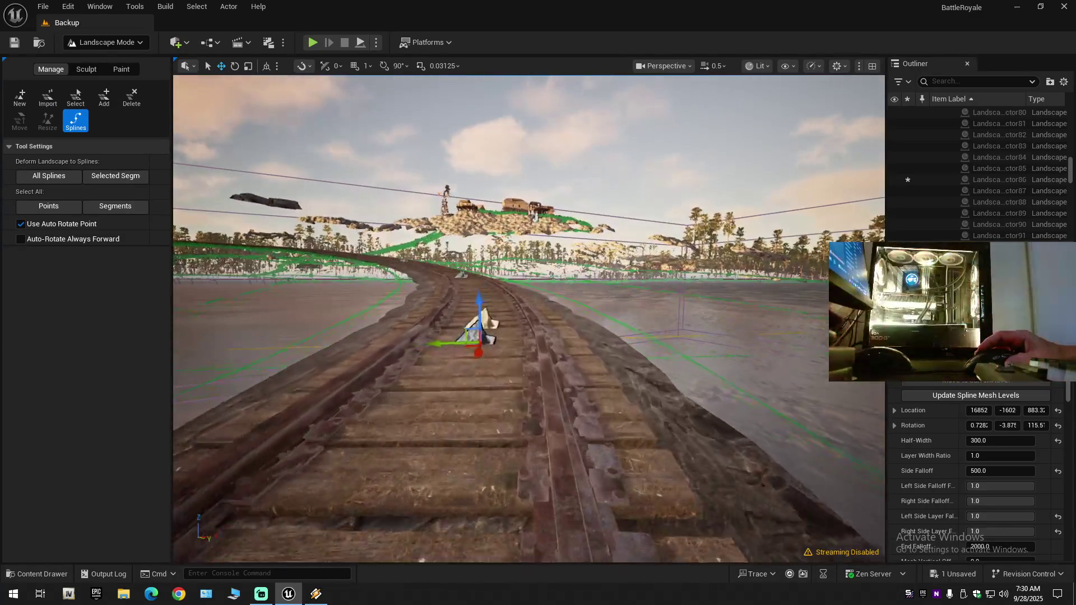
pyautogui.scroll(2, 529, 318)
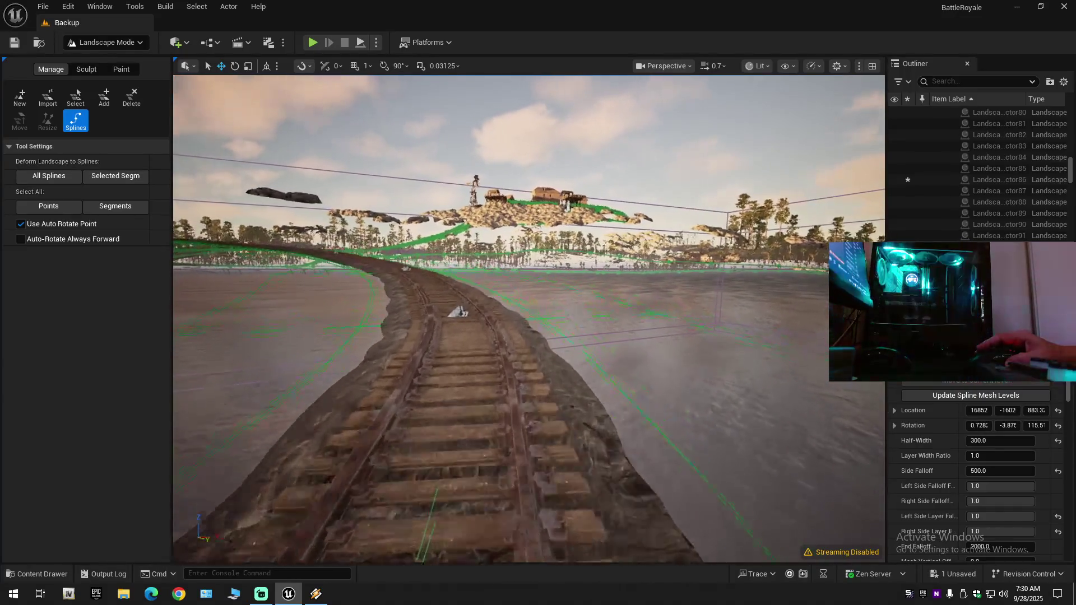
pyautogui.press('w')
pyautogui.press('w')
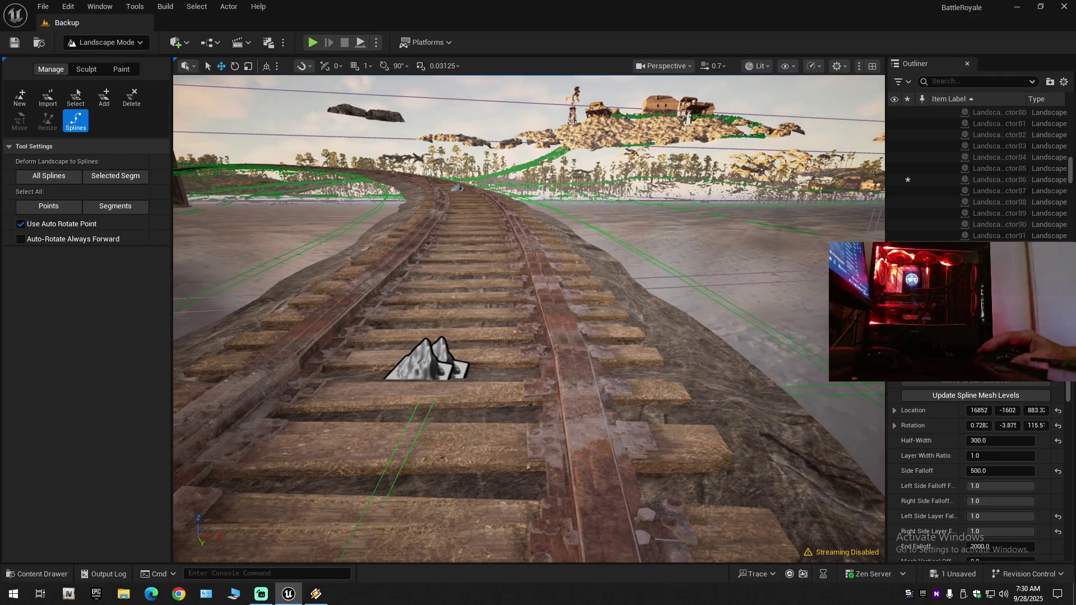
pyautogui.moveTo(393, 399); pyautogui.dragTo(395, 399)
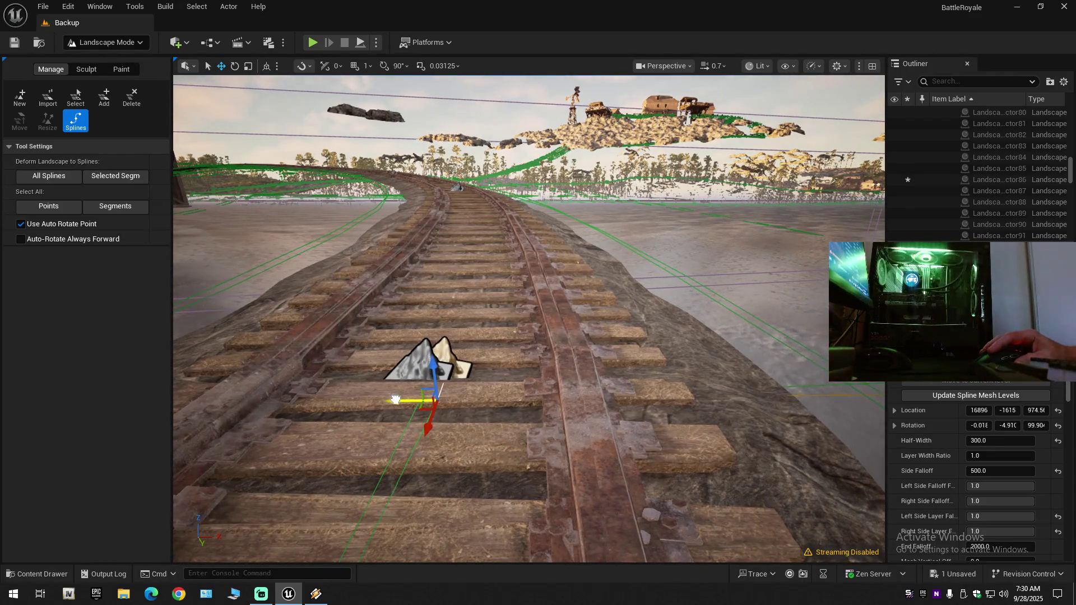
pyautogui.hotkey('ctrl', 'z')
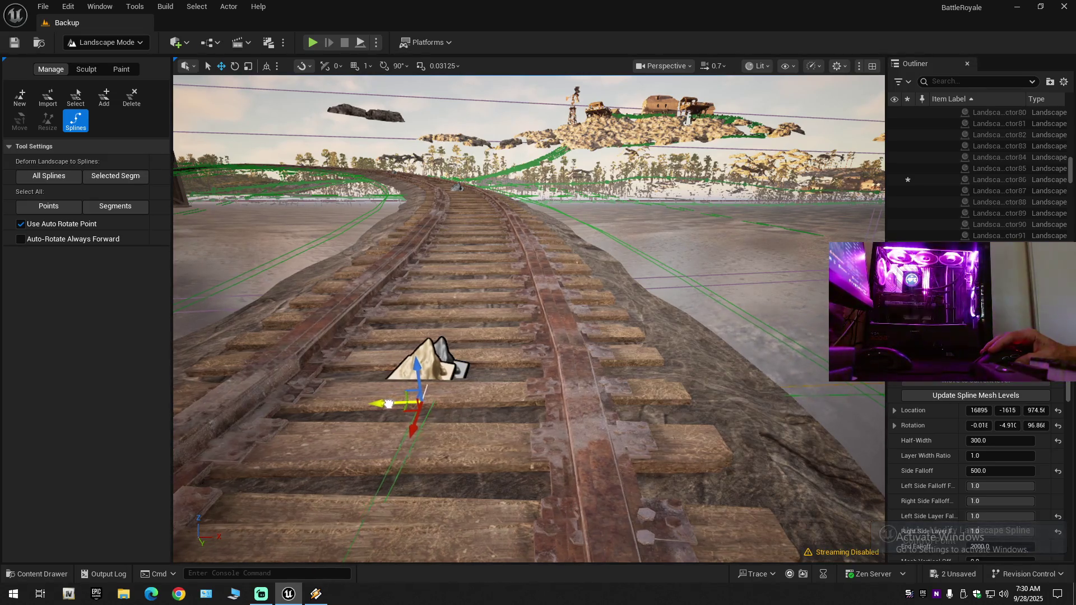
pyautogui.moveTo(391, 404); pyautogui.dragTo(400, 404)
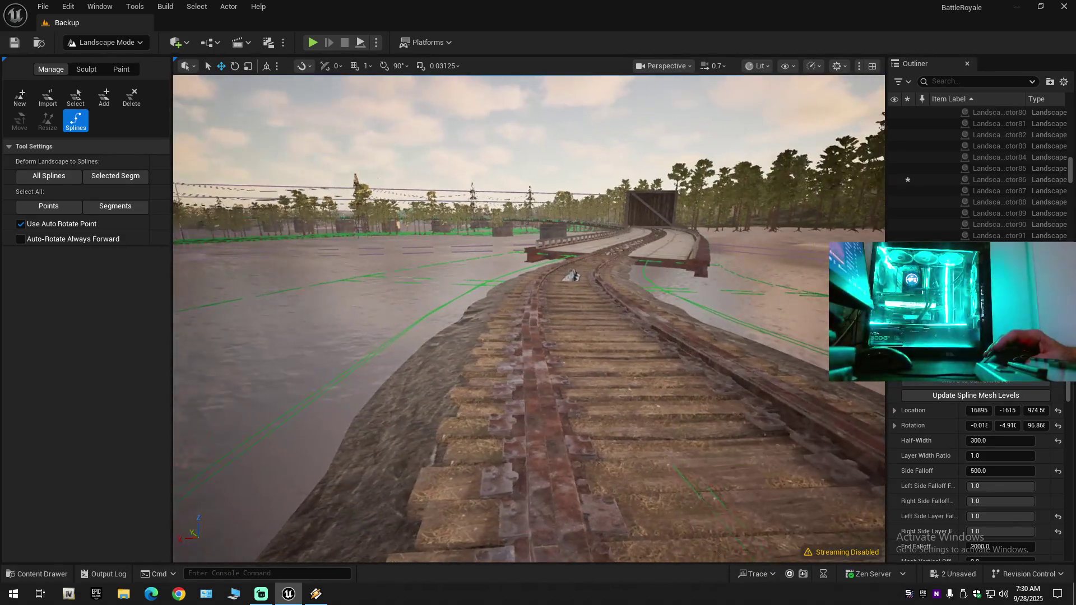
pyautogui.scroll(-3, 445, 409)
pyautogui.hotkey('ctrl', 'z')
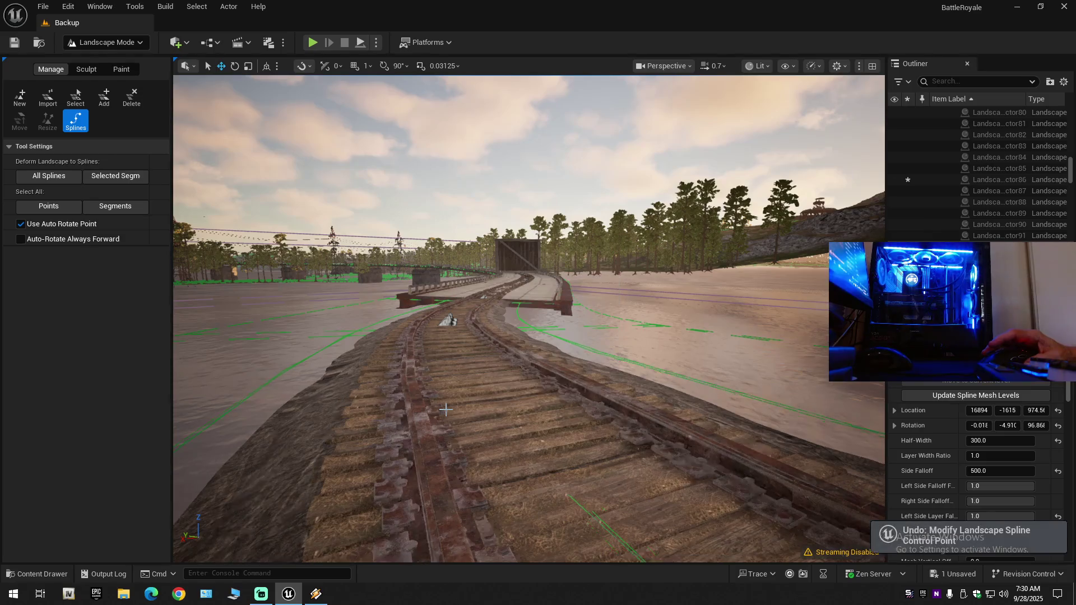
# Lower the railway spline point to about Z 1108, discarding a brief raise.
pyautogui.press('w')
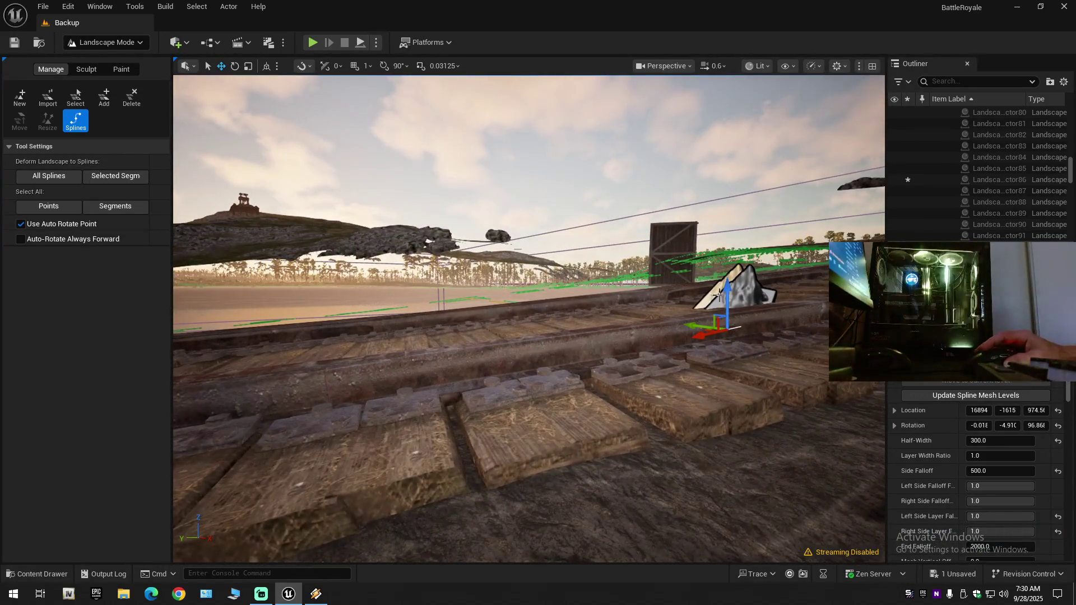
pyautogui.moveTo(725, 290); pyautogui.dragTo(724, 290)
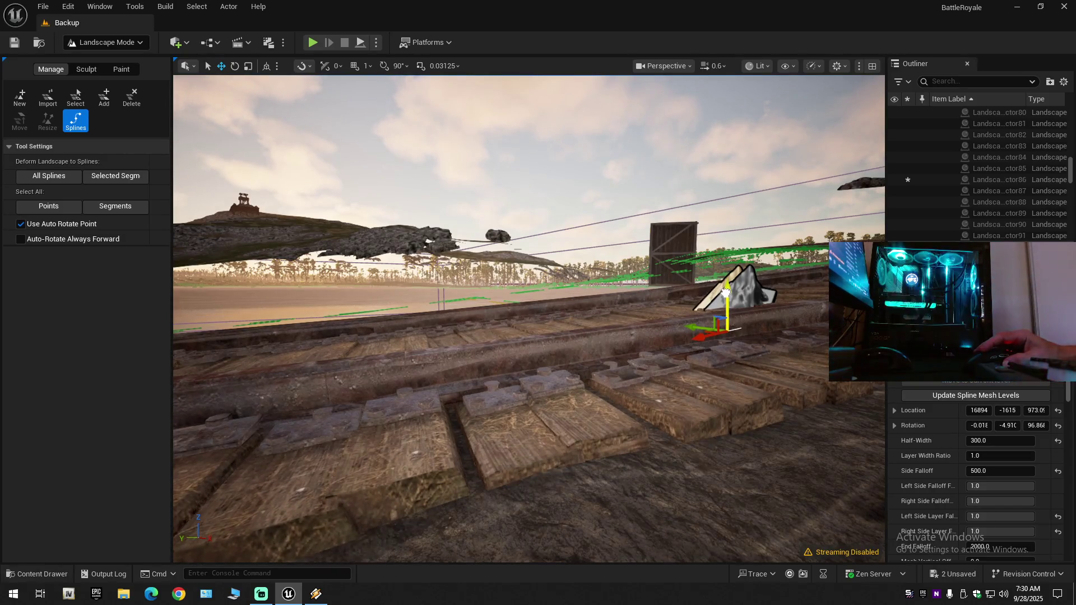
pyautogui.hotkey('ctrl', 'z')
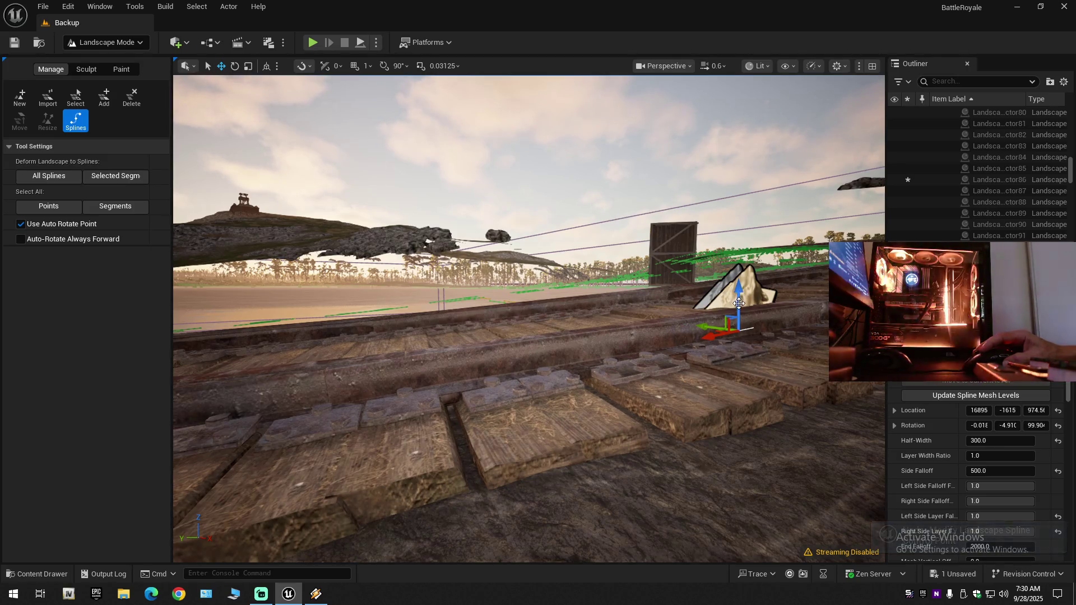
pyautogui.moveTo(740, 290)
pyautogui.mouseDown()
pyautogui.moveTo(737, 302)
pyautogui.moveTo(733, 291)
pyautogui.moveTo(693, 307)
pyautogui.mouseUp()
pyautogui.scroll(-1, 694, 307)
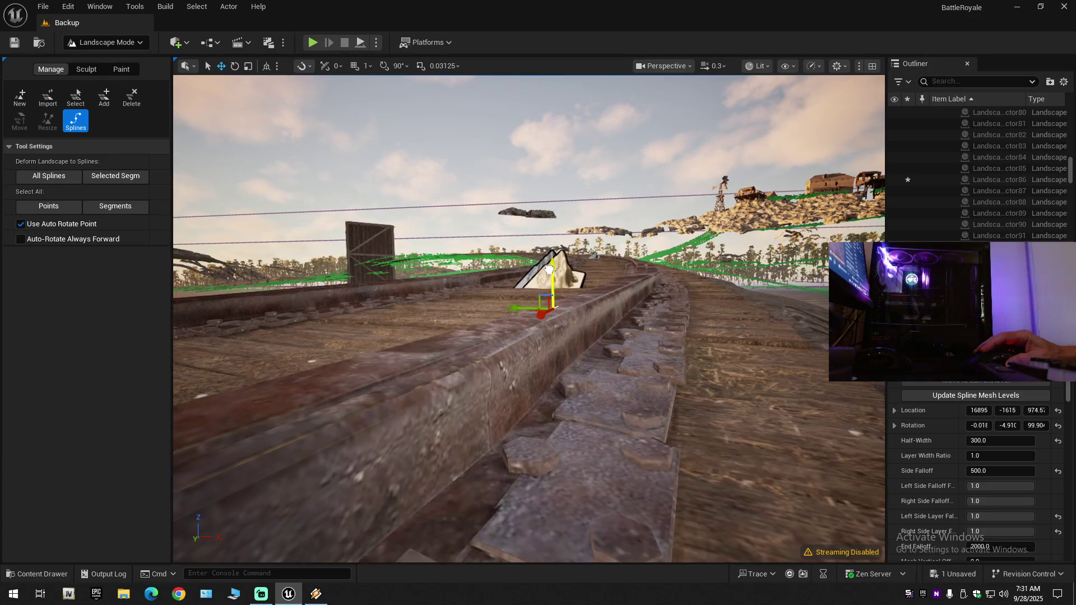
# Inspect the track from another angle, undo a raise to Z 1138, and deselect the point.
pyautogui.moveTo(549, 269); pyautogui.dragTo(549, 269)
pyautogui.scroll(2, 549, 269)
pyautogui.scroll(-2, 549, 269)
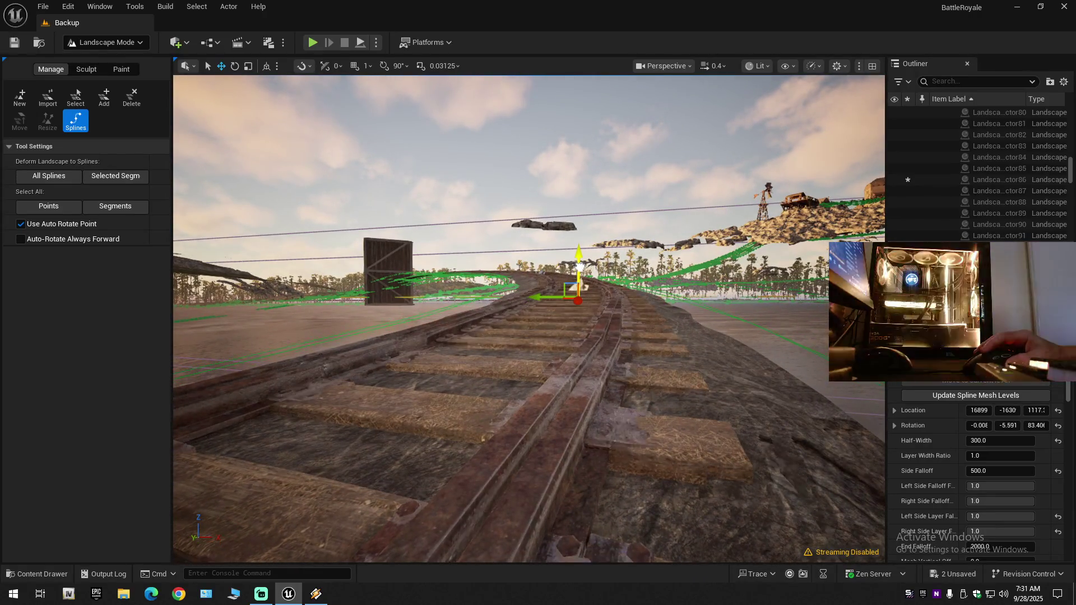
pyautogui.moveTo(618, 303); pyautogui.dragTo(618, 303)
pyautogui.moveTo(528, 318); pyautogui.dragTo(529, 318)
pyautogui.scroll(3, 528, 318)
pyautogui.scroll(-3, 528, 318)
pyautogui.scroll(-1, 529, 319)
pyautogui.moveTo(515, 163); pyautogui.dragTo(514, 150)
pyautogui.hotkey('ctrl', 'z')
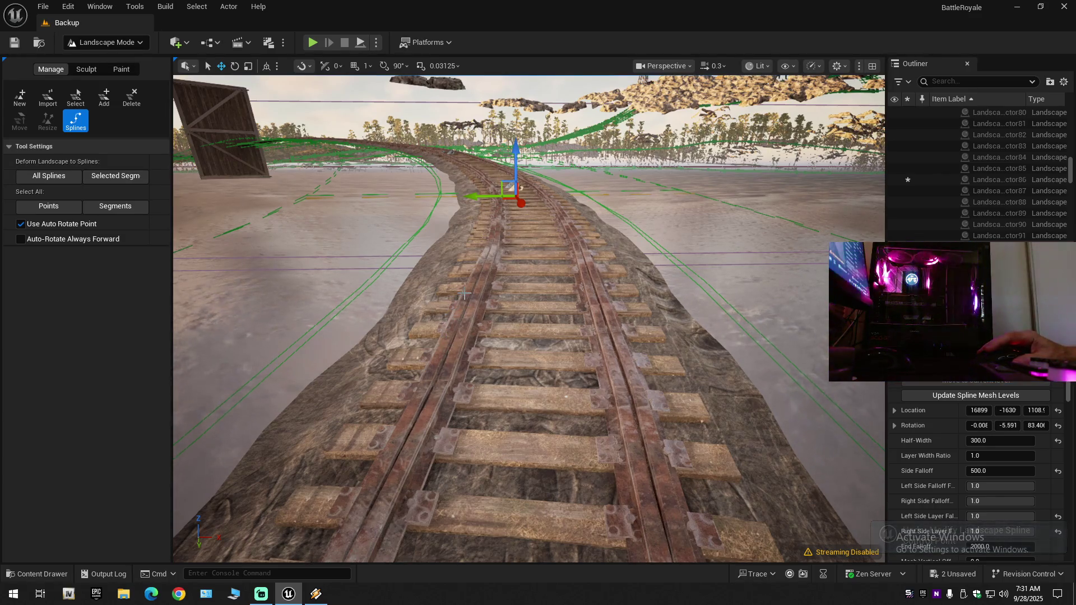
pyautogui.press('Escape')
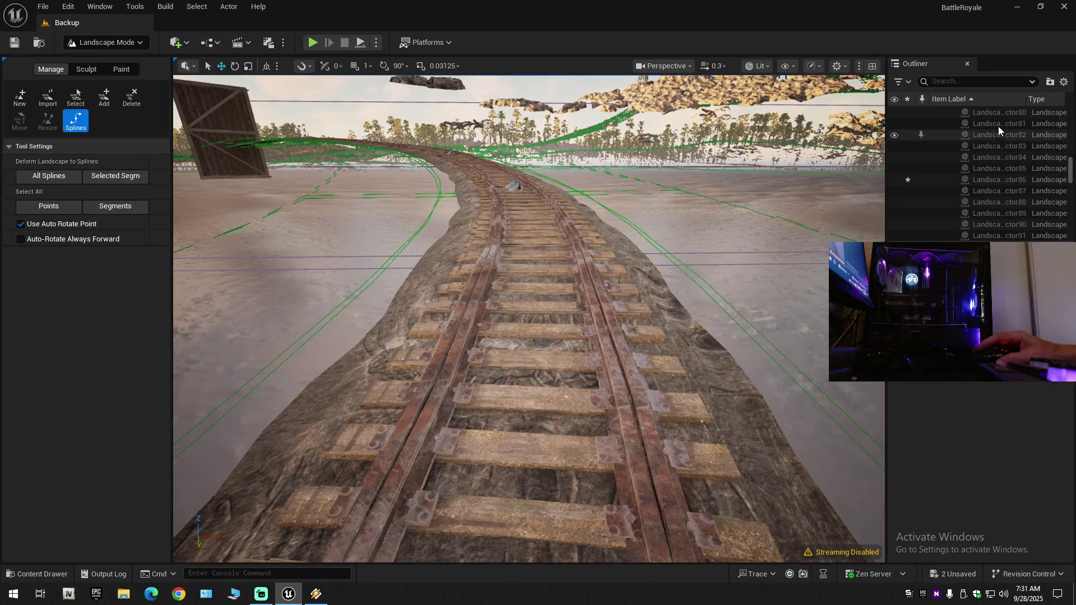
# Undo the most recent Split Landscape Spline Segment action on the railway.
pyautogui.moveTo(481, 380)
pyautogui.mouseDown()
pyautogui.moveTo(493, 369)
pyautogui.moveTo(504, 392)
pyautogui.moveTo(482, 381)
pyautogui.mouseUp()
pyautogui.moveTo(513, 224); pyautogui.dragTo(513, 220)
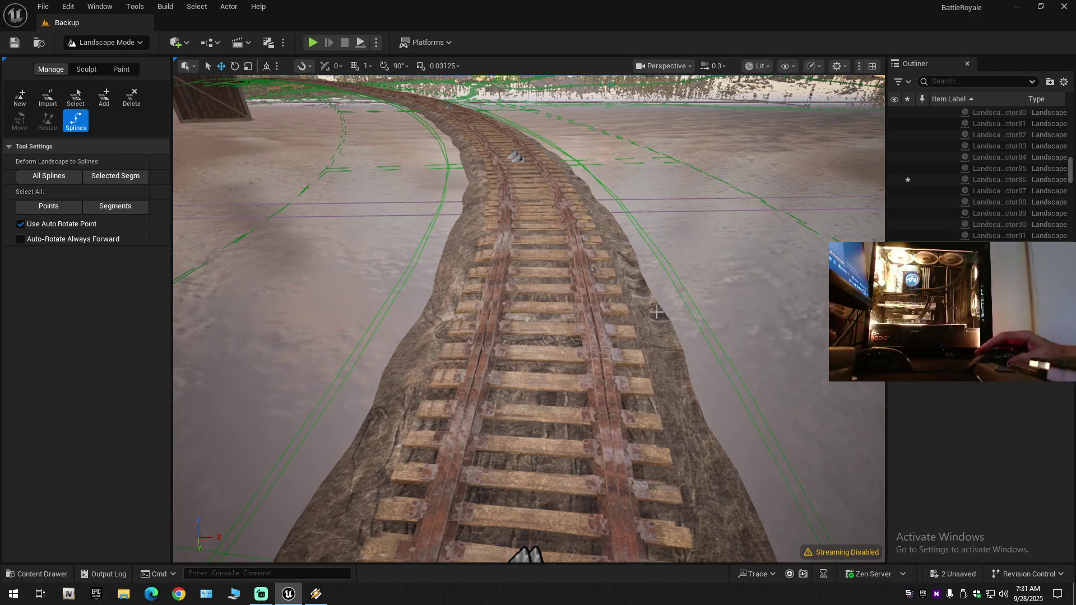
pyautogui.scroll(2, 529, 319)
pyautogui.press('w')
pyautogui.scroll(2, 529, 318)
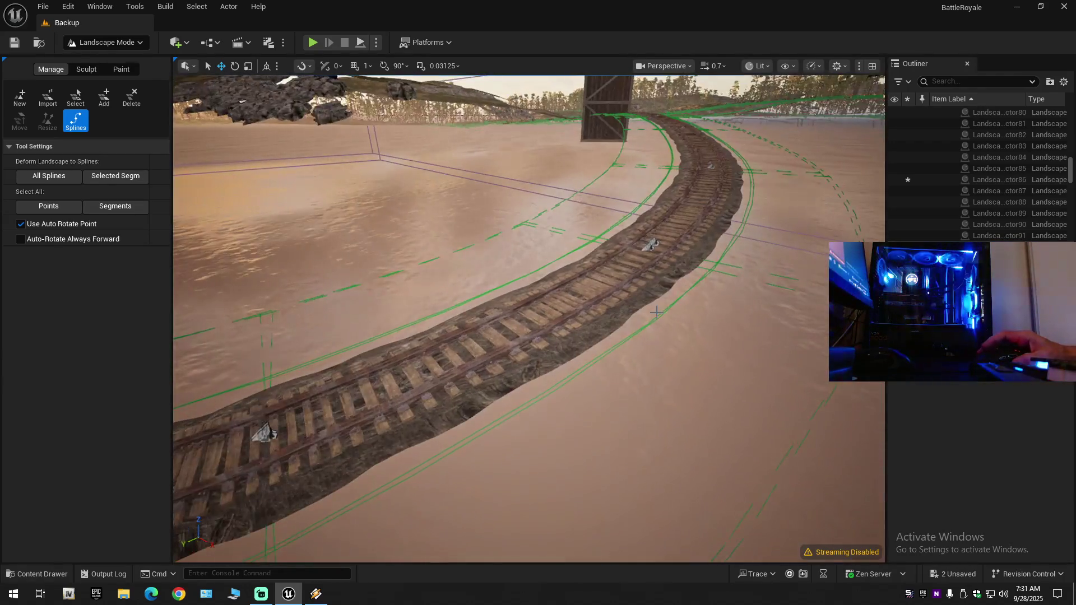
pyautogui.hotkey('ctrl', 'z')
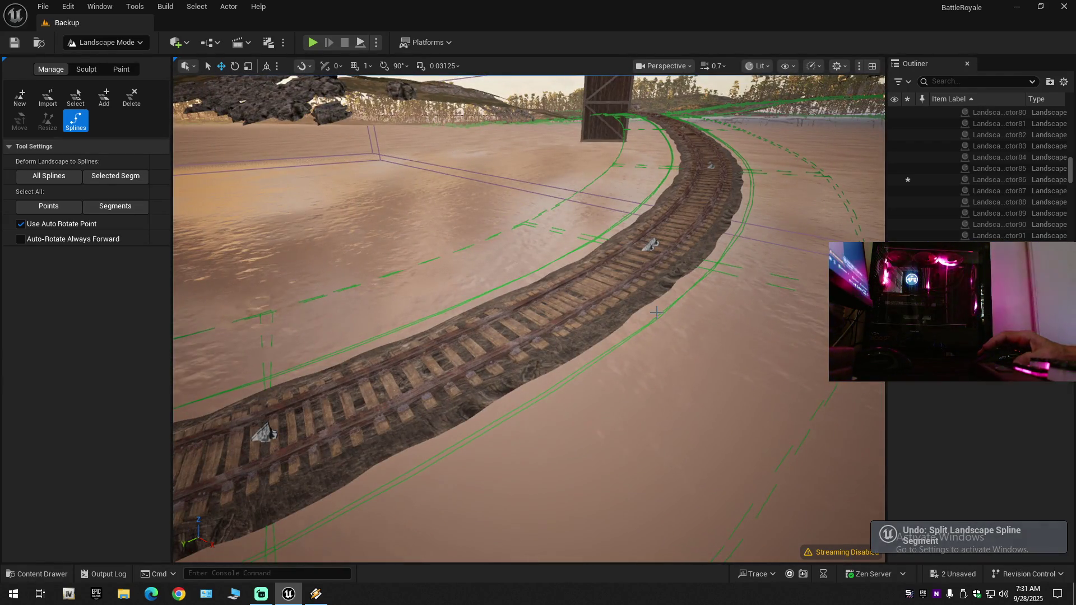
# Fly along the curved track and undo the earlier spline segment split as well.
pyautogui.press('w')
pyautogui.scroll(-2, 508, 333)
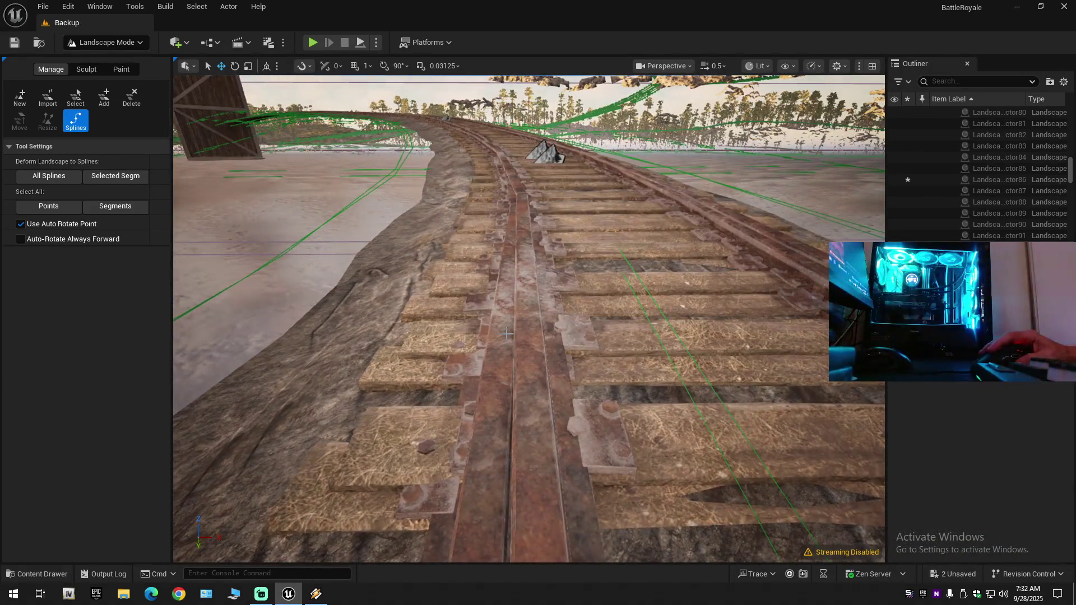
pyautogui.press('w')
pyautogui.press('w')
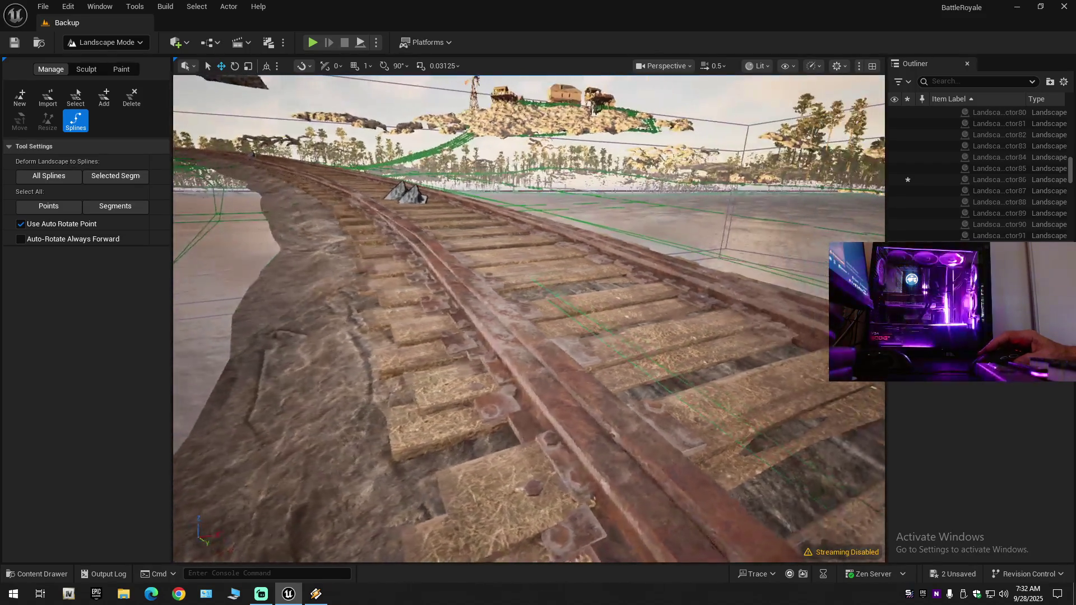
pyautogui.press('w')
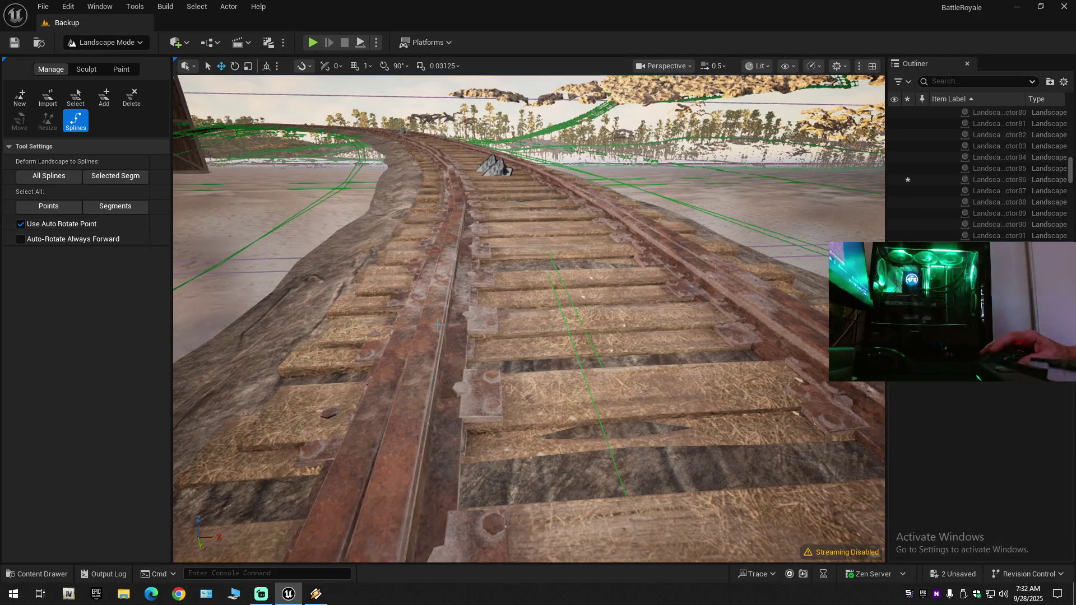
pyautogui.press('s')
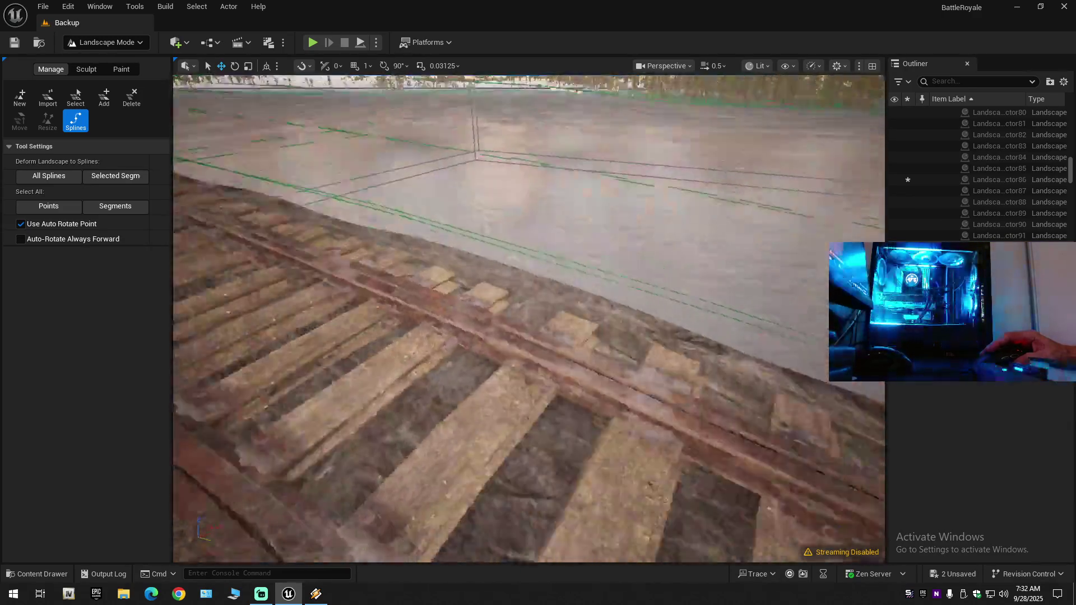
pyautogui.press('s')
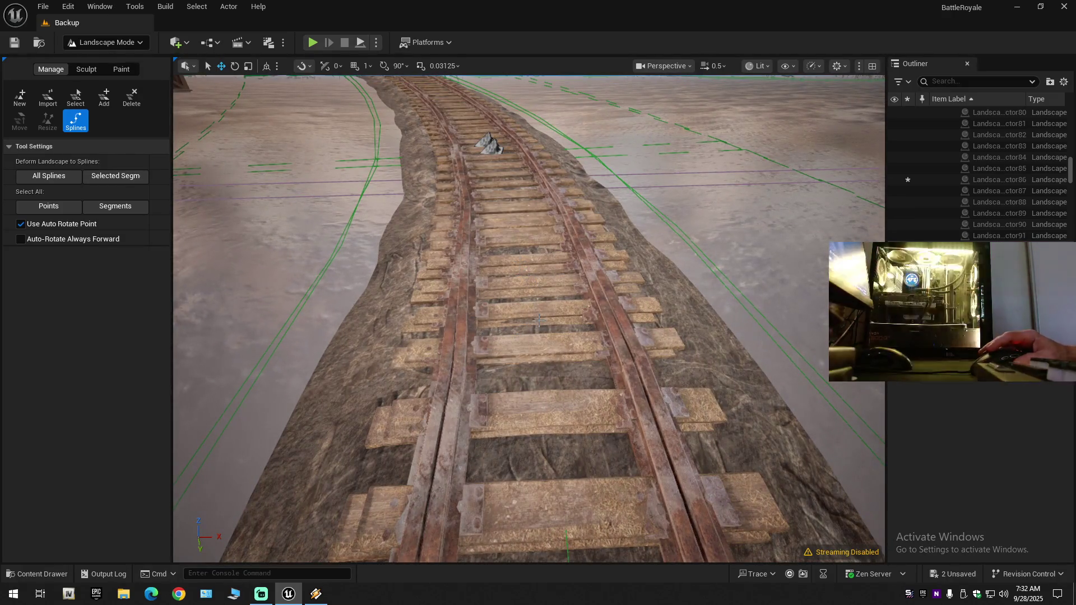
pyautogui.press('s')
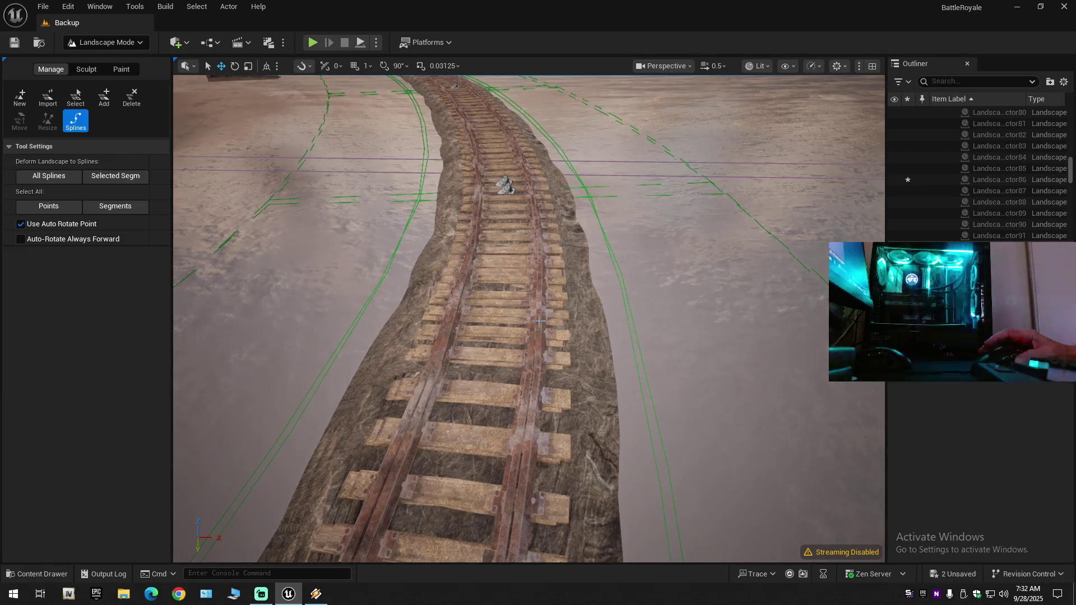
pyautogui.hotkey('ctrl', 'z')
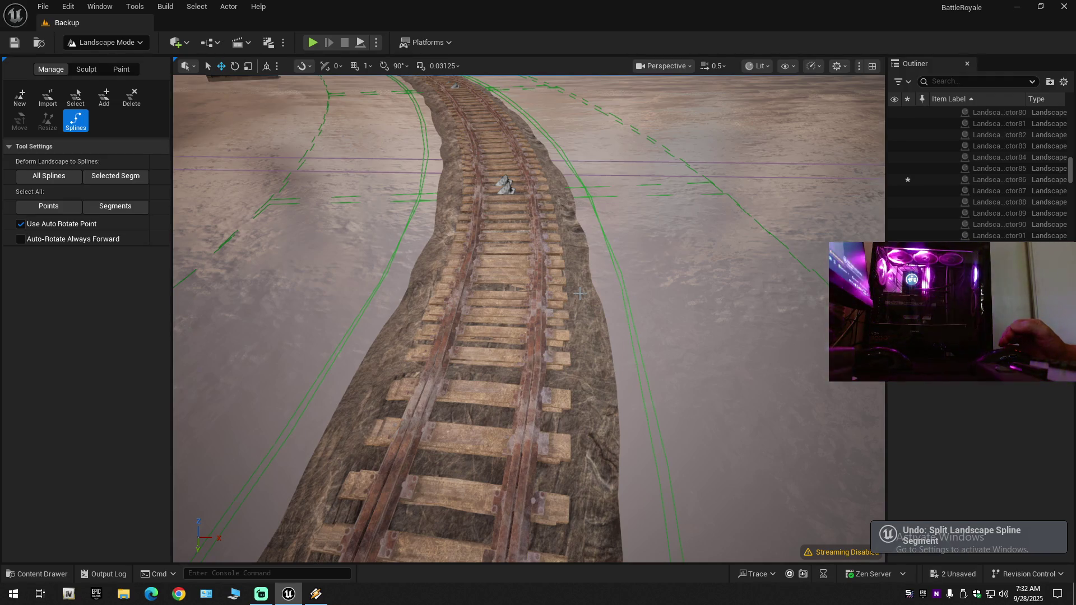
# Select and frame the railway spline segment, then deselect it with Ctrl+Z.
pyautogui.click(587, 289)
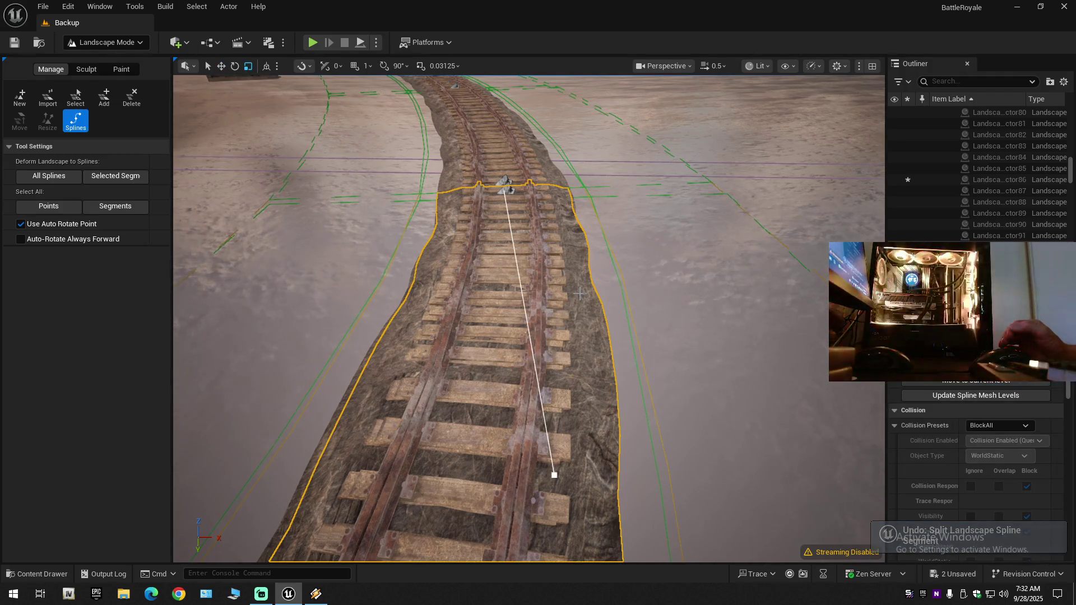
pyautogui.moveTo(587, 289)
pyautogui.mouseDown()
pyautogui.moveTo(672, 286)
pyautogui.moveTo(706, 320)
pyautogui.moveTo(754, 336)
pyautogui.mouseUp()
pyautogui.press('f')
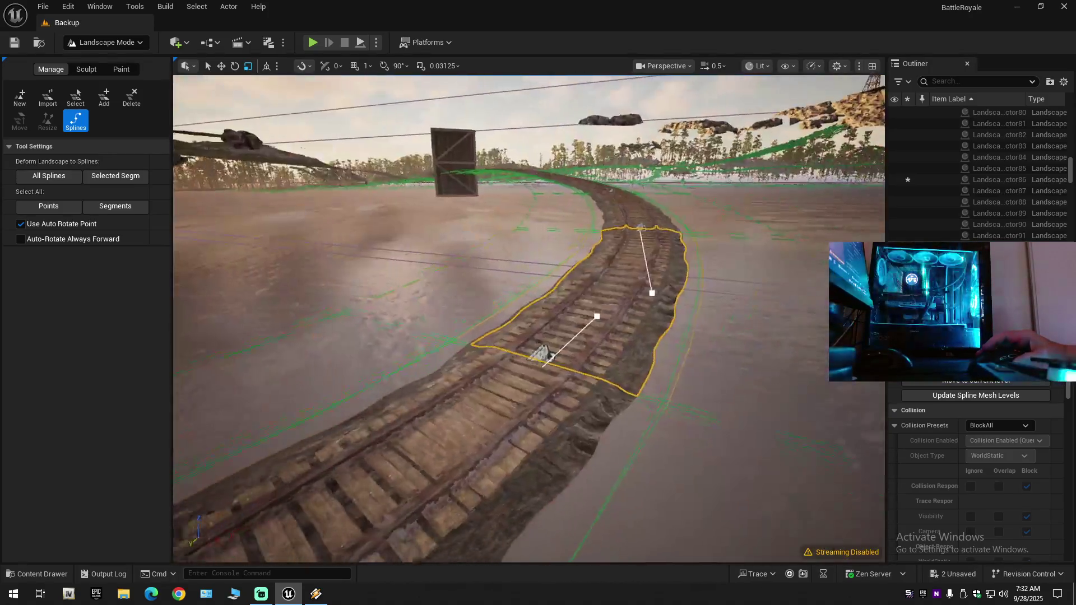
pyautogui.hotkey('ctrl', 'z')
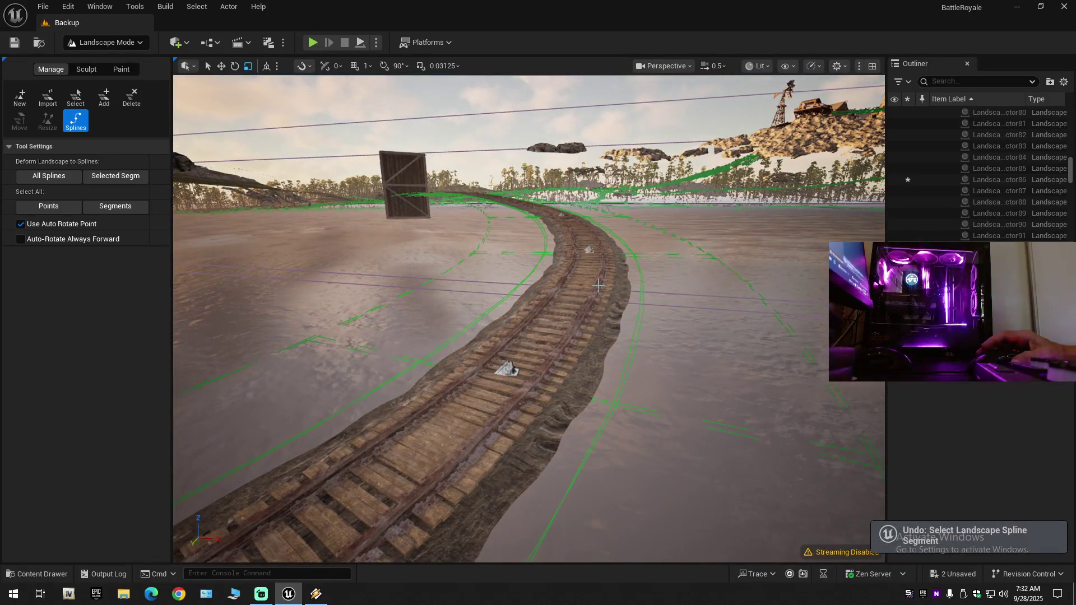
# Collapse the Outliner to its top folders, expand Backup, and switch to Selection Mode.
pyautogui.click(1064, 82)
pyautogui.click(987, 140)
pyautogui.click(936, 113)
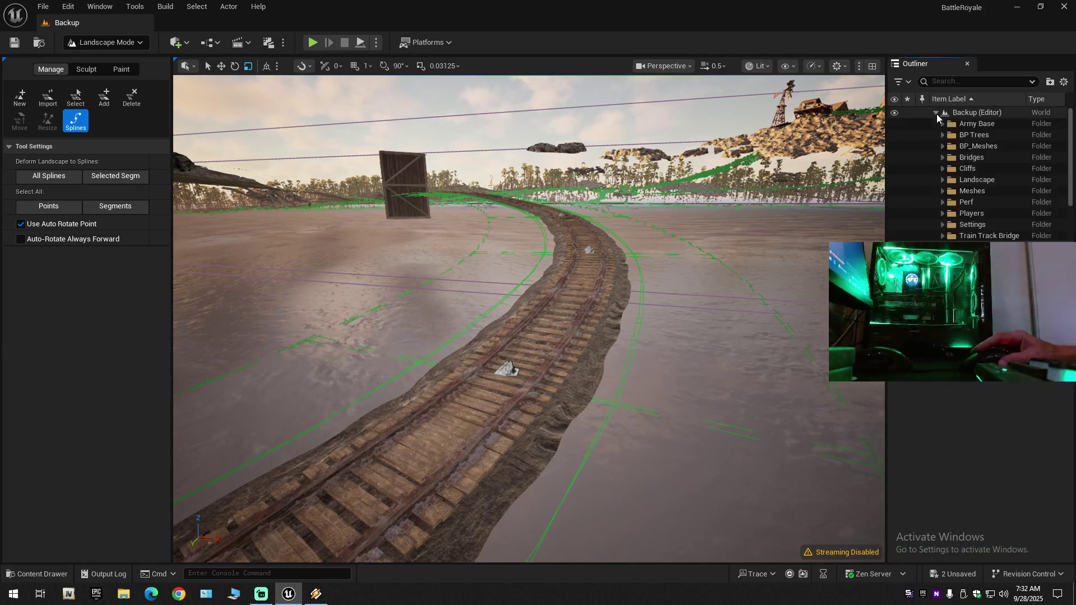
pyautogui.click(142, 41)
pyautogui.click(78, 65)
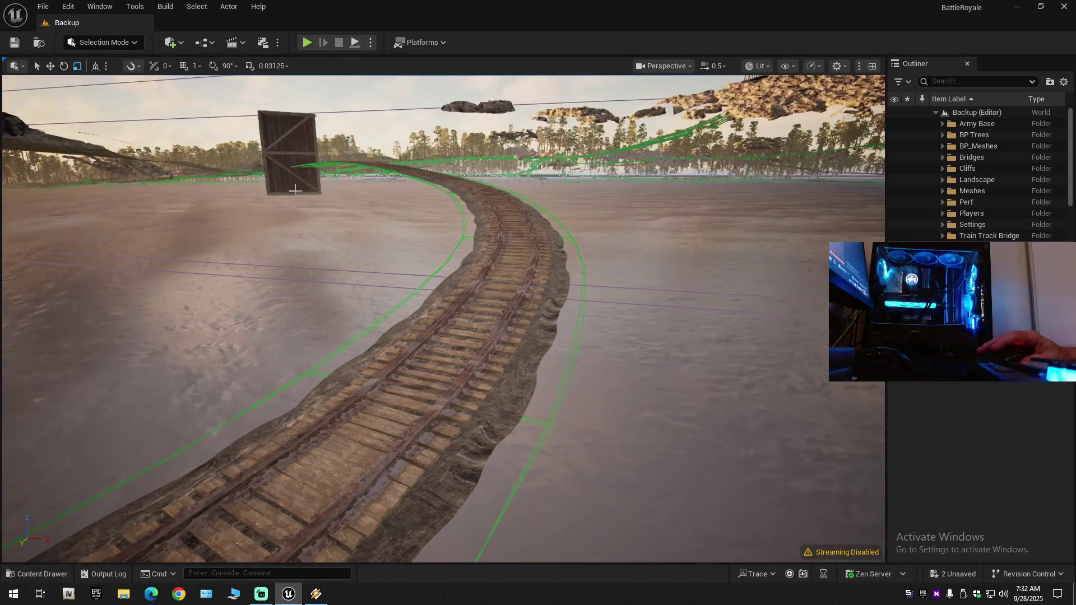
pyautogui.scroll(2, 443, 320)
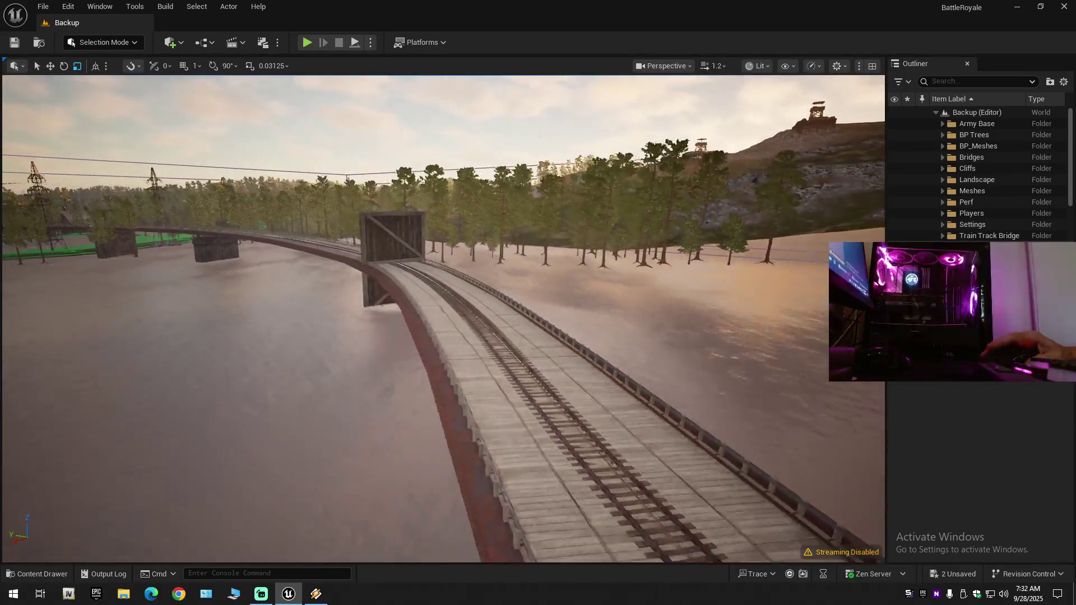
pyautogui.scroll(3, 414, 280)
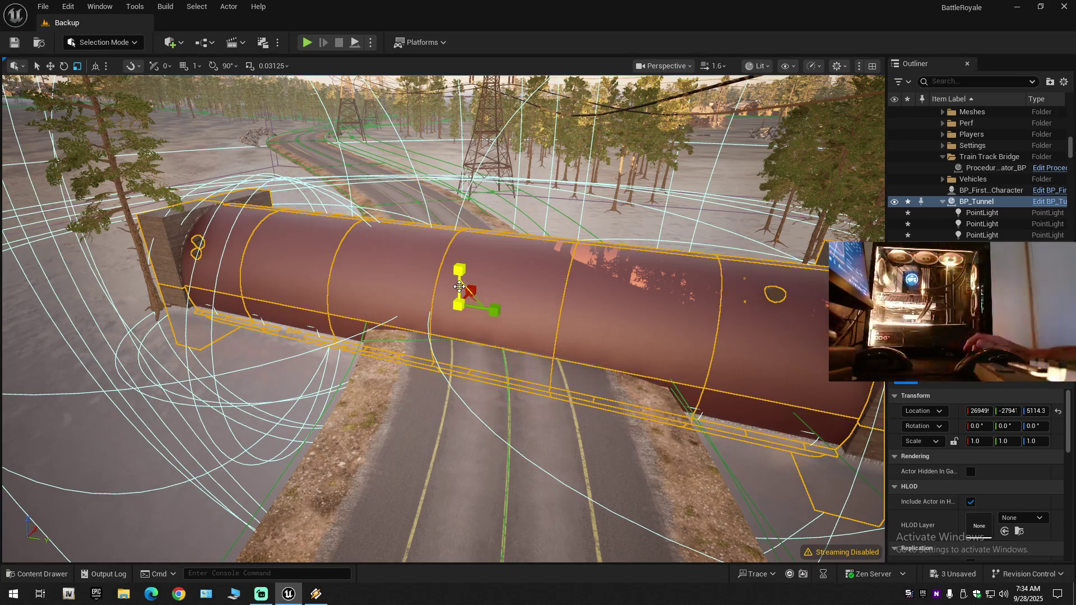
# Turn BP_Tunnel's yaw to -101.5° and lift it to Z 5943.4 across the road.
pyautogui.press('e')
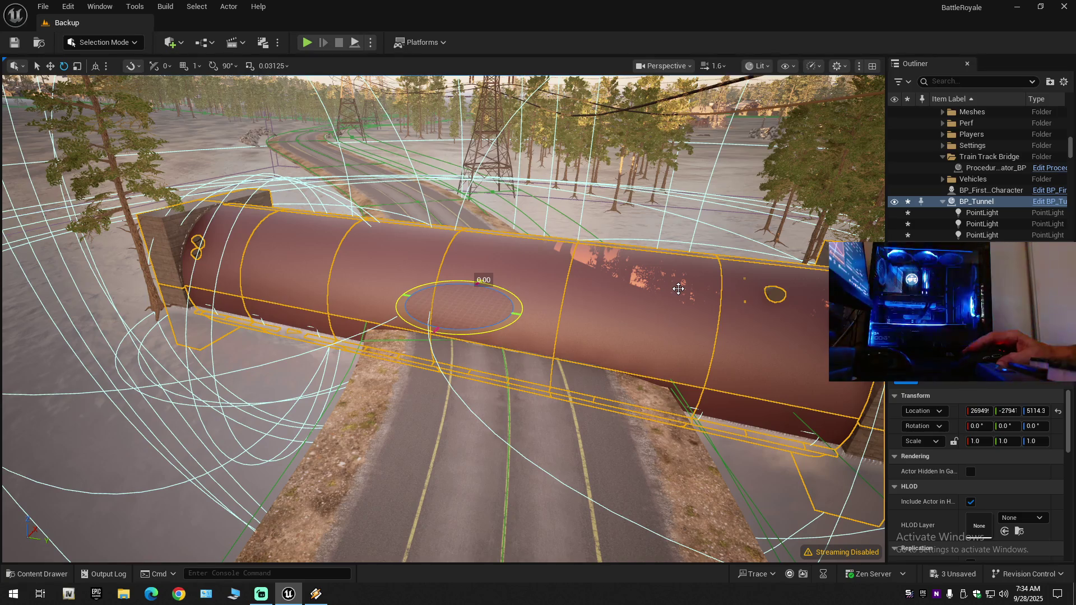
pyautogui.moveTo(662, 284); pyautogui.dragTo(675, 288)
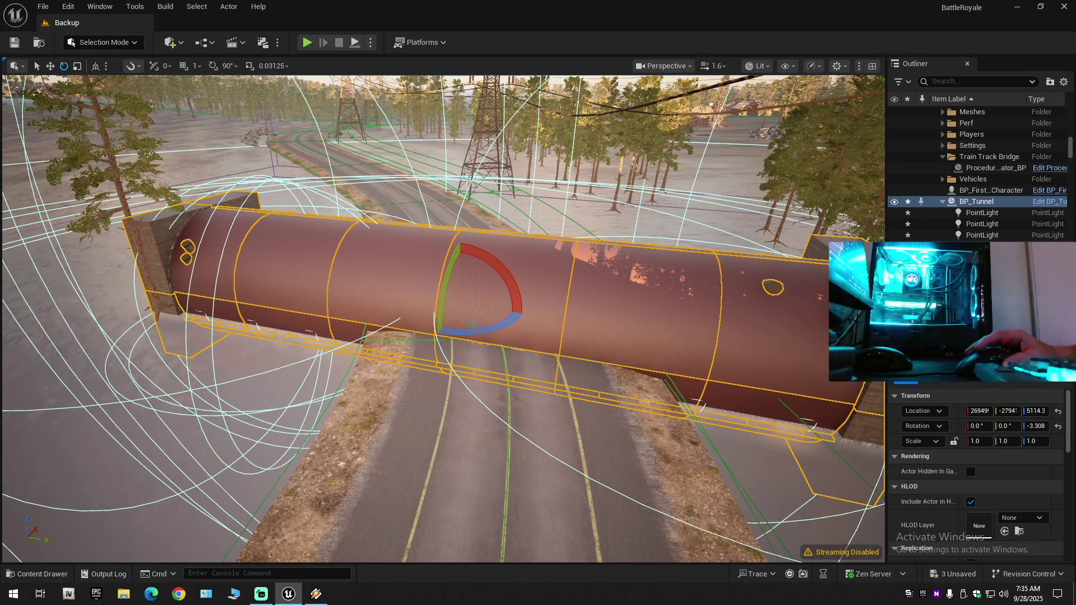
pyautogui.moveTo(468, 333); pyautogui.dragTo(468, 332)
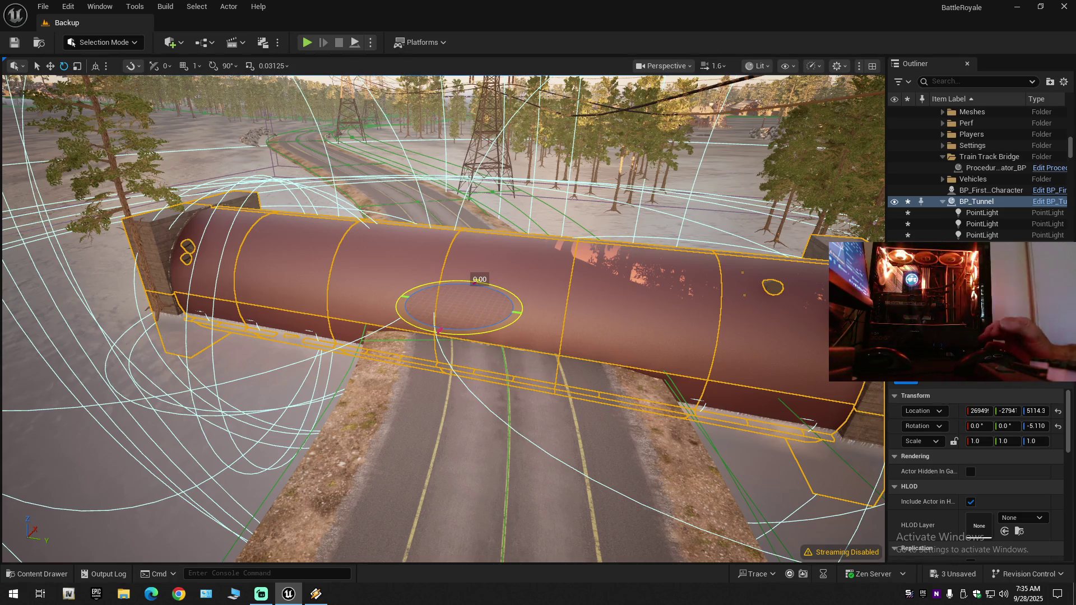
pyautogui.moveTo(469, 332); pyautogui.dragTo(359, 336)
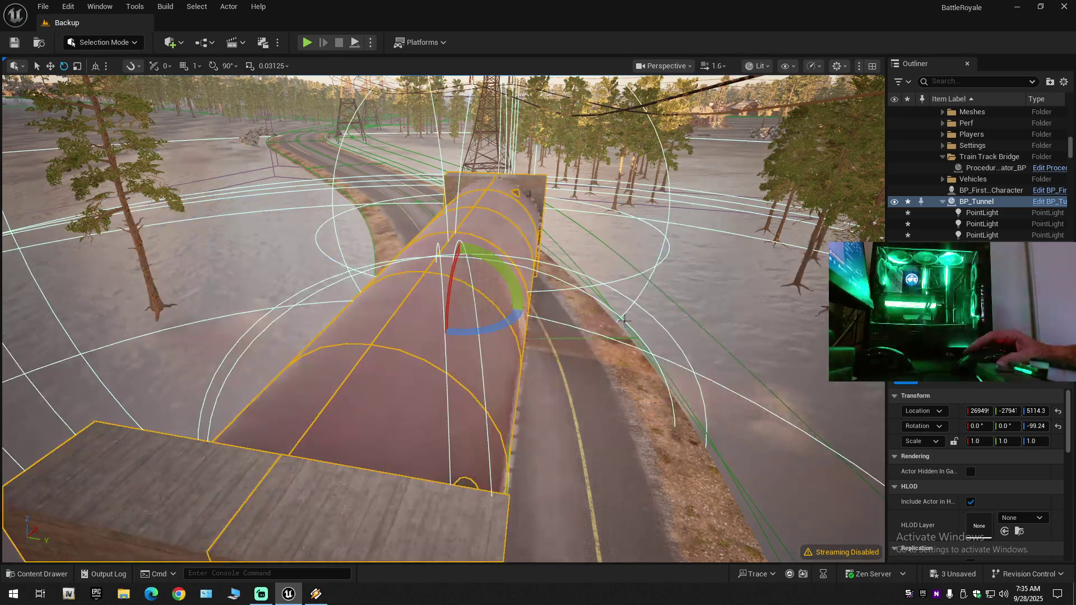
pyautogui.press('f')
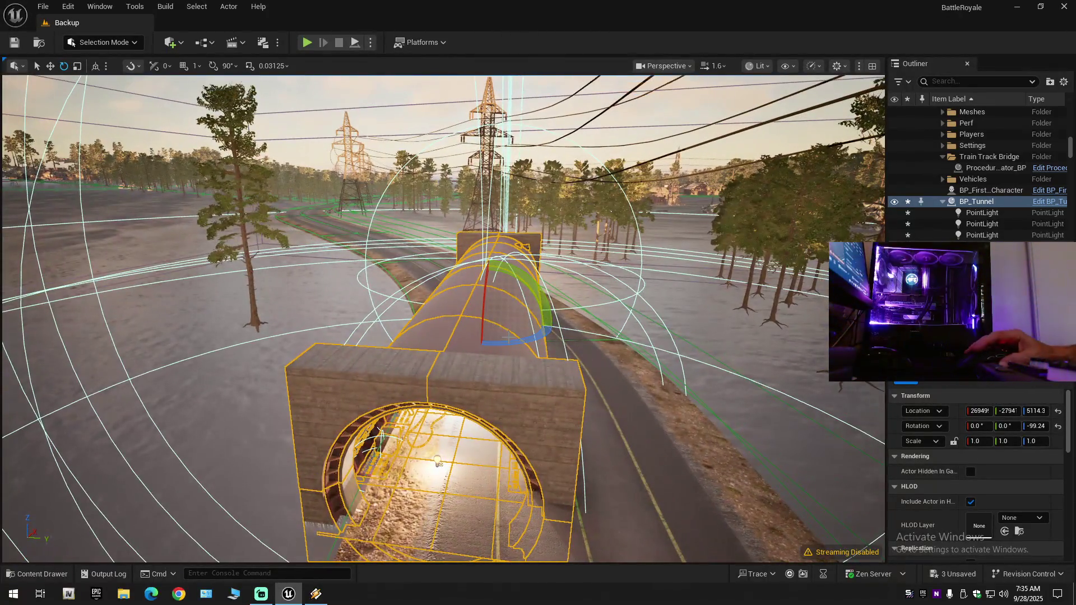
pyautogui.moveTo(506, 342); pyautogui.dragTo(506, 344)
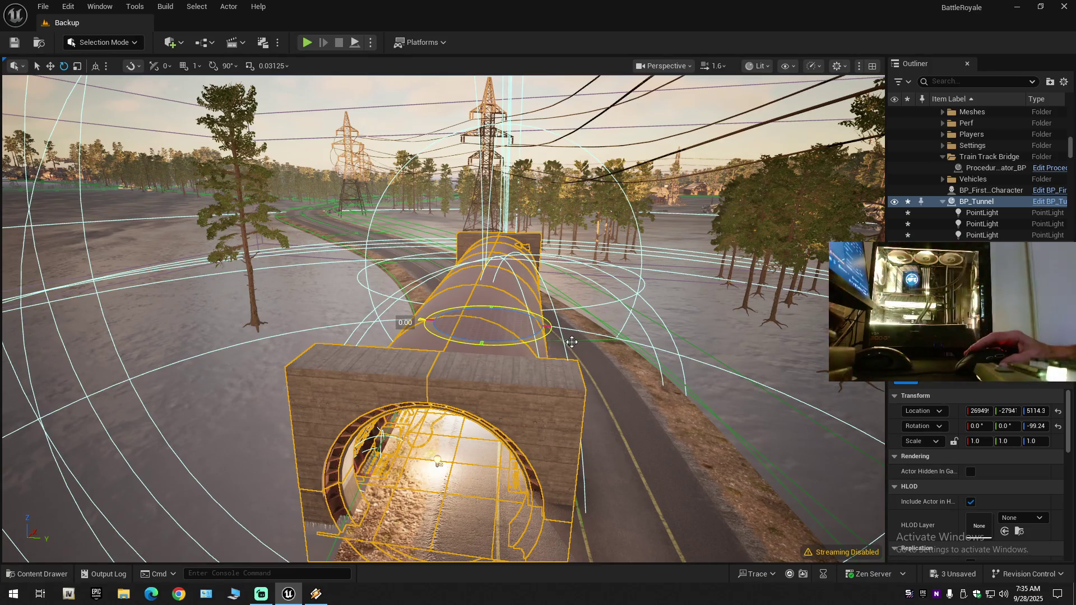
pyautogui.moveTo(574, 351); pyautogui.dragTo(567, 339)
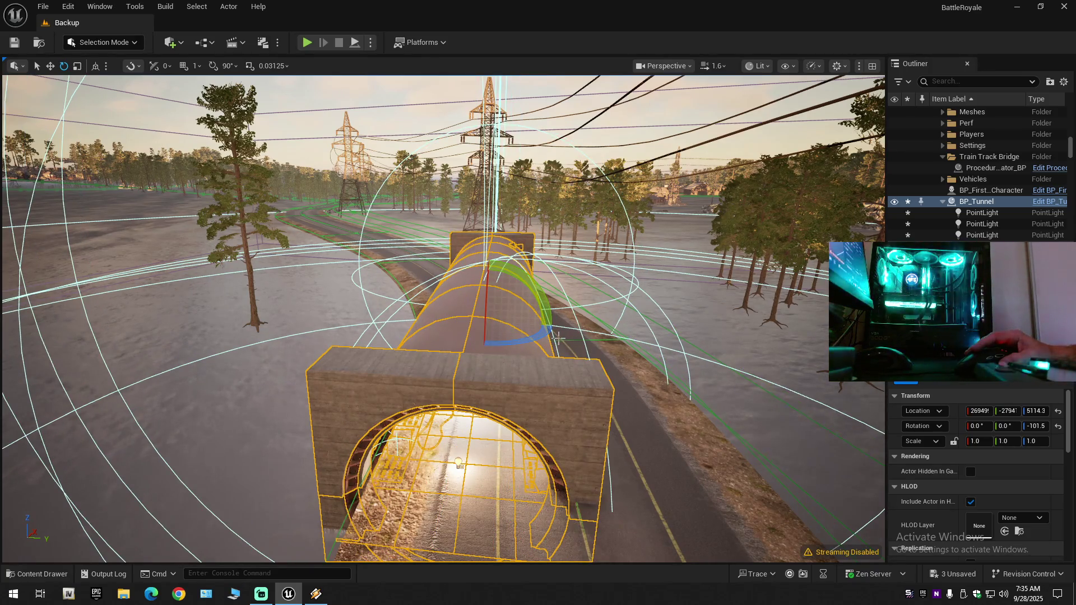
pyautogui.press('w')
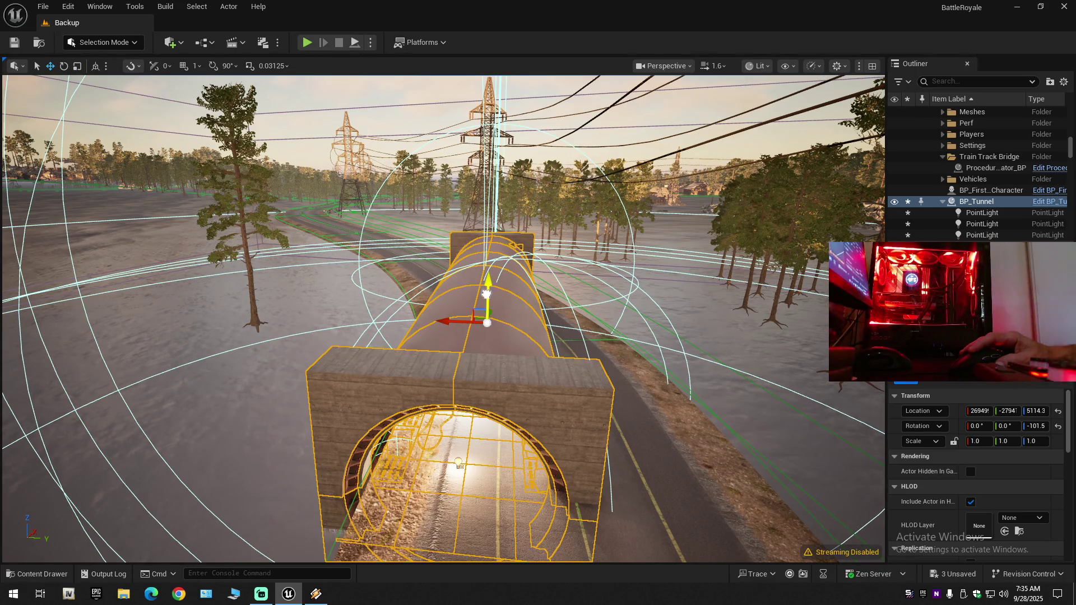
pyautogui.moveTo(497, 214); pyautogui.dragTo(491, 213)
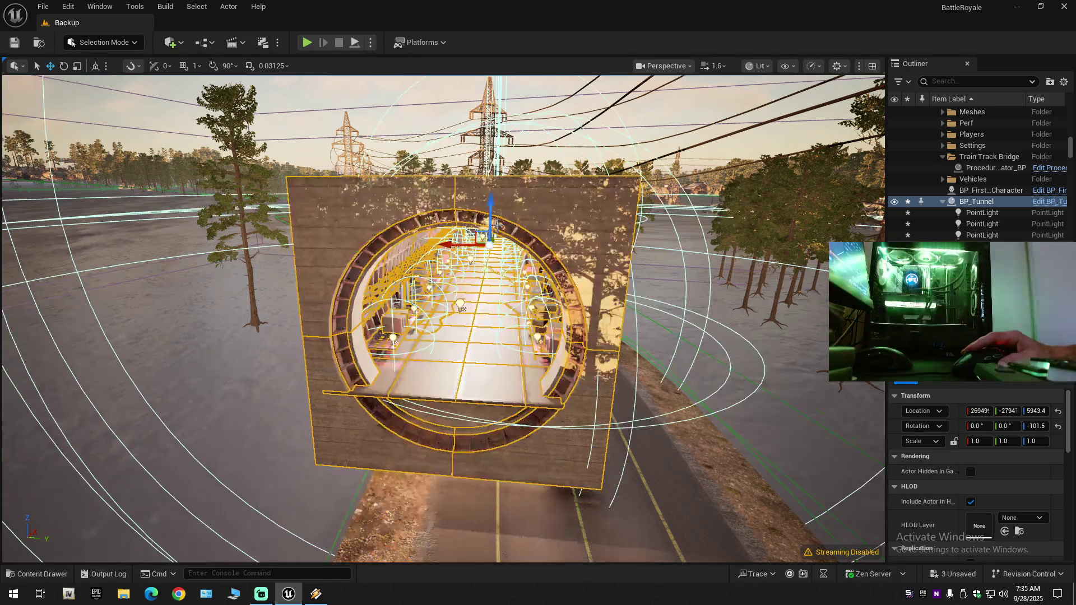
pyautogui.press('w')
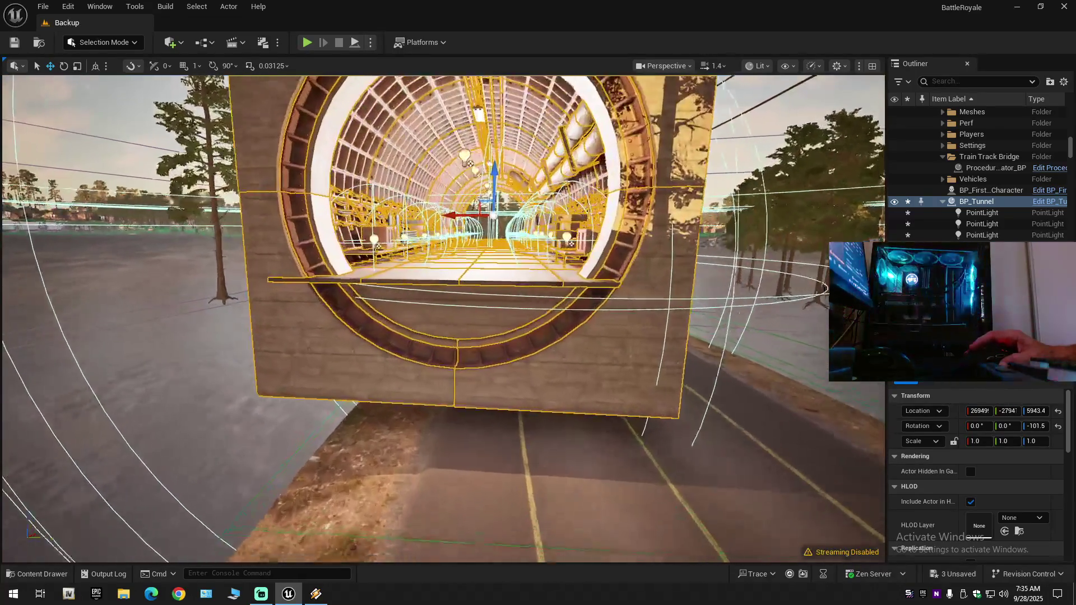
pyautogui.scroll(-1, 504, 284)
pyautogui.press('e')
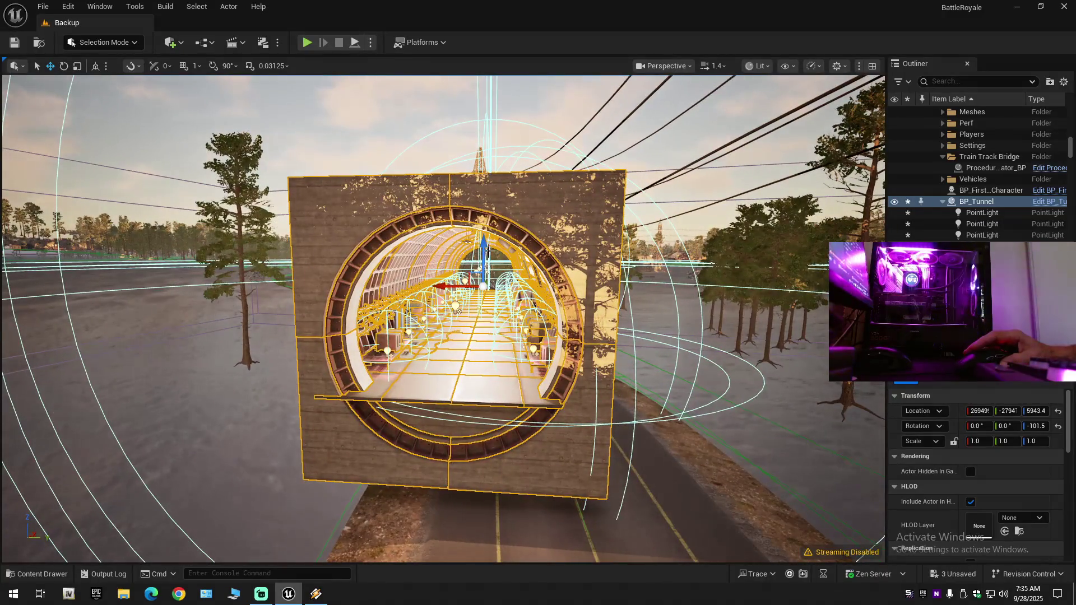
pyautogui.press('Escape')
pyautogui.press('w')
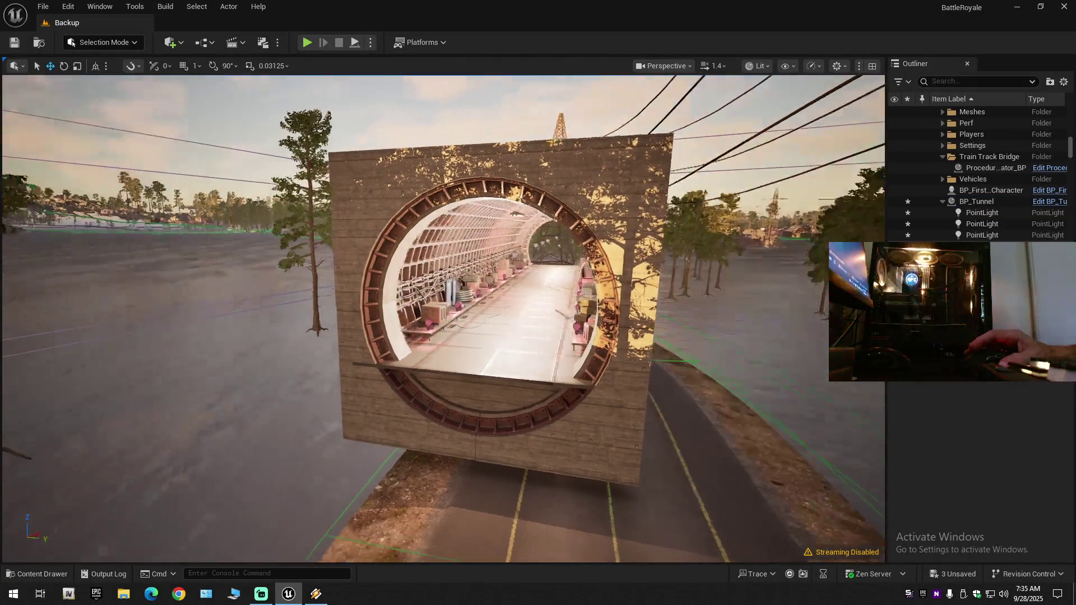
pyautogui.scroll(-1, 443, 318)
pyautogui.press('w')
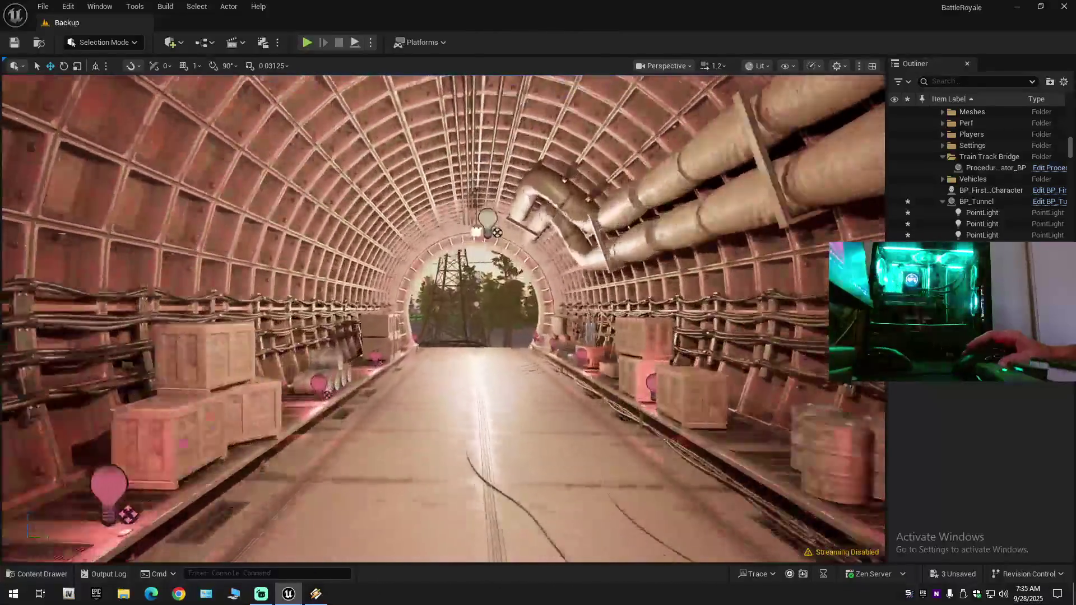
pyautogui.press('s')
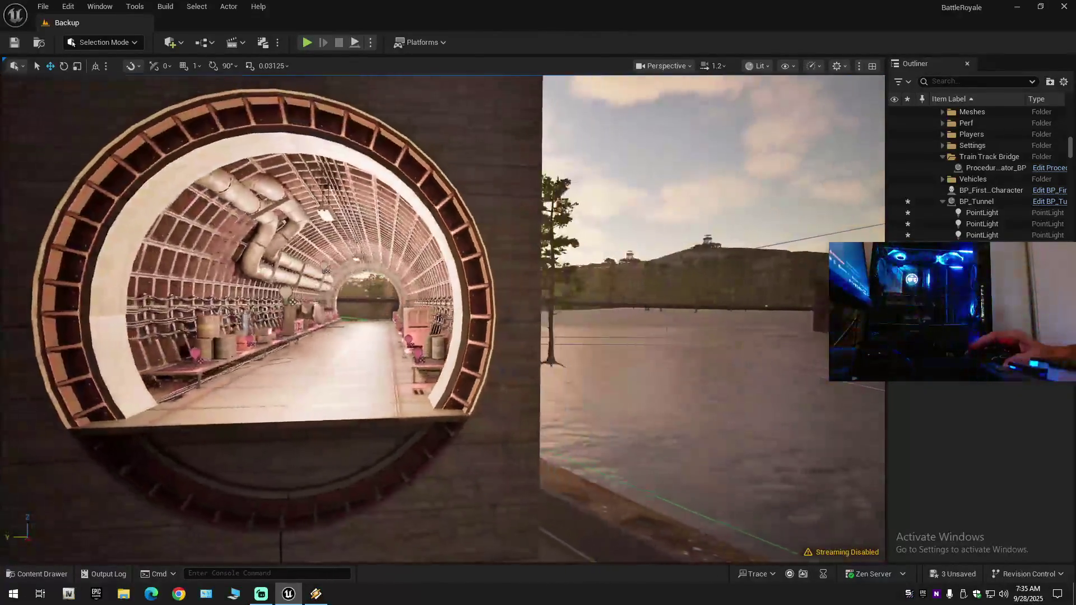
pyautogui.scroll(-1, 443, 317)
pyautogui.press('w')
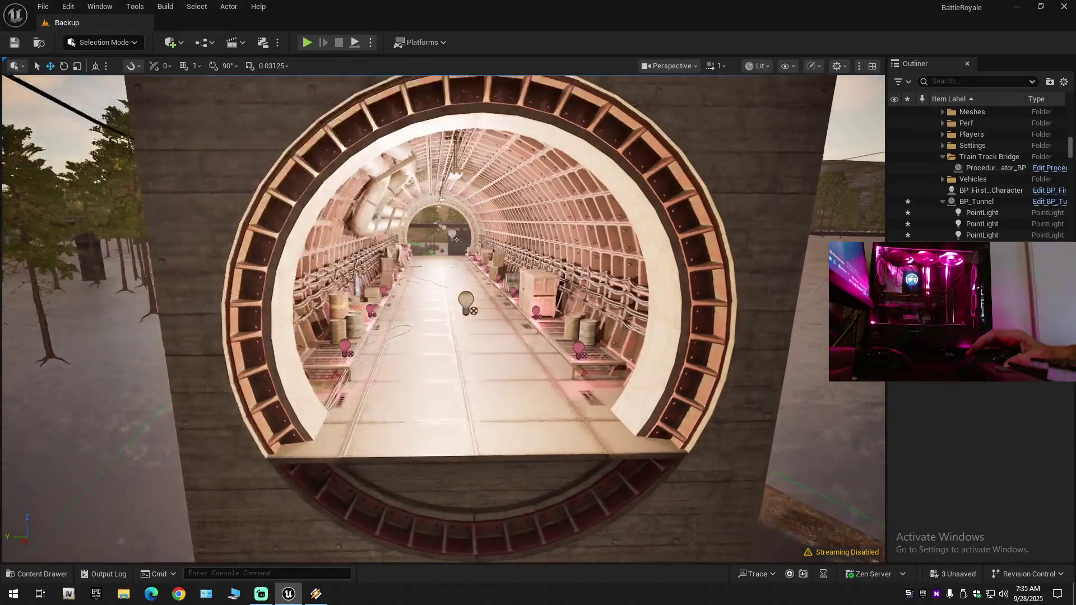
pyautogui.press('w')
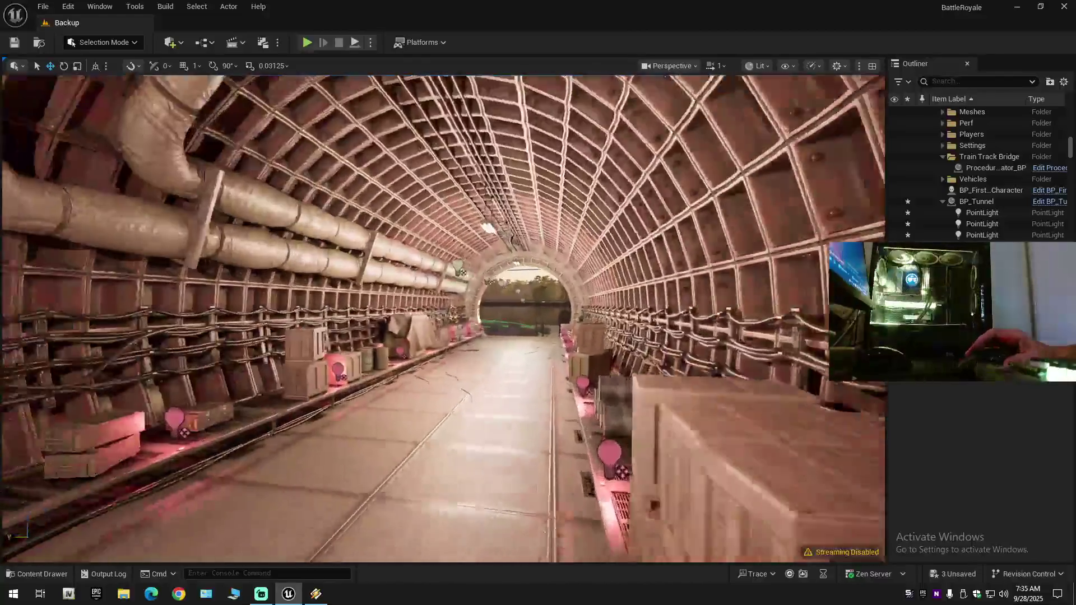
pyautogui.scroll(2, 444, 318)
pyautogui.press('w')
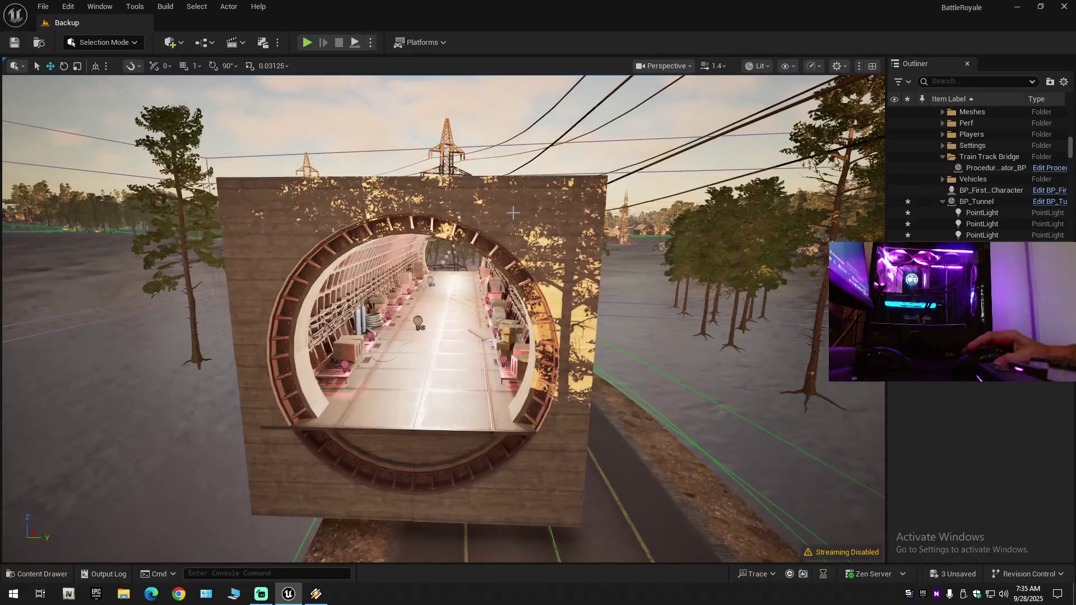
pyautogui.click(497, 253)
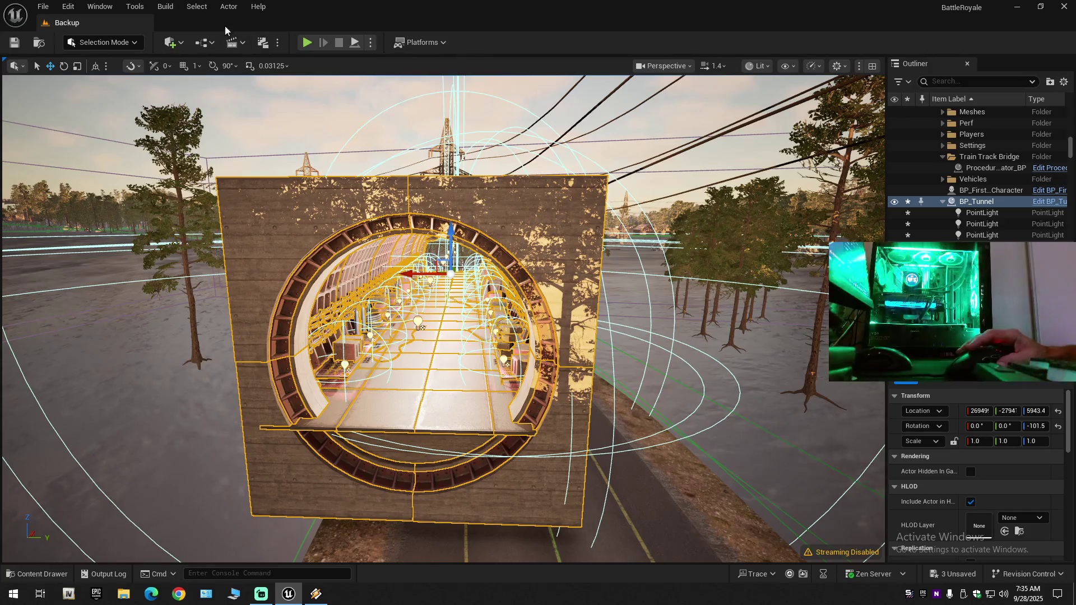
# Start converting BP_Tunnel to a static mesh and choose Bunker as the save location.
pyautogui.click(228, 7)
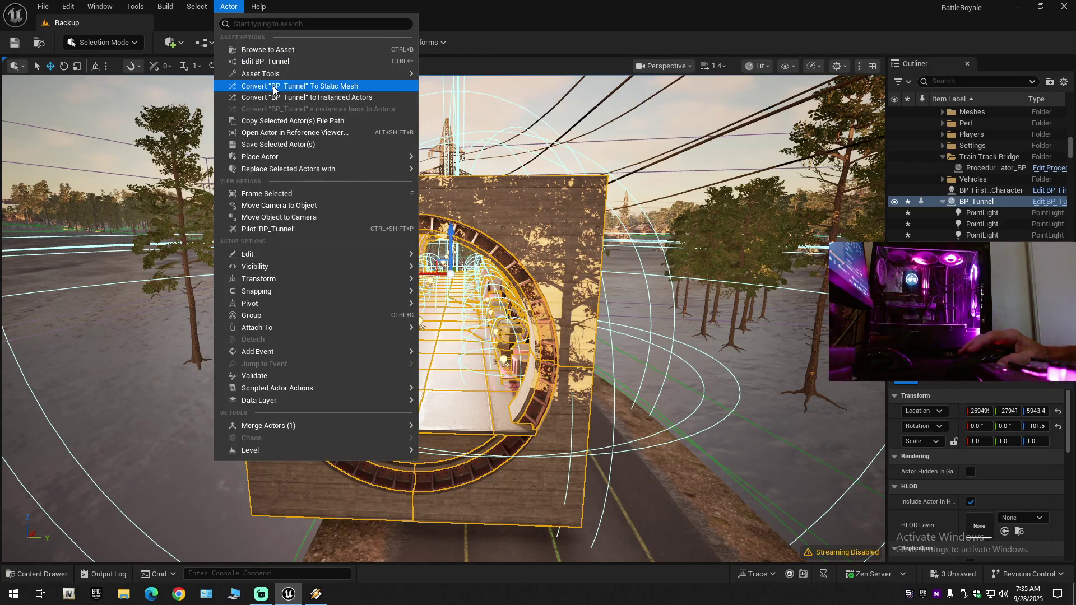
pyautogui.click(274, 87)
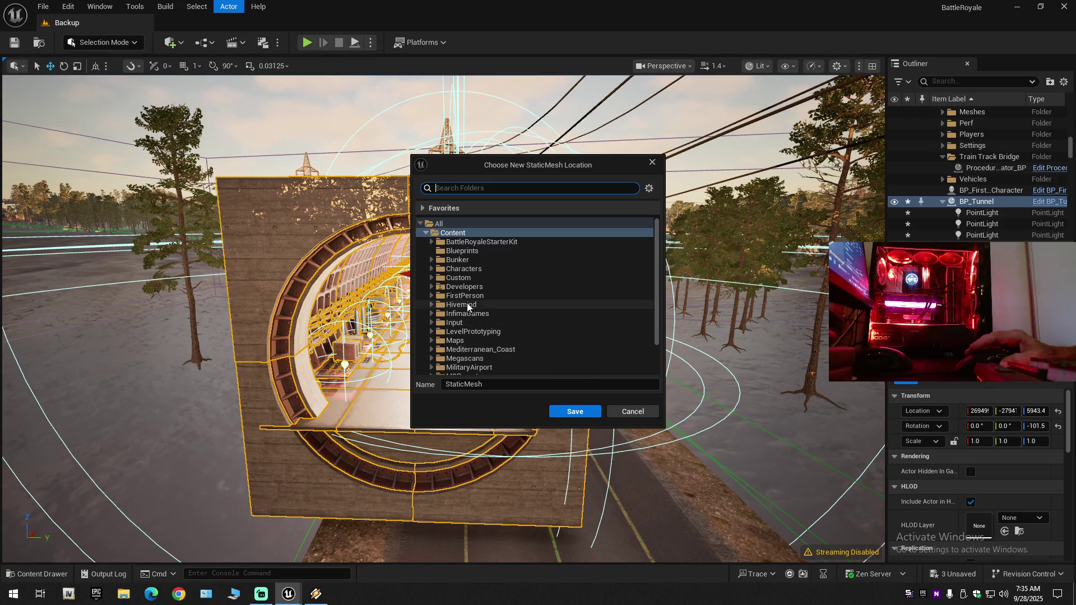
pyautogui.click(463, 262)
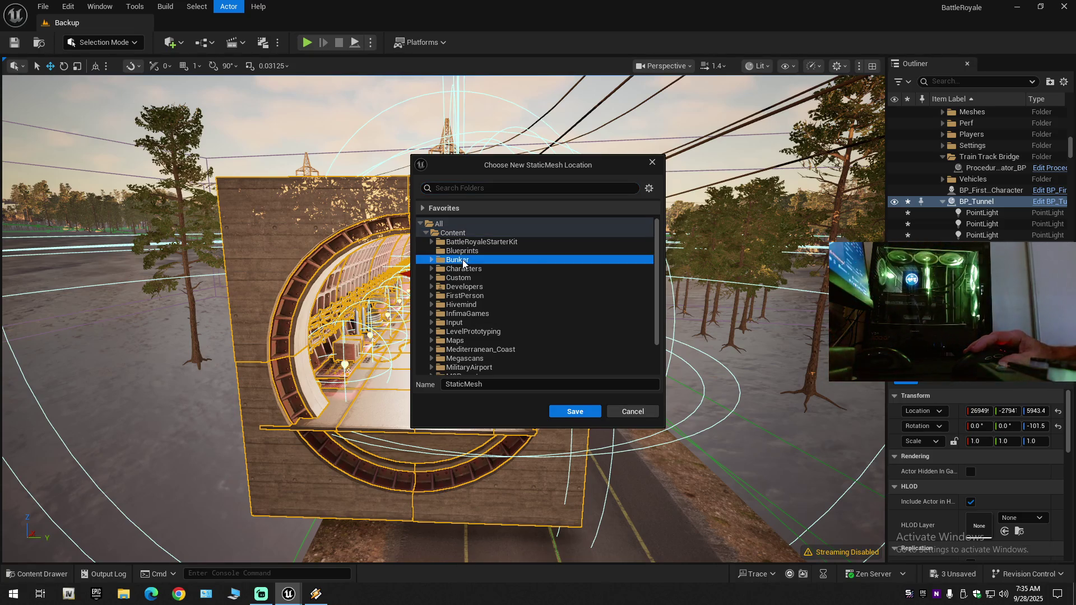
pyautogui.click(429, 260)
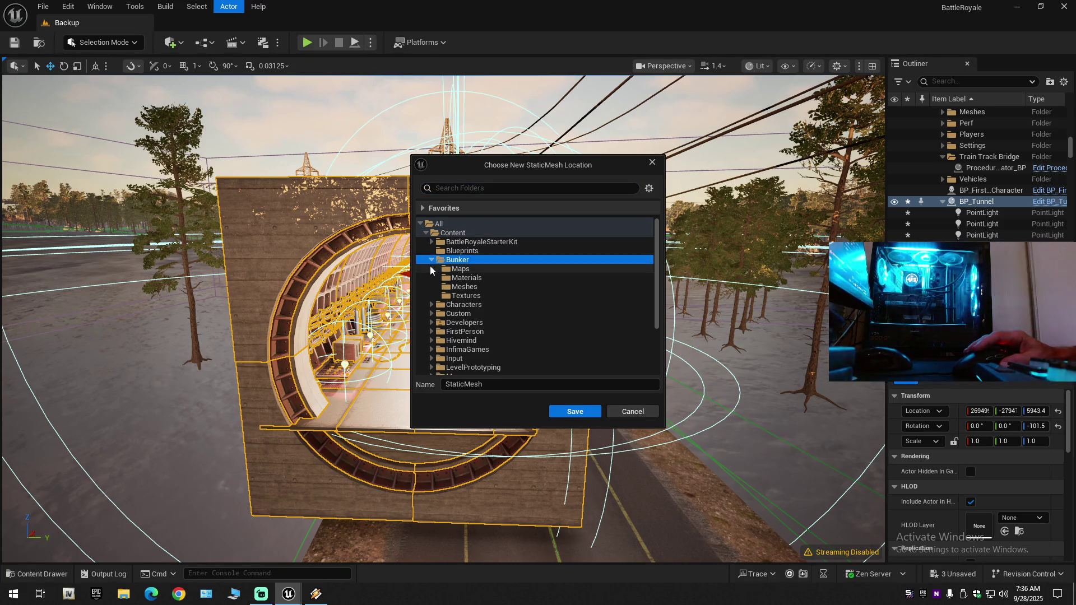
pyautogui.click(432, 260)
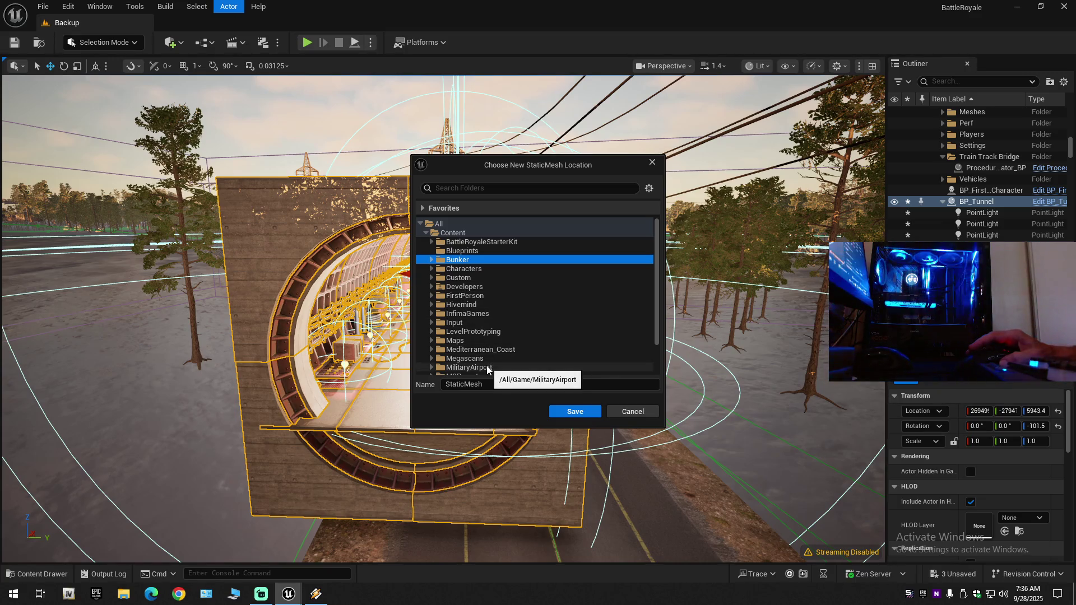
# Browse Bunker's subfolders, cancel the save, and show the Blueprints folder in the Content Drawer.
pyautogui.scroll(-3, 482, 368)
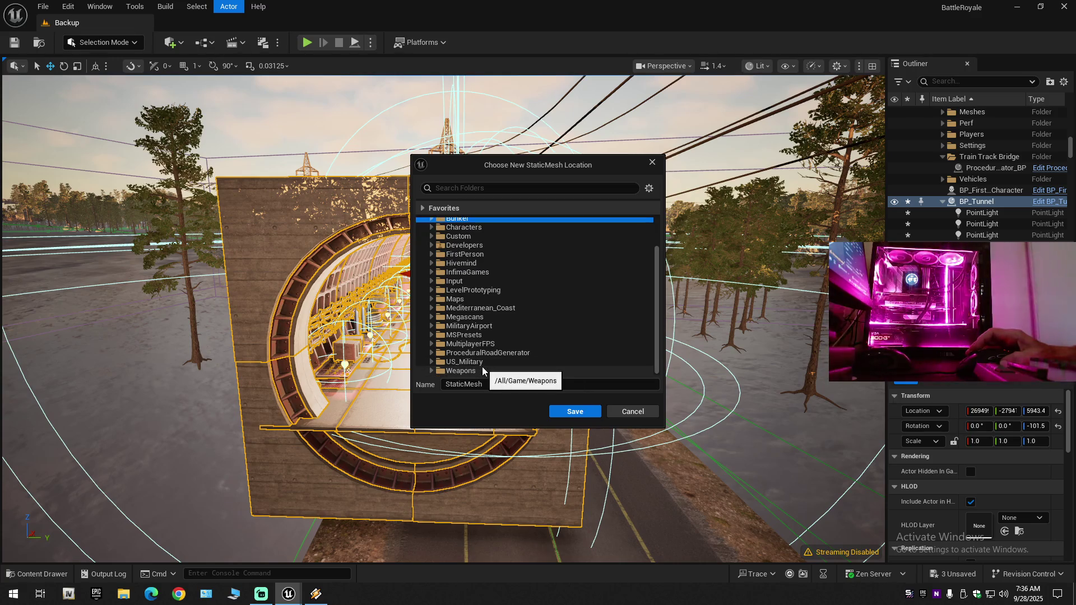
pyautogui.scroll(3, 482, 368)
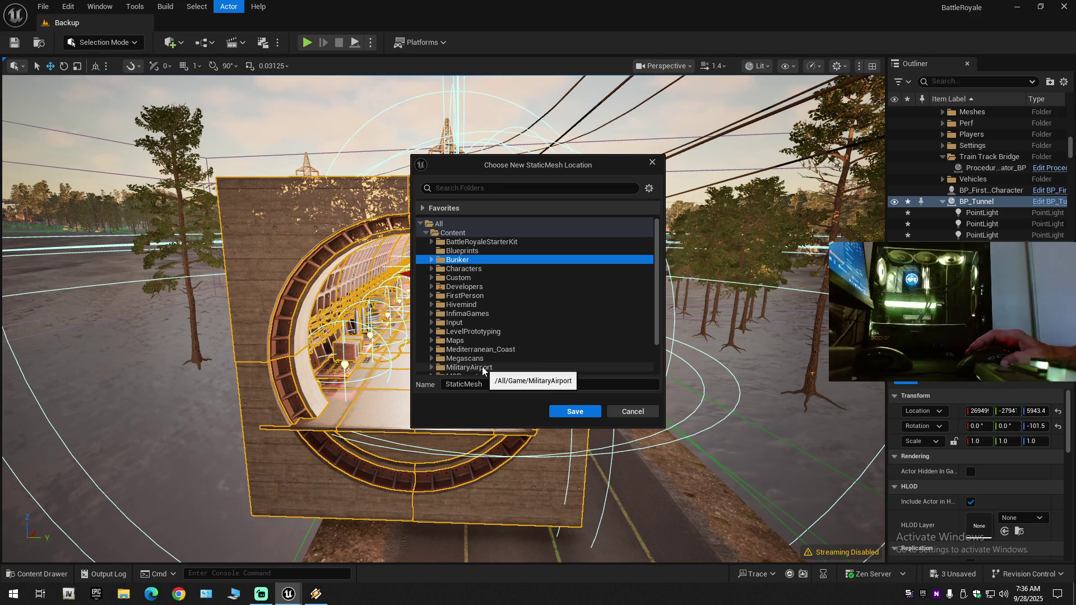
pyautogui.click(432, 260)
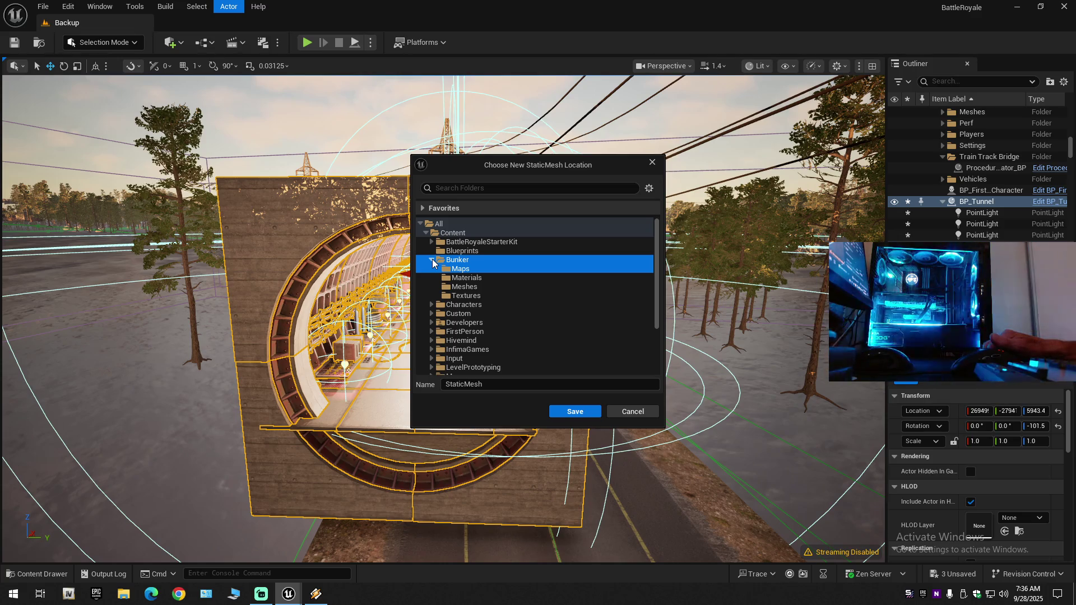
pyautogui.click(432, 259)
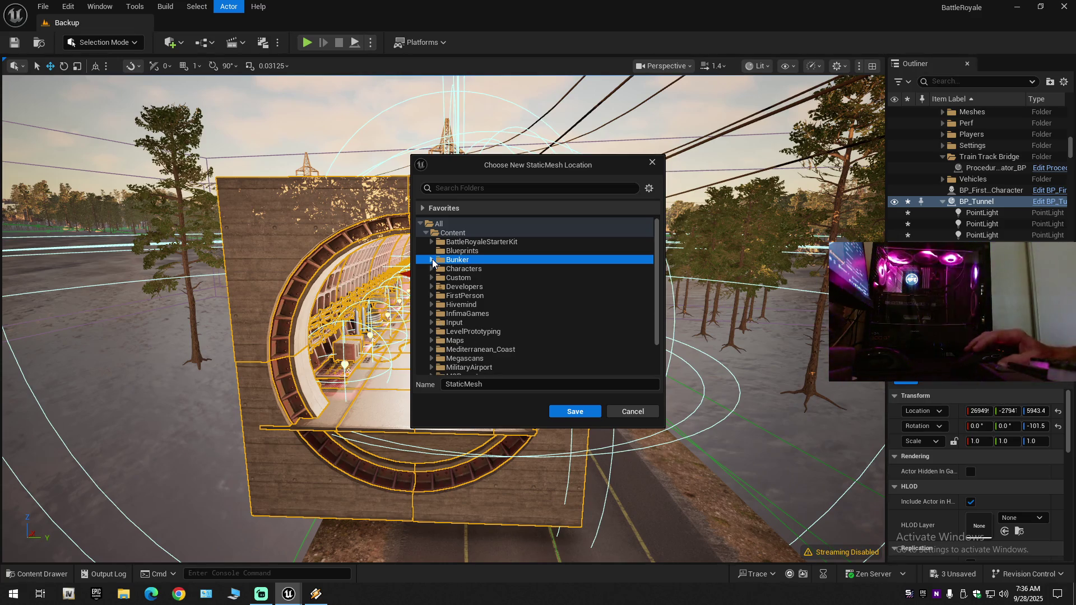
pyautogui.click(650, 412)
pyautogui.click(48, 574)
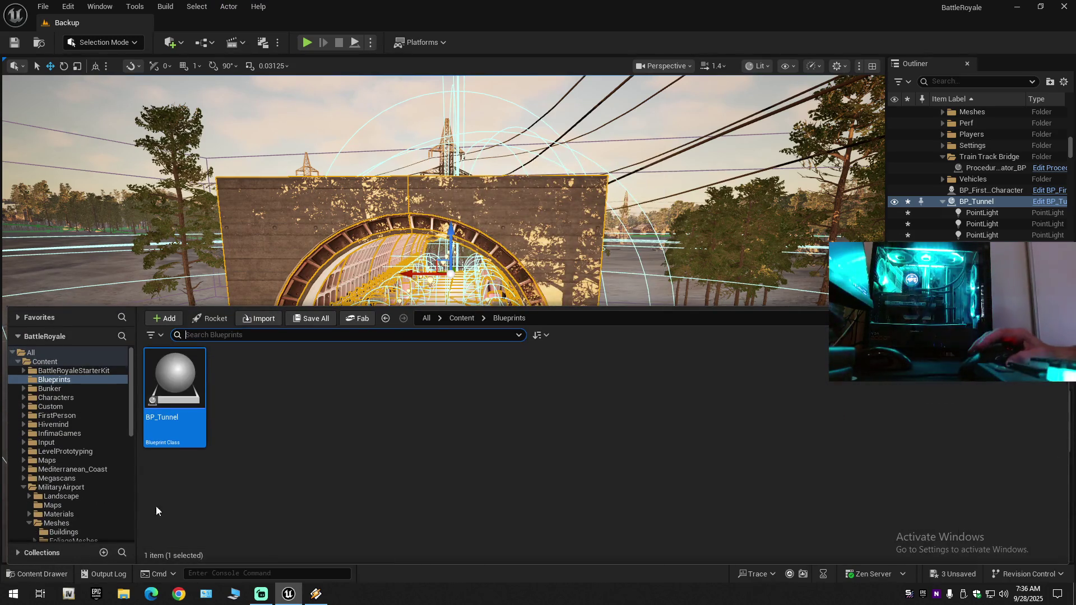
# Browse Bunker's Maps and Meshes folders, then return to the Content folder.
pyautogui.click(47, 361)
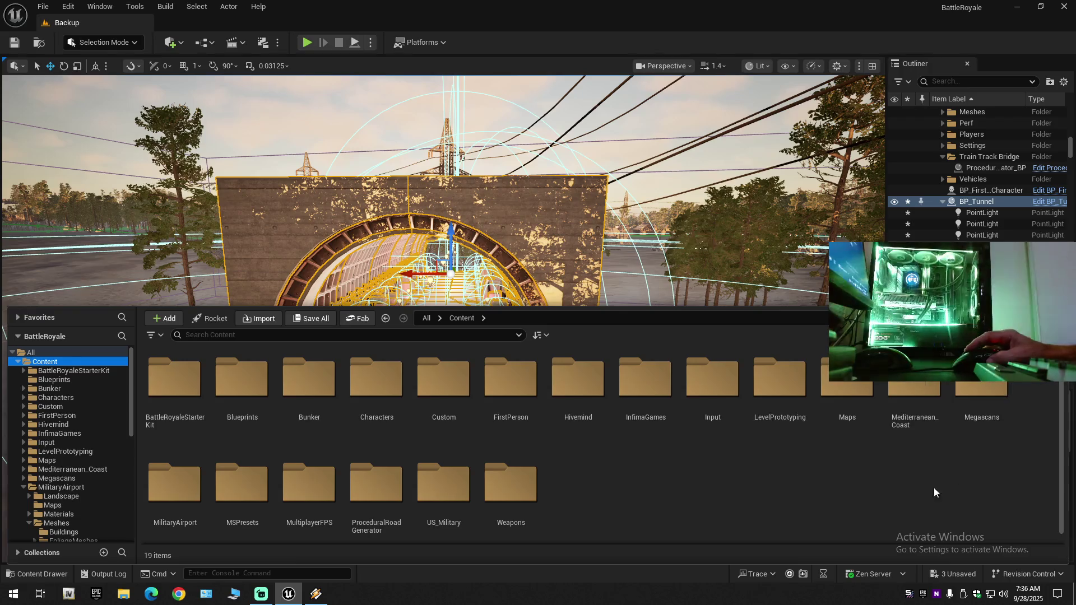
pyautogui.doubleClick(311, 410)
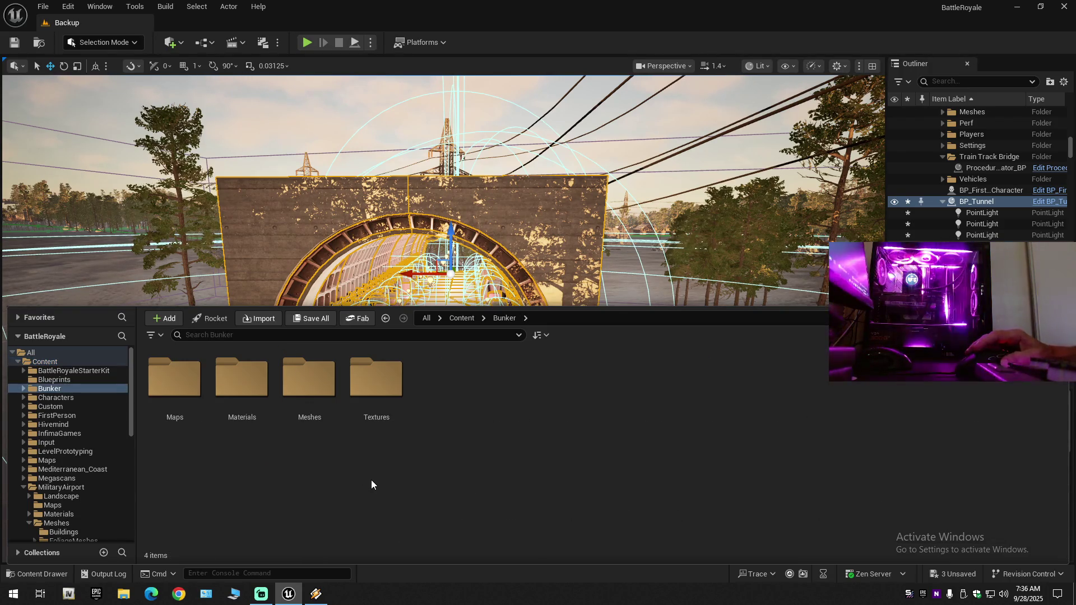
pyautogui.doubleClick(190, 379)
pyautogui.hotkey('alt', 'Left')
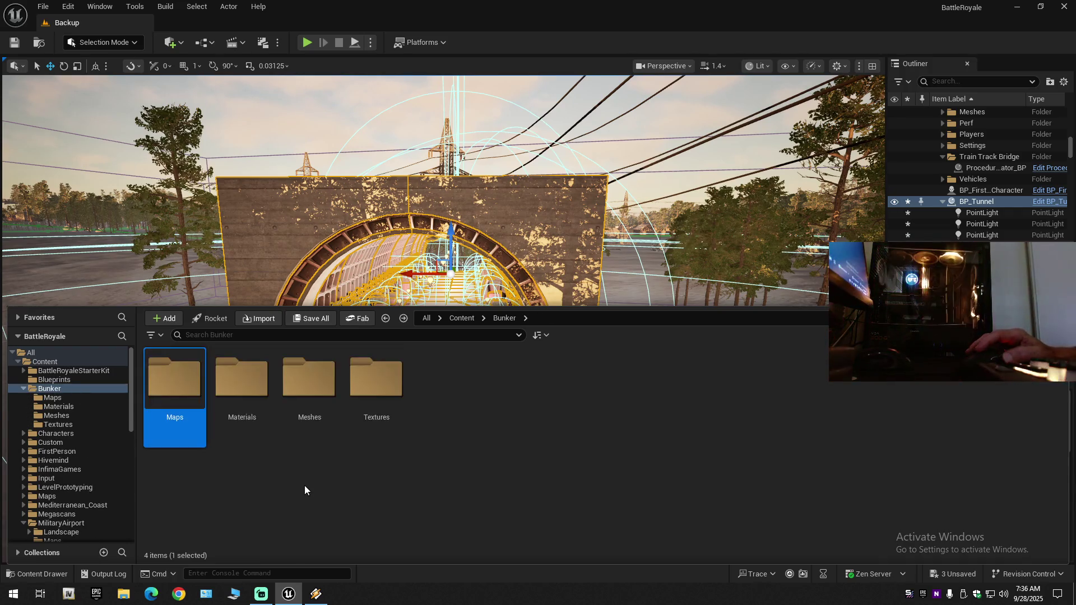
pyautogui.doubleClick(307, 377)
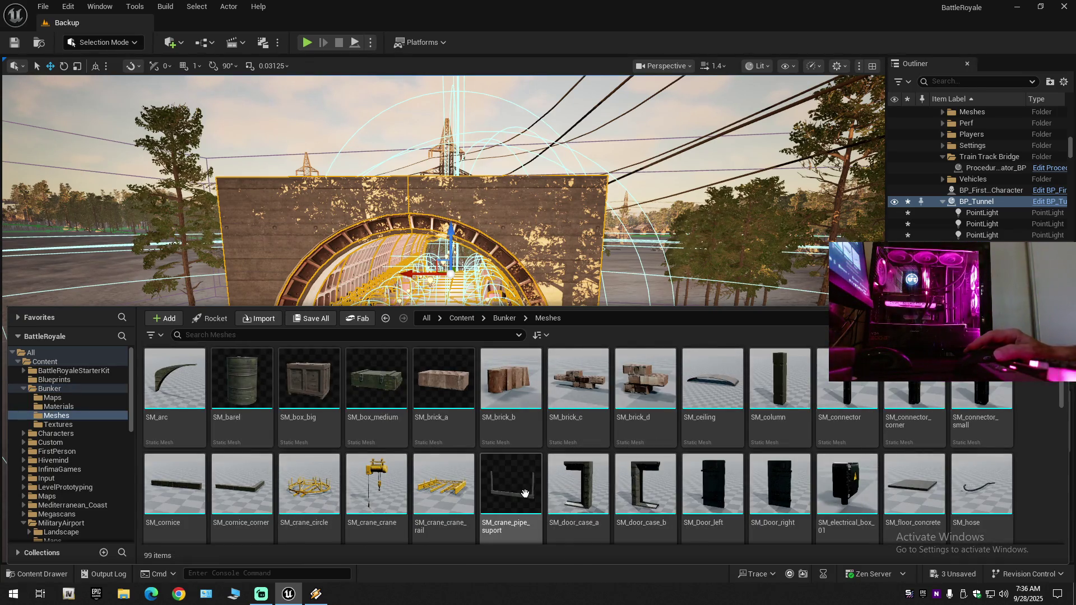
pyautogui.hotkey('alt', 'Left')
pyautogui.hotkey('alt', 'Left')
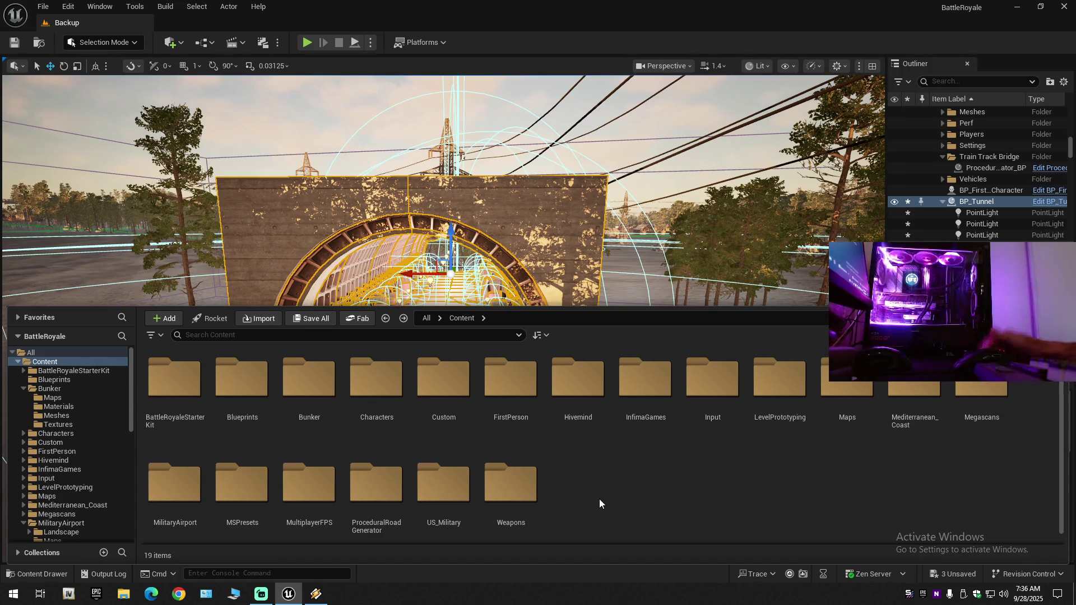
pyautogui.doubleClick(309, 378)
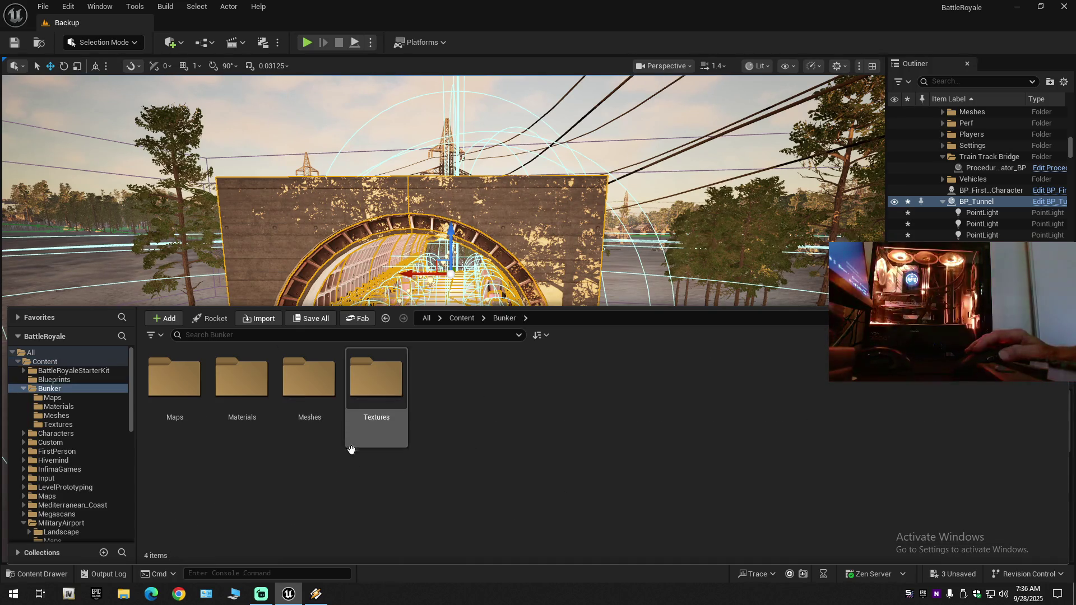
pyautogui.hotkey('alt', 'Left')
# Create an empty Bunker_Tunnel folder under Content, open it, and close the drawer.
pyautogui.rightClick(638, 501)
pyautogui.moveTo(694, 403)
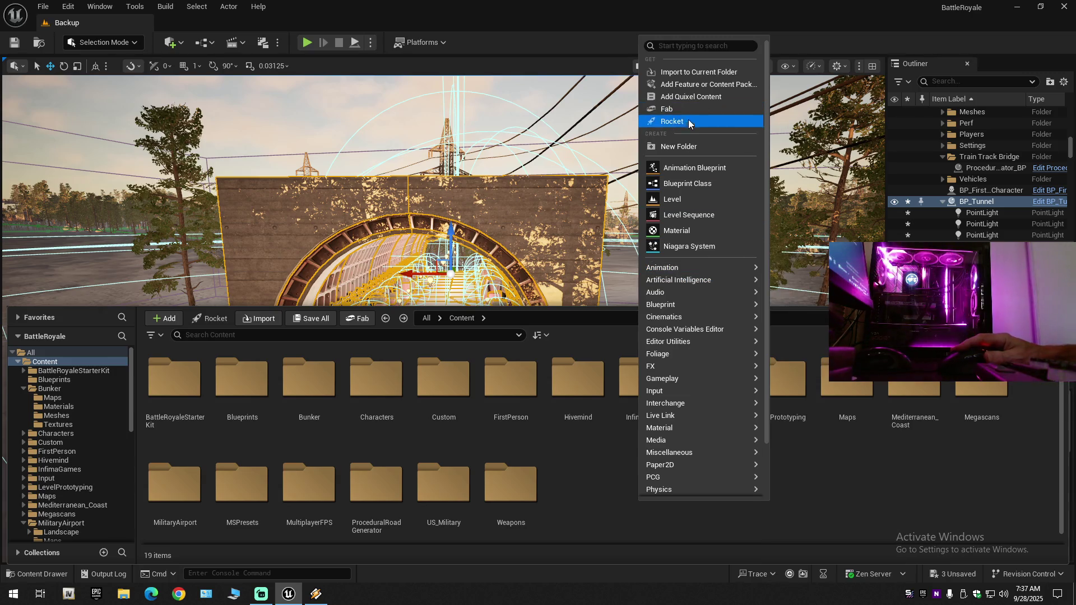
pyautogui.click(679, 146)
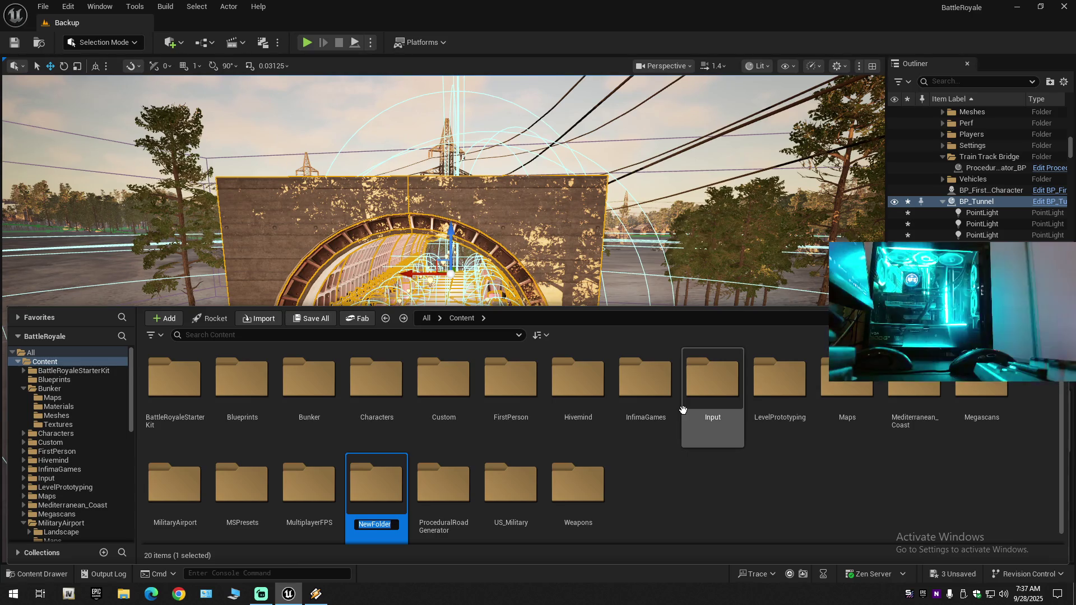
pyautogui.write('Bunker')
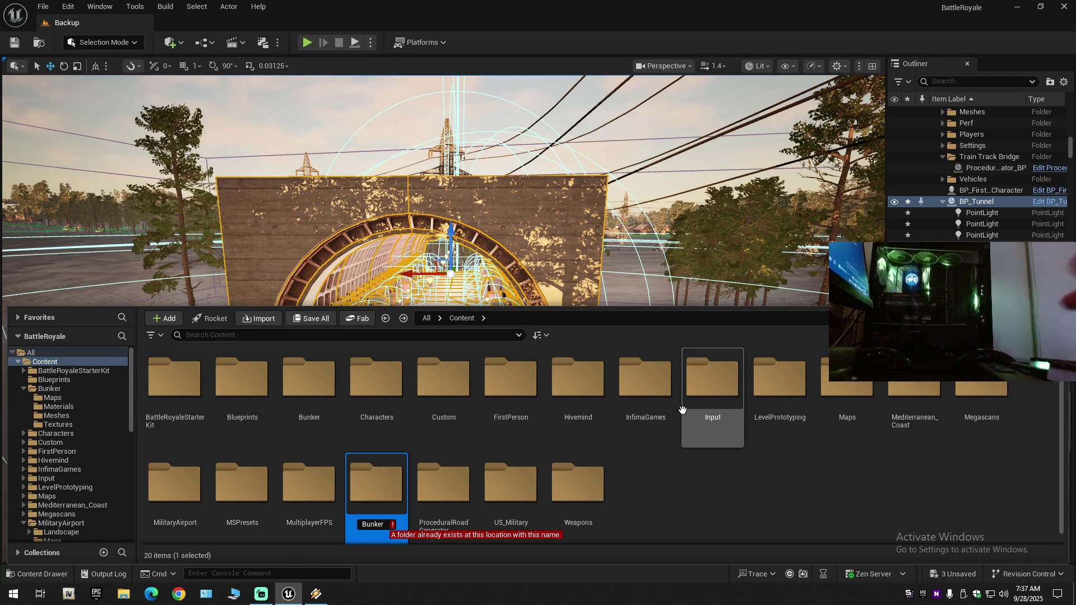
pyautogui.write('m')
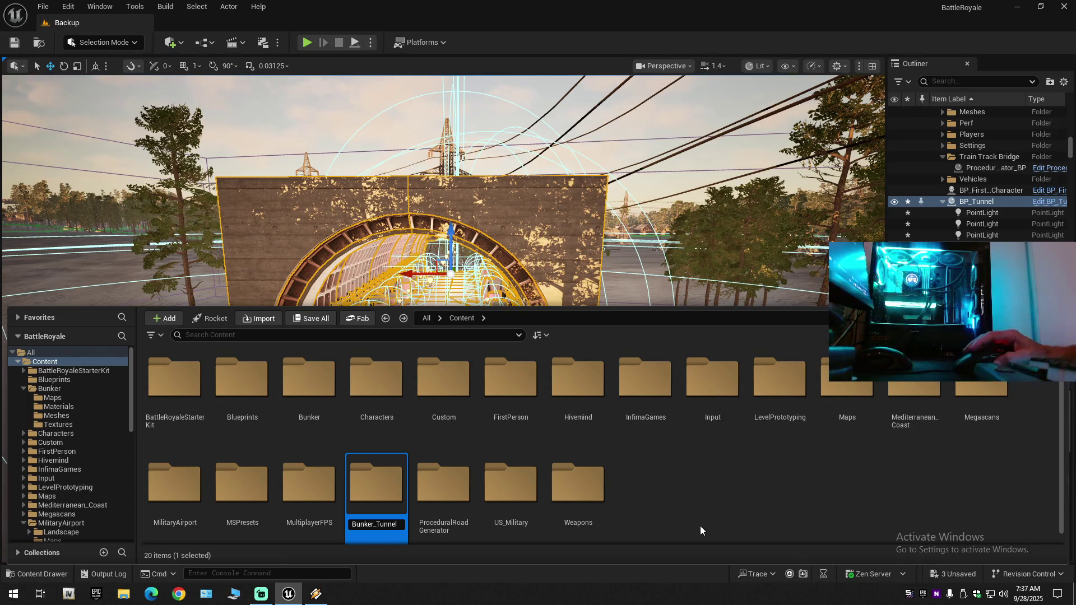
pyautogui.press('Return')
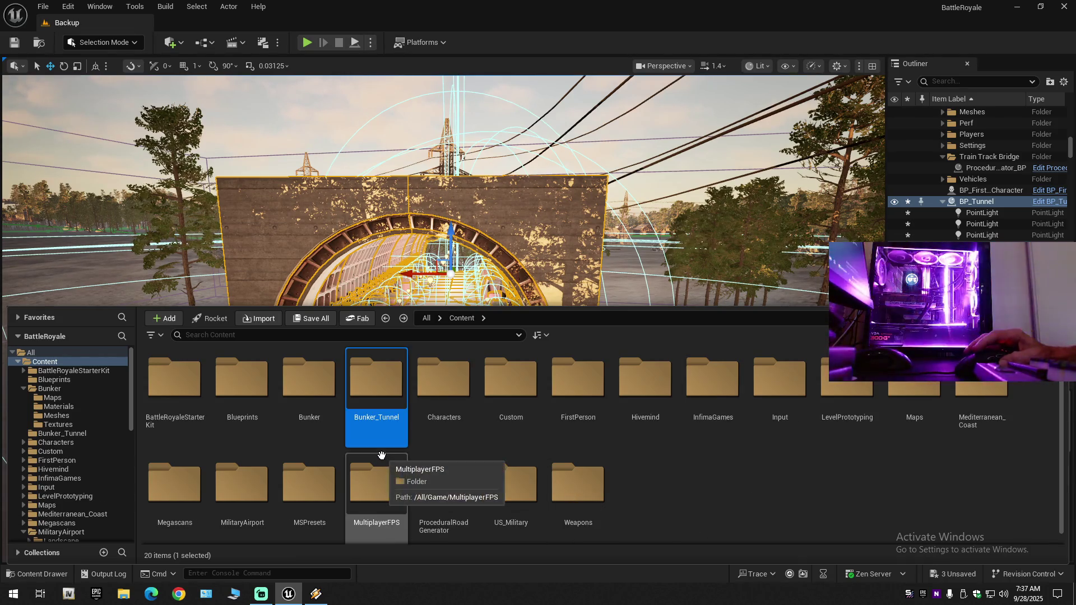
pyautogui.doubleClick(380, 396)
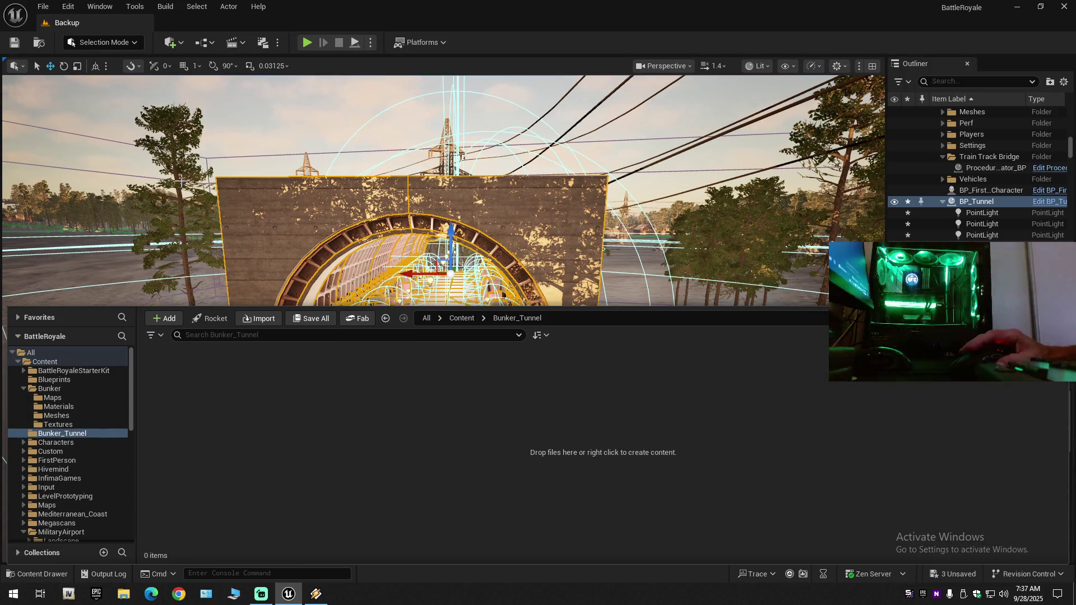
pyautogui.click(421, 327)
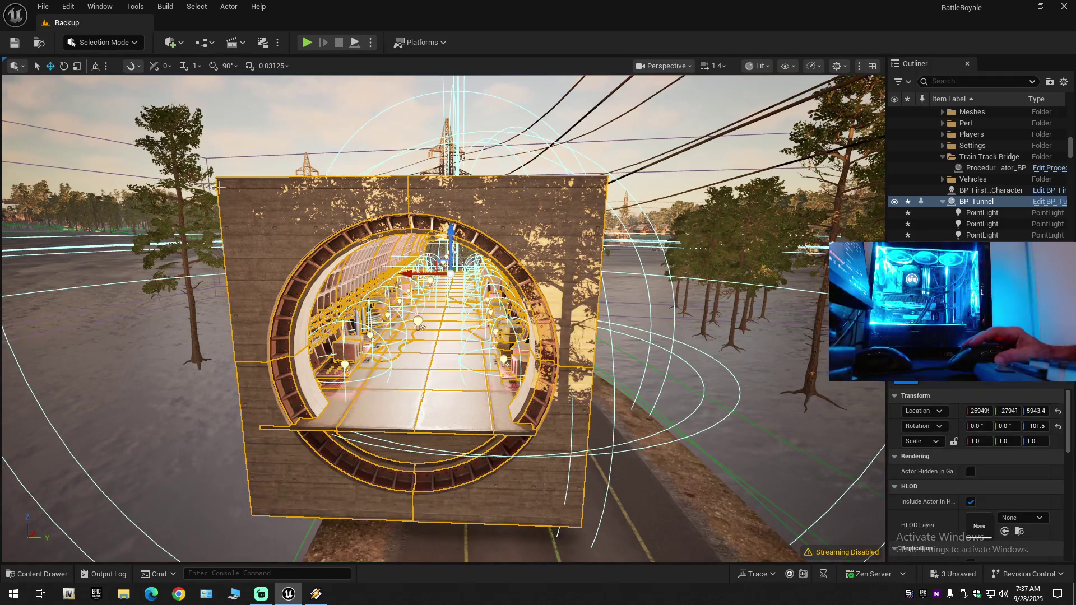
# Convert BP_Tunnel to a static mesh and save it in the Bunker_Tunnel folder.
pyautogui.click(223, 9)
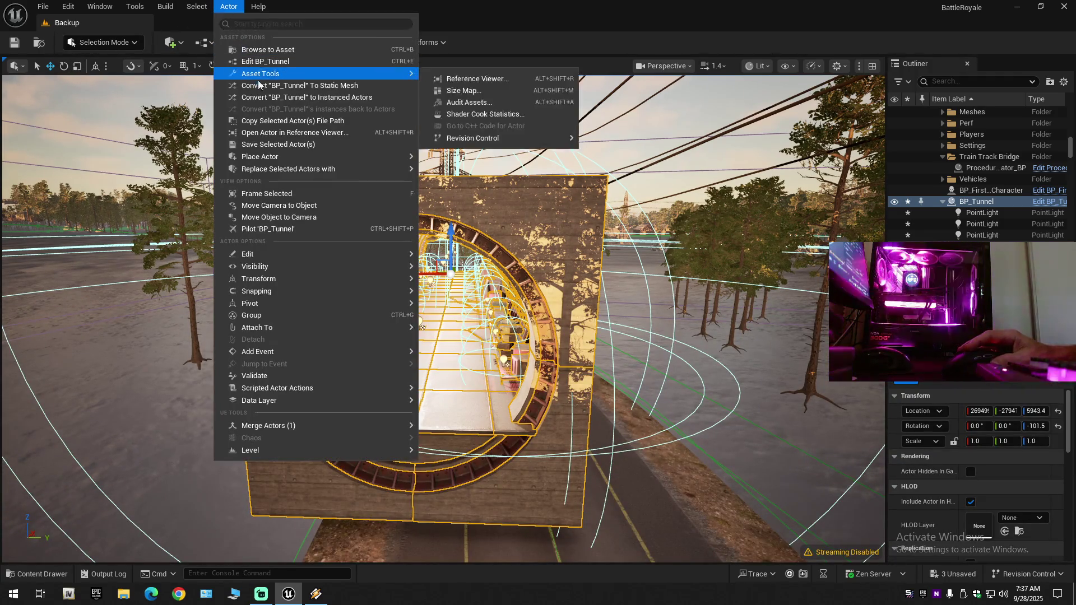
pyautogui.click(287, 86)
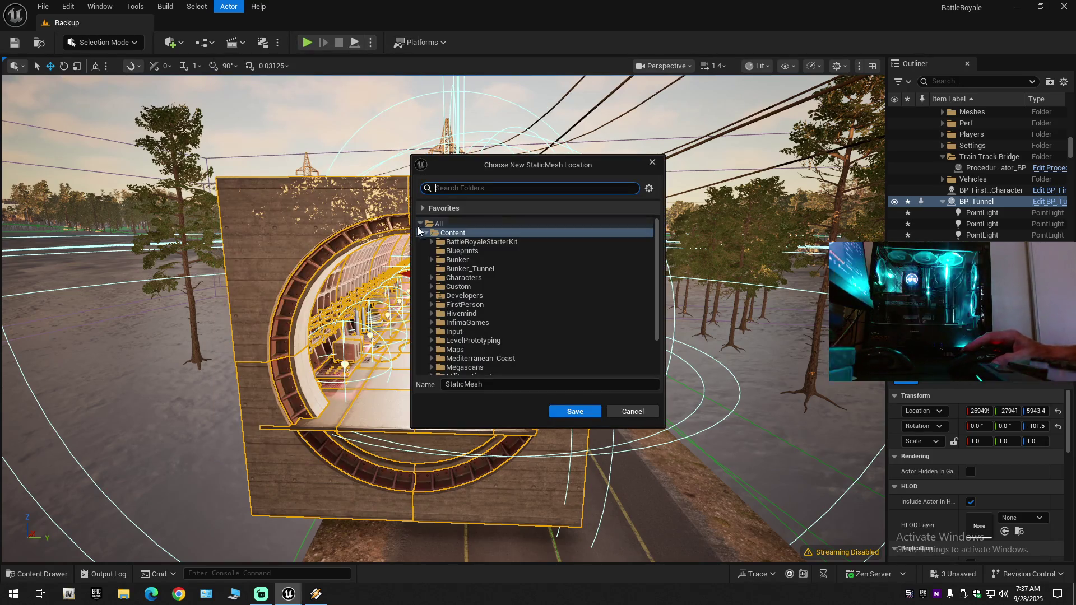
pyautogui.click(459, 269)
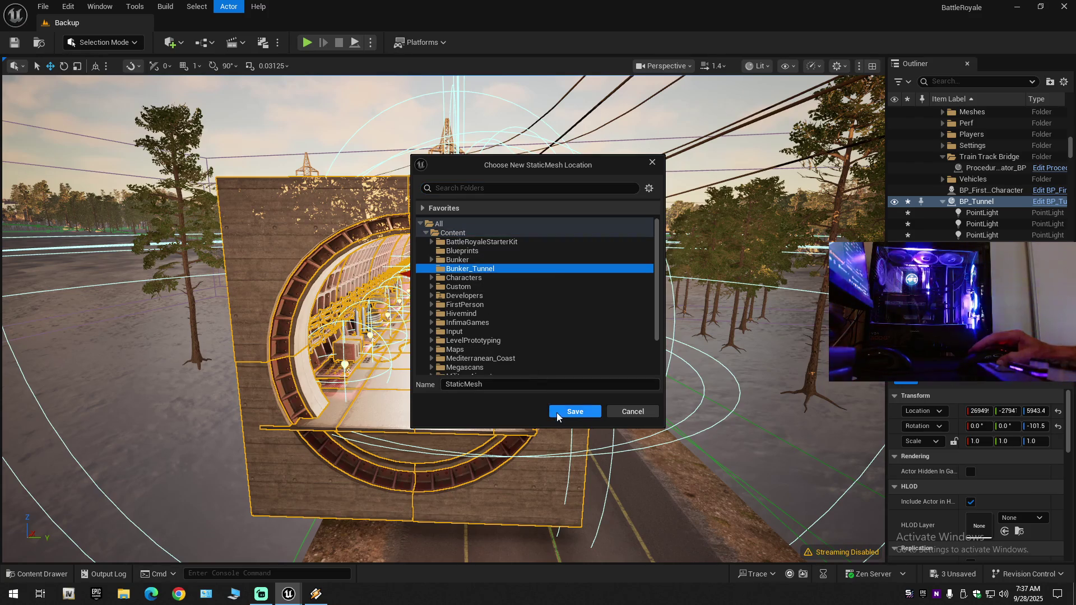
pyautogui.click(557, 413)
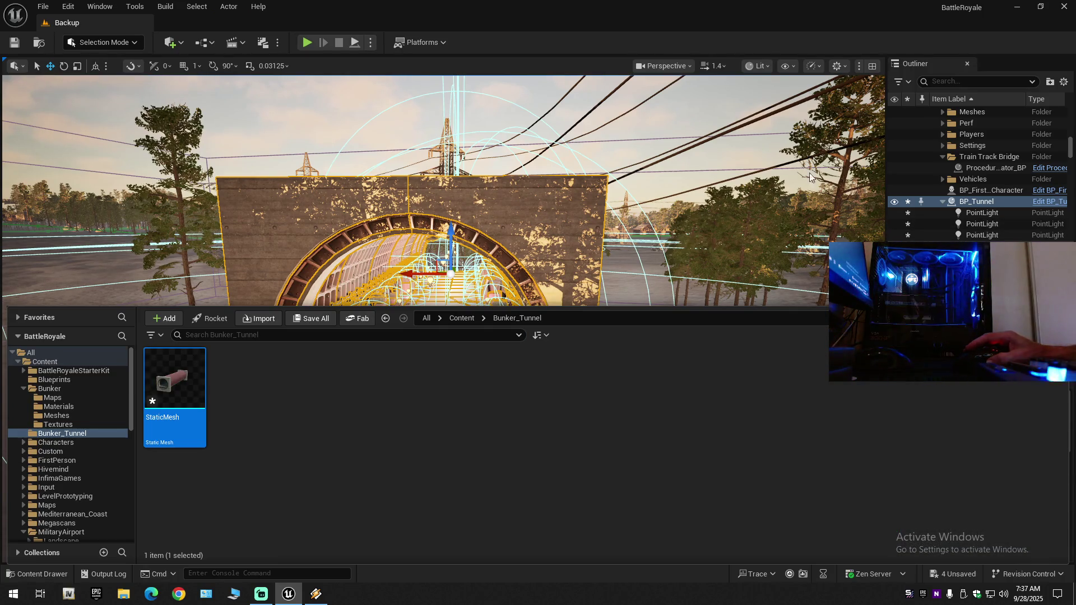
pyautogui.click(1063, 83)
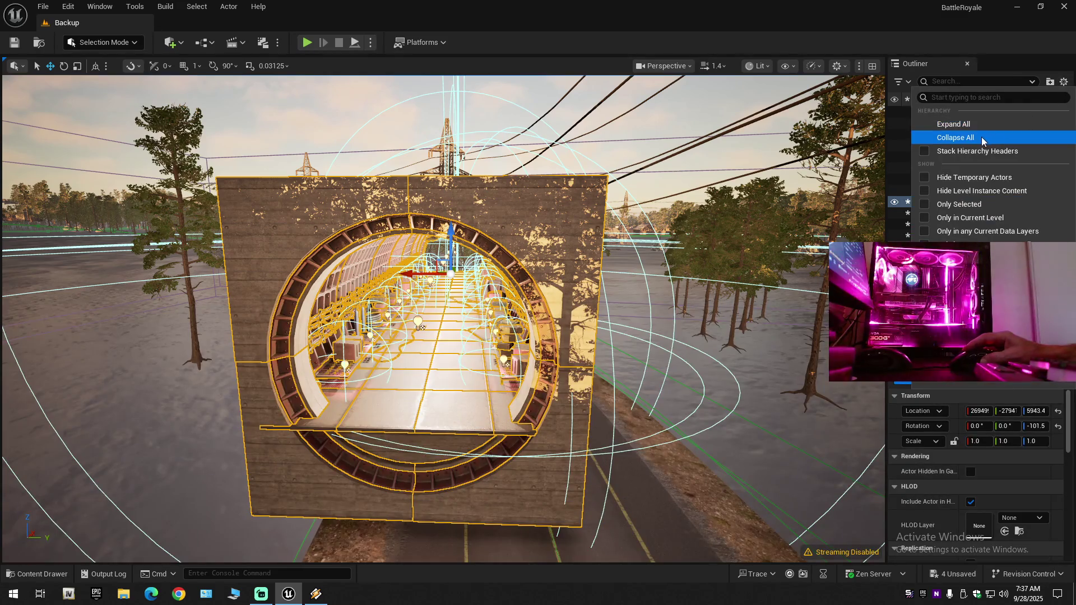
# Collapse the Outliner, expand the Backup level, and select the landscape beneath the curving track.
pyautogui.click(952, 138)
pyautogui.click(946, 154)
pyautogui.click(935, 112)
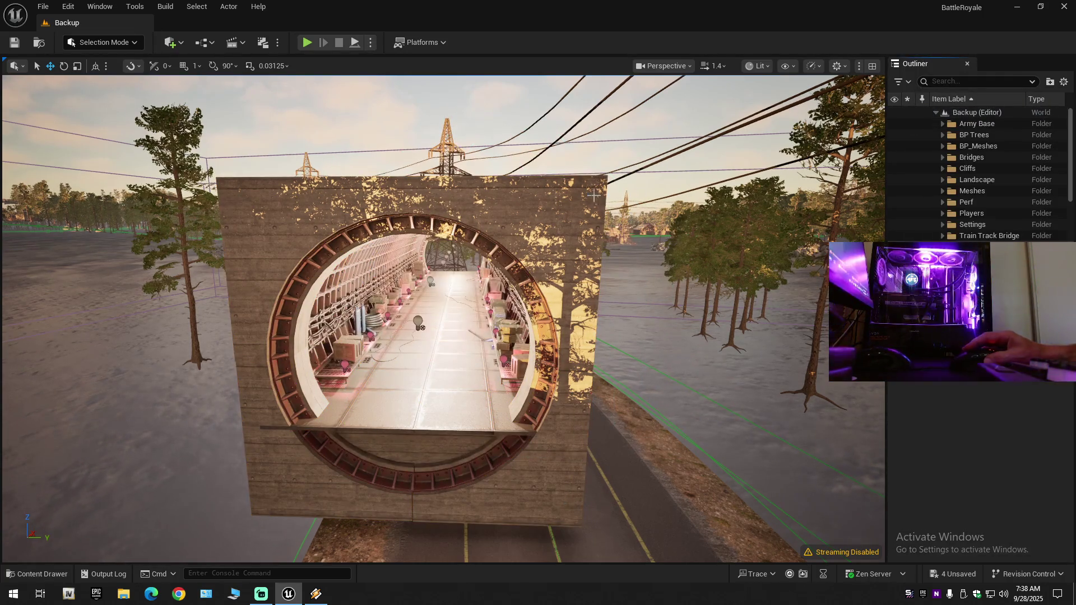
pyautogui.scroll(2, 574, 198)
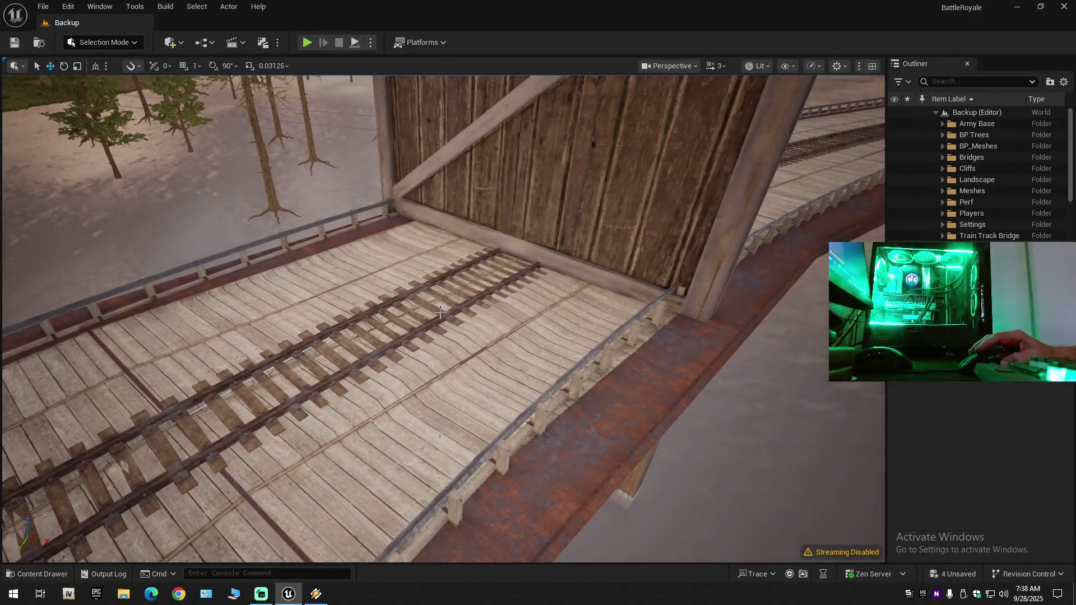
pyautogui.click(484, 336)
pyautogui.moveTo(483, 336); pyautogui.dragTo(512, 415)
pyautogui.scroll(-6, 947, 486)
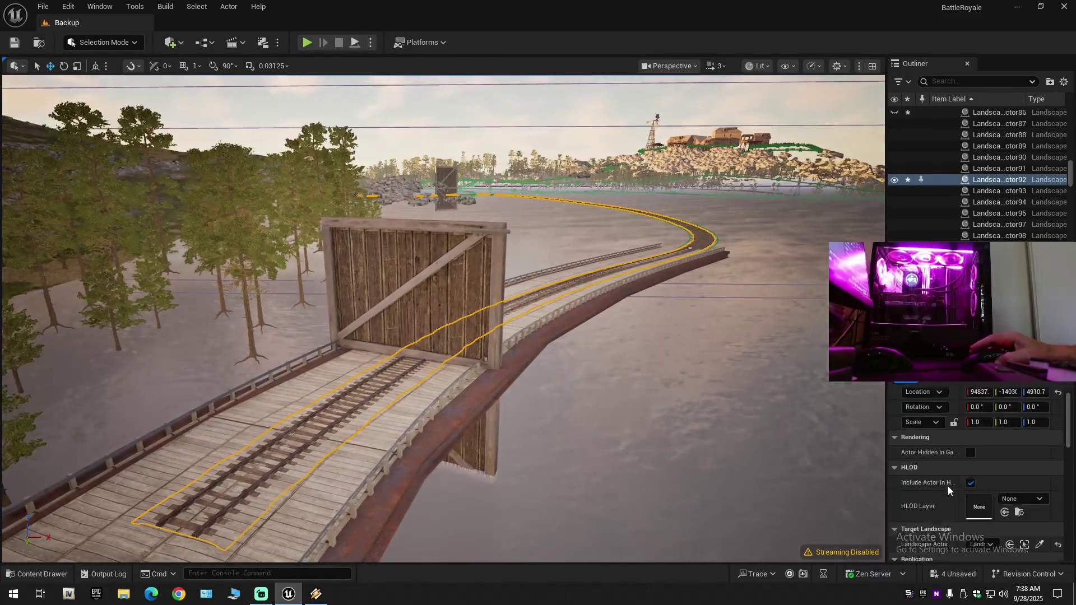
# Switch to Landscape Mode and select the entire railway spline with Ctrl+A.
pyautogui.click(104, 42)
pyautogui.click(122, 61)
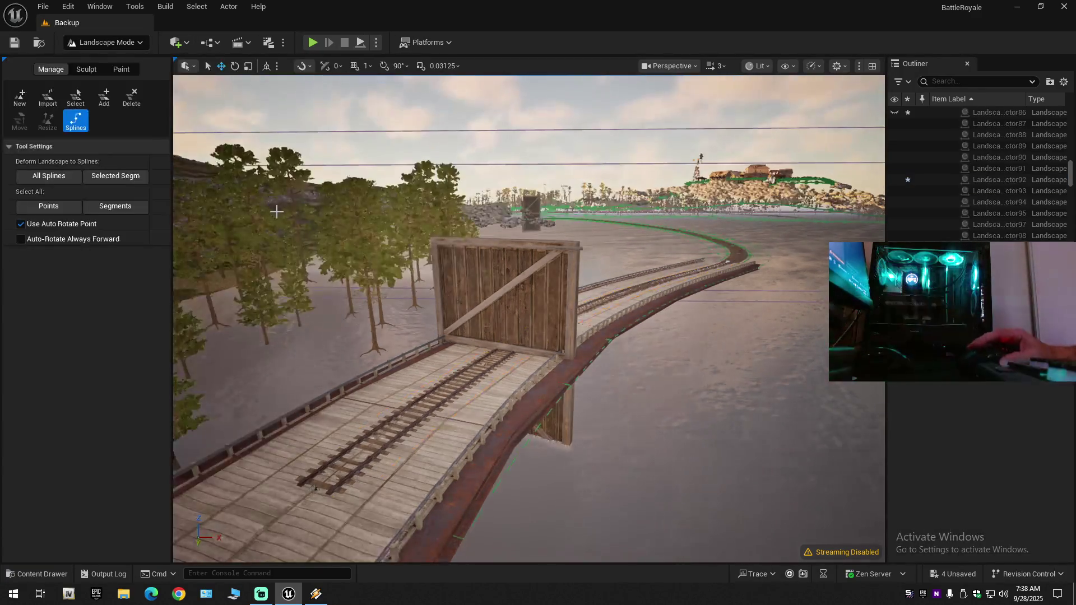
pyautogui.click(386, 444)
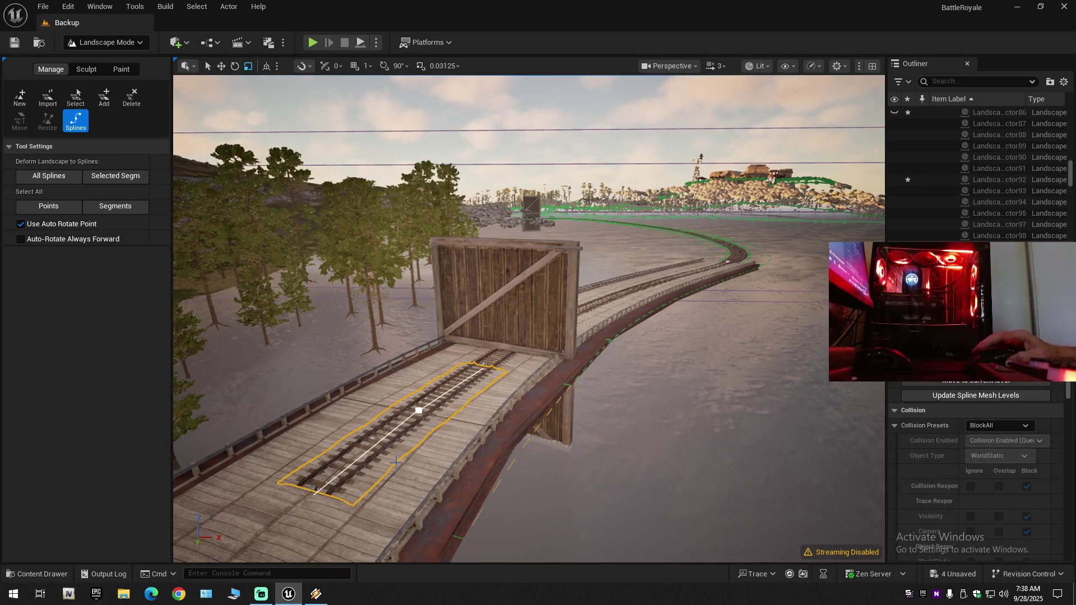
pyautogui.hotkey('ctrl', 'a')
pyautogui.scroll(-5, 953, 502)
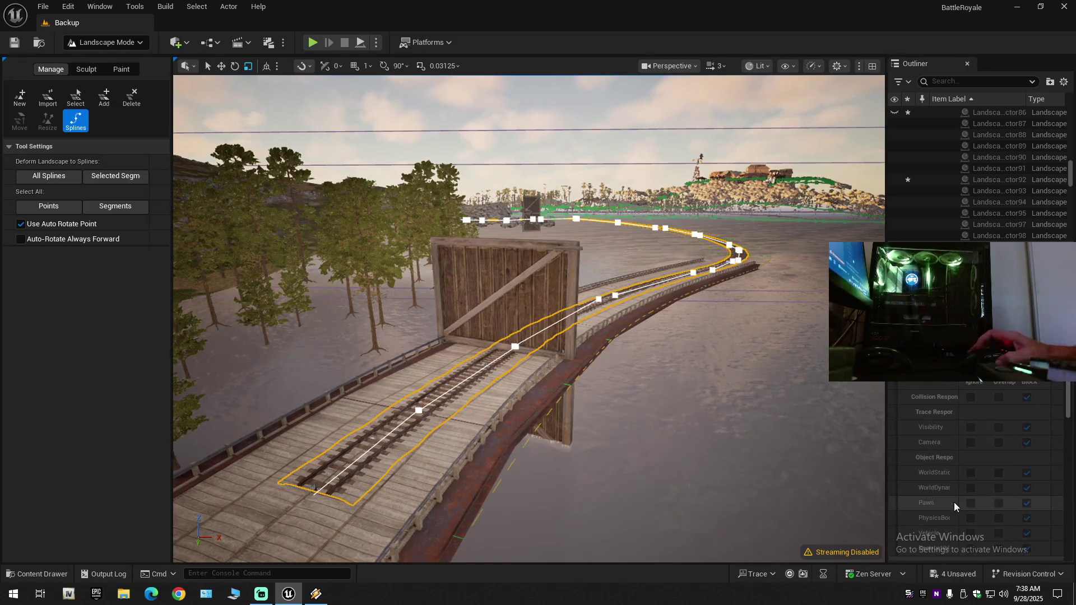
pyautogui.click(39, 574)
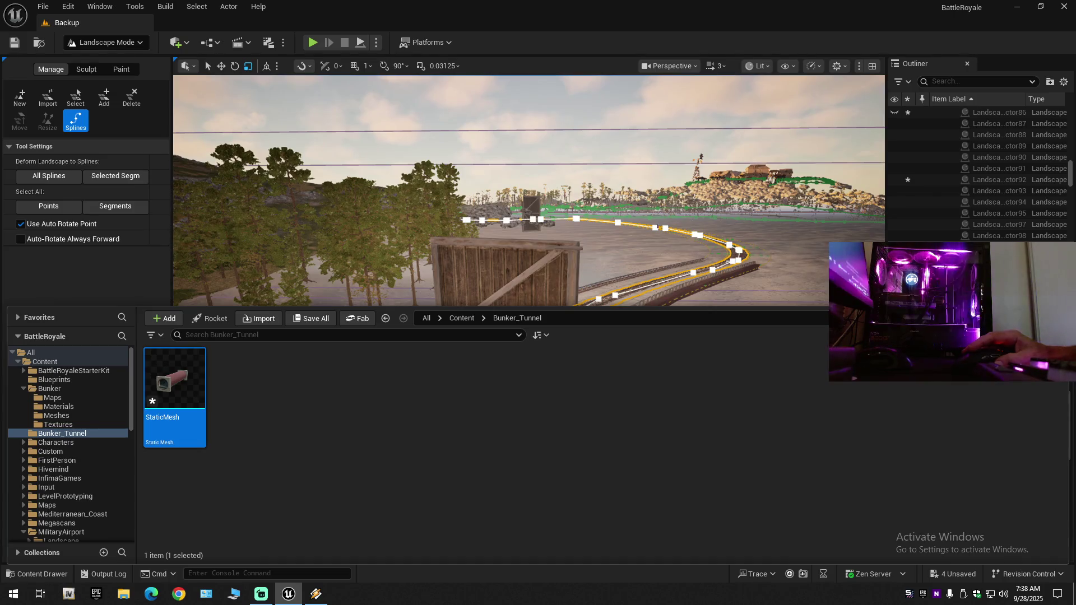
pyautogui.hotkey('ctrl', 'space')
pyautogui.scroll(-3, 985, 452)
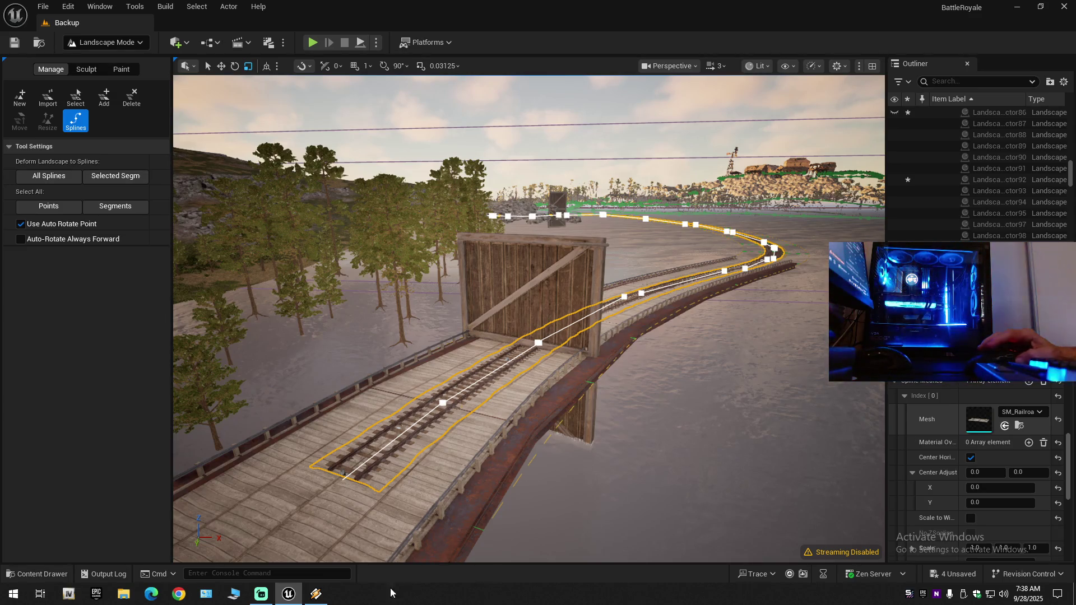
# Bring Winamp and its playlist playing Thugz Cry to the front, then return to the editor.
pyautogui.moveTo(316, 594)
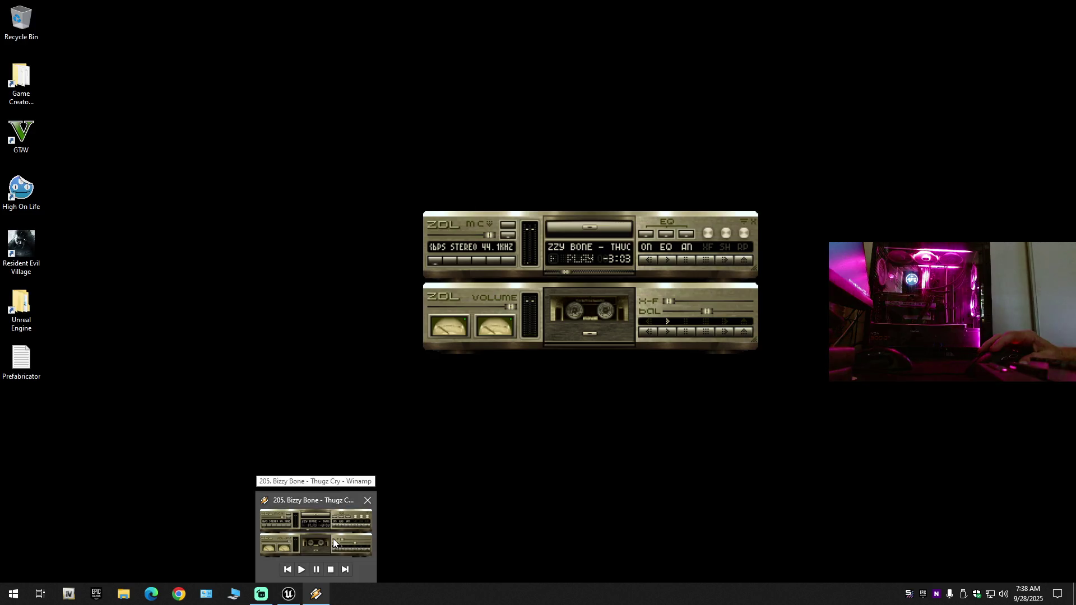
pyautogui.click(333, 539)
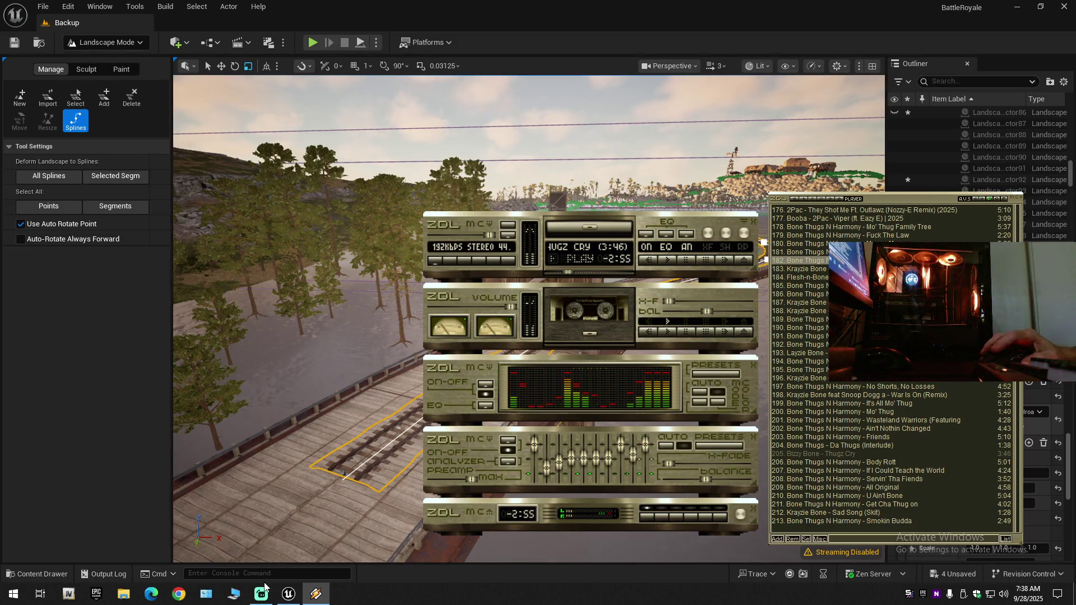
pyautogui.moveTo(291, 595)
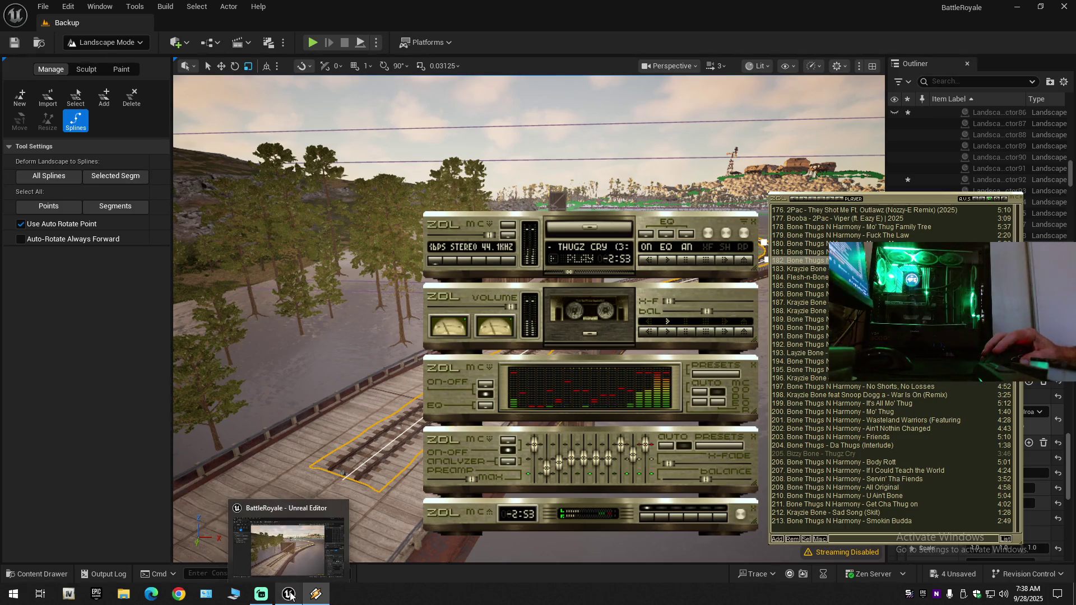
pyautogui.click(319, 535)
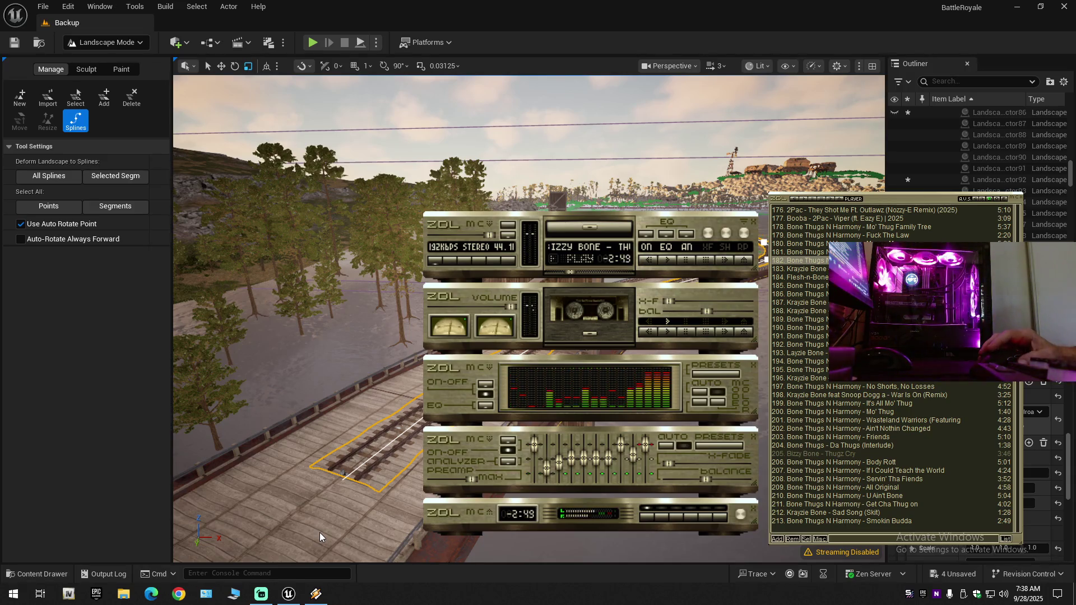
pyautogui.moveTo(287, 598)
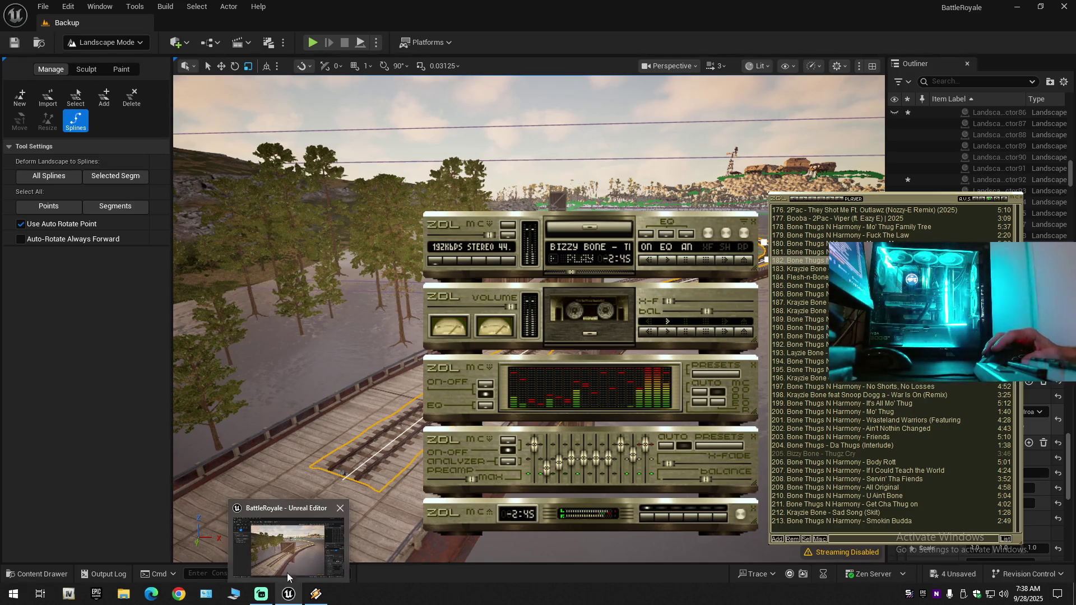
pyautogui.moveTo(288, 555)
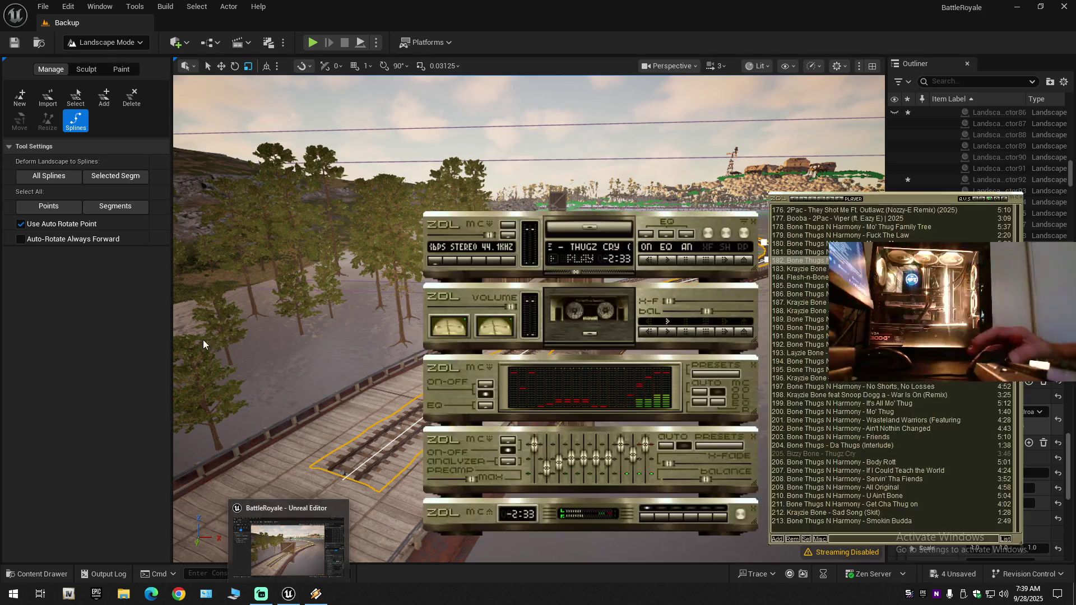
pyautogui.click(365, 447)
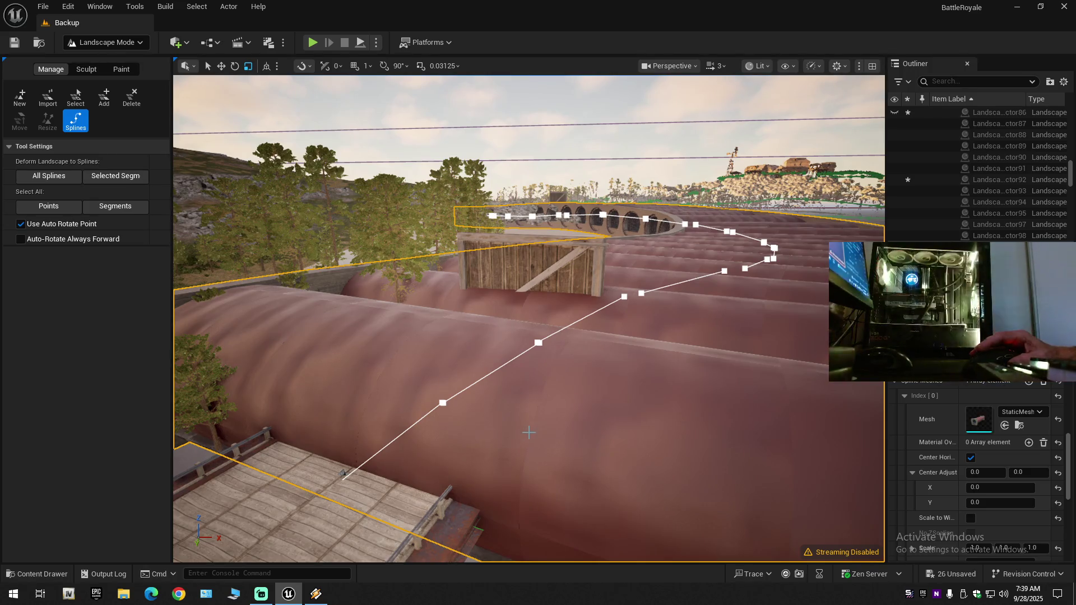
# Frame the selected tunnel spline and fly toward the wooden bridge to inspect it.
pyautogui.press('f')
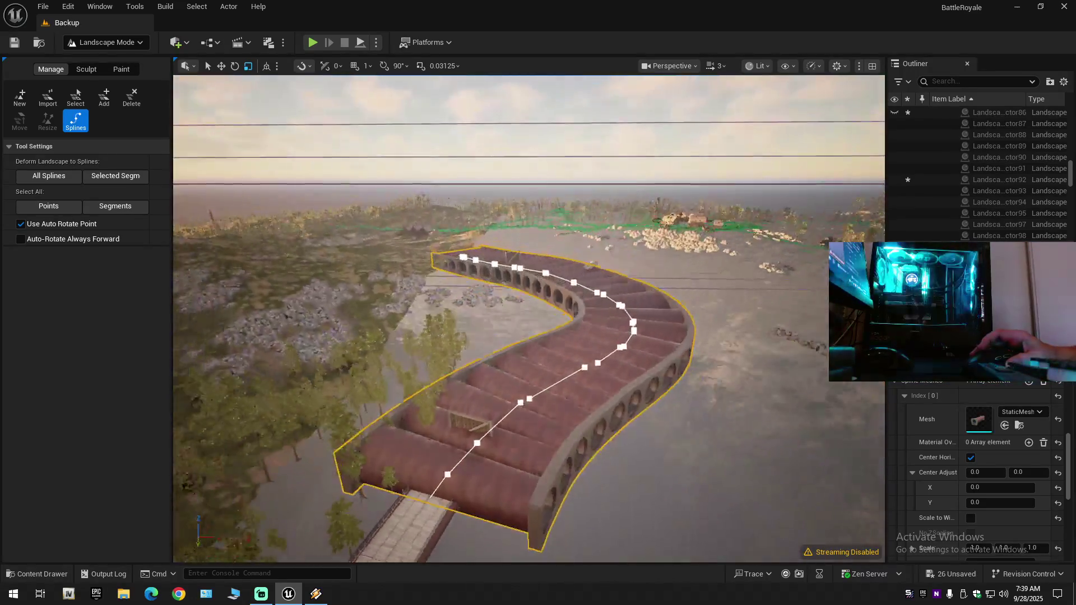
pyautogui.press('w')
pyautogui.scroll(-2, 529, 319)
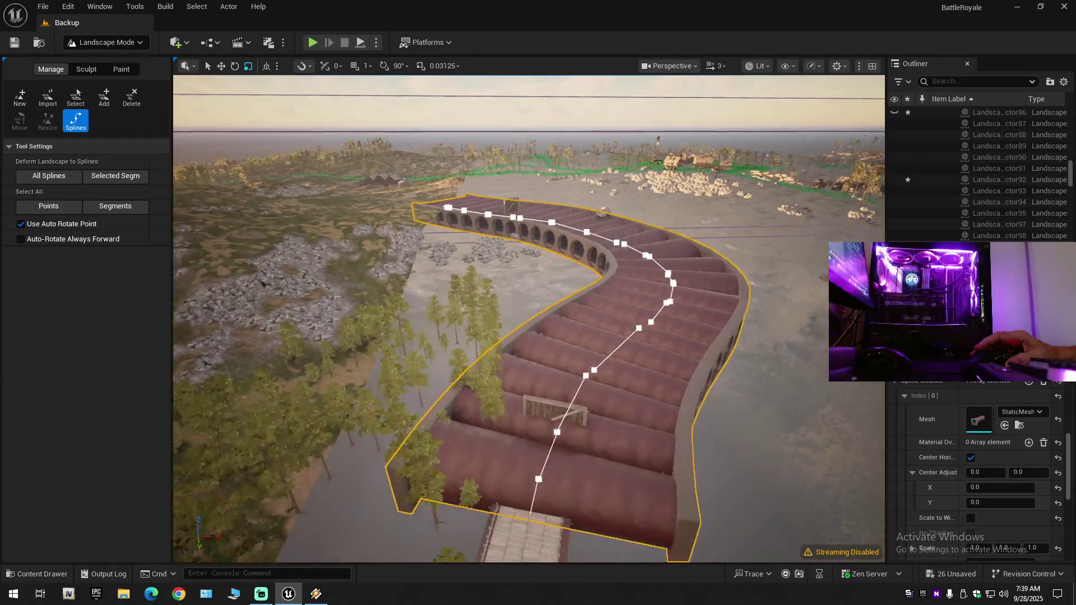
pyautogui.scroll(-1, 529, 320)
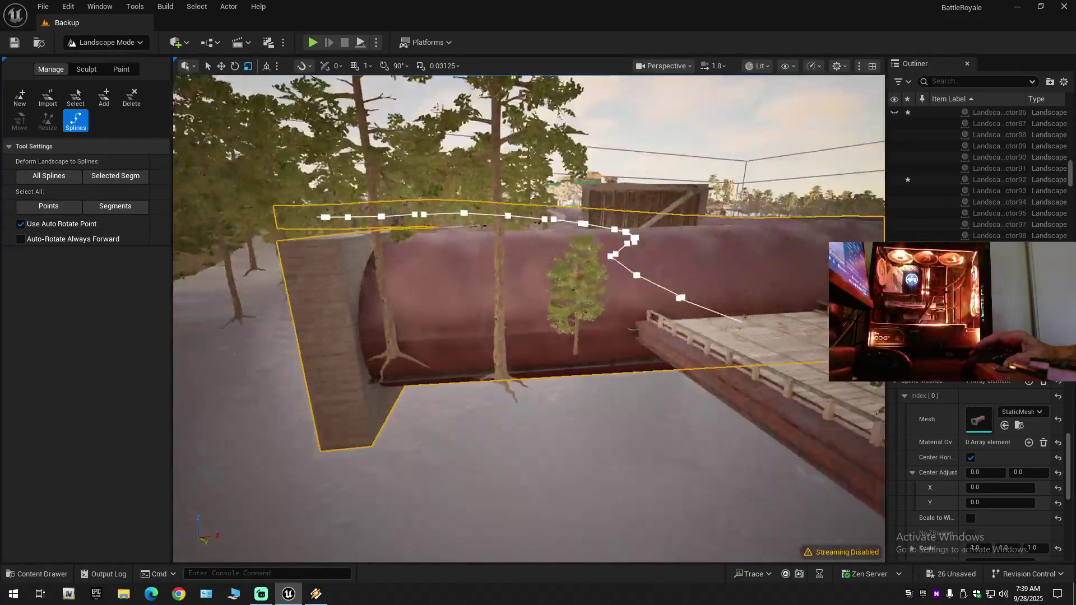
pyautogui.scroll(-1, 529, 319)
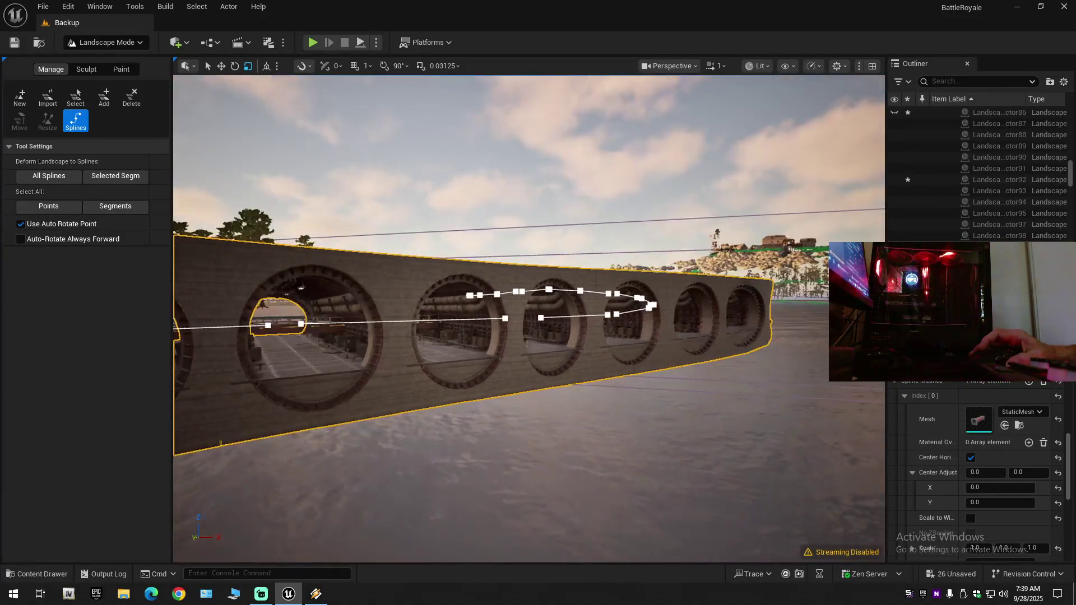
pyautogui.scroll(2, 529, 319)
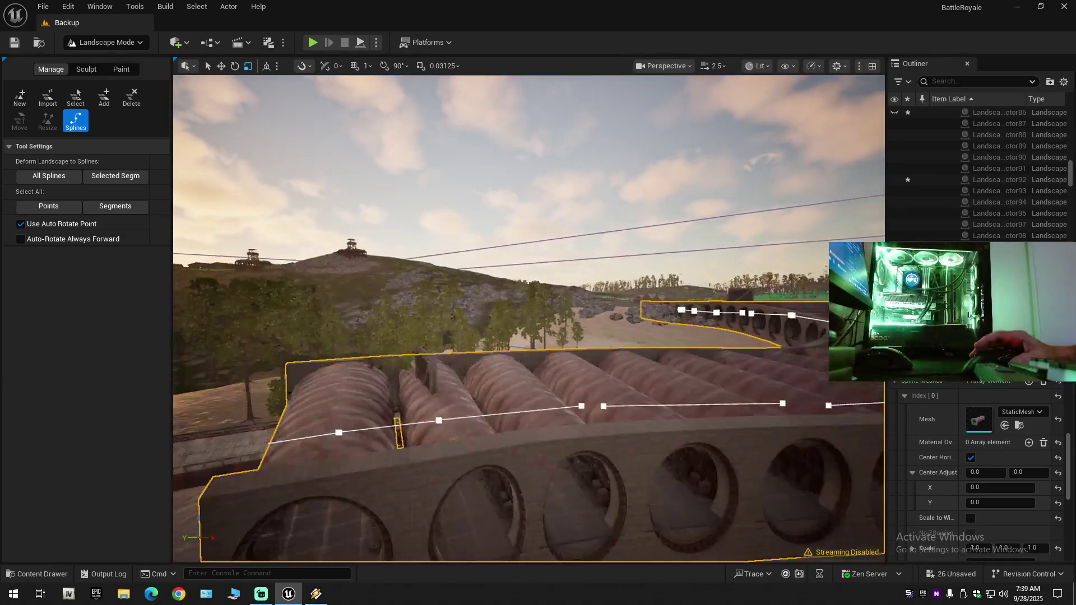
pyautogui.scroll(-2, 529, 319)
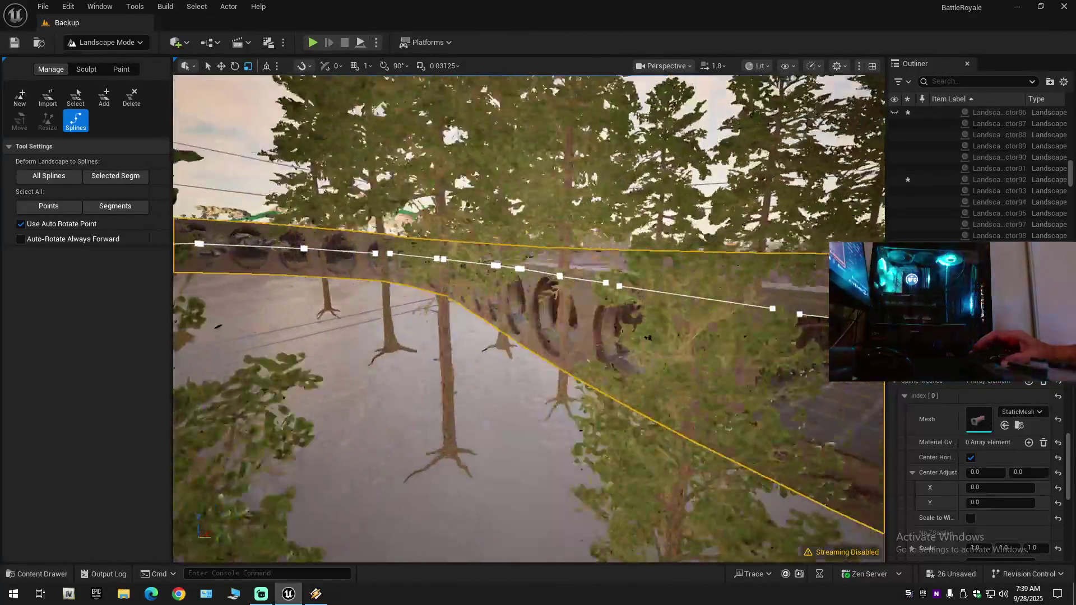
# Pull back over the whole crosswise tunnel wall and bring up the meshes' Forward Axis choices.
pyautogui.press('w')
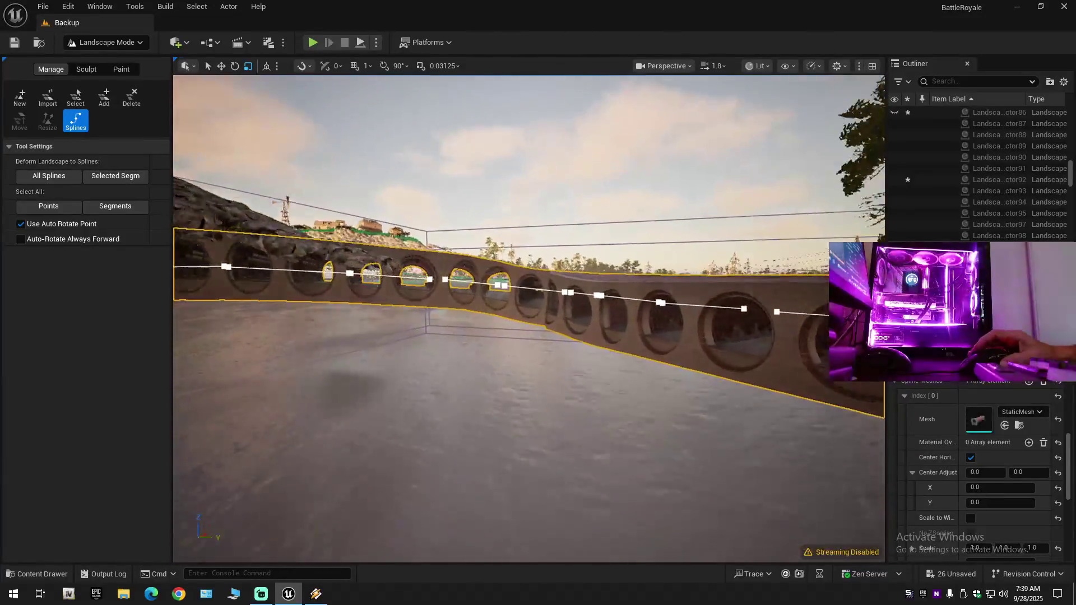
pyautogui.press('s')
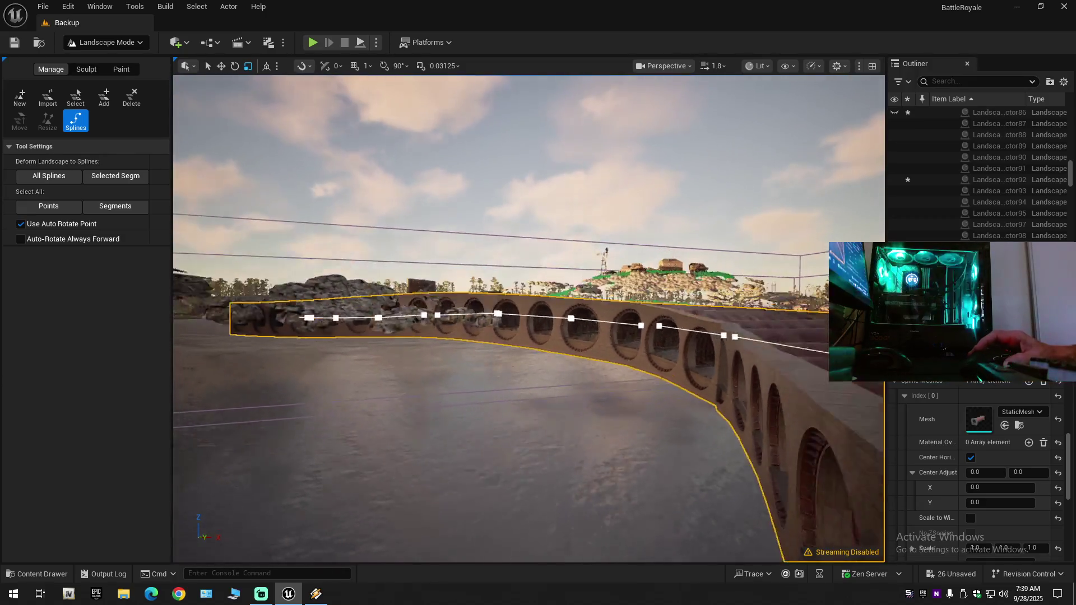
pyautogui.scroll(2, 529, 319)
pyautogui.press('s')
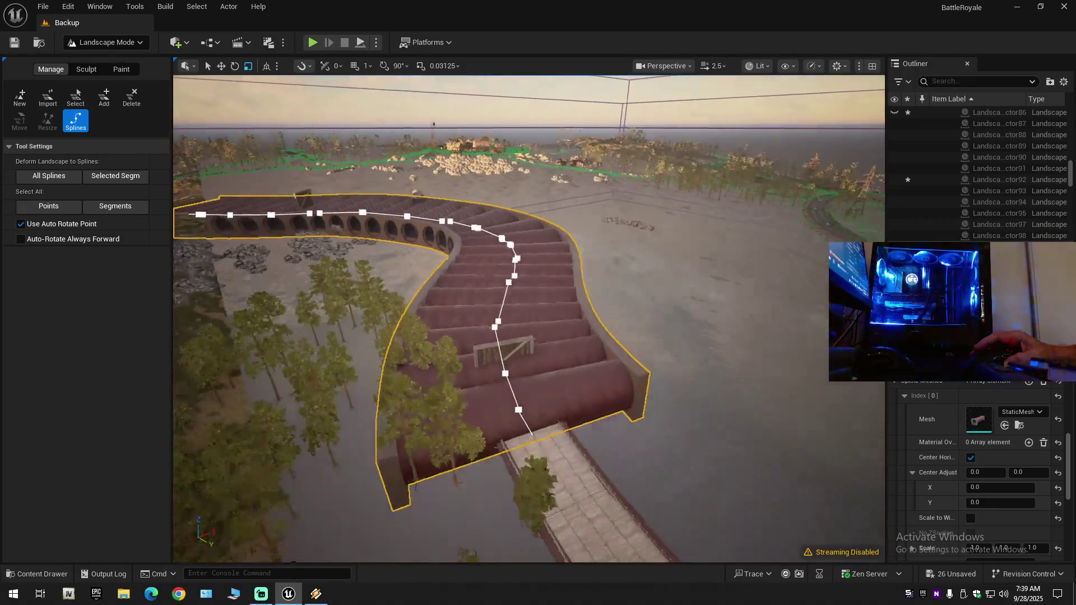
pyautogui.scroll(-1, 529, 319)
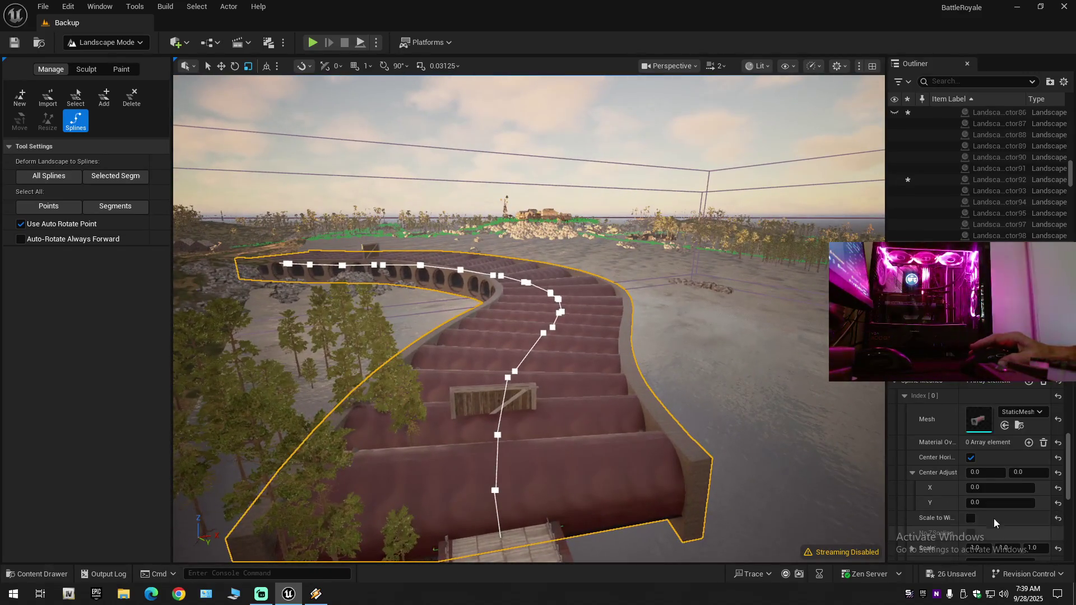
pyautogui.scroll(-3, 964, 512)
pyautogui.scroll(-4, 964, 519)
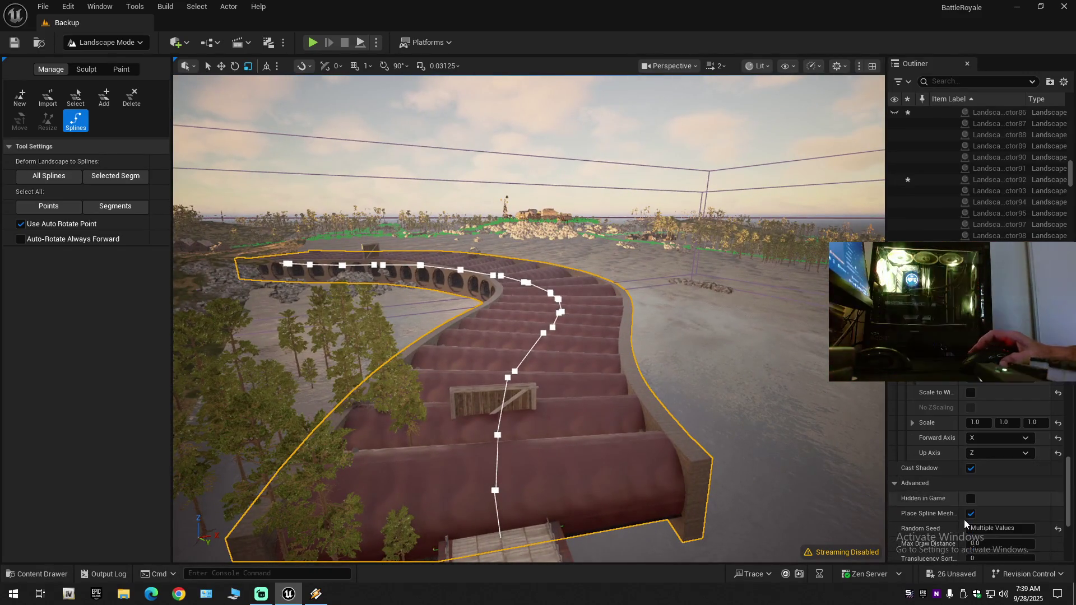
pyautogui.click(989, 438)
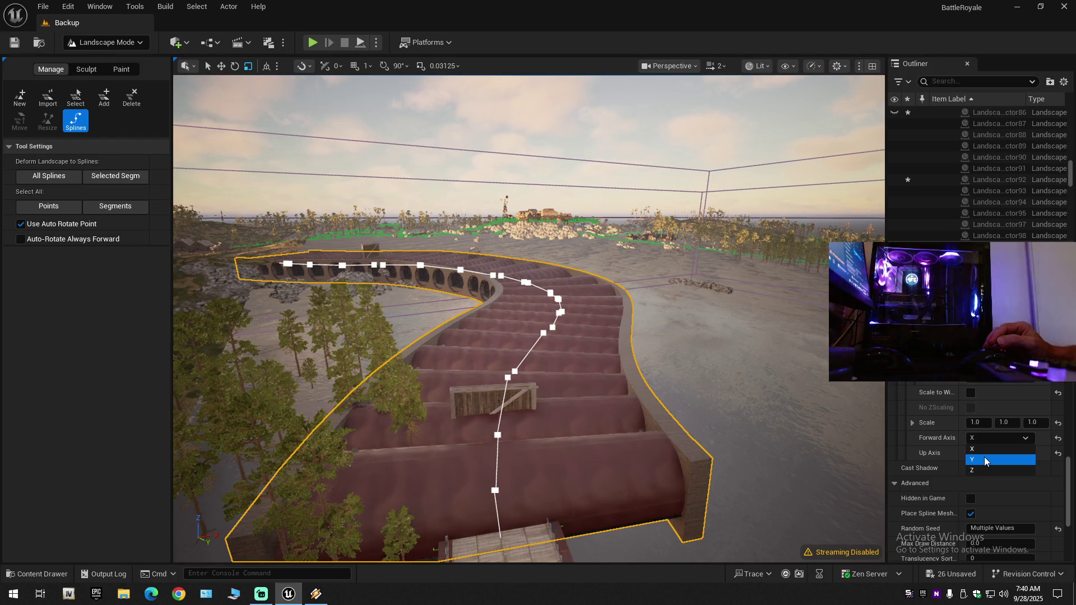
# Set the spline meshes' forward axis to Y and fly in to view the bridge arch.
pyautogui.click(984, 460)
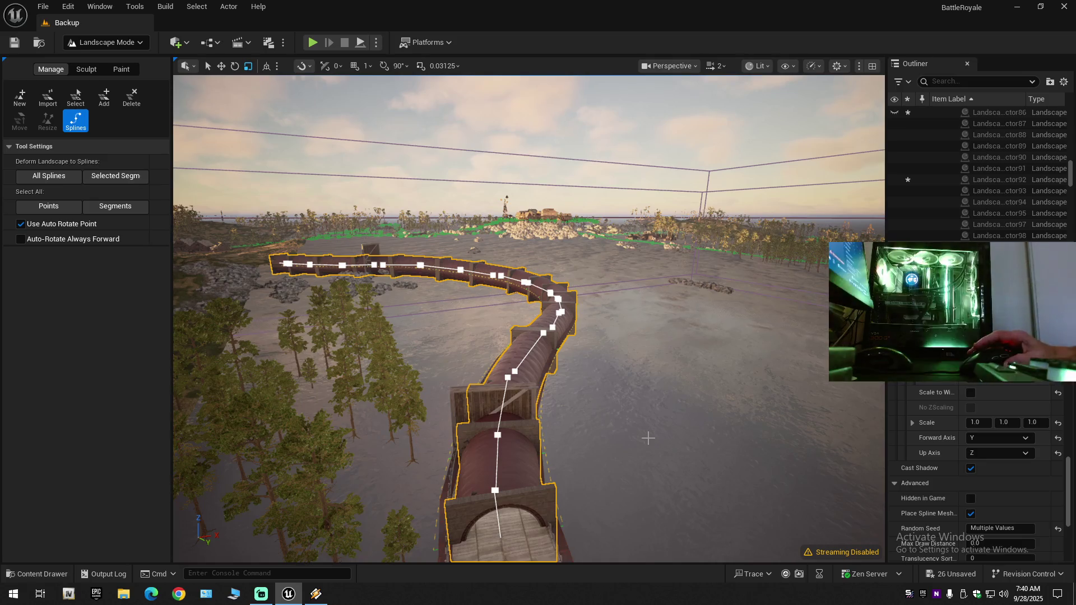
pyautogui.press('w')
pyautogui.scroll(-2, 529, 318)
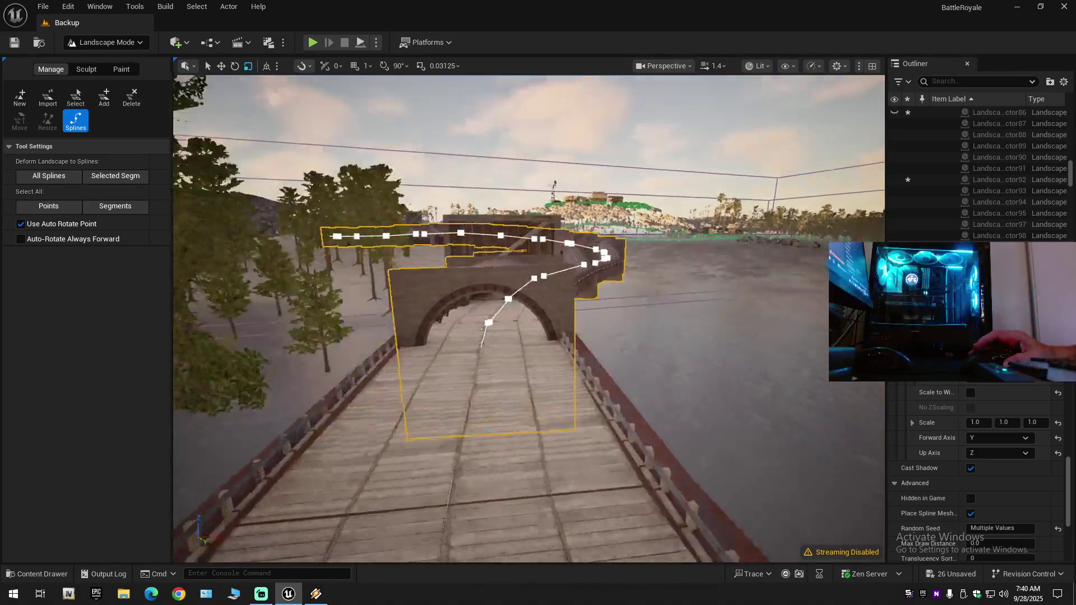
pyautogui.press('s')
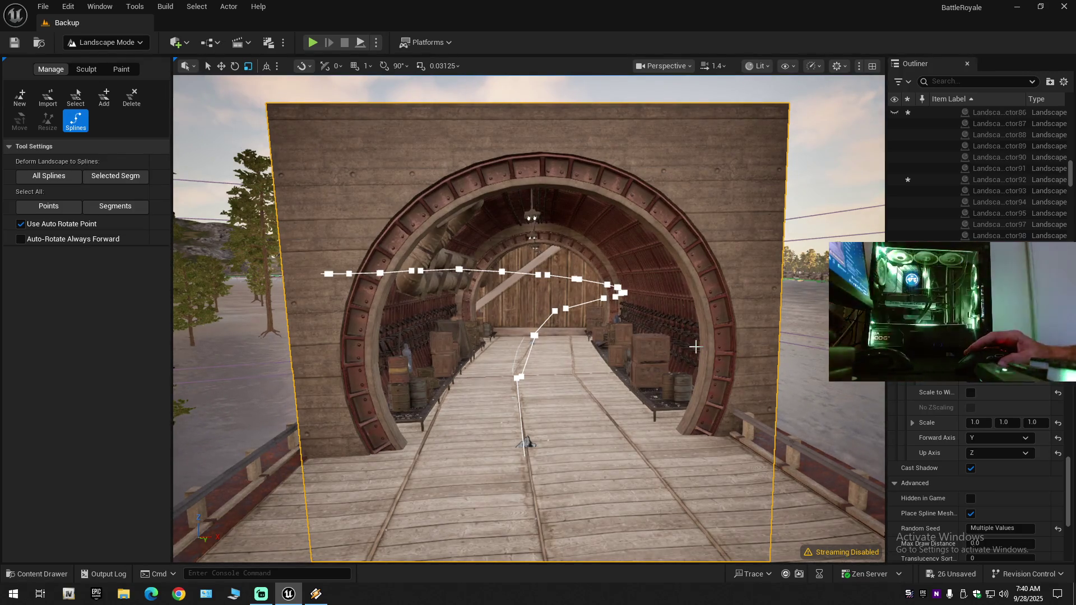
pyautogui.scroll(10, 695, 347)
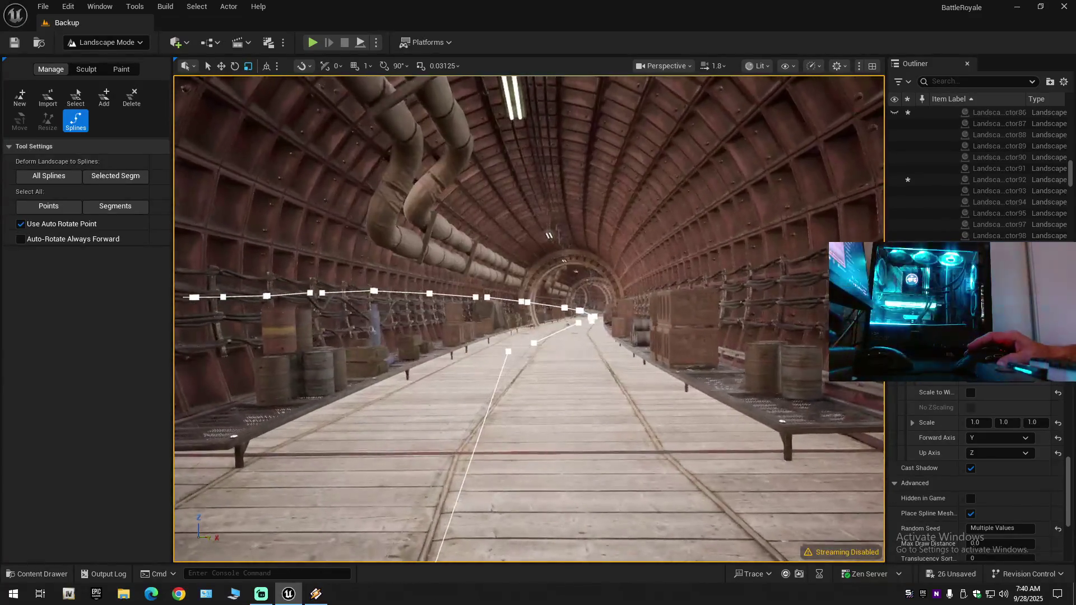
pyautogui.scroll(-5, 529, 320)
pyautogui.scroll(5, 528, 319)
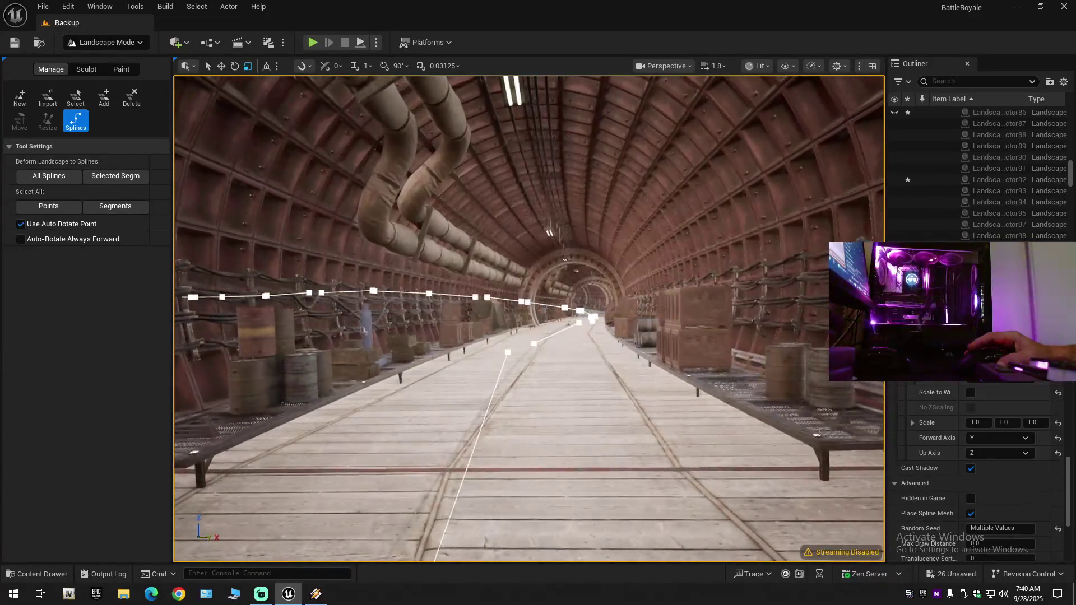
pyautogui.scroll(5, 529, 319)
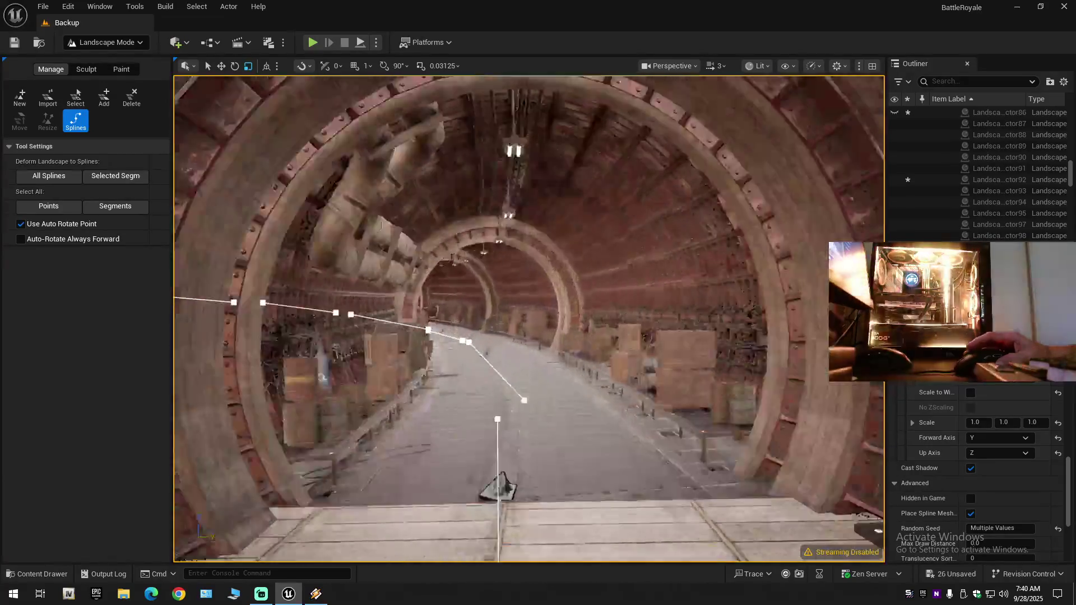
pyautogui.scroll(-1, 529, 319)
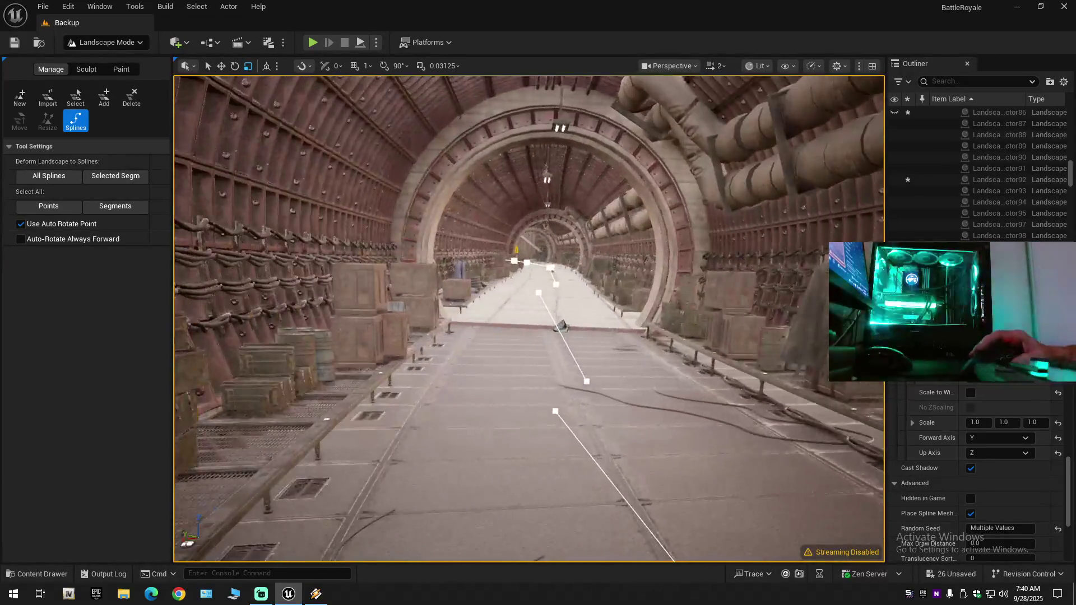
pyautogui.scroll(-1, 529, 319)
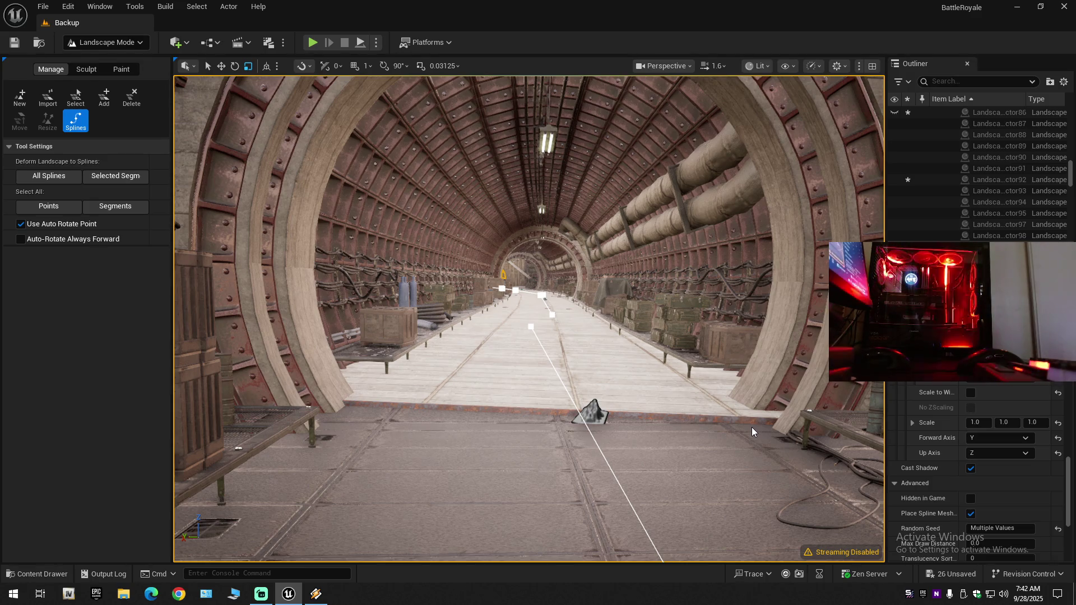
pyautogui.moveTo(751, 427); pyautogui.dragTo(752, 432)
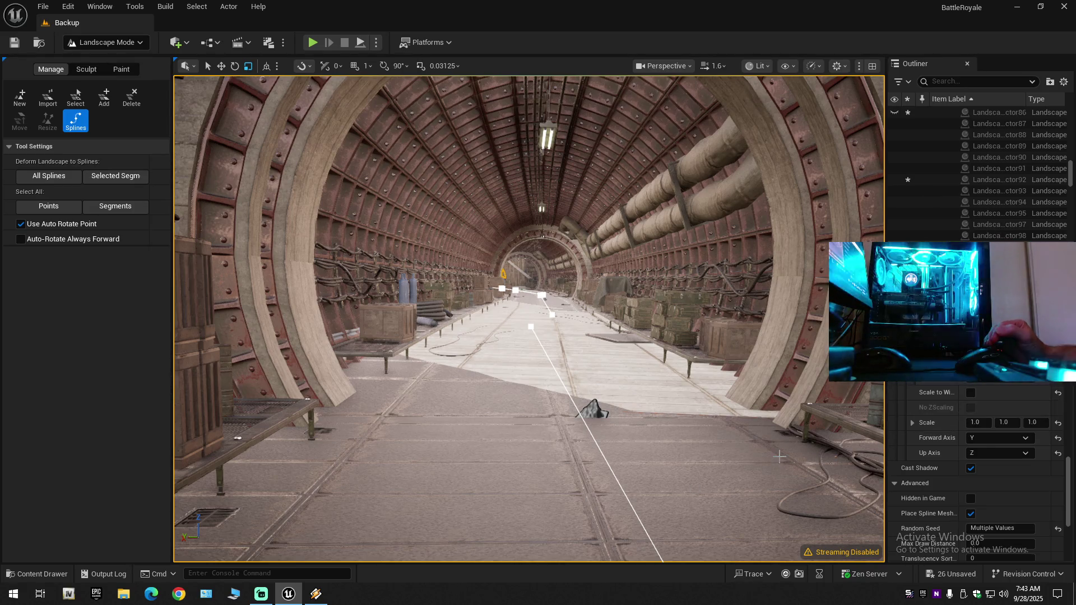
pyautogui.moveTo(779, 456)
pyautogui.mouseDown()
pyautogui.moveTo(739, 168)
pyautogui.moveTo(728, 280)
pyautogui.moveTo(505, 280)
pyautogui.moveTo(616, 288)
pyautogui.moveTo(505, 274)
pyautogui.mouseUp()
pyautogui.scroll(-2, 736, 196)
pyautogui.scroll(-1, 672, 280)
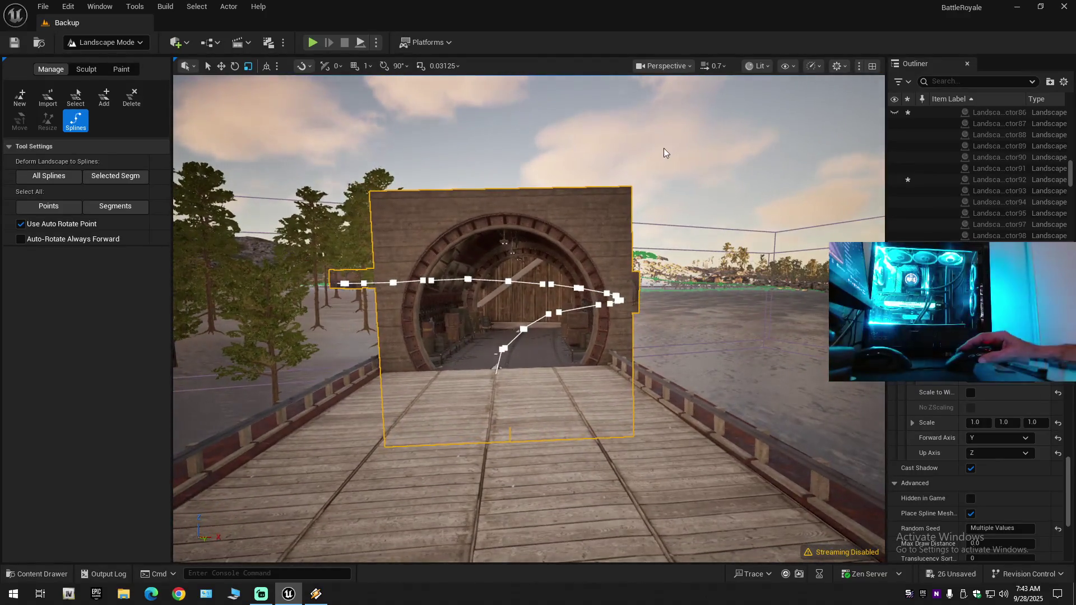
# Deselect the tunnel spline and switch the editor from Landscape Mode to Selection Mode.
pyautogui.click(664, 152)
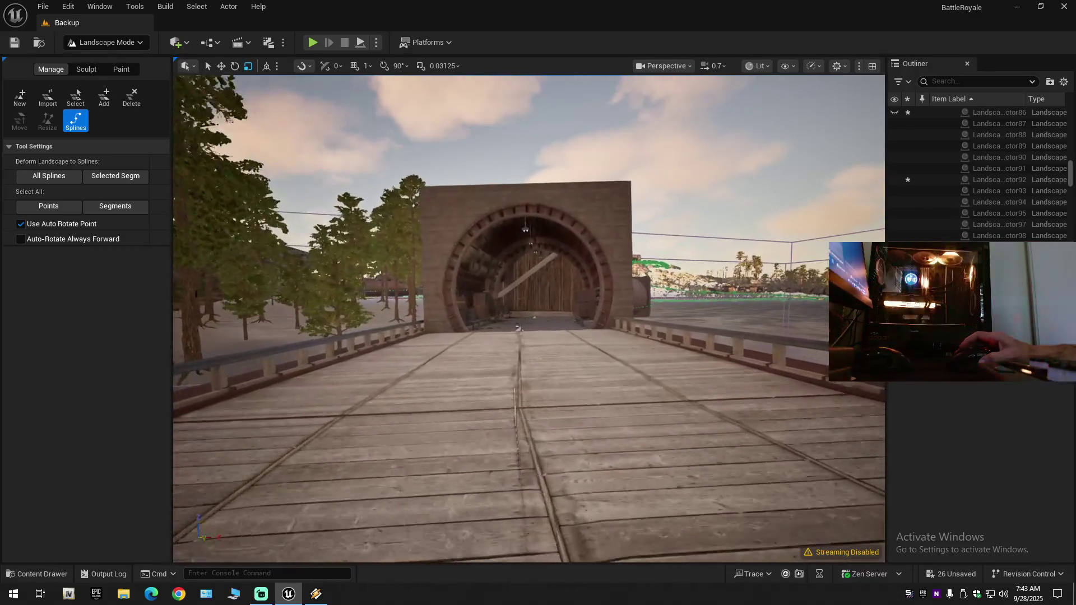
pyautogui.scroll(-10, 554, 290)
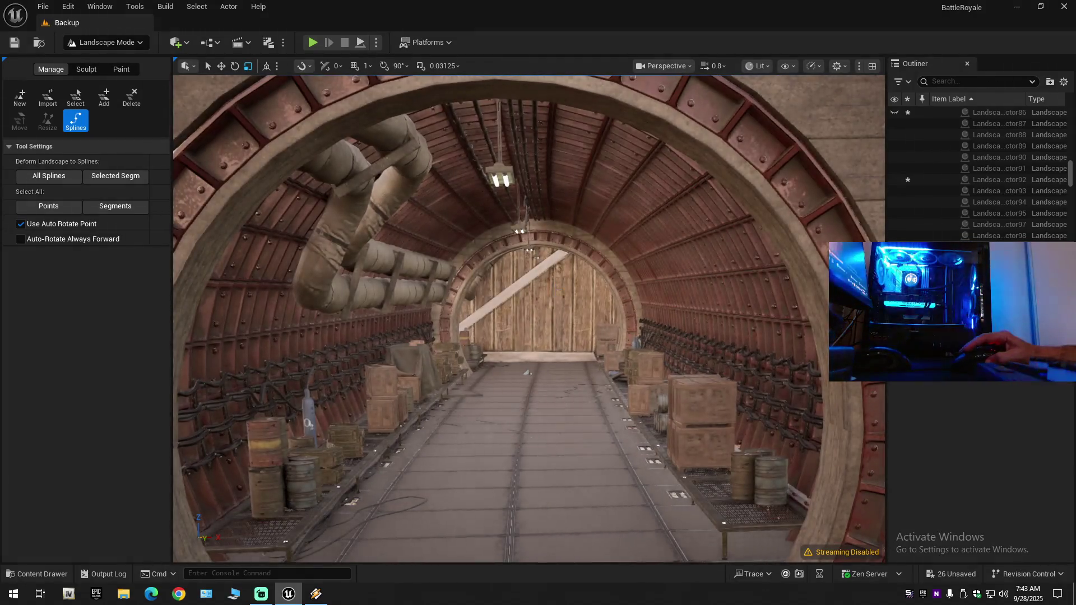
pyautogui.scroll(10, 205, 145)
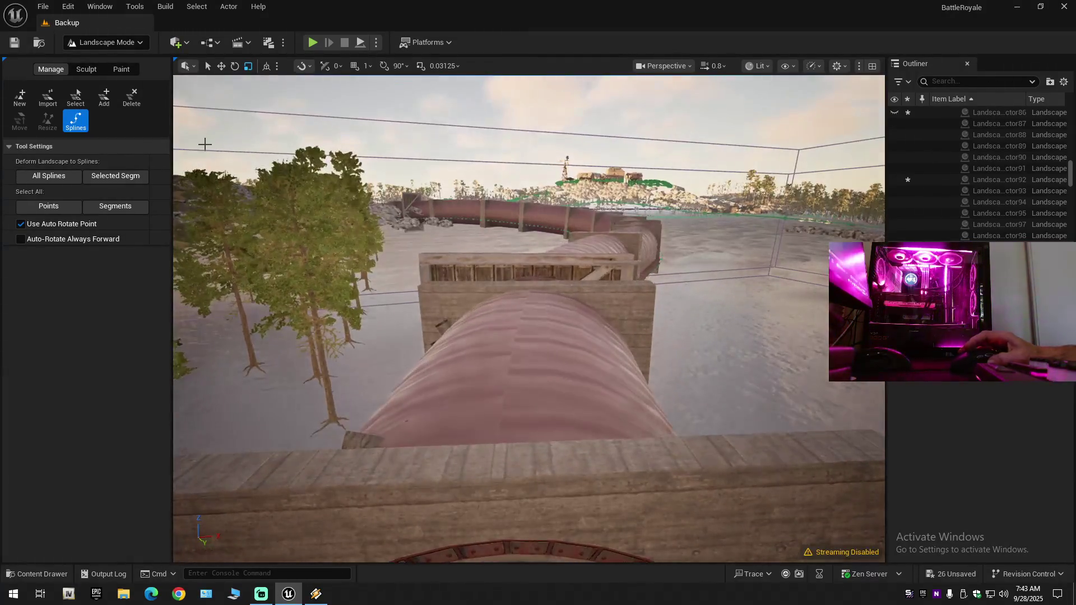
pyautogui.click(109, 45)
pyautogui.click(112, 61)
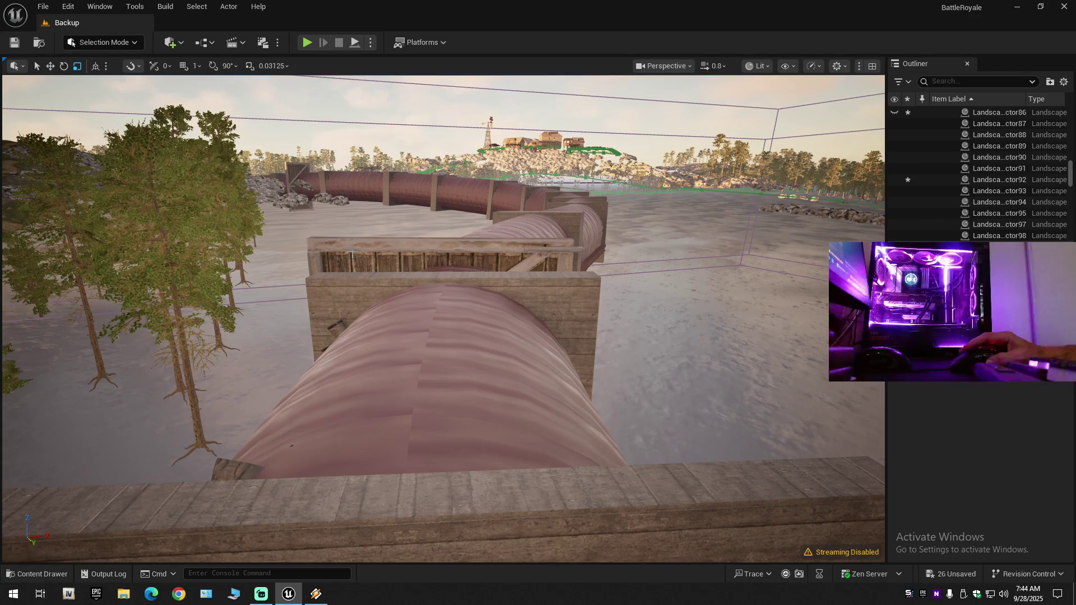
# Move the first SM_Warehouse wooden board along X to fit the tunnel mouth.
pyautogui.scroll(5, 352, 254)
pyautogui.click(498, 292)
pyautogui.press('w')
pyautogui.moveTo(644, 464)
pyautogui.mouseDown()
pyautogui.moveTo(431, 474)
pyautogui.moveTo(454, 433)
pyautogui.mouseUp()
pyautogui.scroll(10, 454, 432)
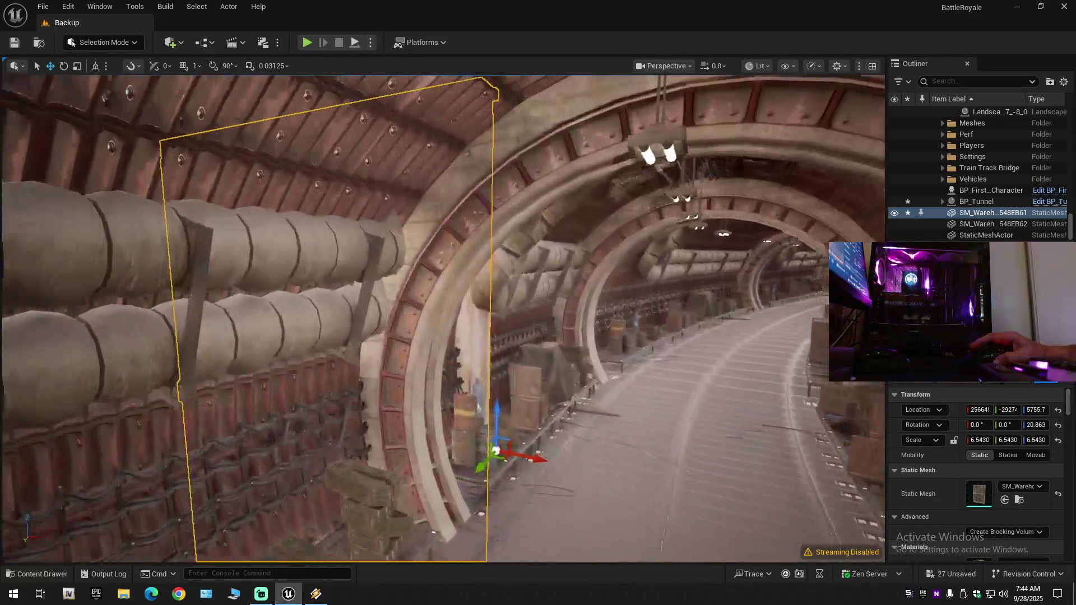
pyautogui.moveTo(568, 446)
pyautogui.mouseDown()
pyautogui.moveTo(560, 437)
pyautogui.moveTo(567, 447)
pyautogui.mouseUp()
pyautogui.moveTo(566, 357)
pyautogui.mouseDown()
pyautogui.moveTo(507, 364)
pyautogui.moveTo(470, 342)
pyautogui.moveTo(611, 372)
pyautogui.moveTo(670, 371)
pyautogui.mouseUp()
# Slide the second wooden end board along X to the pipe end.
pyautogui.click(471, 331)
pyautogui.press('f')
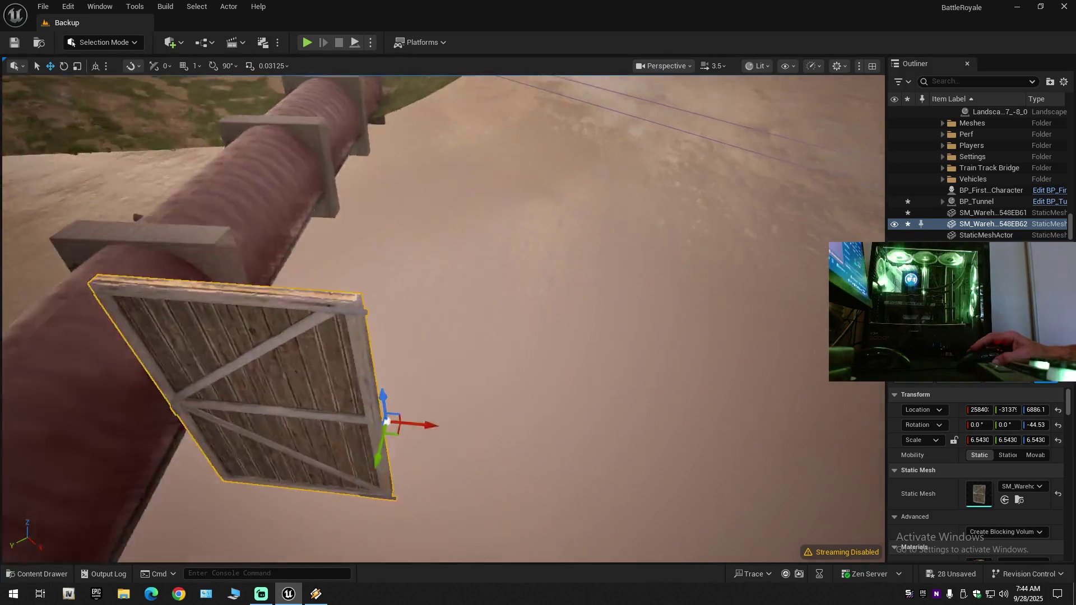
pyautogui.scroll(-2, 442, 320)
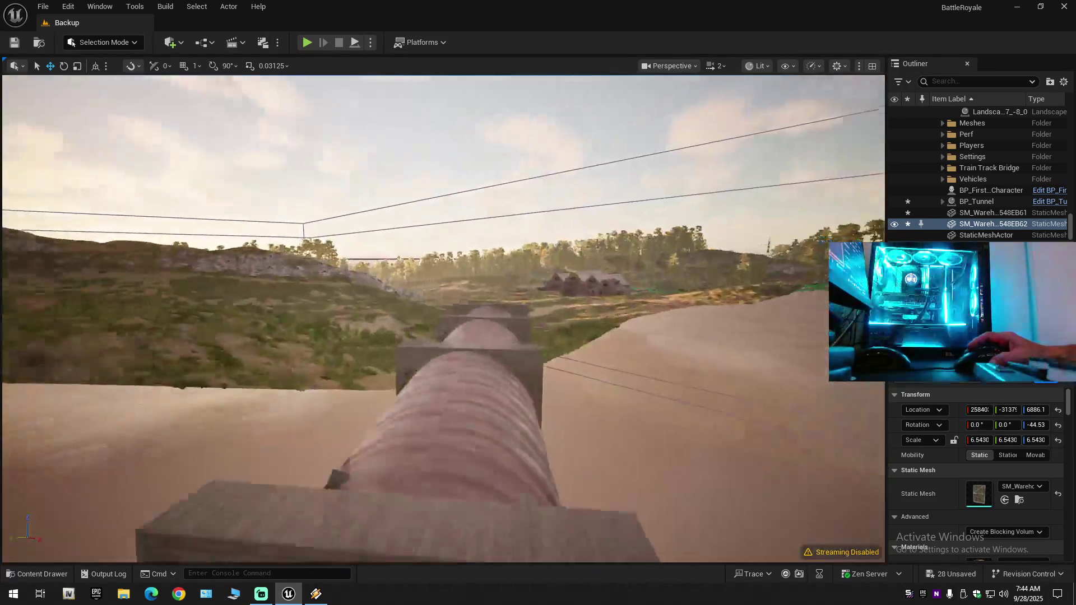
pyautogui.moveTo(665, 295); pyautogui.dragTo(666, 295)
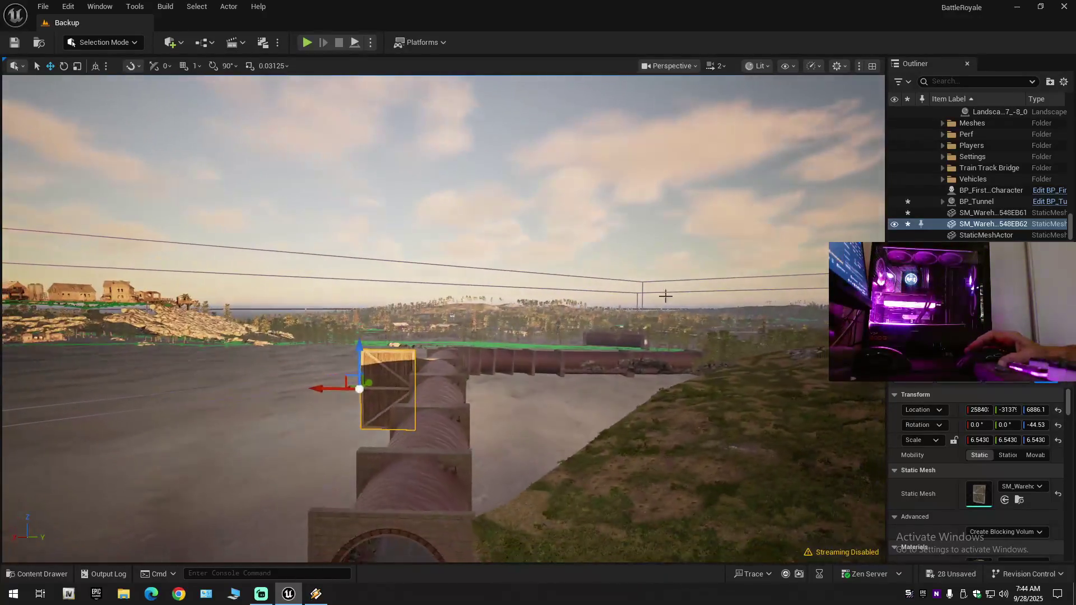
# Deselect the board and collapse all folders in the Outliner.
pyautogui.keyDown('ctrl'); pyautogui.click(1005, 224); pyautogui.keyUp('ctrl')
pyautogui.click(1061, 82)
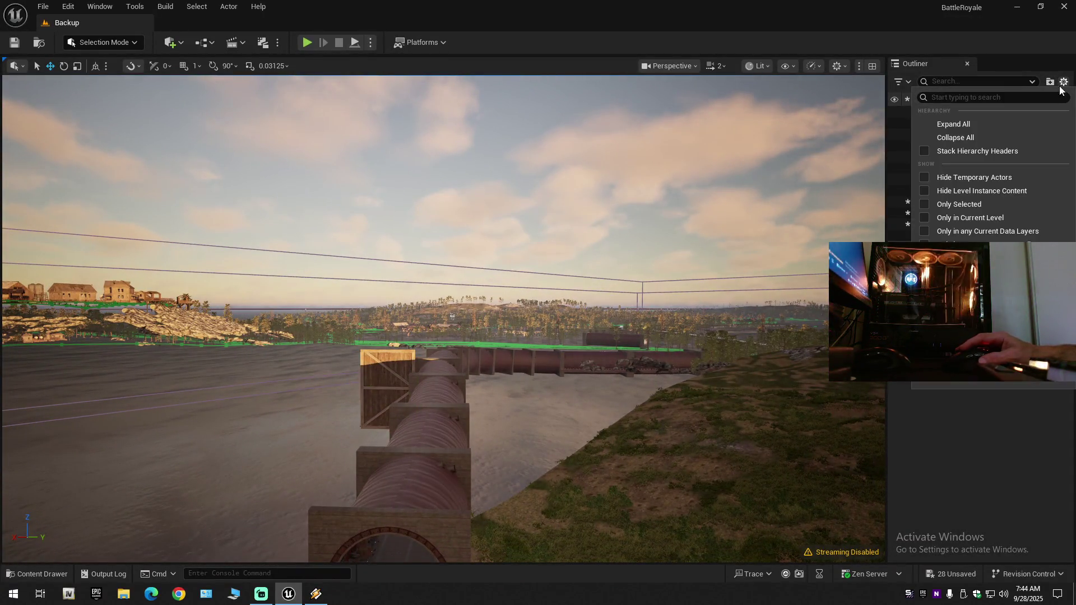
pyautogui.click(987, 133)
pyautogui.moveTo(666, 296); pyautogui.dragTo(666, 295)
pyautogui.scroll(-2, 665, 295)
pyautogui.scroll(-1, 665, 296)
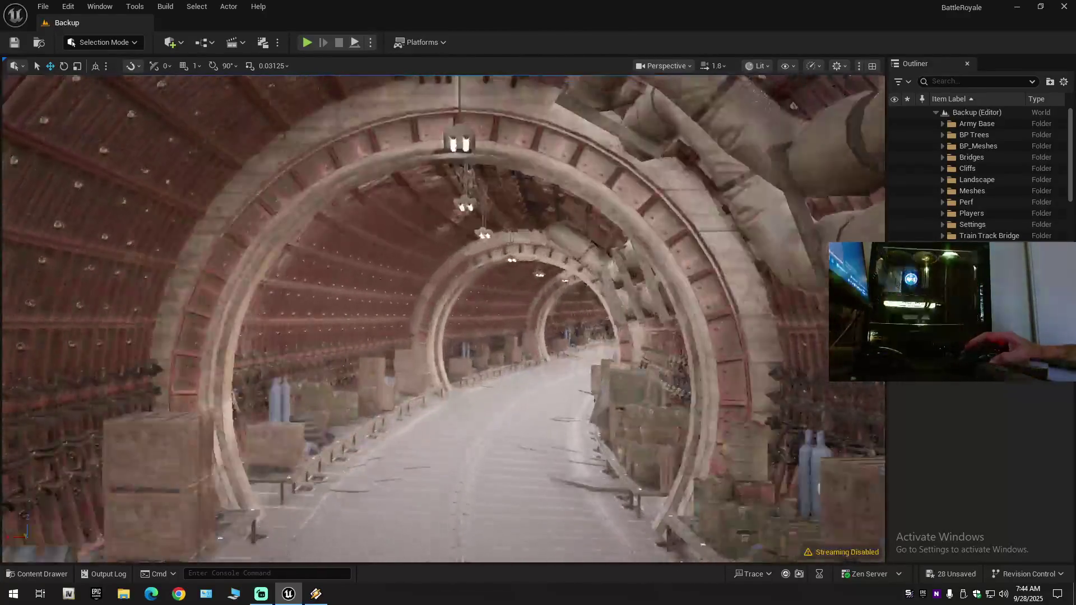
pyautogui.moveTo(665, 296); pyautogui.dragTo(665, 296)
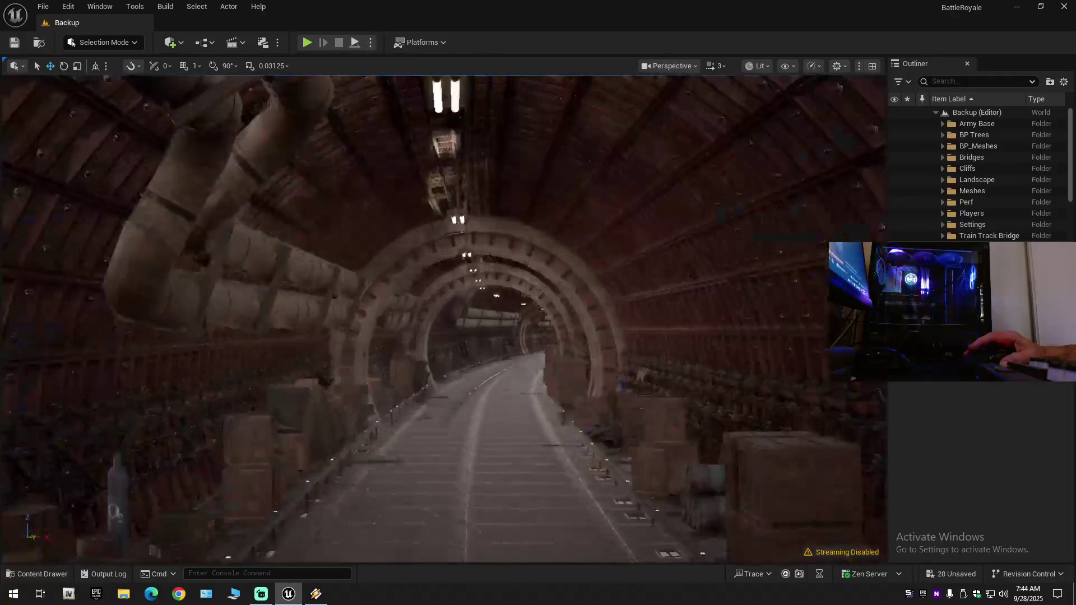
pyautogui.moveTo(666, 296); pyautogui.dragTo(666, 296)
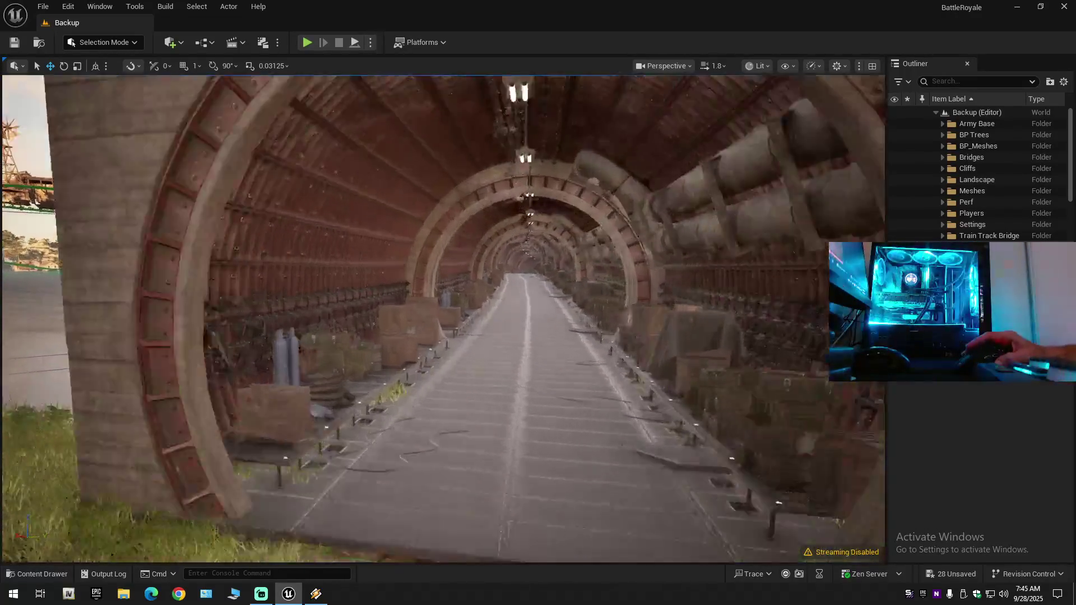
pyautogui.press('w')
pyautogui.scroll(-1, 666, 296)
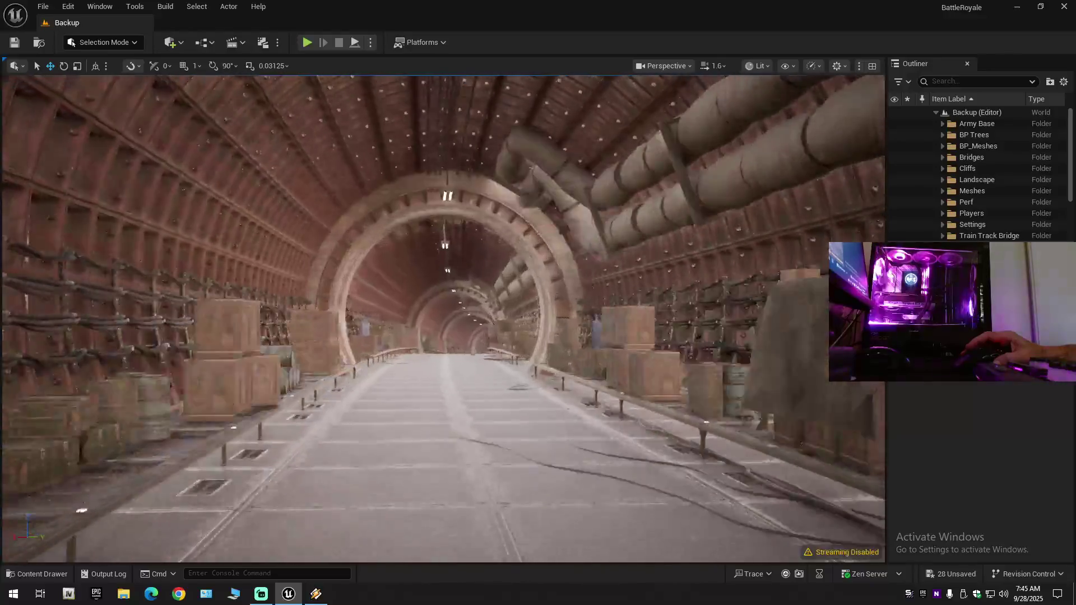
pyautogui.press('w')
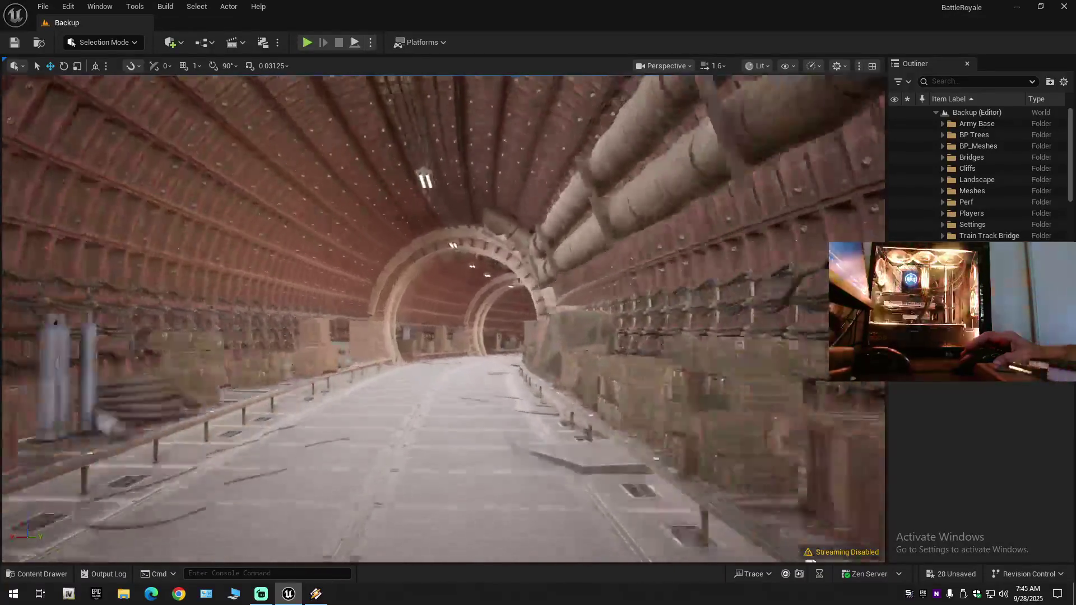
pyautogui.press('w')
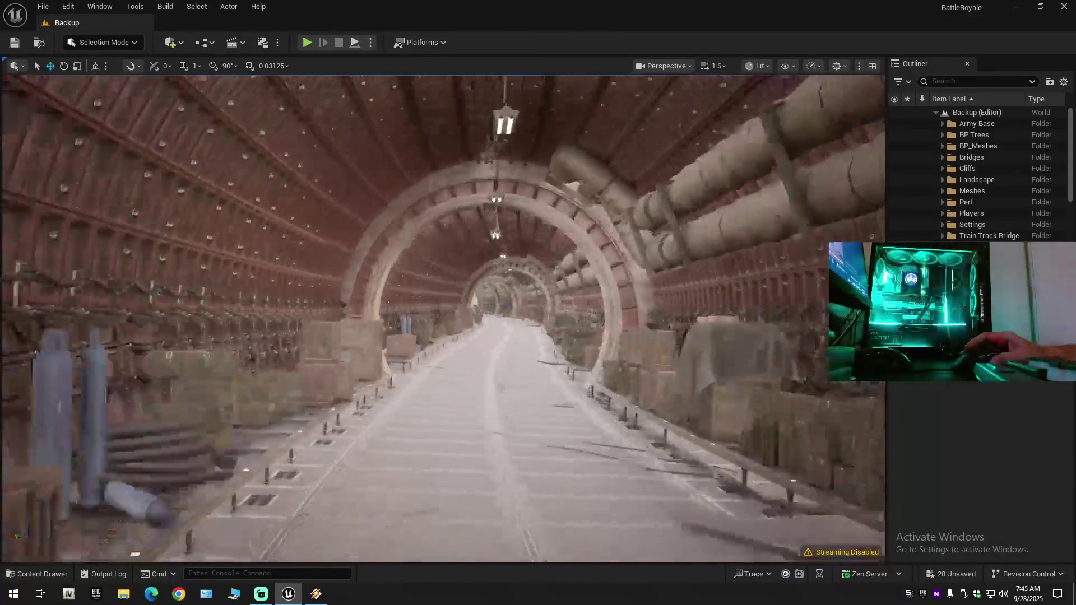
pyautogui.press('w')
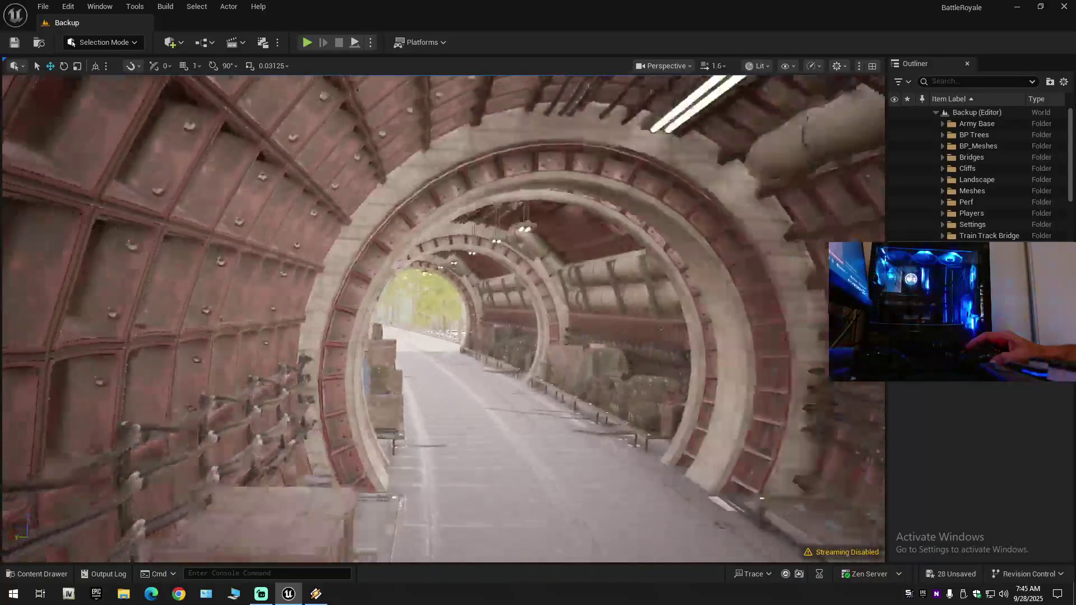
pyautogui.scroll(-2, 443, 320)
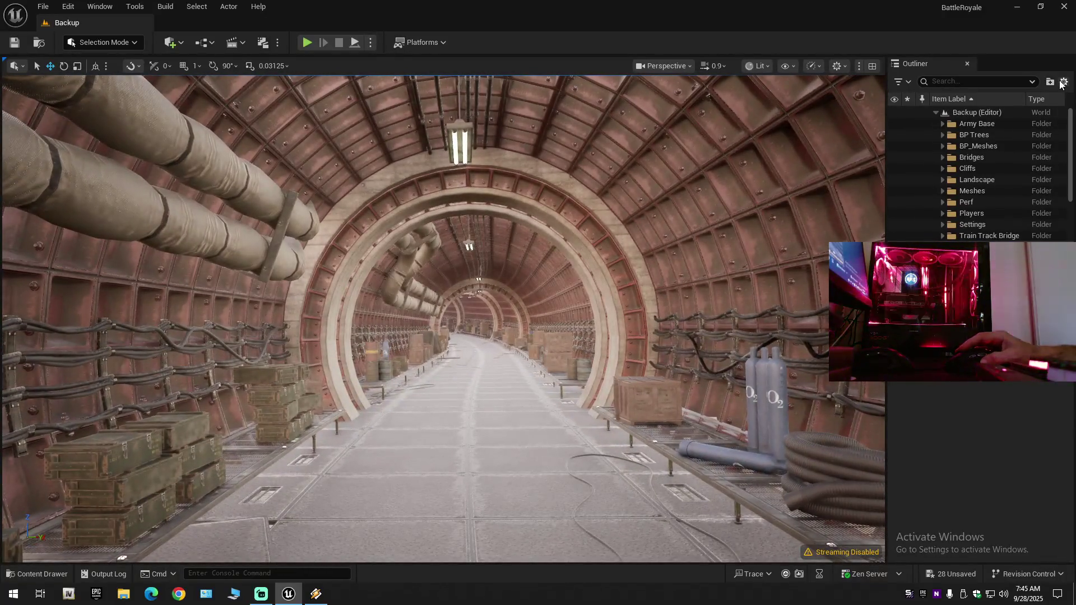
pyautogui.rightClick(955, 111)
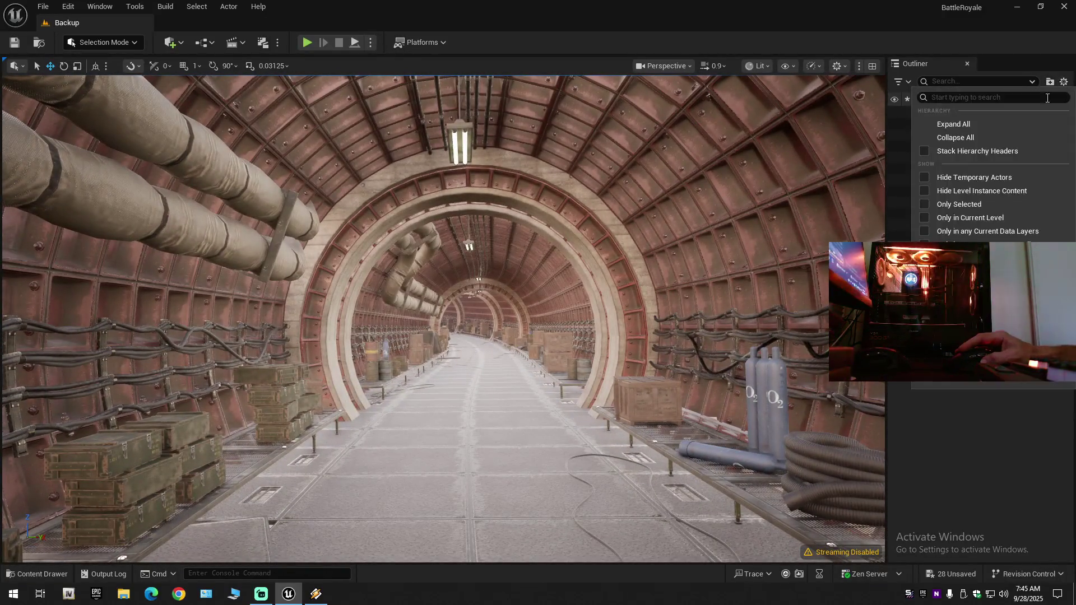
# Collapse all Outliner folders, then expand the level's folder tree.
pyautogui.click(954, 133)
pyautogui.click(935, 113)
pyautogui.click(934, 113)
pyautogui.click(934, 113)
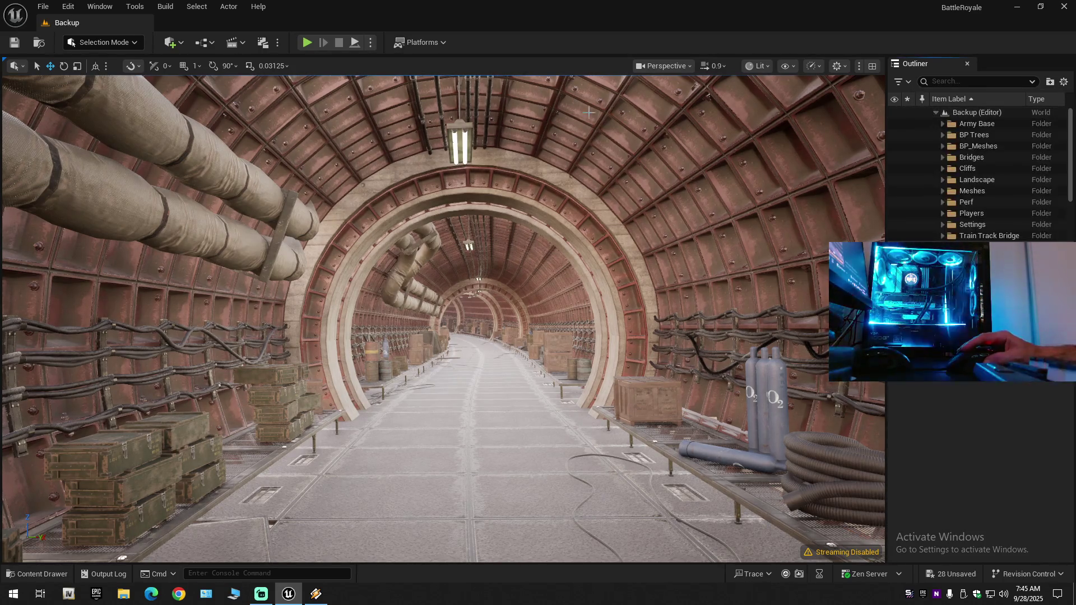
# Save all modified assets, then save the current level from the File menu.
pyautogui.click(16, 45)
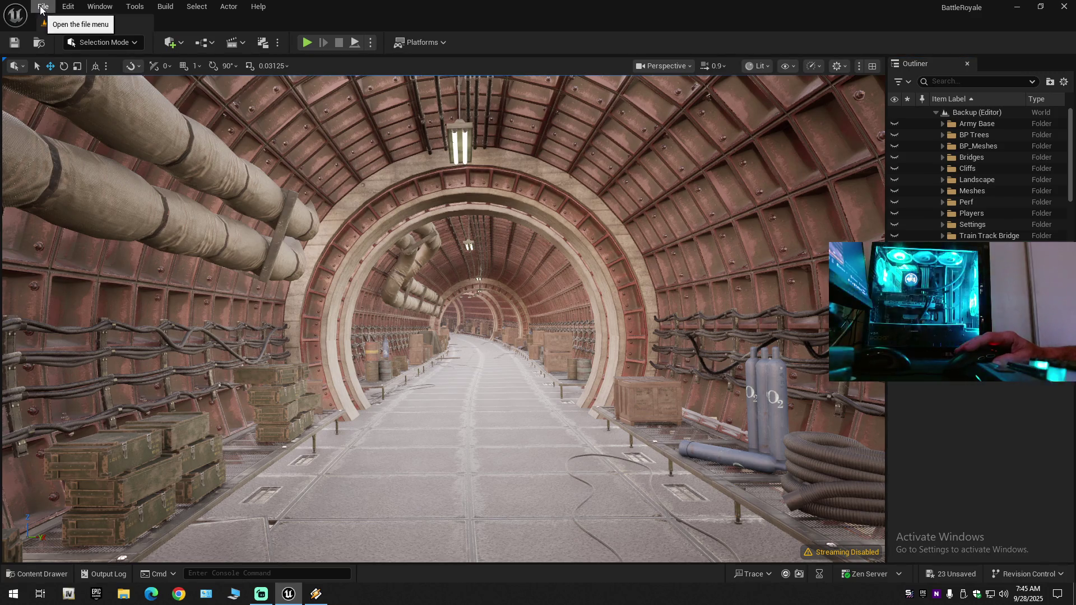
pyautogui.click(18, 43)
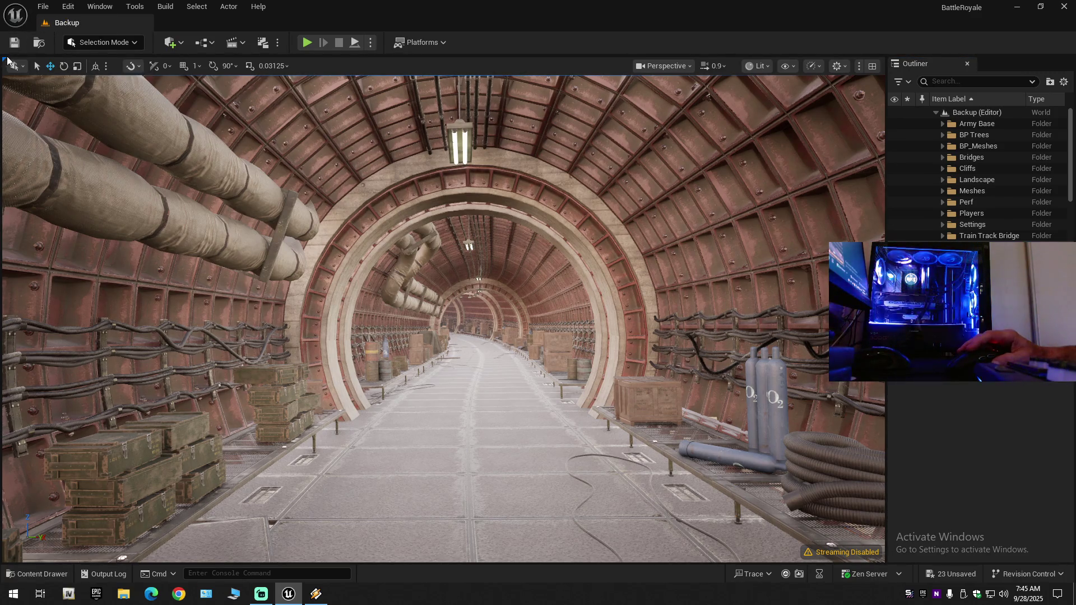
pyautogui.click(43, 6)
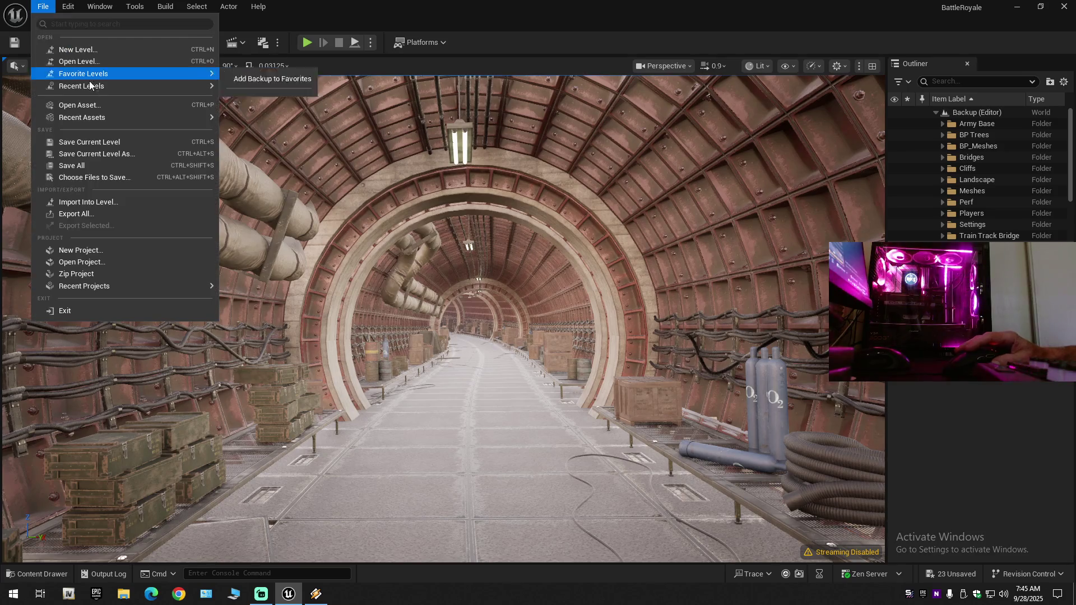
pyautogui.click(89, 139)
pyautogui.click(43, 6)
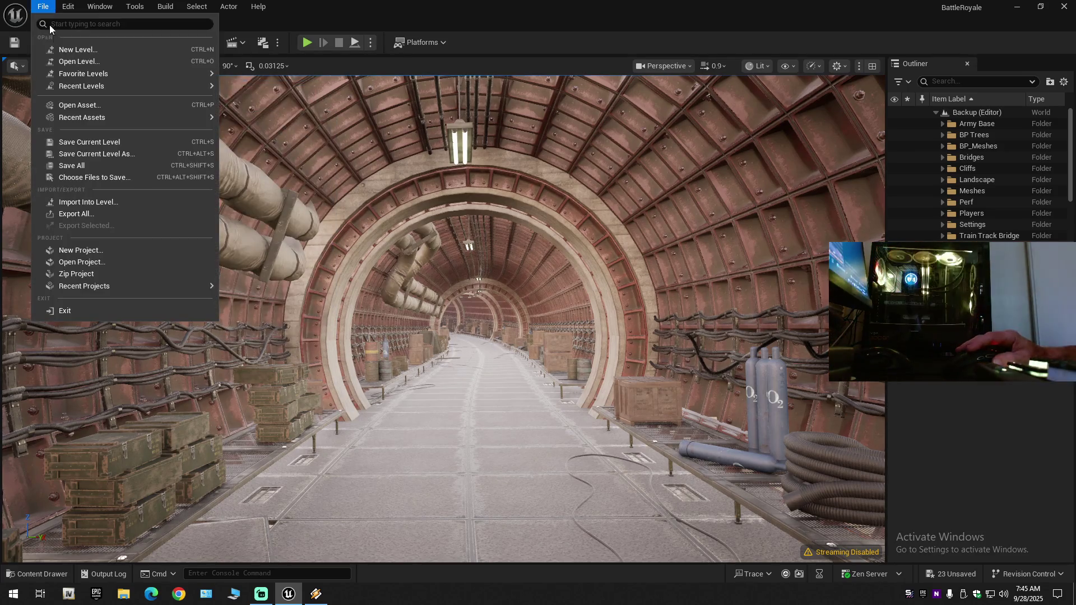
pyautogui.click(78, 140)
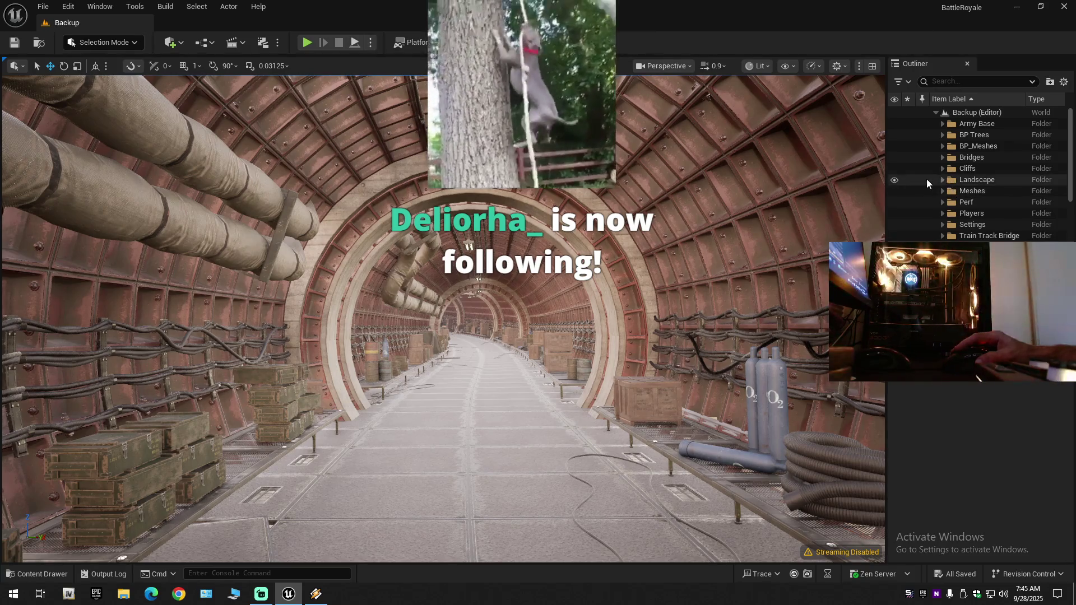
pyautogui.click(894, 181)
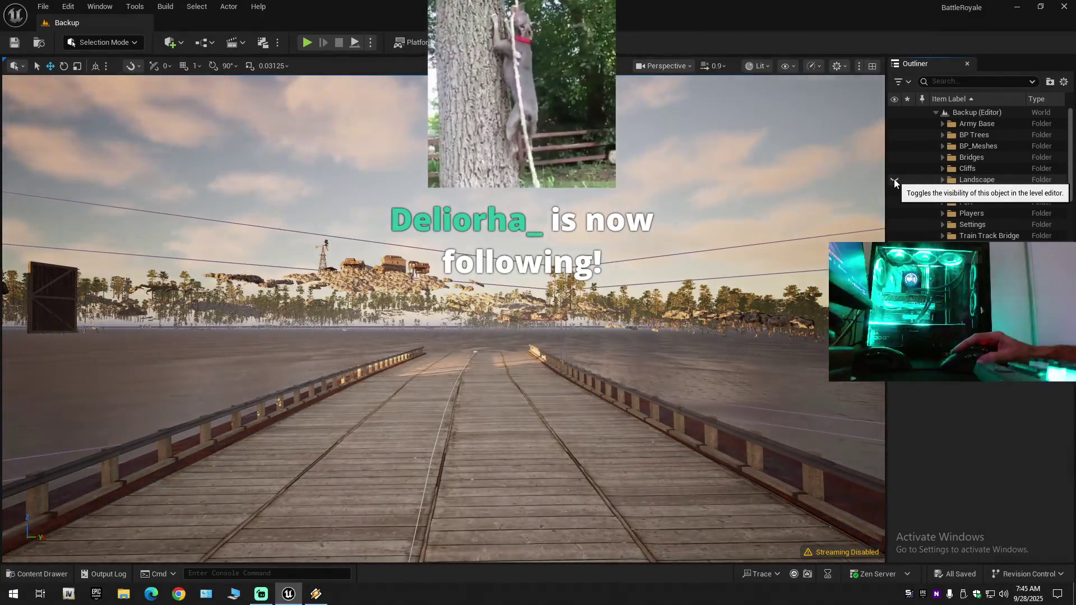
pyautogui.click(895, 181)
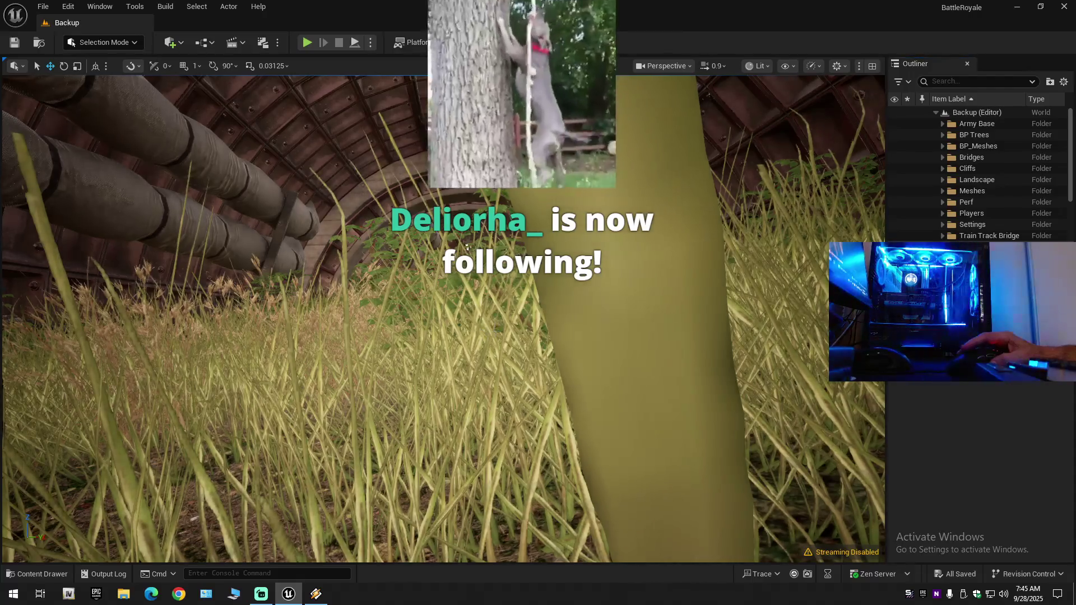
pyautogui.press('w')
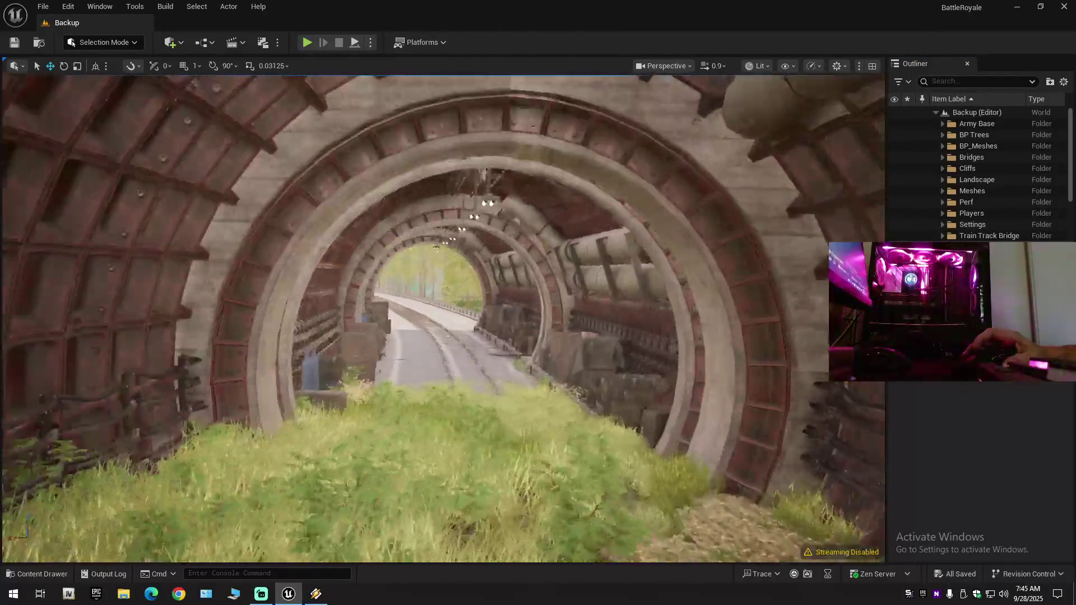
pyautogui.press('w')
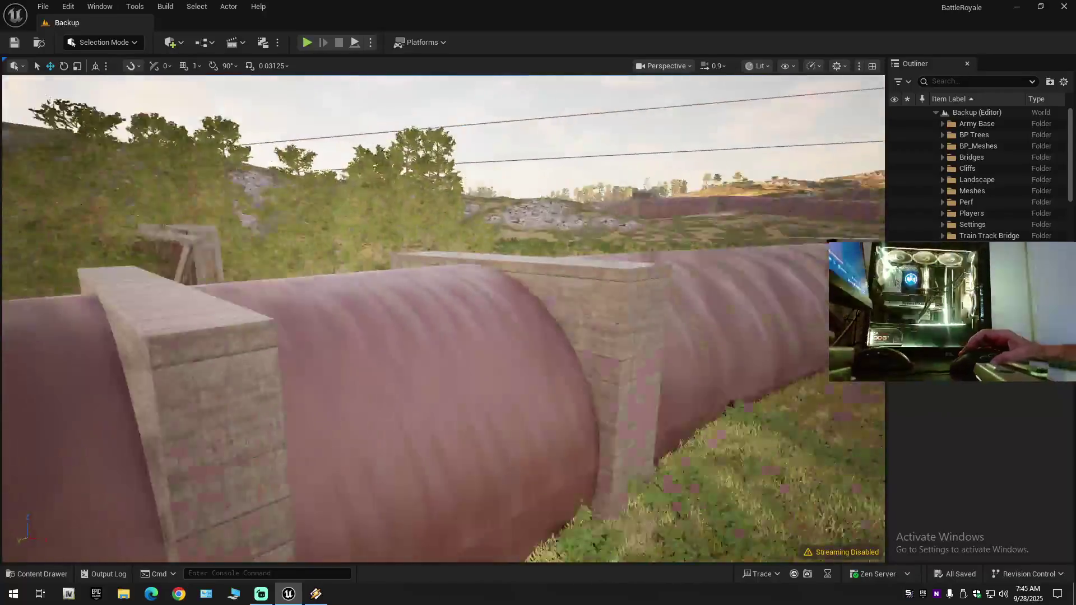
pyautogui.scroll(3, 442, 318)
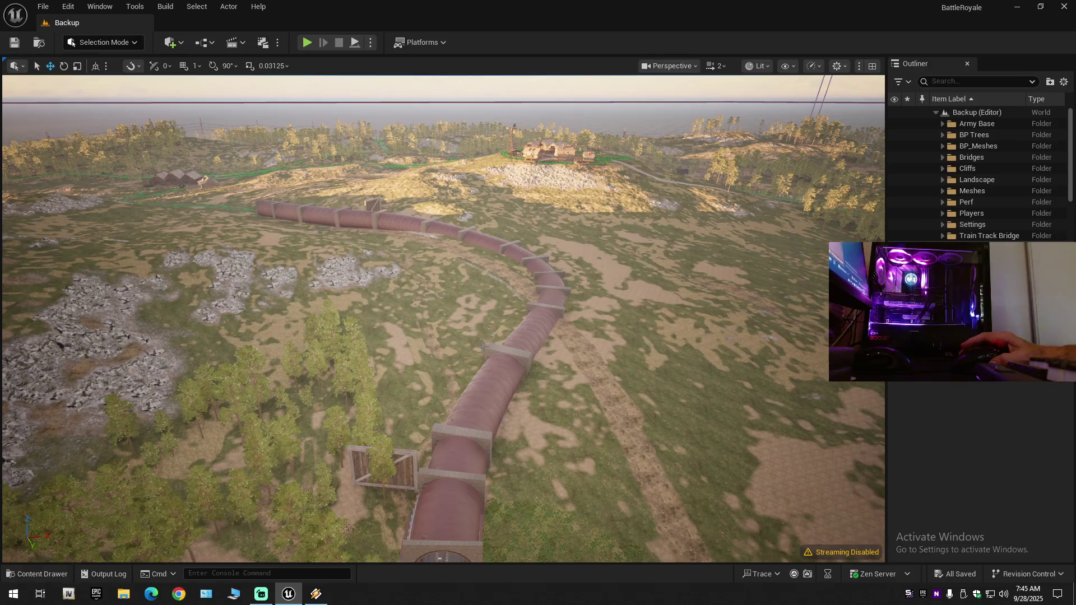
pyautogui.press('w')
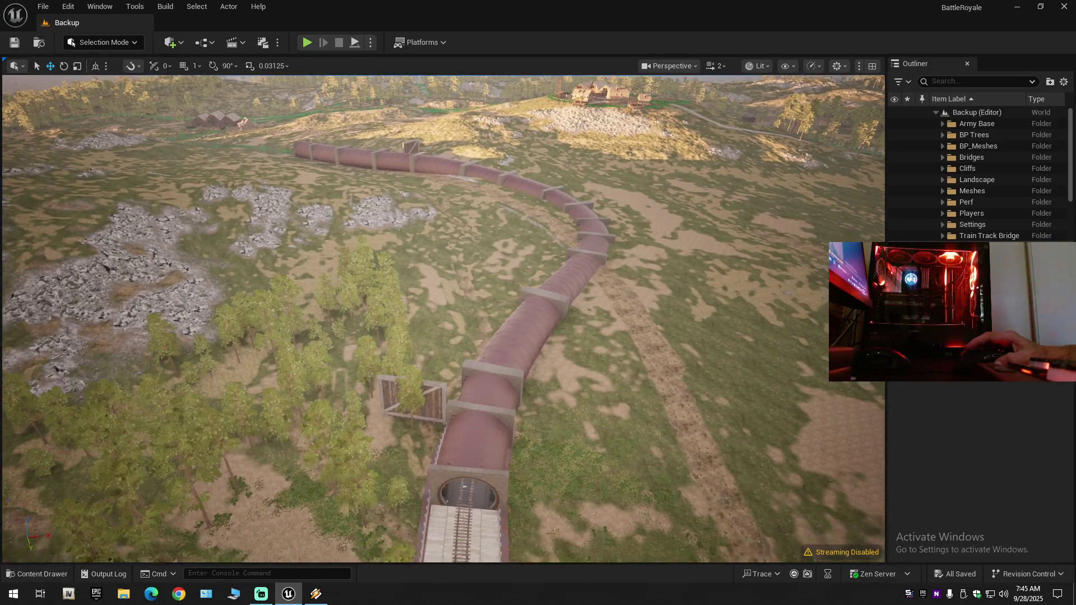
pyautogui.scroll(-1, 443, 318)
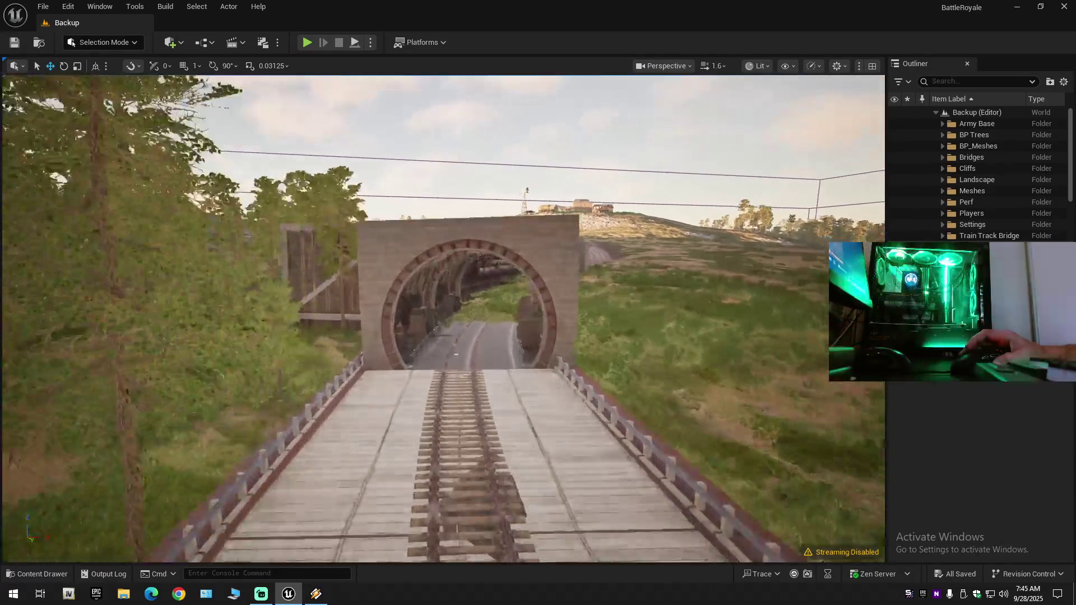
pyautogui.press('w')
pyautogui.scroll(-1, 443, 318)
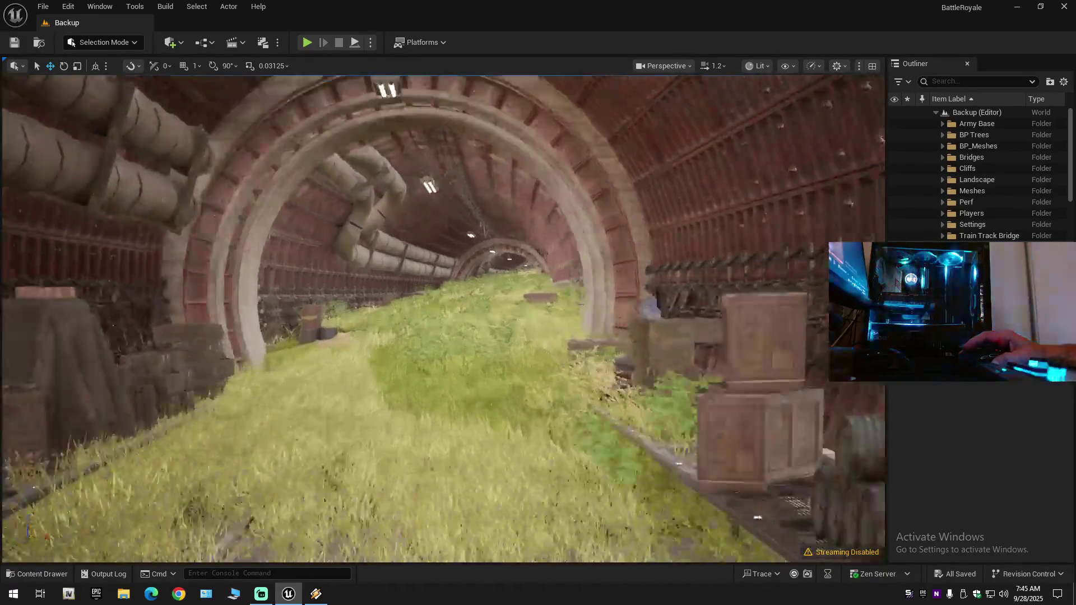
pyautogui.press('w')
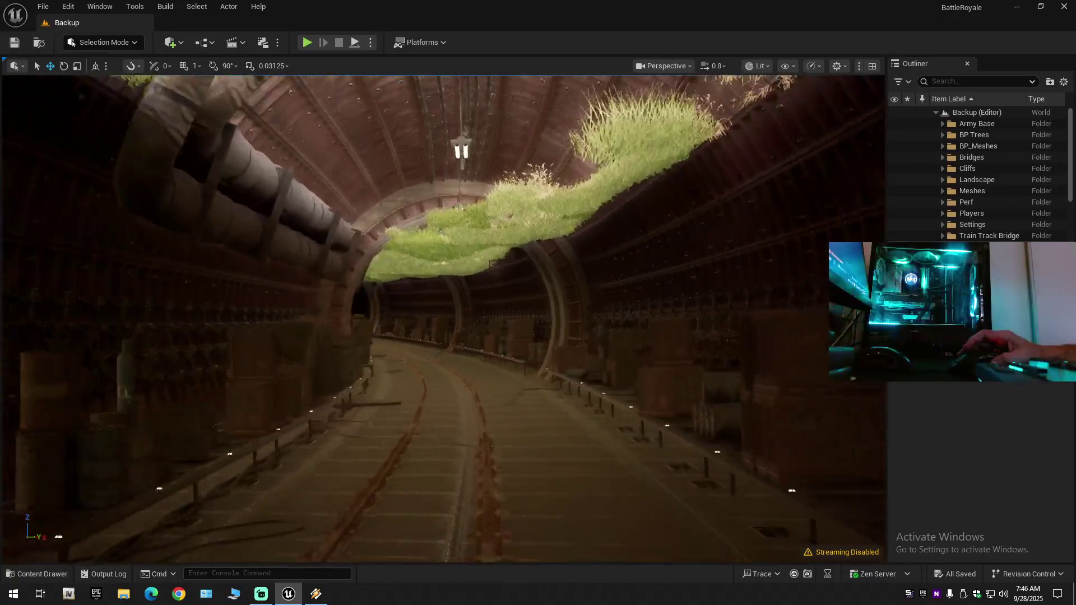
pyautogui.press('w')
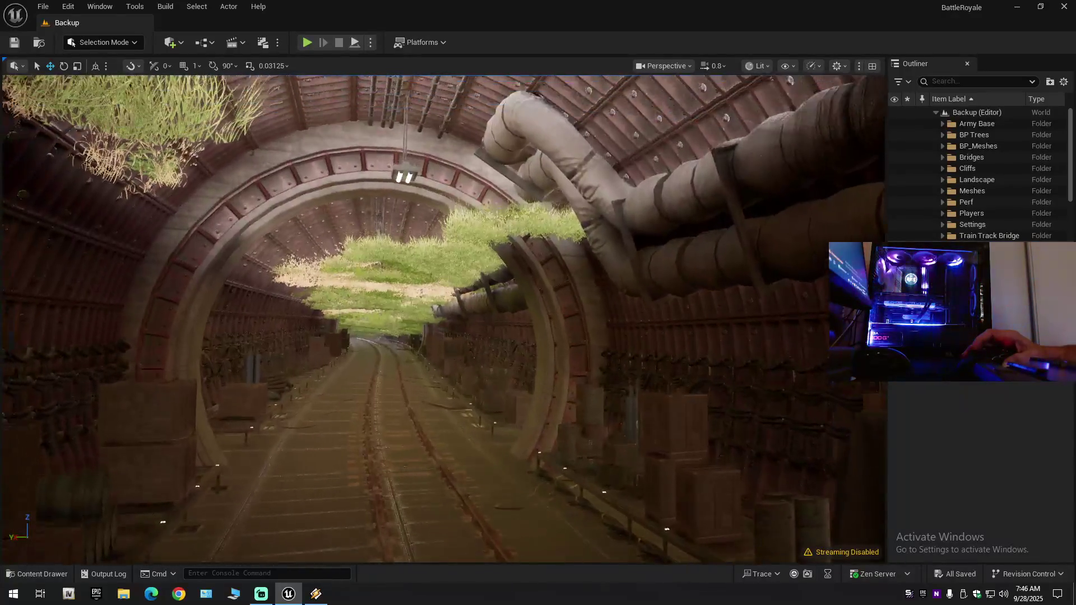
pyautogui.scroll(2, 443, 318)
pyautogui.press('w')
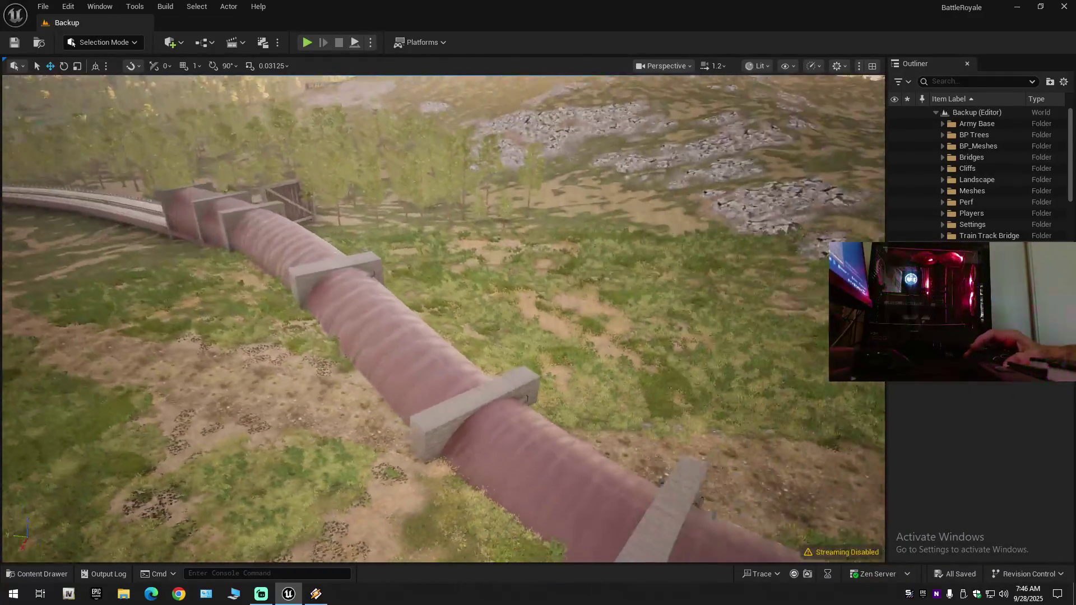
pyautogui.scroll(1, 442, 318)
pyautogui.press('w')
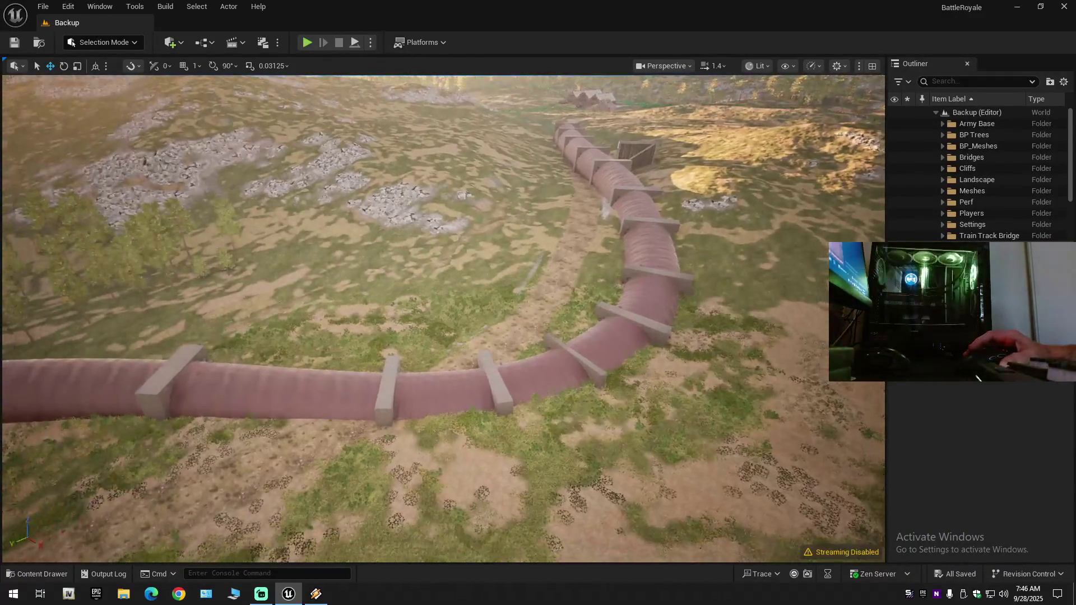
pyautogui.press('w')
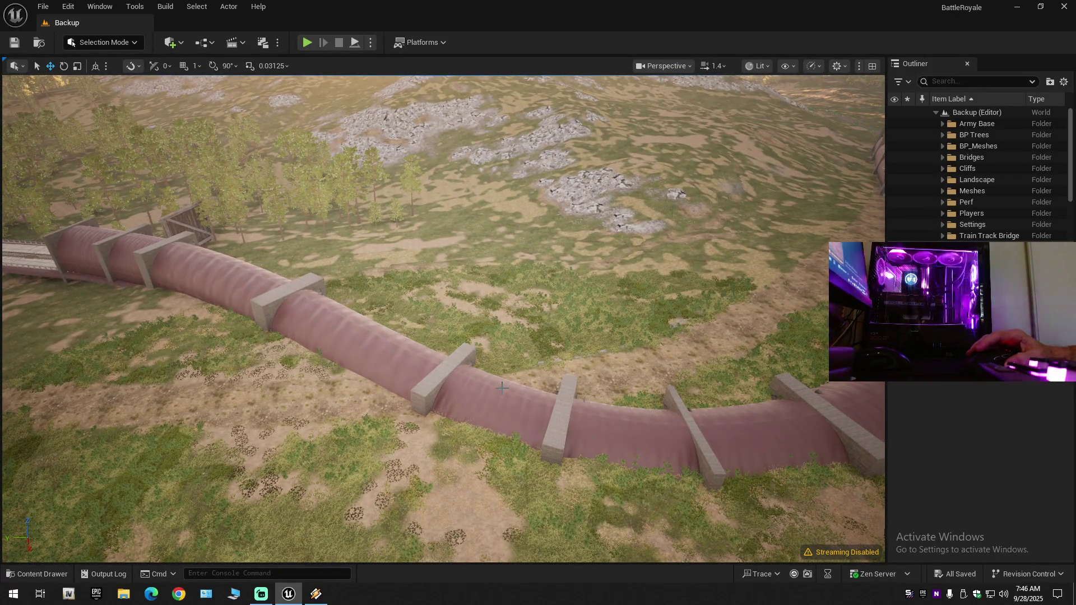
pyautogui.press('s')
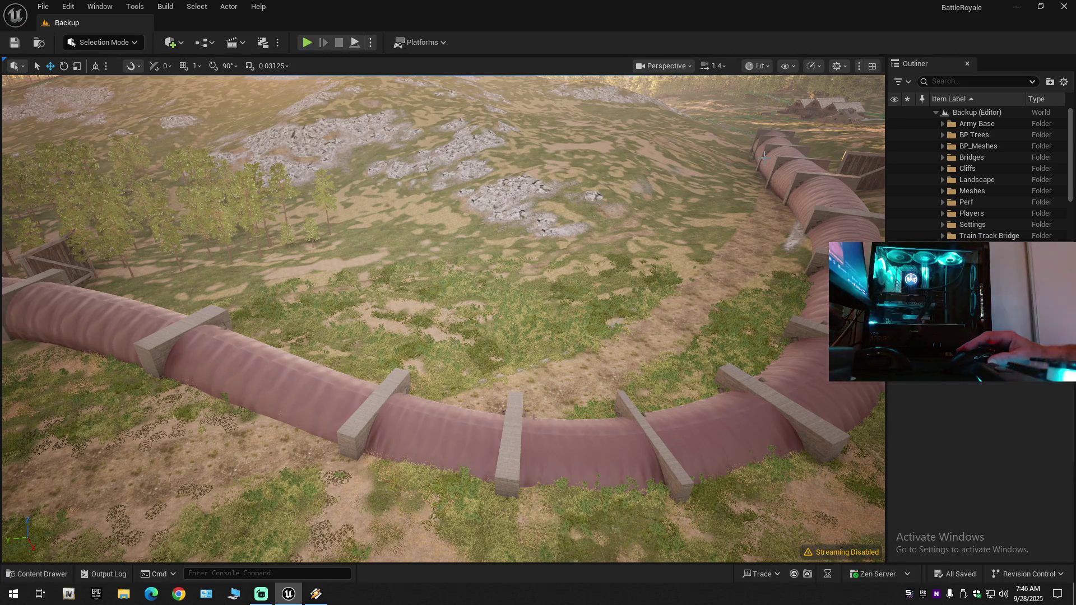
pyautogui.press('w')
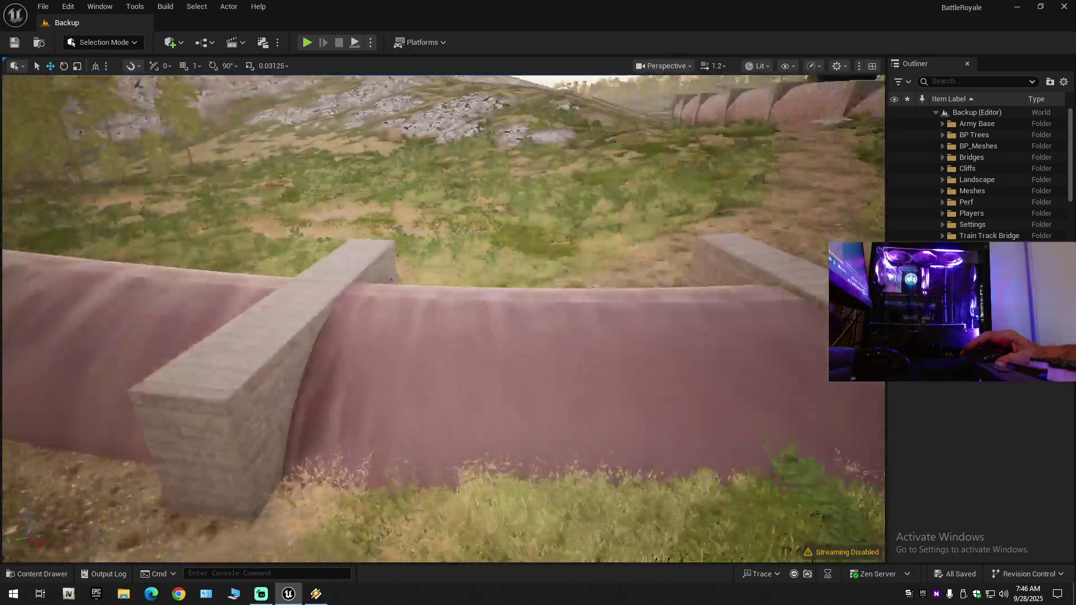
pyautogui.press('w')
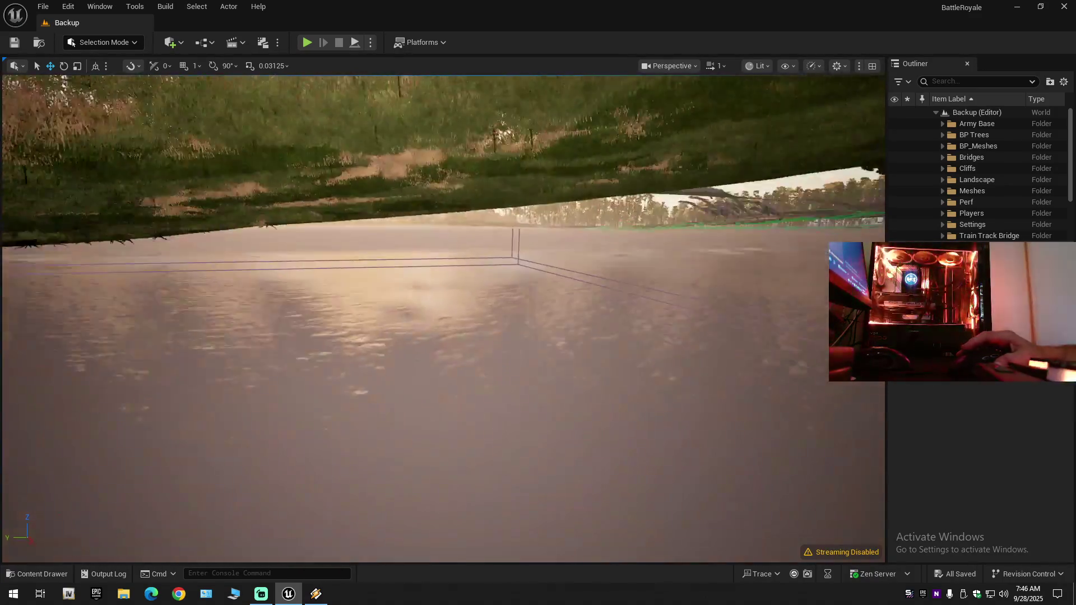
pyautogui.press('w')
pyautogui.scroll(1, 442, 319)
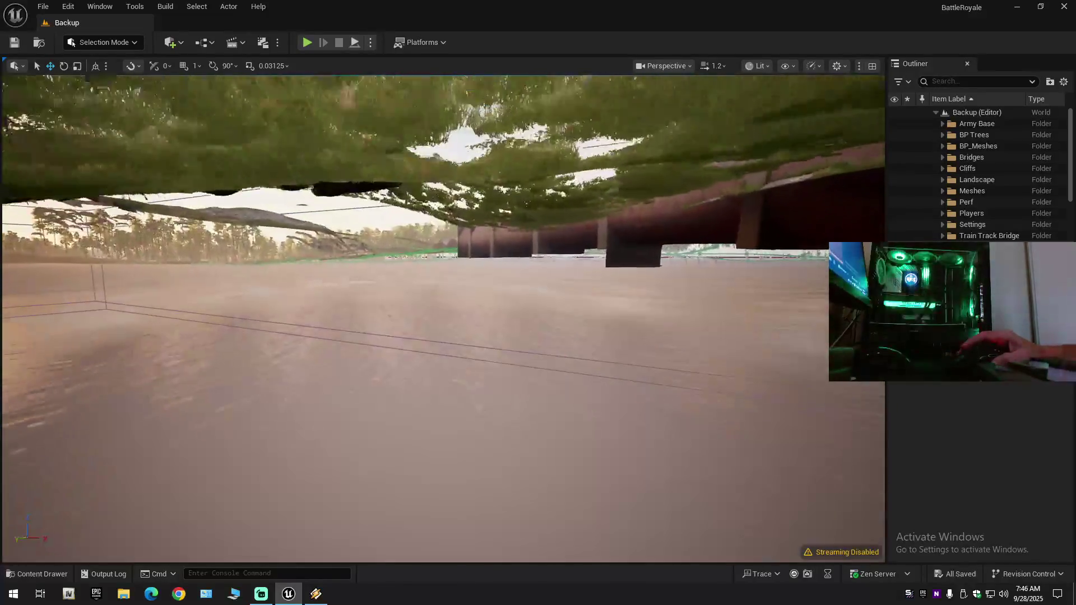
pyautogui.press('w')
pyautogui.press('w')
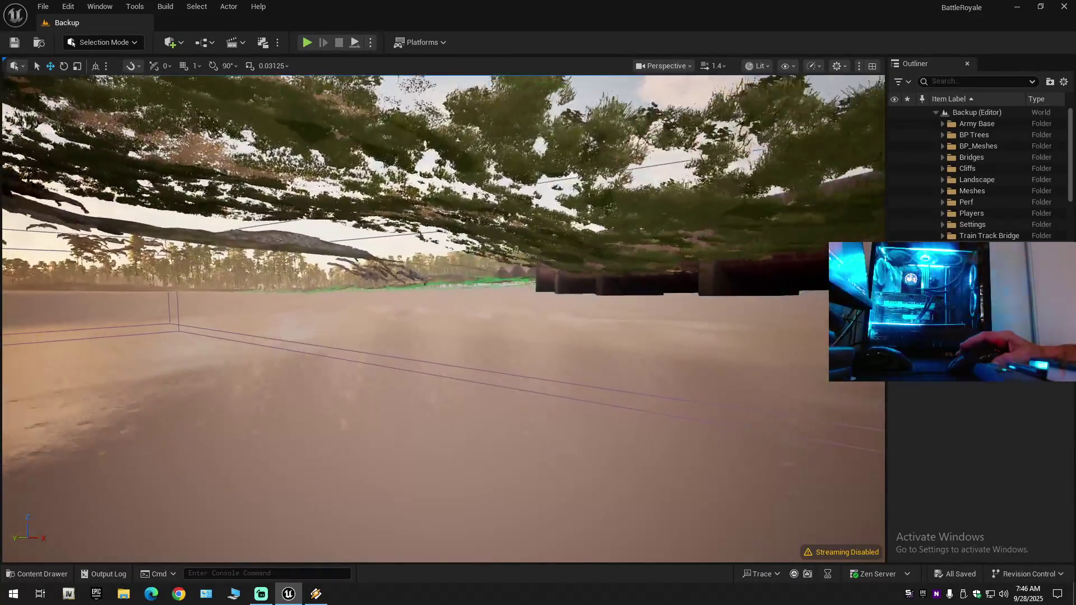
pyautogui.press('w')
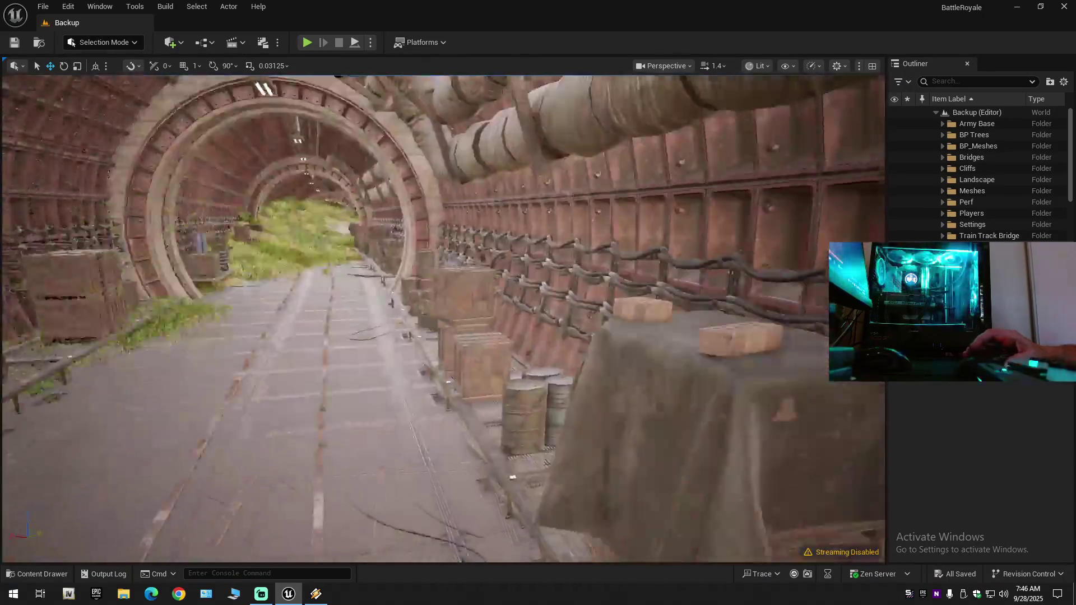
pyautogui.press('w')
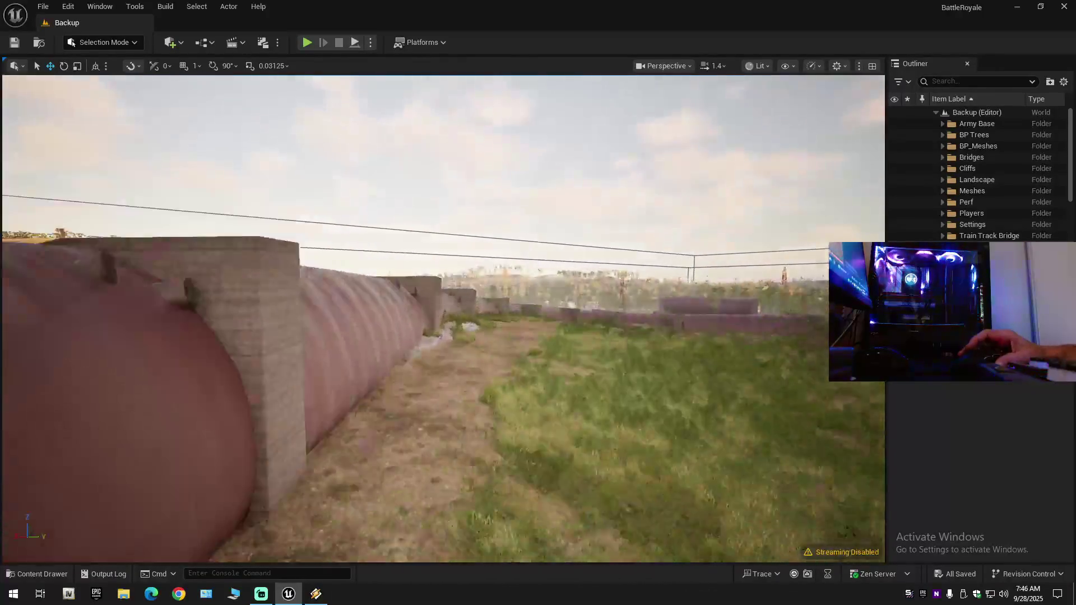
pyautogui.press('e')
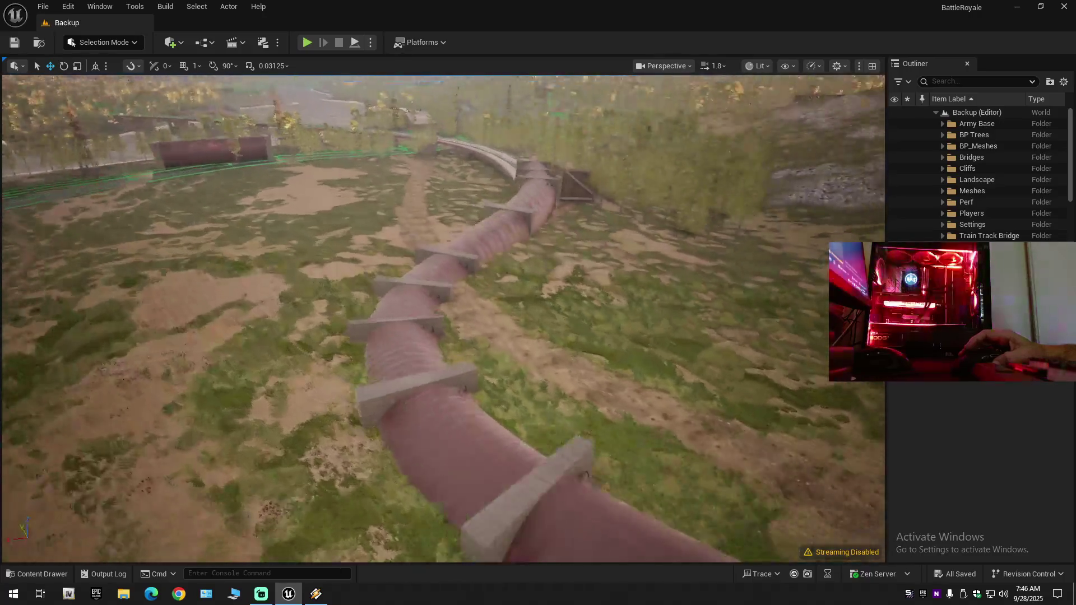
pyautogui.scroll(1, 442, 318)
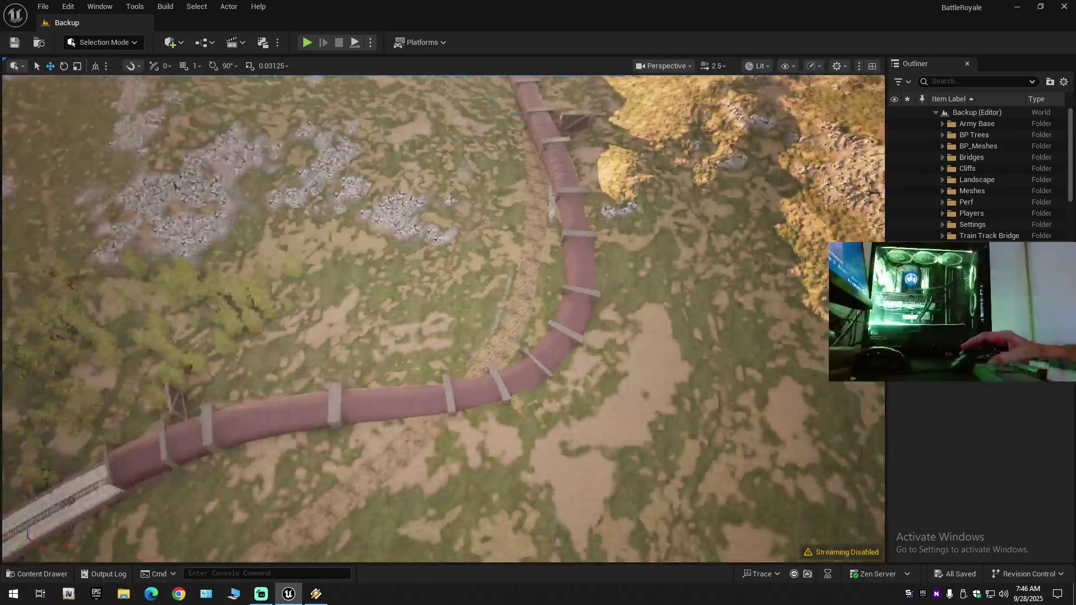
pyautogui.press('e')
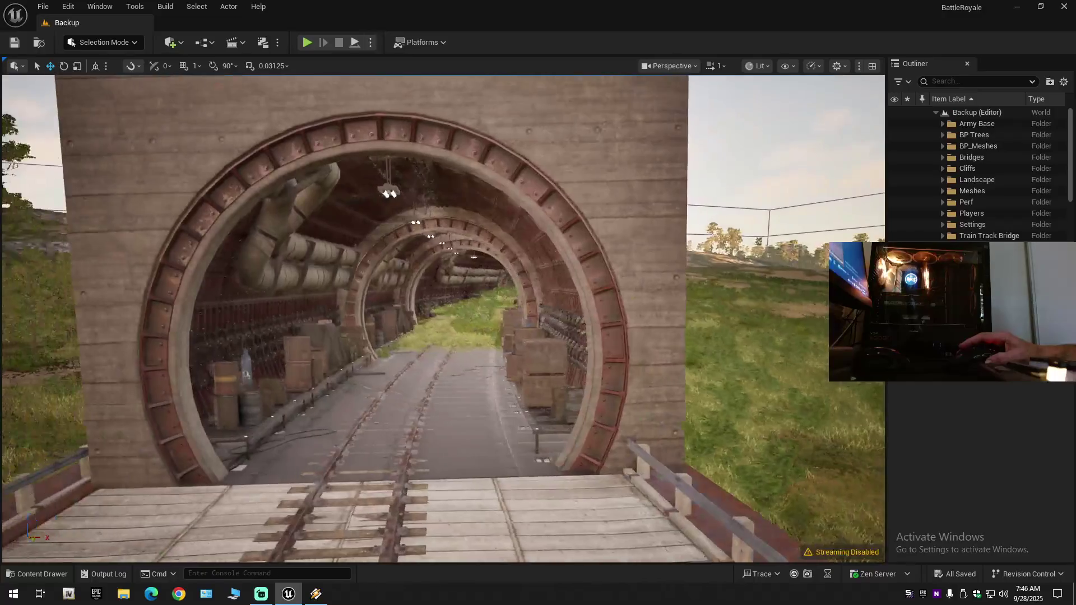
pyautogui.press('w')
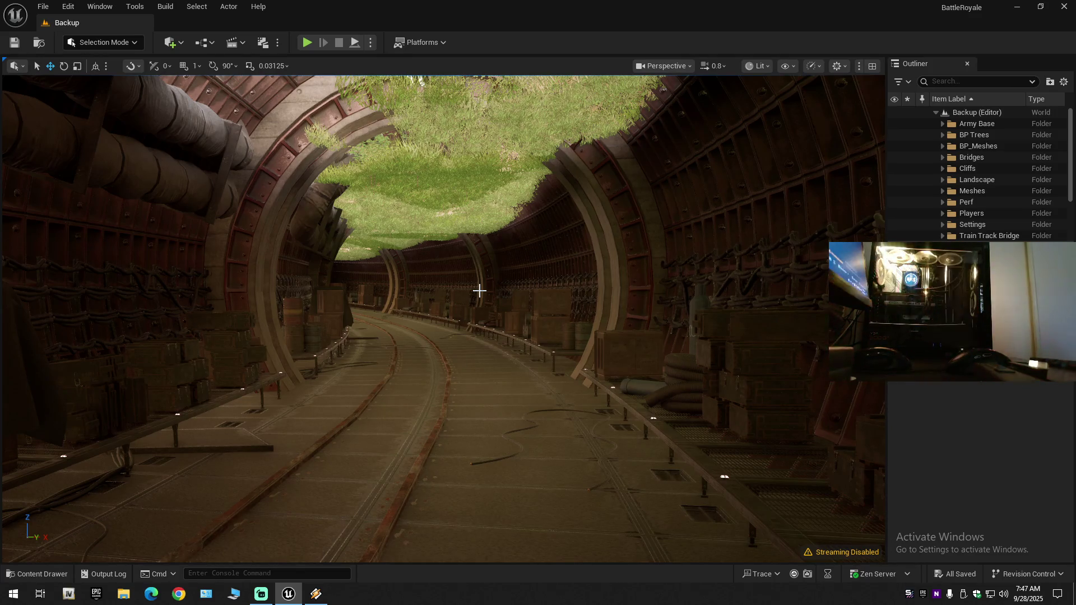
pyautogui.press('w')
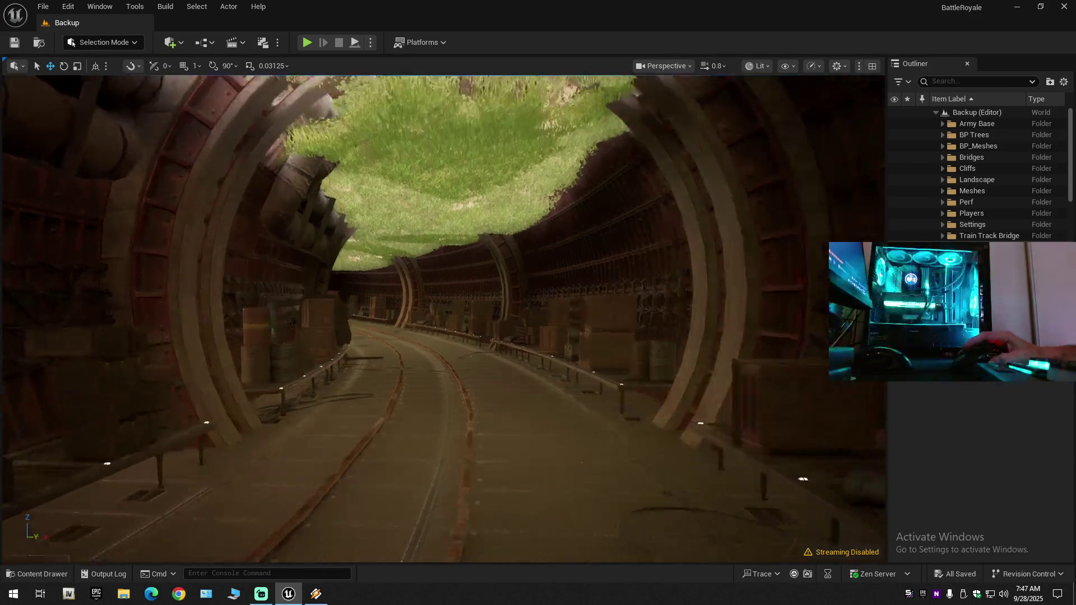
pyautogui.press('w')
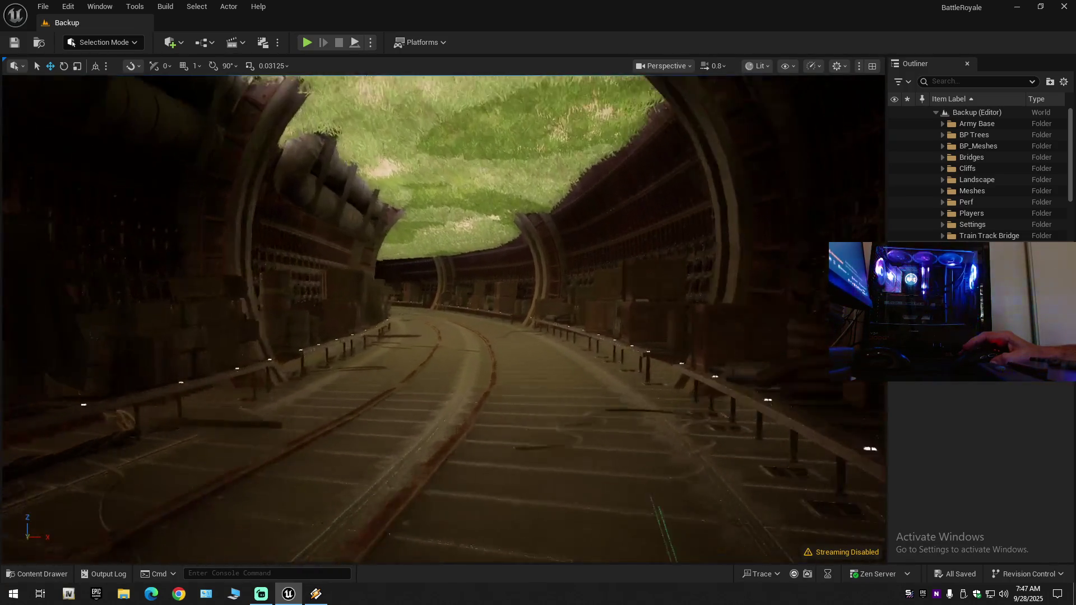
pyautogui.click(314, 596)
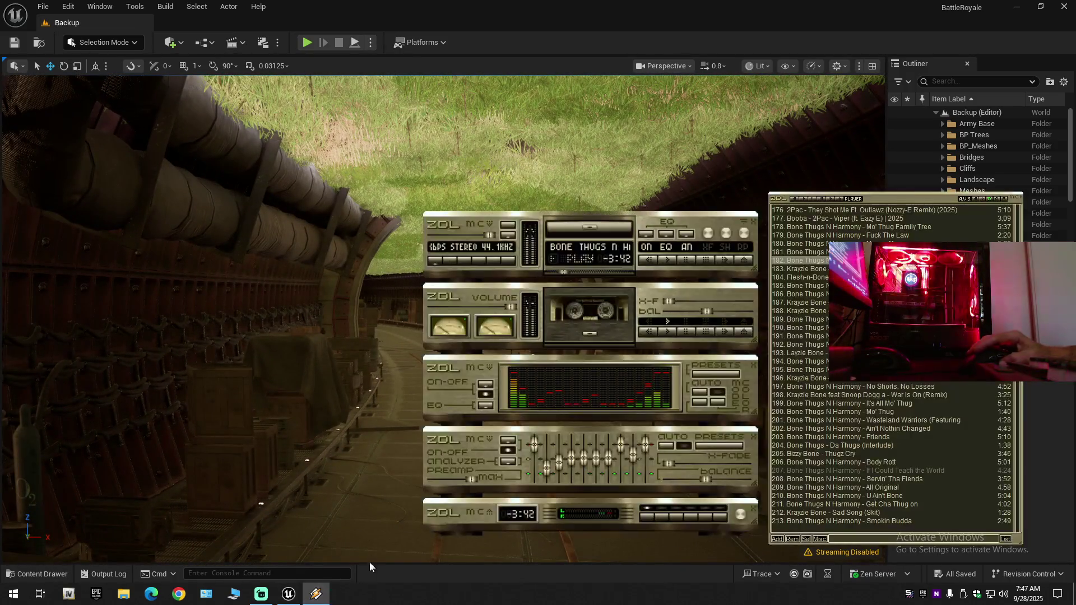
pyautogui.click(495, 11)
pyautogui.press('w')
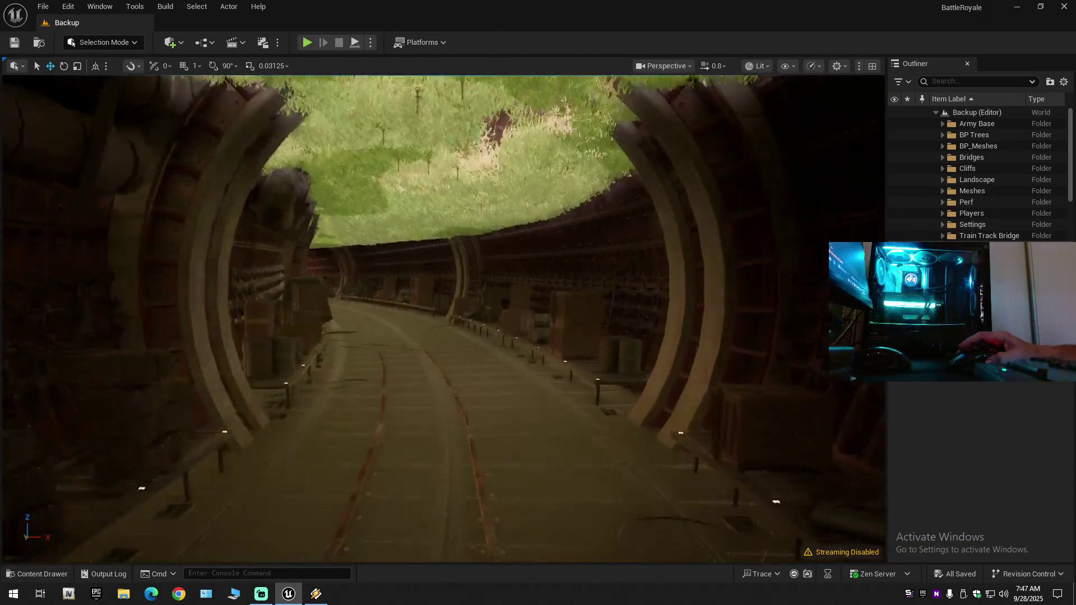
pyautogui.press('w')
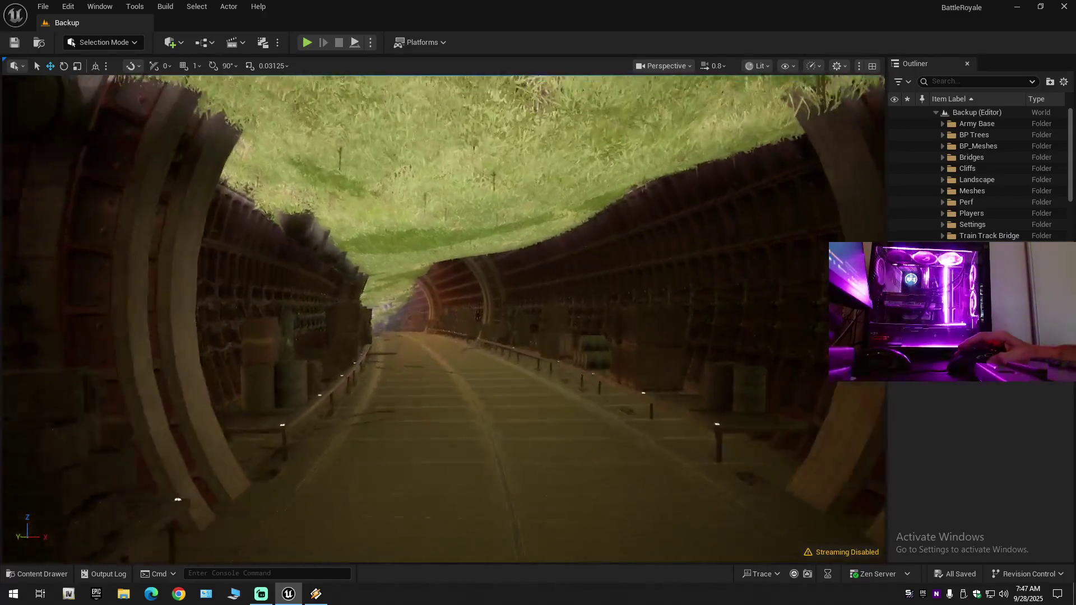
pyautogui.press('w')
pyautogui.press('w')
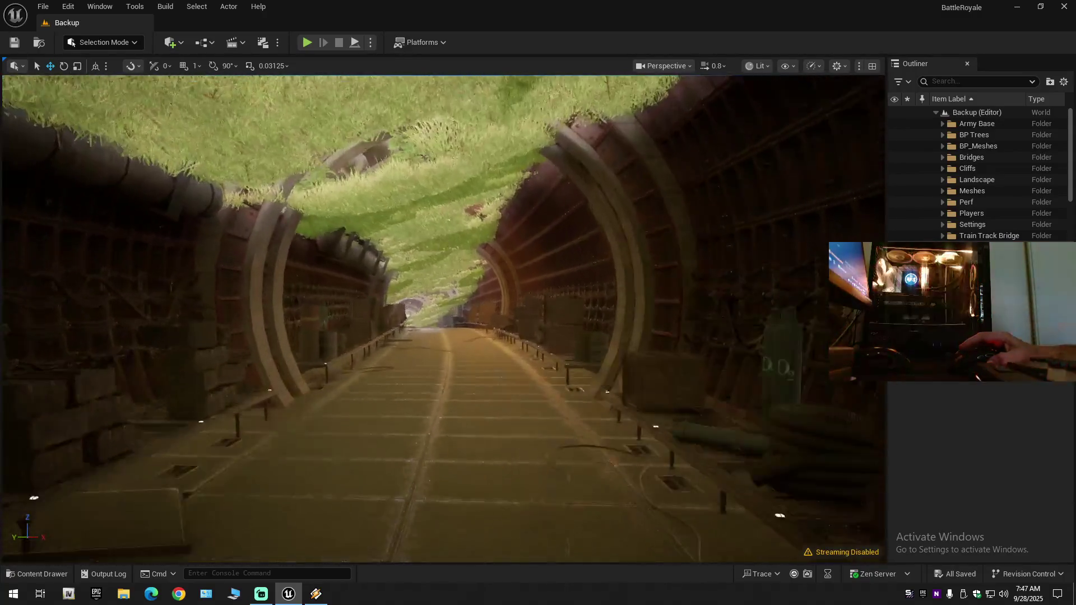
pyautogui.press('w')
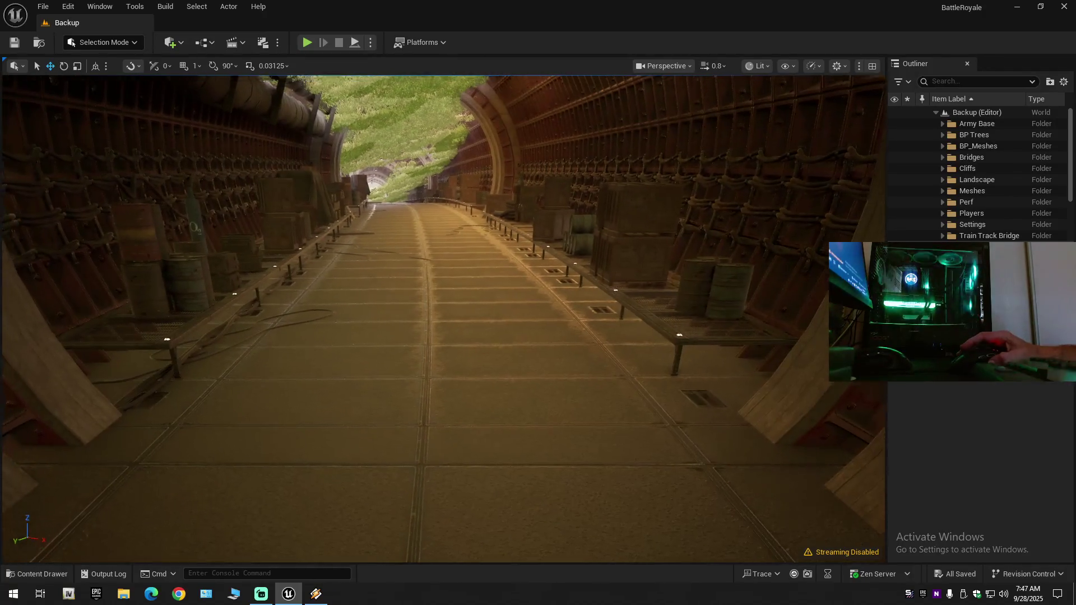
pyautogui.scroll(-1, 442, 318)
pyautogui.scroll(-2, 442, 318)
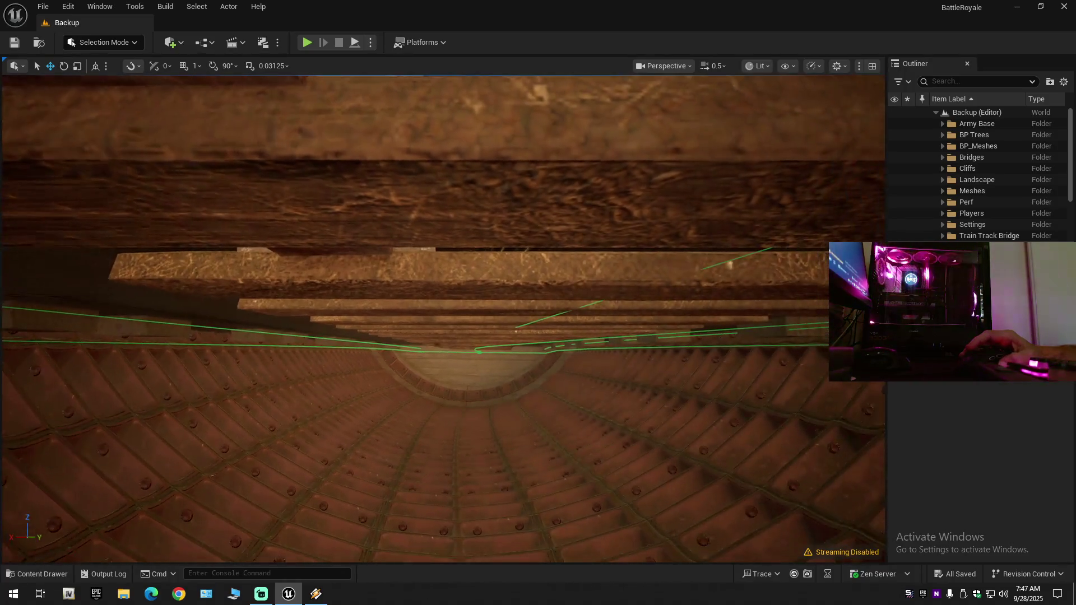
pyautogui.scroll(2, 443, 318)
pyautogui.press('w')
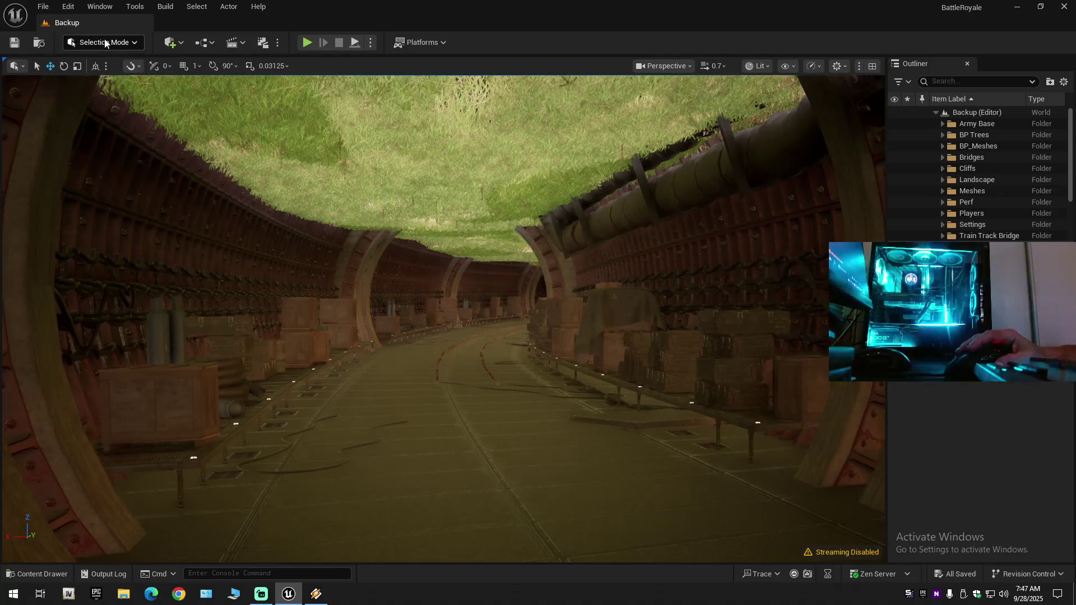
# Switch to Landscape Mode with the Splines tool active and fly down the tunnel.
pyautogui.click(105, 43)
pyautogui.click(105, 75)
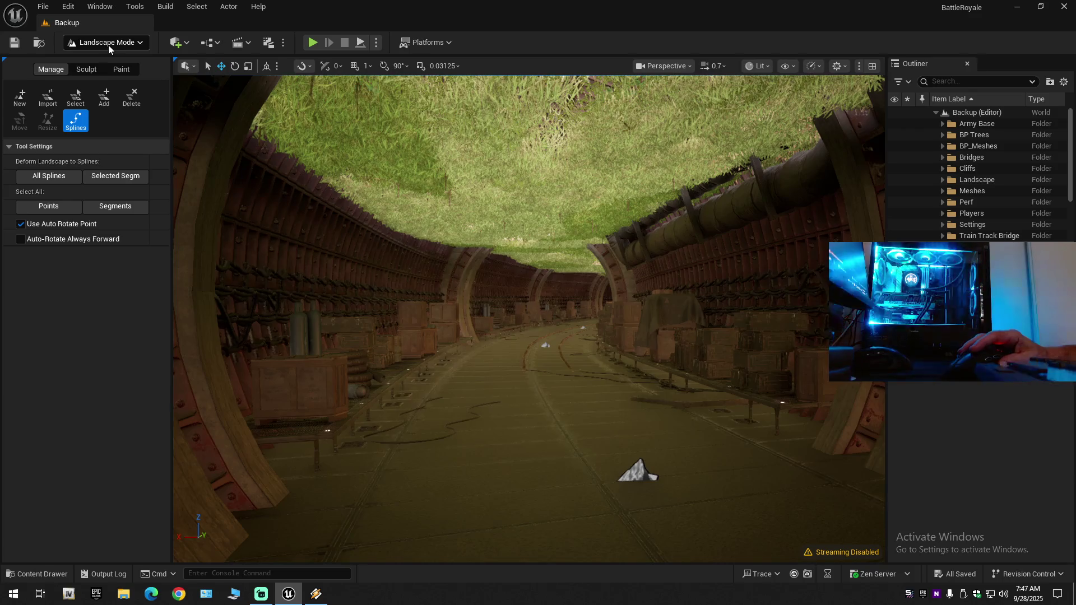
pyautogui.press('w')
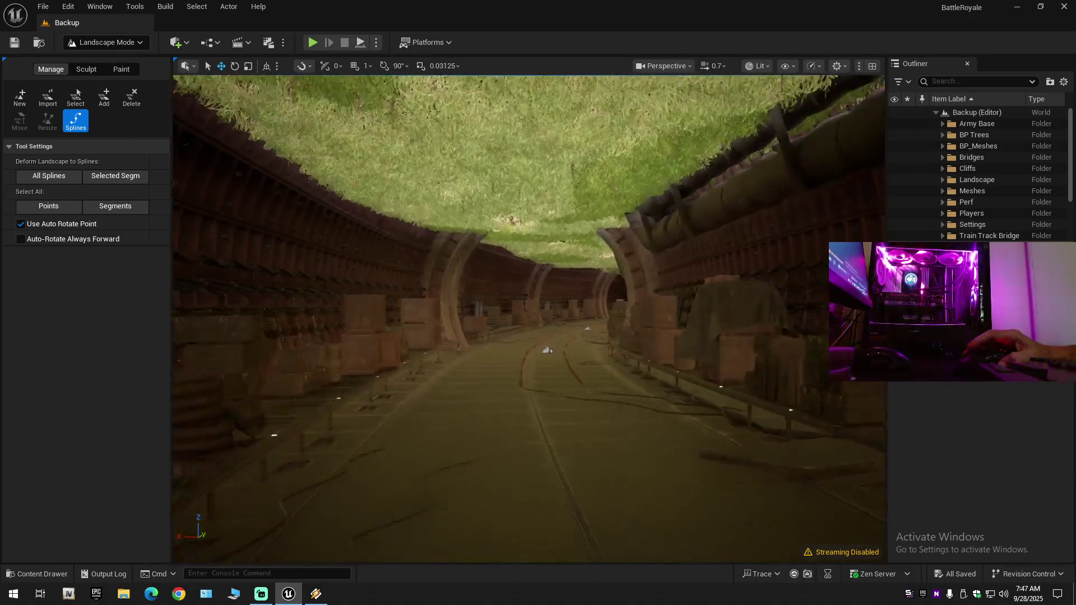
pyautogui.click(140, 43)
pyautogui.click(129, 58)
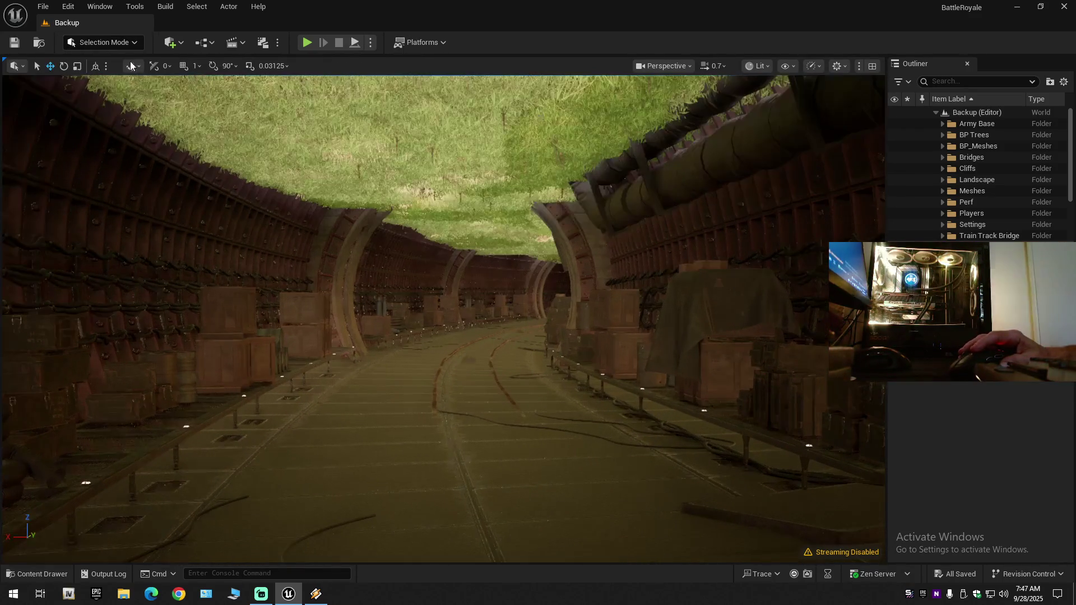
pyautogui.press('e')
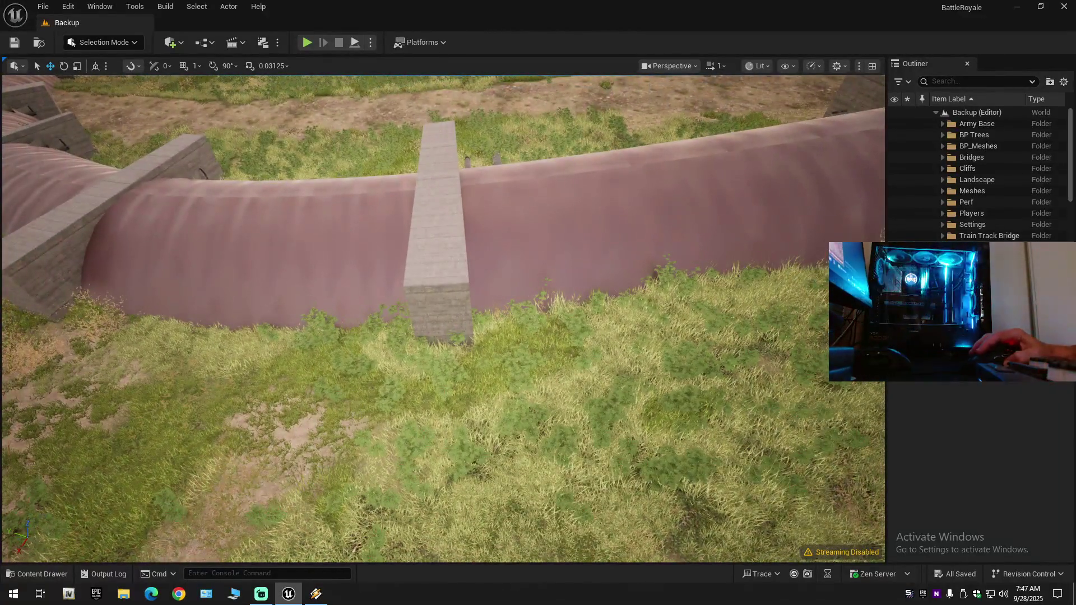
pyautogui.click(550, 343)
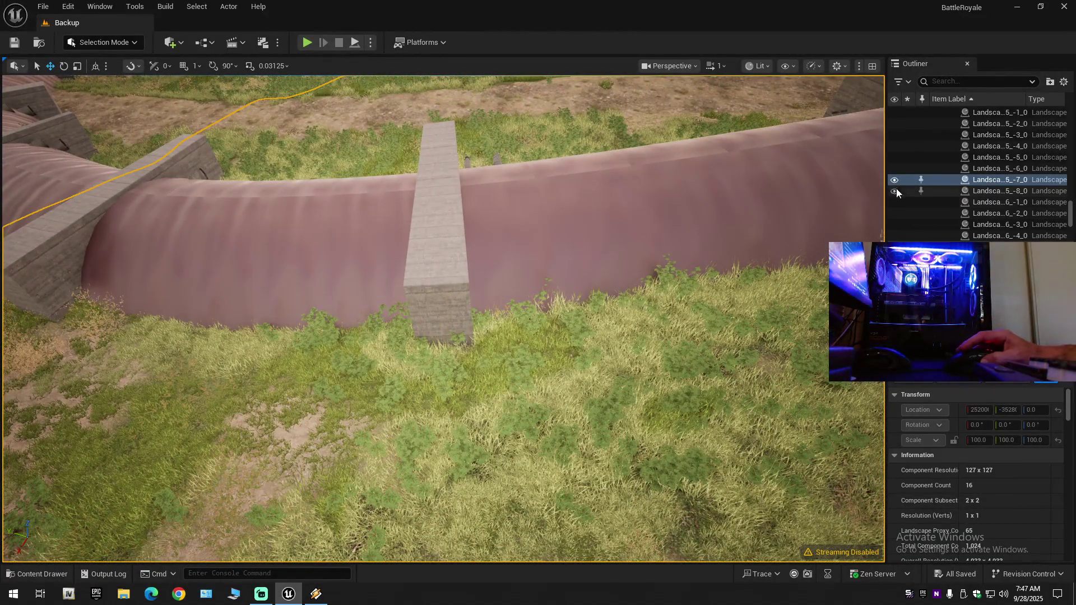
pyautogui.click(894, 180)
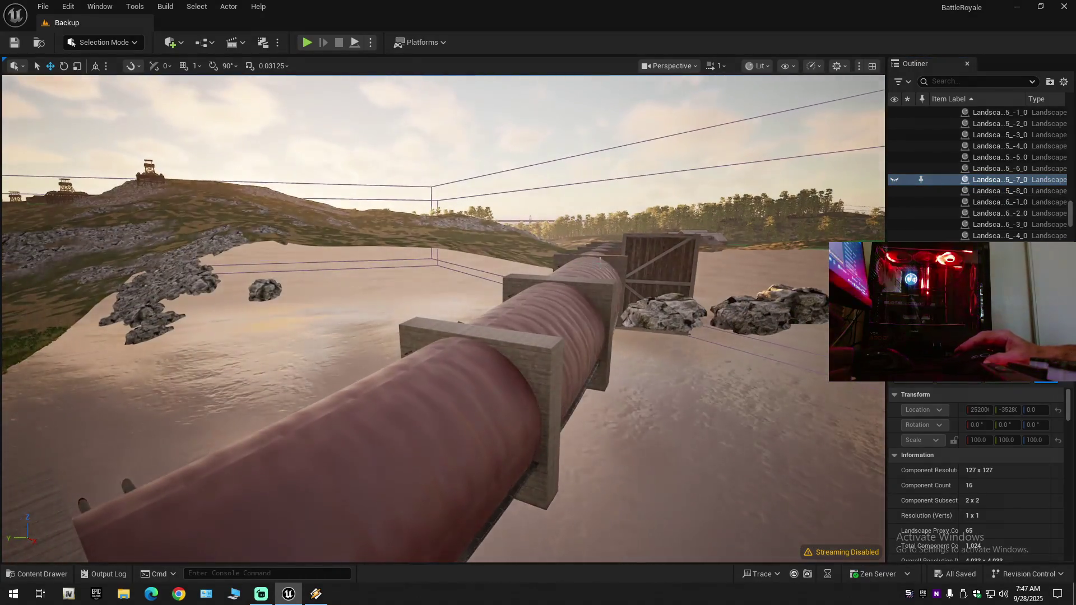
pyautogui.click(894, 180)
pyautogui.press('w')
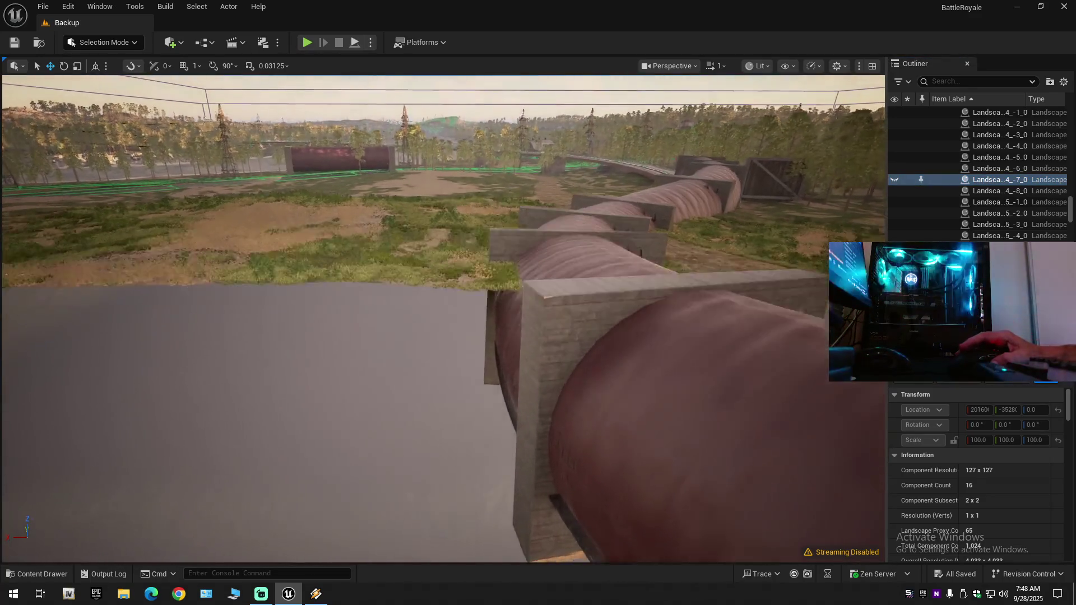
pyautogui.press('w')
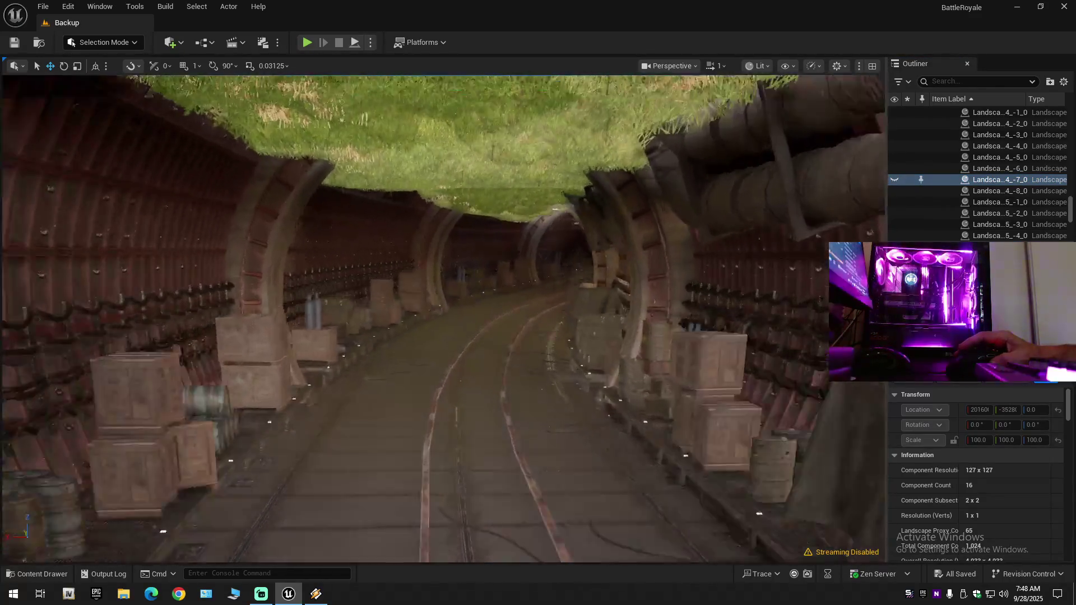
pyautogui.scroll(-1, 442, 319)
pyautogui.press('w')
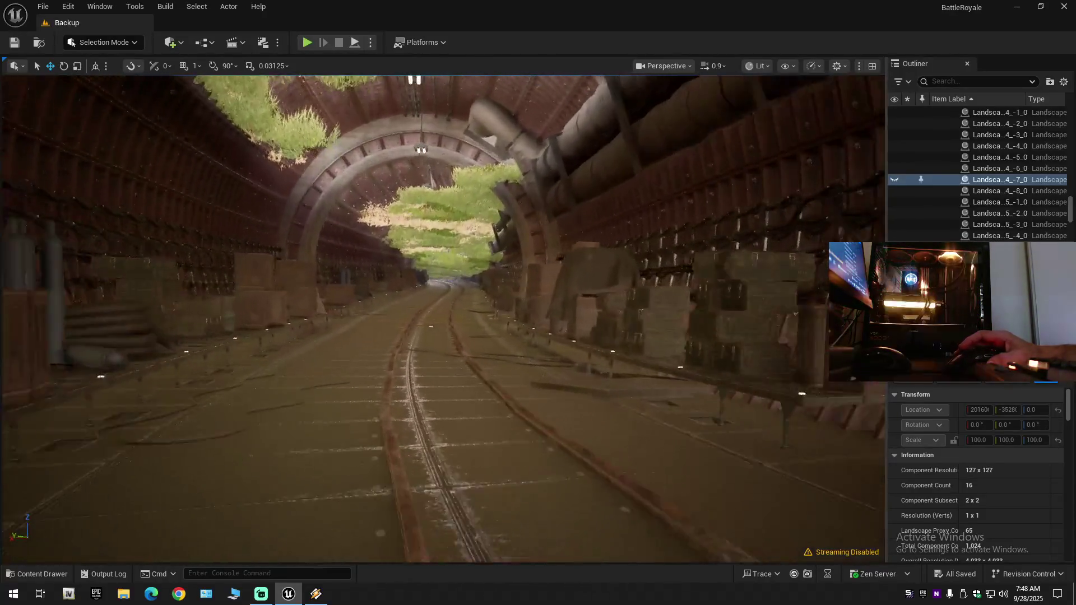
pyautogui.press('w')
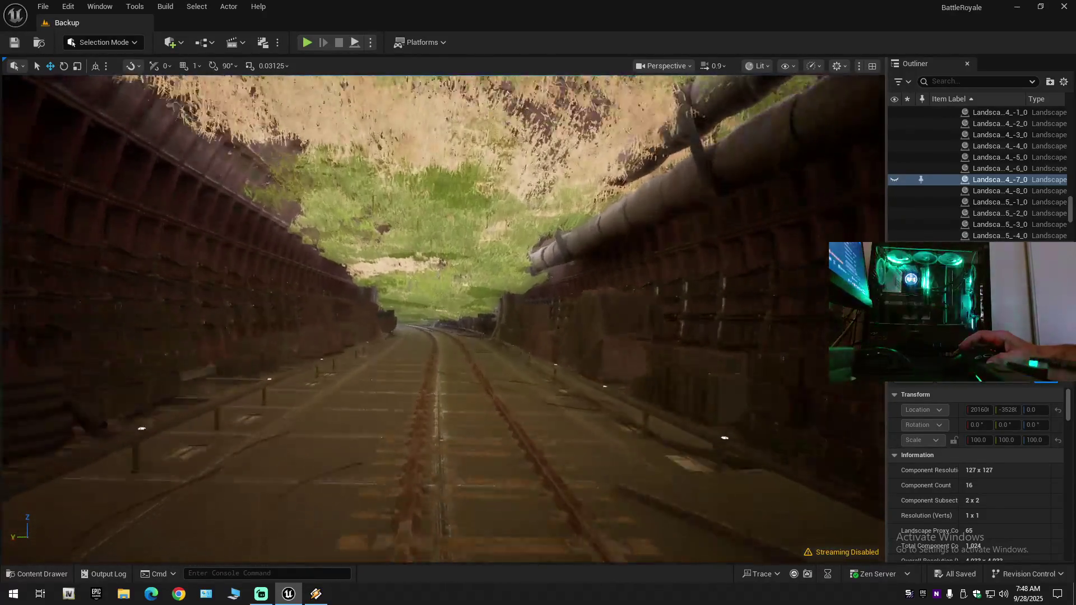
pyautogui.scroll(1, 442, 318)
pyautogui.press('w')
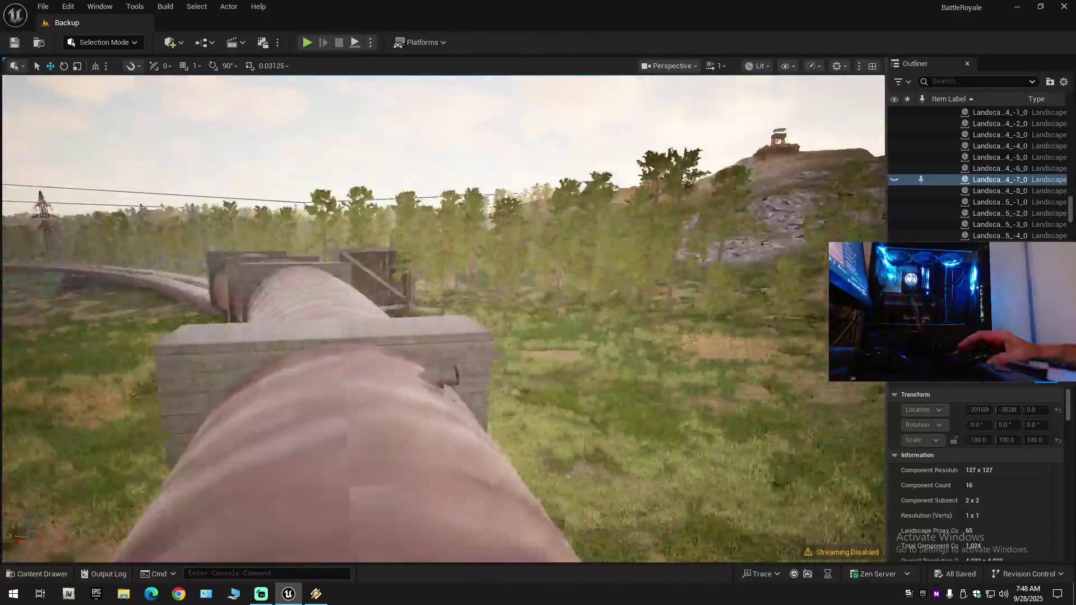
pyautogui.scroll(1, 443, 318)
pyautogui.press('w')
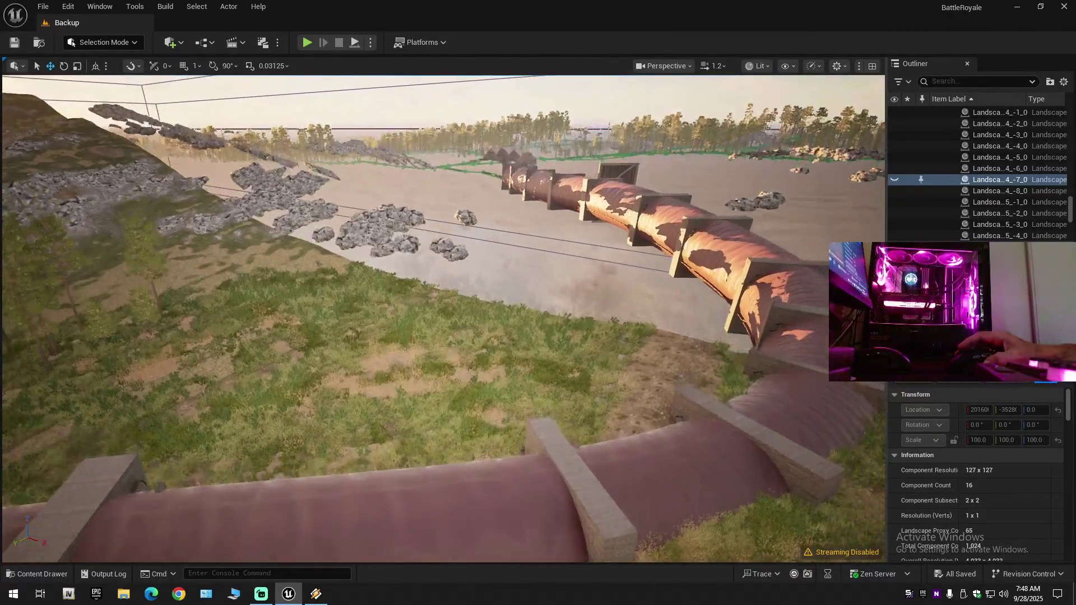
pyautogui.hotkey('ctrl', 'z')
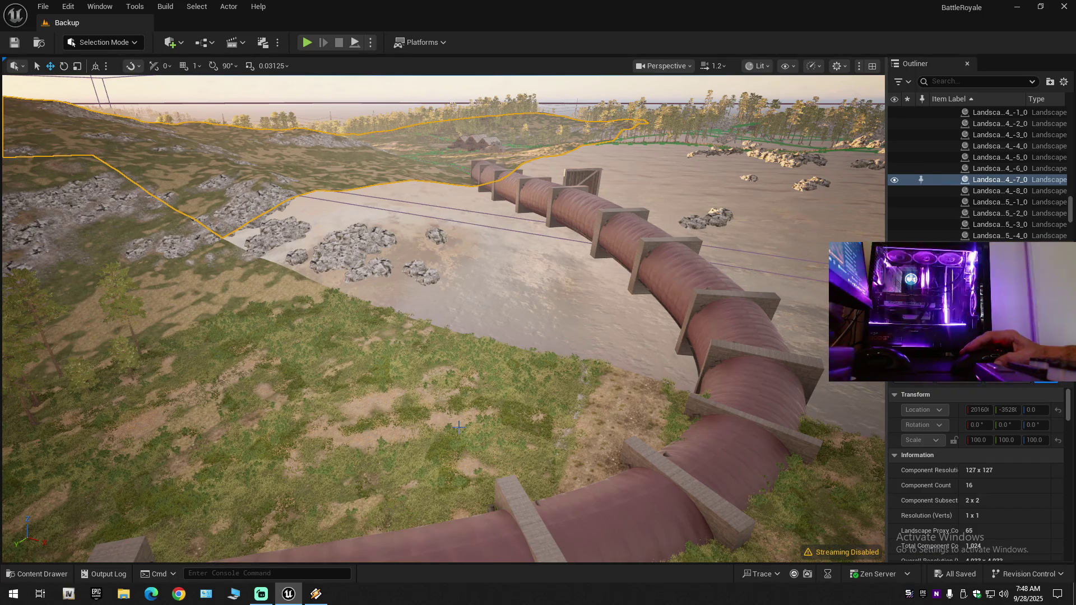
pyautogui.click(458, 426)
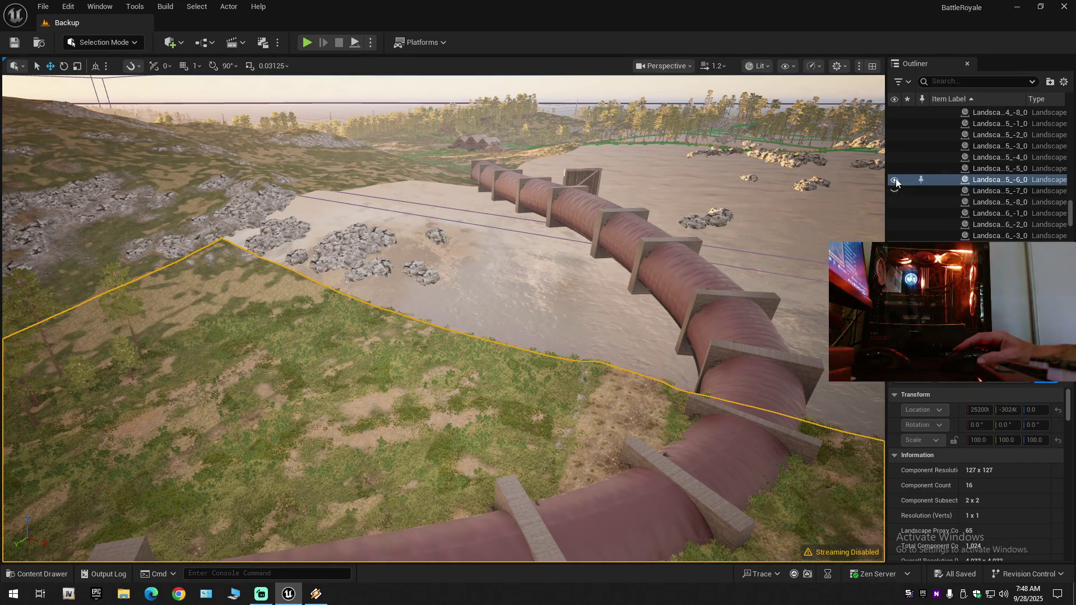
# Hide the 5_-6_0 landscape proxy and the ...ctor86 railway spline actor.
pyautogui.click(895, 179)
pyautogui.scroll(2, 525, 210)
pyautogui.moveTo(524, 210)
pyautogui.mouseDown()
pyautogui.moveTo(471, 246)
pyautogui.moveTo(587, 261)
pyautogui.mouseUp()
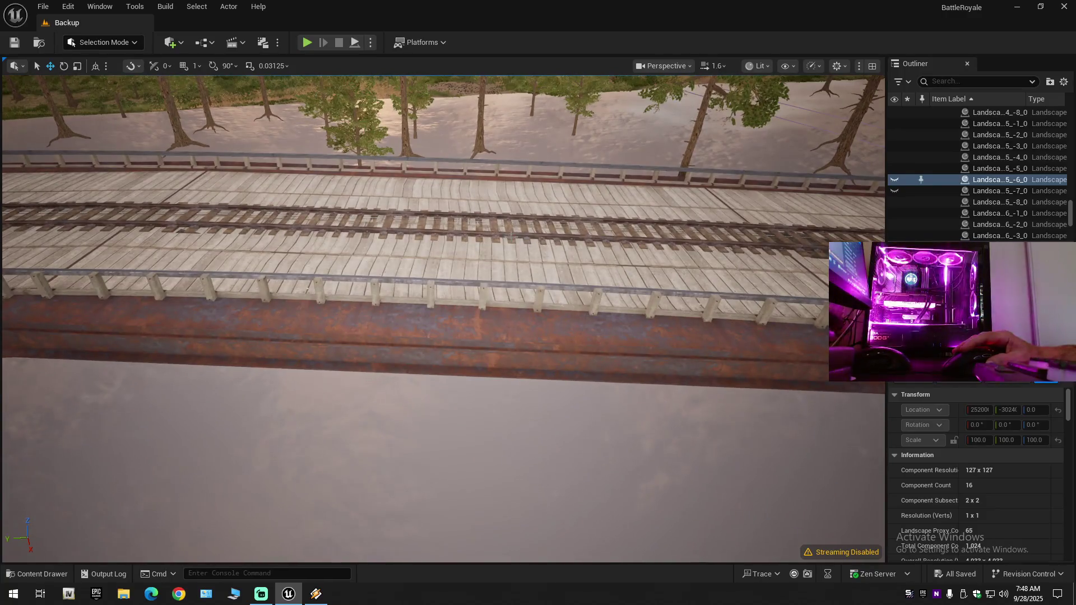
pyautogui.click(518, 236)
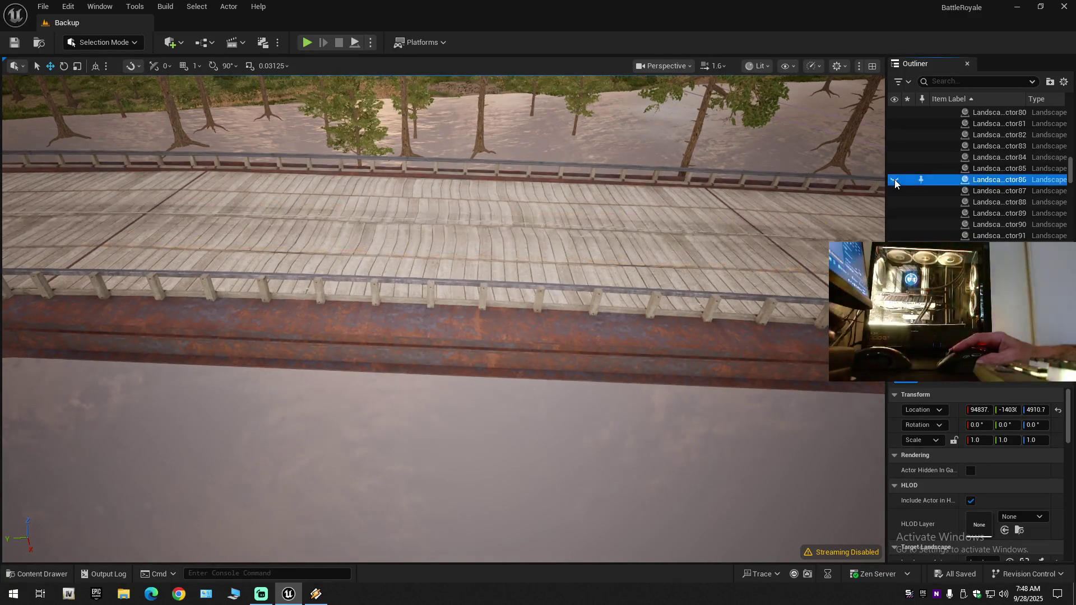
pyautogui.click(894, 180)
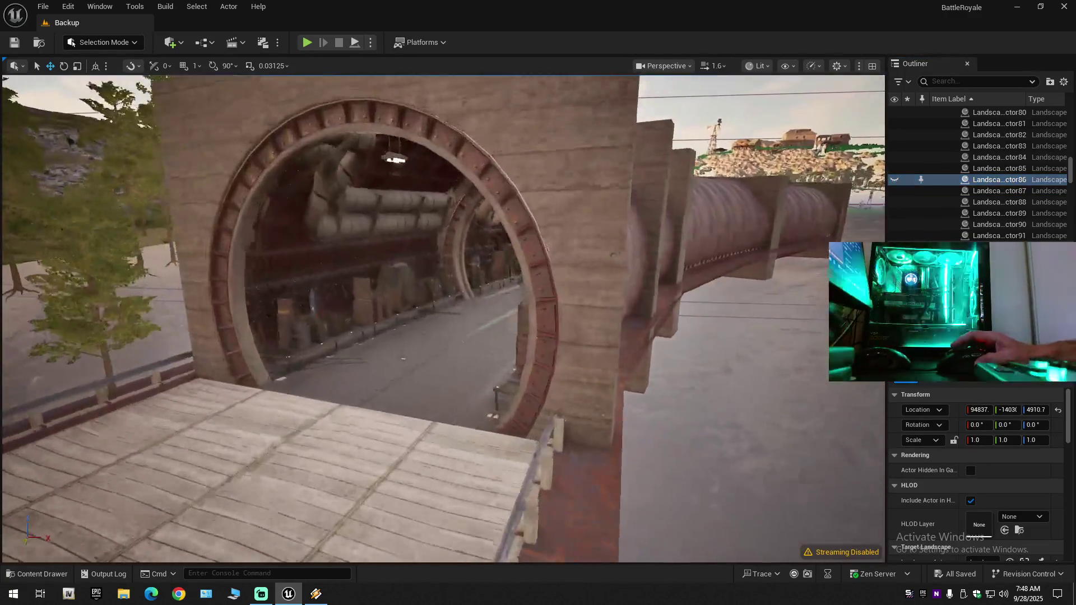
# Fly around the pipe bridge and tunnel to inspect the bare deck and arched entrance.
pyautogui.moveTo(443, 319)
pyautogui.mouseDown()
pyautogui.moveTo(454, 308)
pyautogui.moveTo(431, 297)
pyautogui.mouseUp()
pyautogui.scroll(1, 487, 275)
pyautogui.moveTo(487, 263)
pyautogui.mouseDown()
pyautogui.moveTo(488, 286)
pyautogui.moveTo(477, 258)
pyautogui.mouseUp()
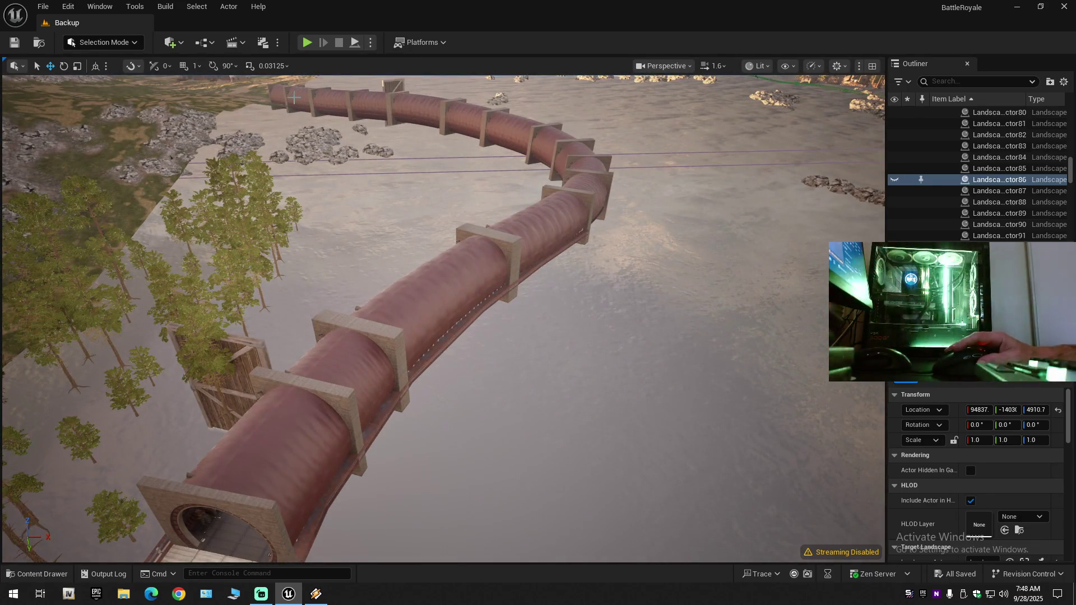
pyautogui.scroll(-2, 443, 311)
pyautogui.moveTo(442, 319)
pyautogui.mouseDown()
pyautogui.moveTo(443, 277)
pyautogui.moveTo(418, 277)
pyautogui.moveTo(418, 294)
pyautogui.mouseUp()
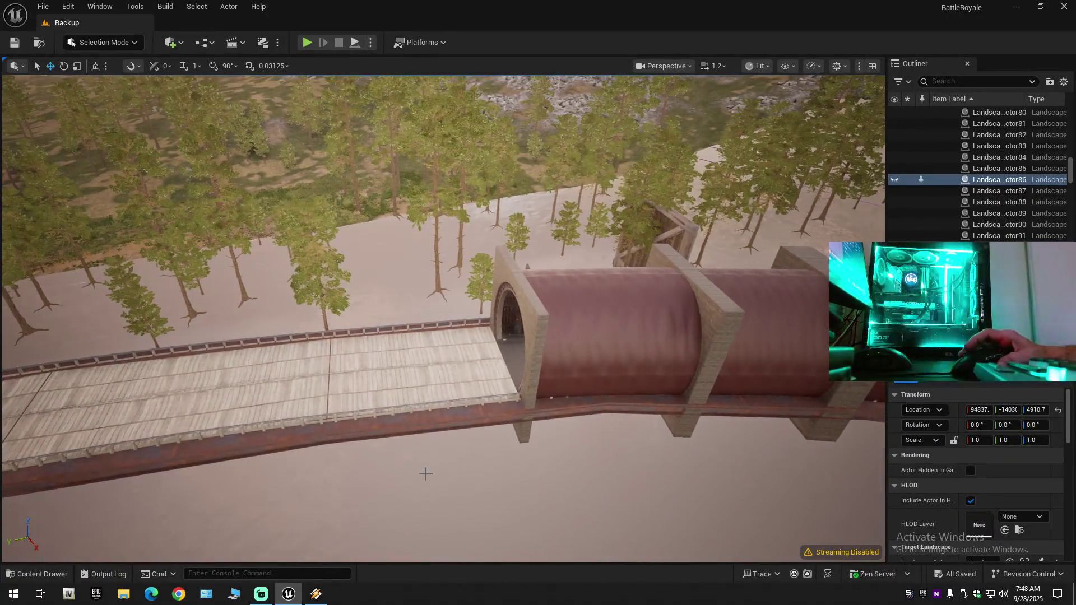
pyautogui.moveTo(598, 323); pyautogui.dragTo(454, 299)
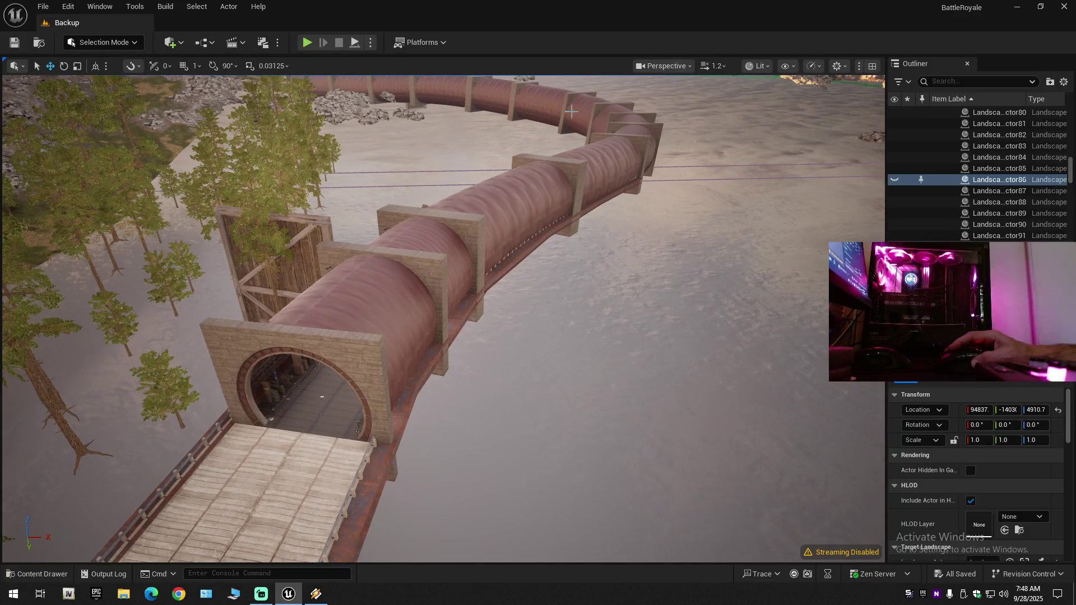
pyautogui.moveTo(491, 228)
pyautogui.mouseDown()
pyautogui.moveTo(470, 322)
pyautogui.moveTo(426, 311)
pyautogui.moveTo(403, 288)
pyautogui.mouseUp()
pyautogui.scroll(2, 460, 320)
pyautogui.scroll(1, 420, 306)
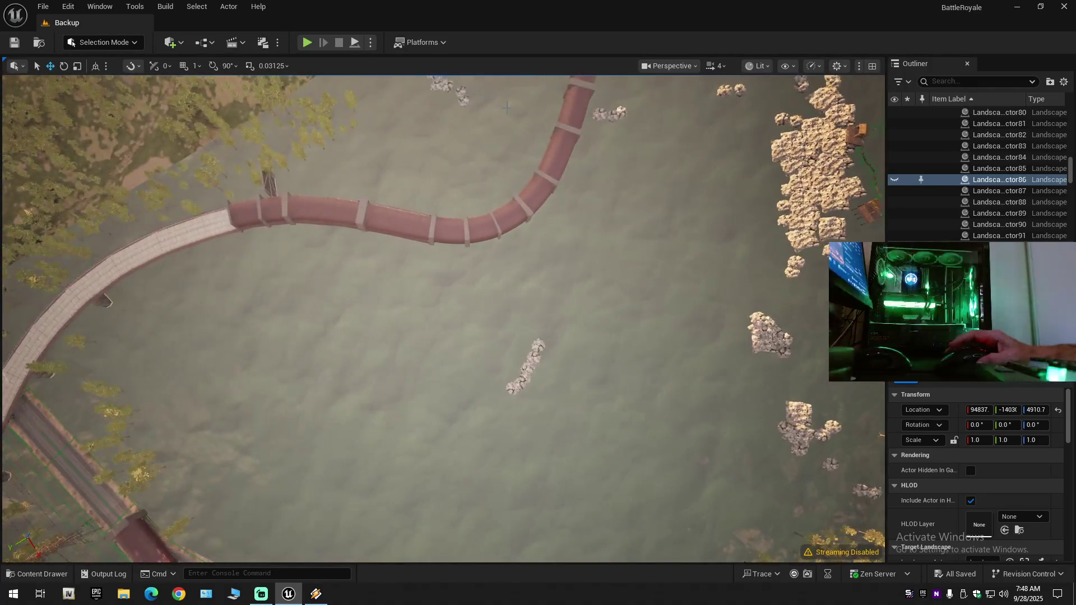
pyautogui.moveTo(500, 231); pyautogui.dragTo(493, 219)
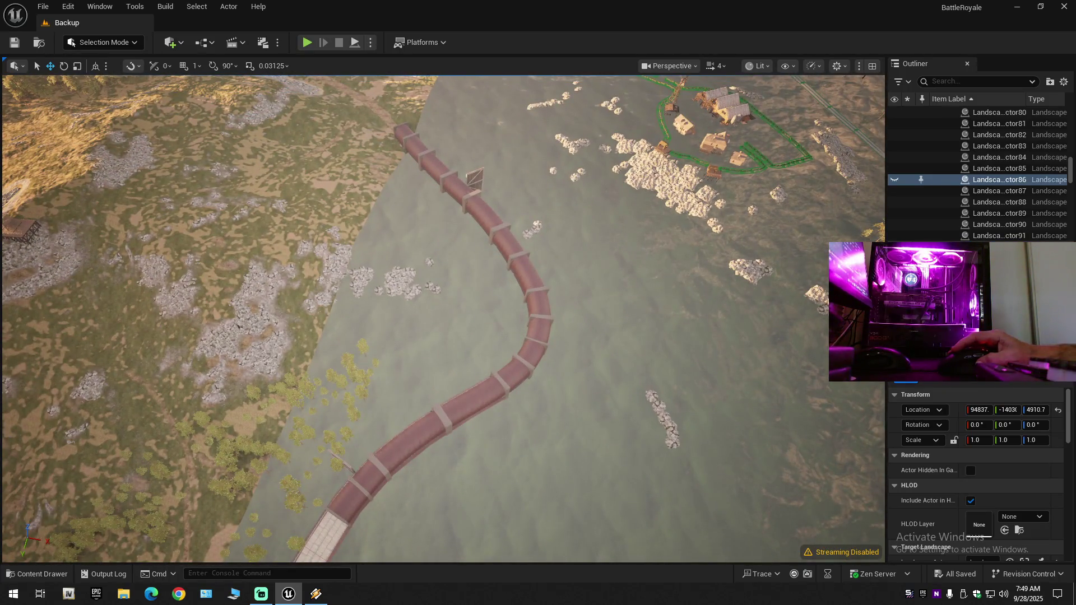
pyautogui.moveTo(442, 319); pyautogui.dragTo(432, 308)
pyautogui.scroll(-1, 437, 314)
pyautogui.moveTo(381, 213); pyautogui.dragTo(381, 213)
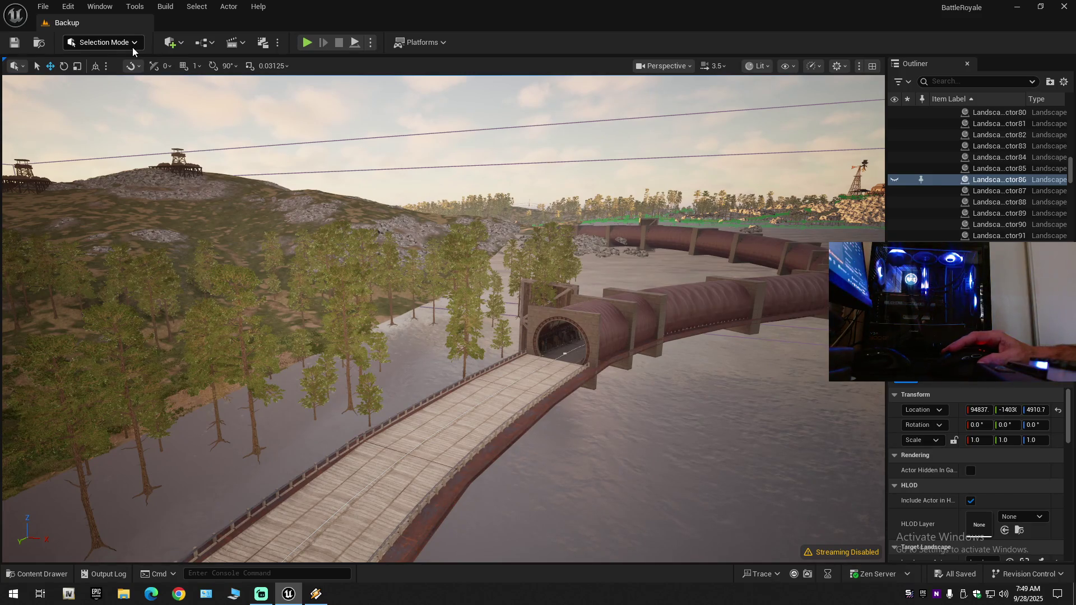
# Unhide the ...ctor86 railway track spline actor and look into the tunnel.
pyautogui.click(895, 180)
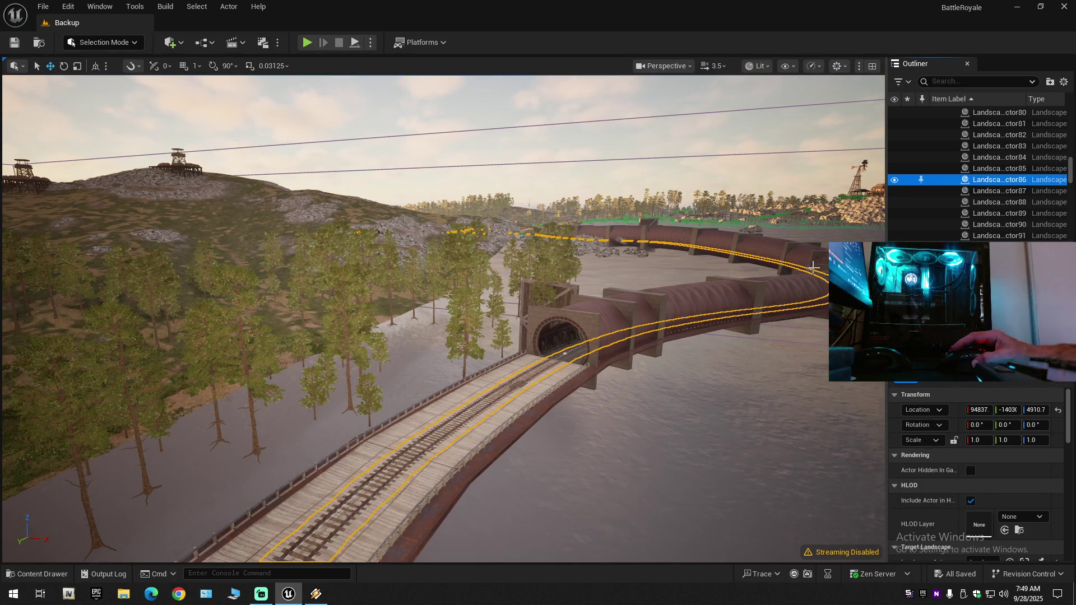
pyautogui.press('w')
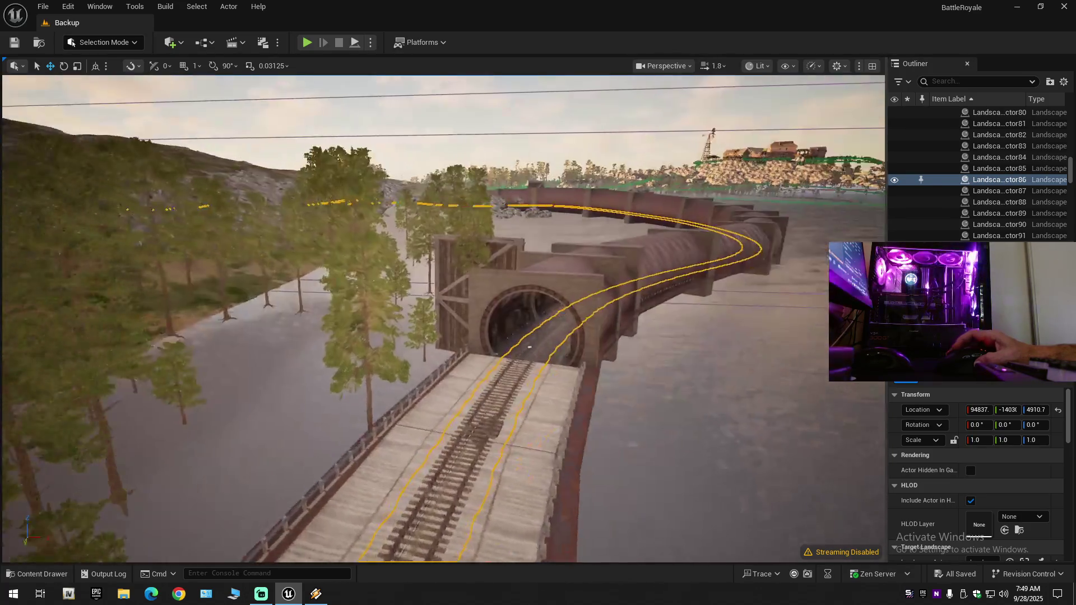
pyautogui.scroll(-2, 443, 319)
pyautogui.scroll(-1, 443, 319)
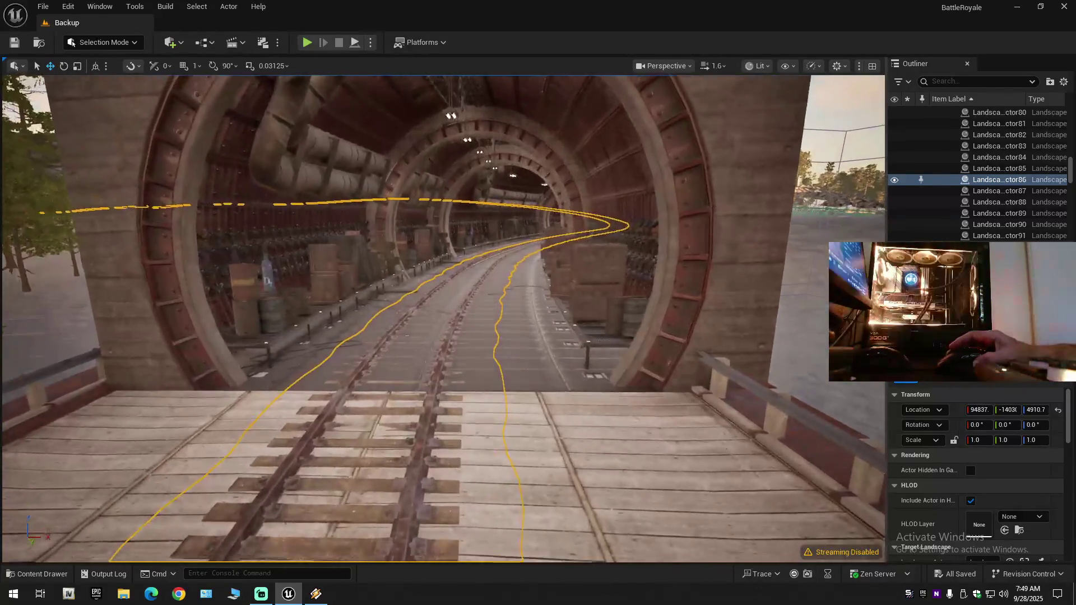
pyautogui.press('s')
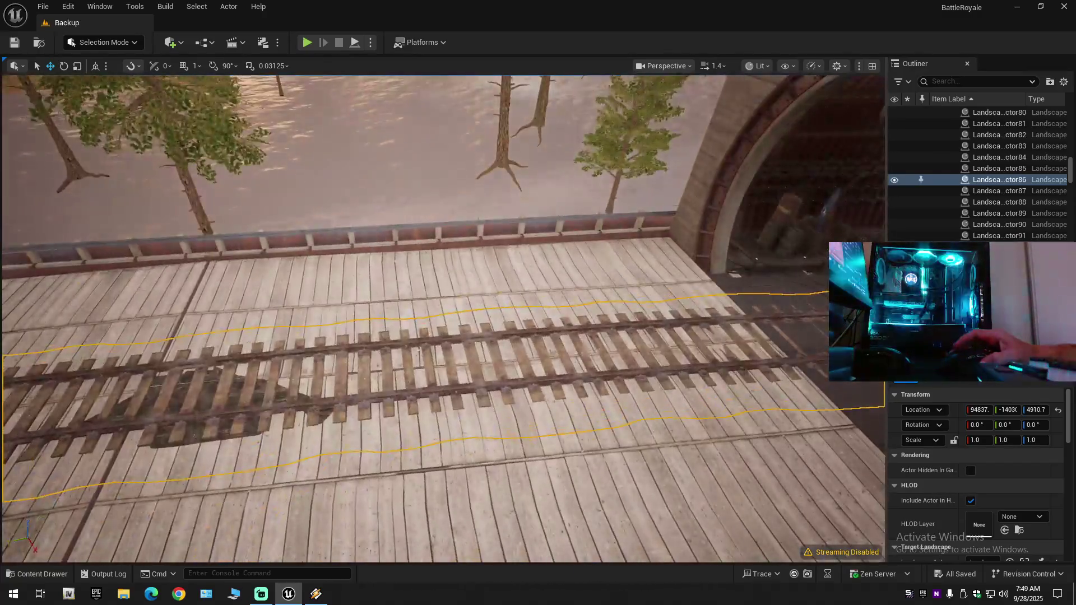
pyautogui.moveTo(384, 119); pyautogui.dragTo(384, 120)
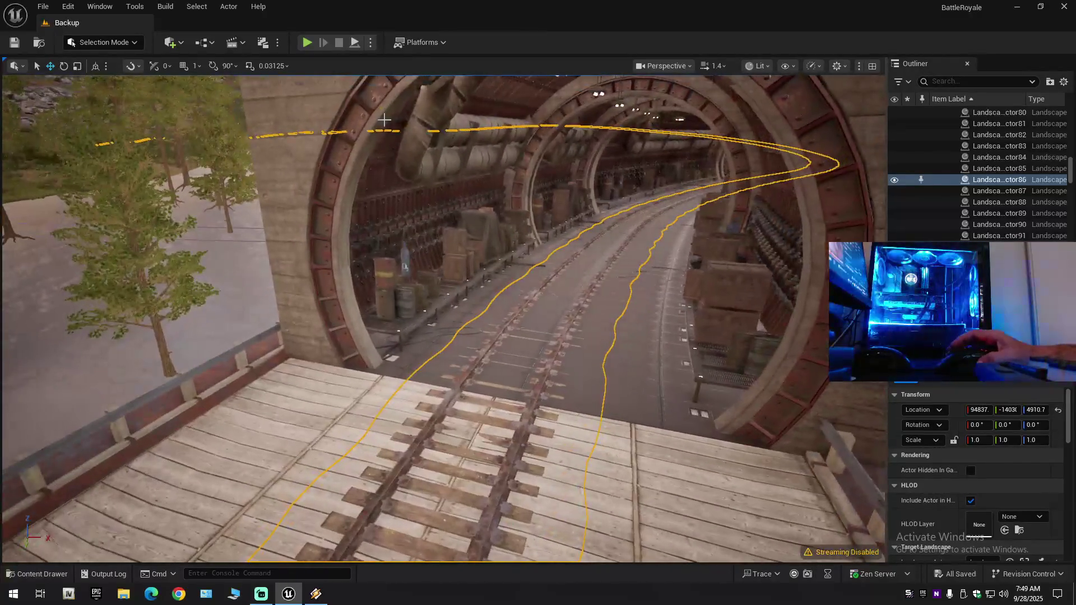
# Switch to Landscape Mode with spline editing active.
pyautogui.click(112, 42)
pyautogui.click(109, 66)
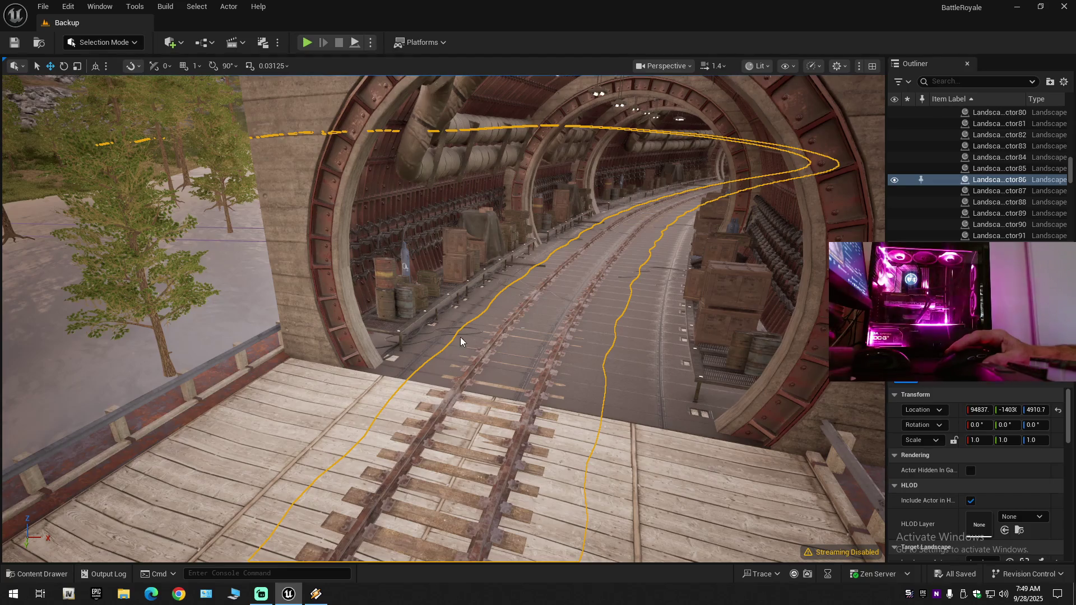
pyautogui.hotkey('shift', '2')
pyautogui.press('Up')
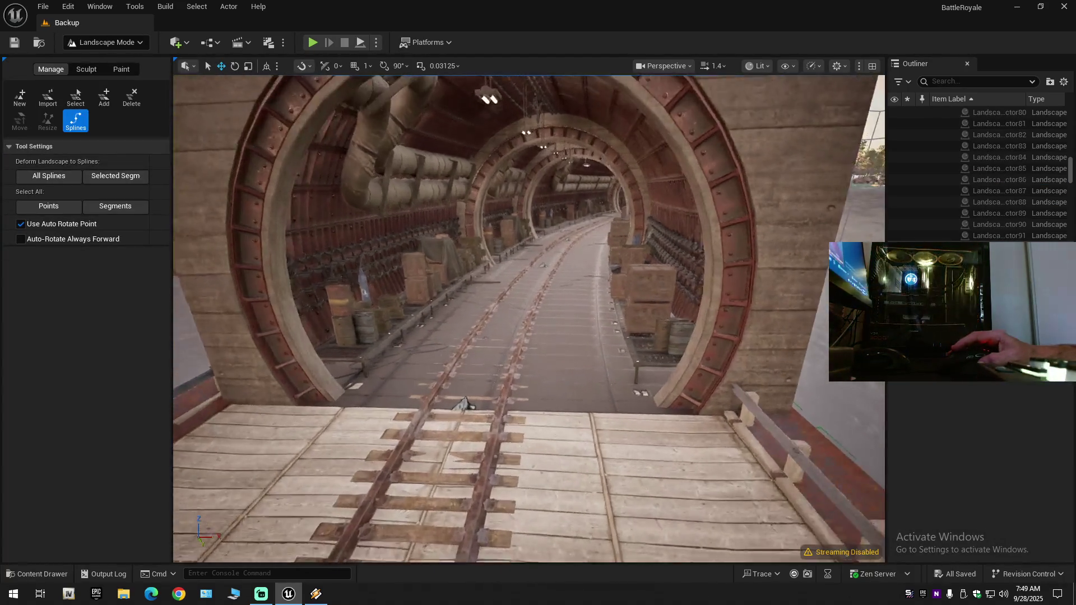
pyautogui.press('Up')
pyautogui.scroll(-1, 528, 318)
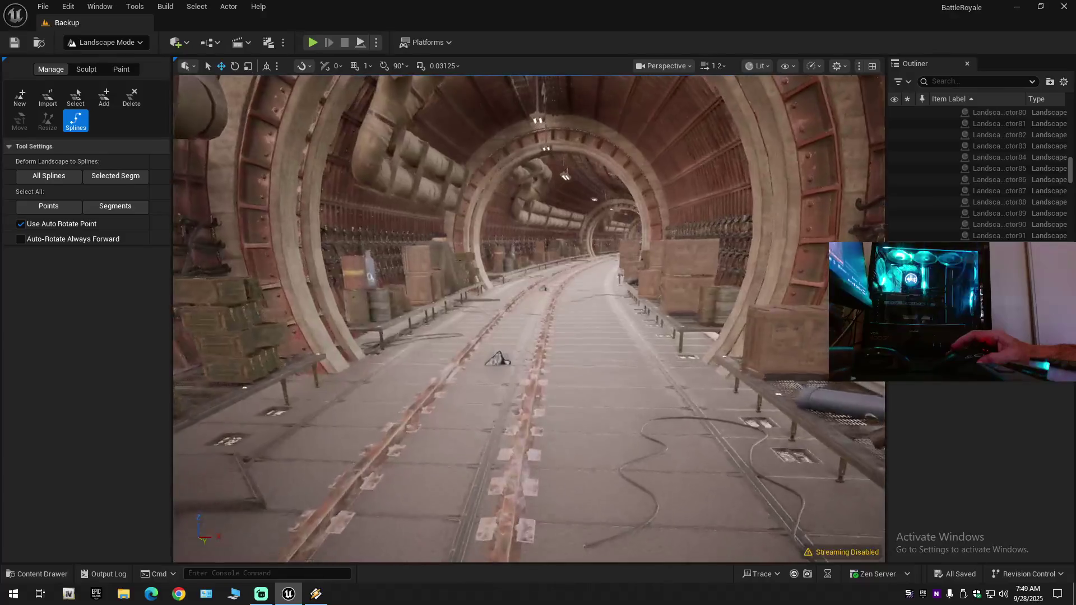
pyautogui.press('Up')
pyautogui.scroll(-1, 528, 318)
pyautogui.click(493, 380)
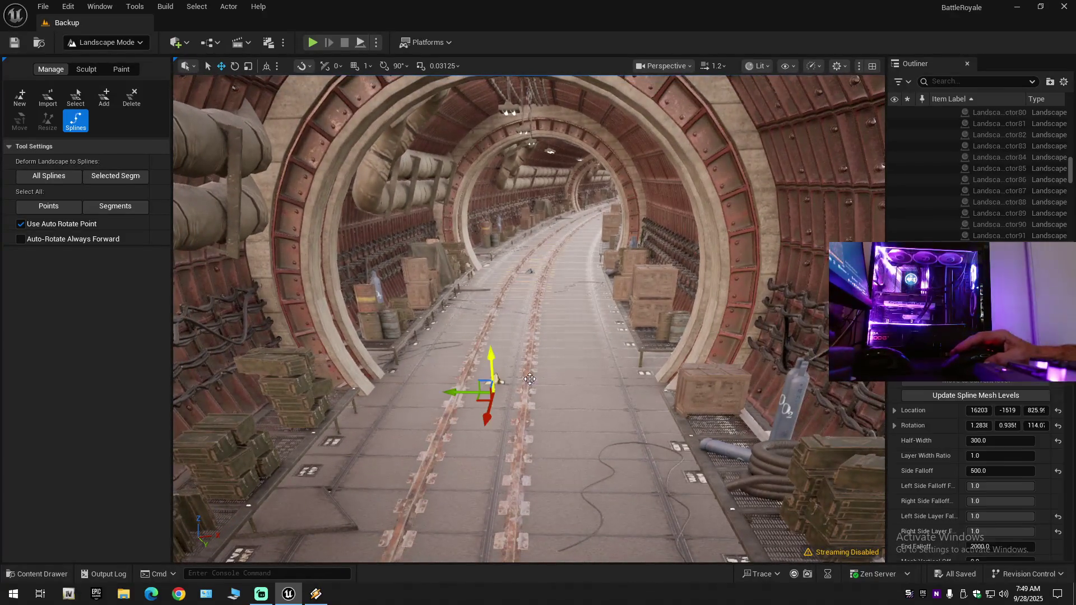
pyautogui.press('Up')
pyautogui.scroll(-1, 529, 318)
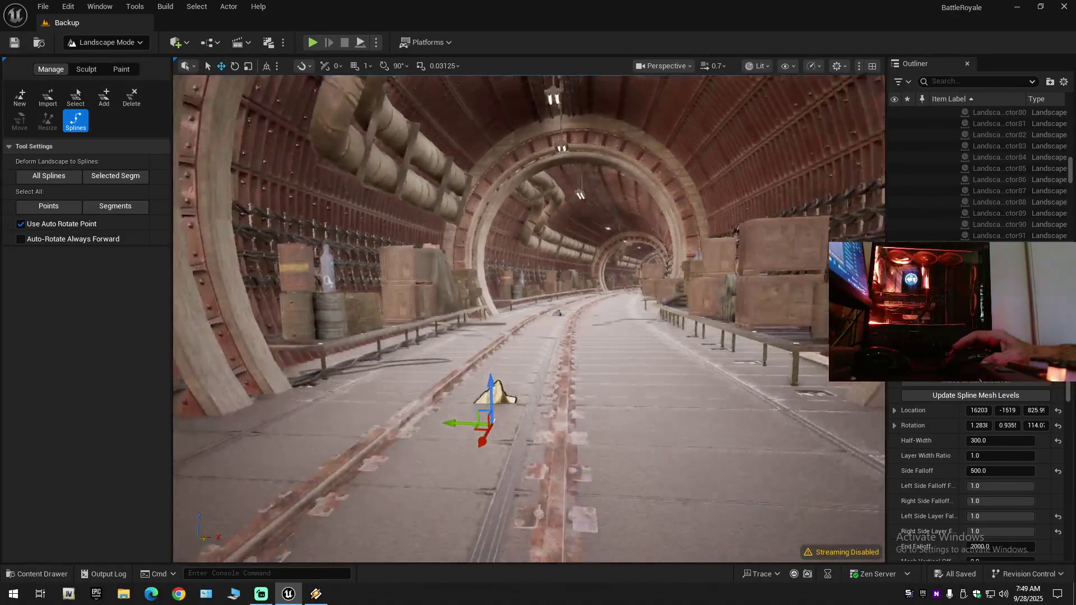
pyautogui.moveTo(482, 372); pyautogui.dragTo(481, 370)
pyautogui.press('Up')
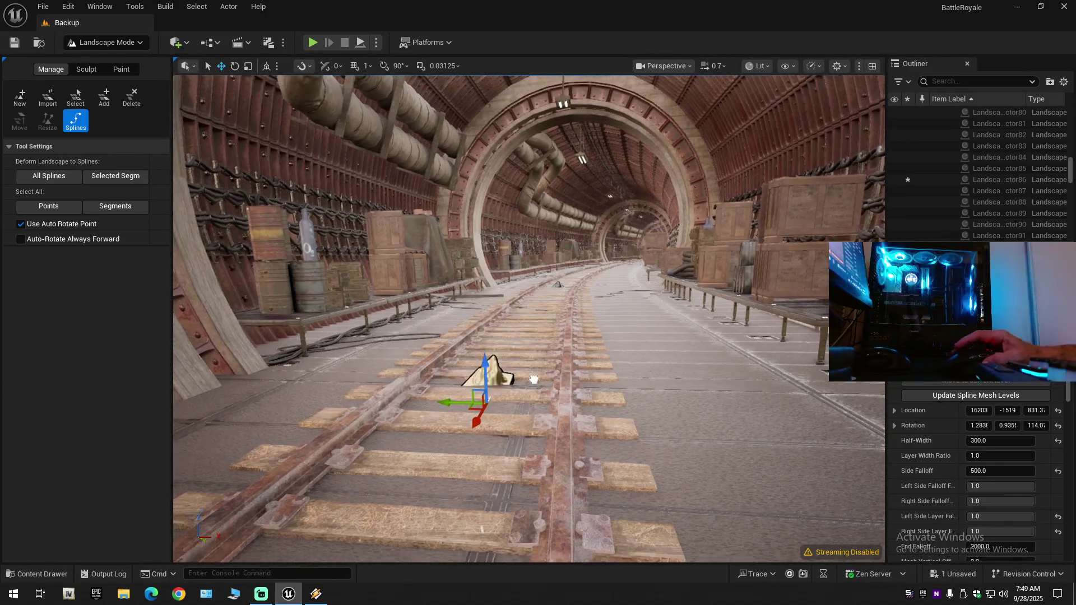
pyautogui.press('Up')
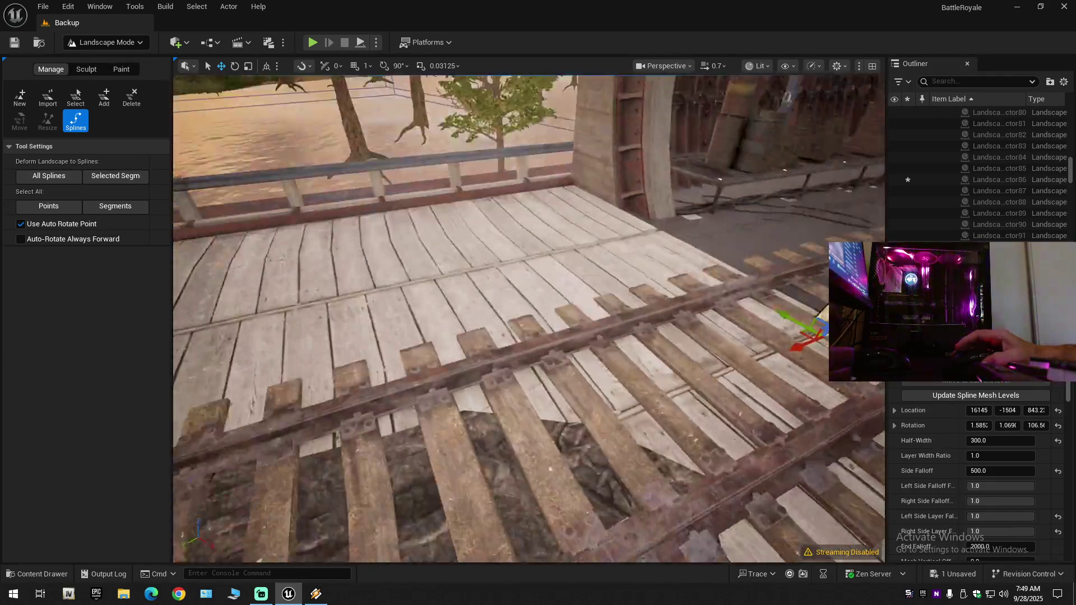
pyautogui.moveTo(489, 266); pyautogui.dragTo(489, 267)
pyautogui.moveTo(423, 300); pyautogui.dragTo(423, 300)
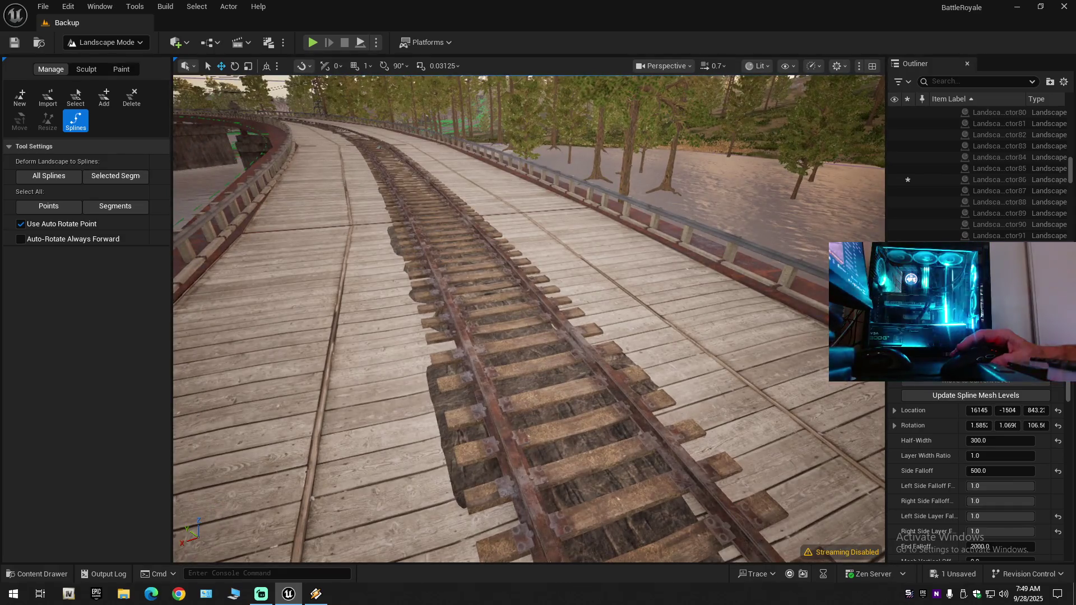
pyautogui.moveTo(551, 397); pyautogui.dragTo(550, 397)
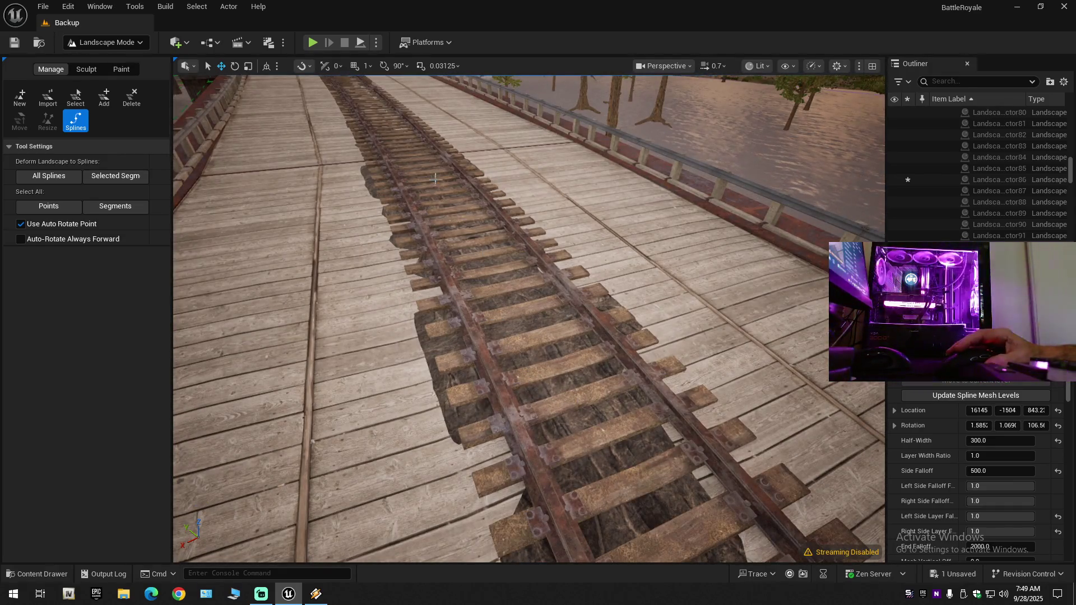
pyautogui.moveTo(434, 179); pyautogui.dragTo(434, 178)
pyautogui.moveTo(529, 318); pyautogui.dragTo(529, 318)
pyautogui.moveTo(526, 273)
pyautogui.mouseDown()
pyautogui.moveTo(529, 307)
pyautogui.moveTo(501, 307)
pyautogui.mouseUp()
pyautogui.scroll(3, 526, 273)
# Fly along the rails through the tunnel to just before the large arch.
pyautogui.scroll(2, 501, 307)
pyautogui.press('w')
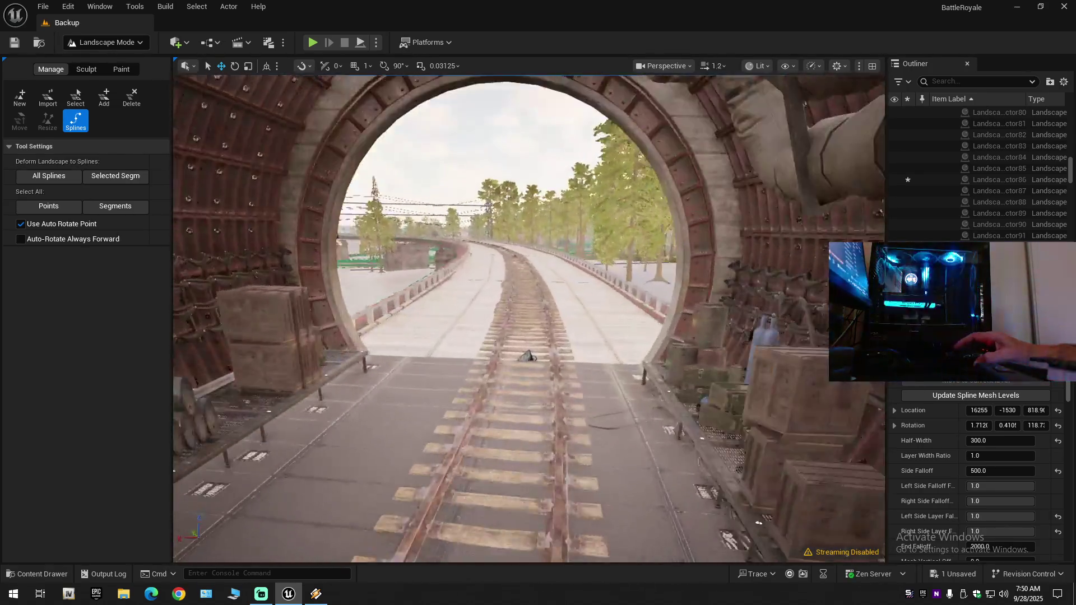
pyautogui.moveTo(502, 307)
pyautogui.mouseDown()
pyautogui.moveTo(280, 307)
pyautogui.moveTo(305, 307)
pyautogui.mouseUp()
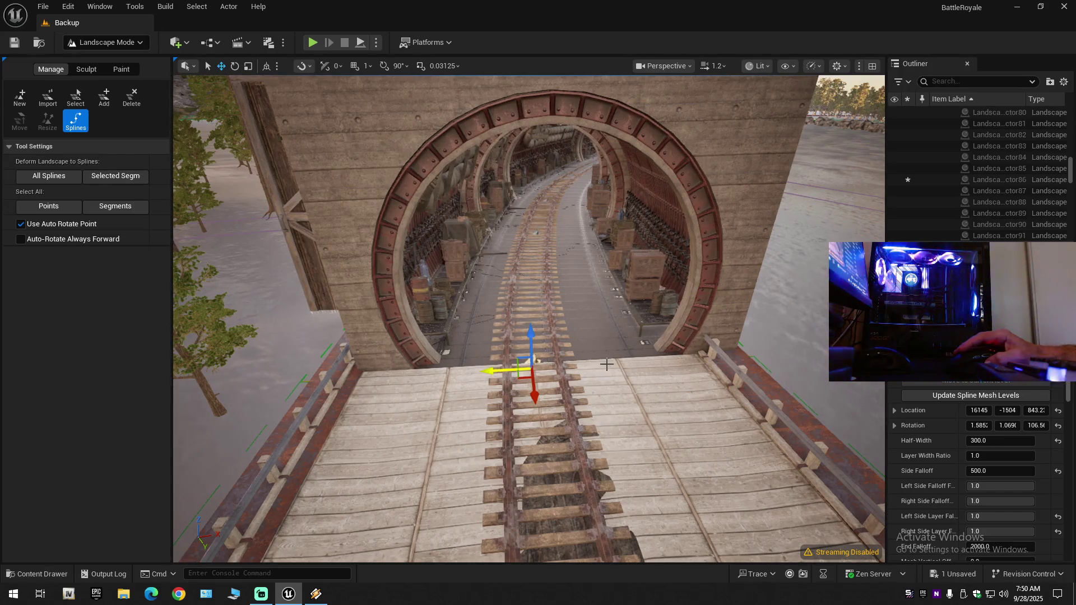
pyautogui.press('w')
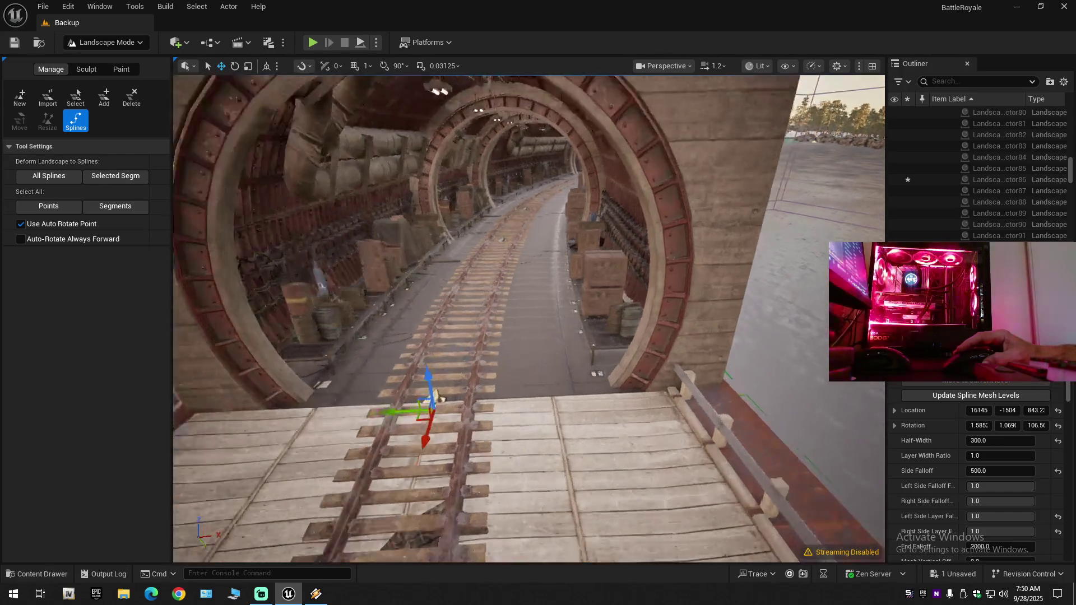
pyautogui.press('w')
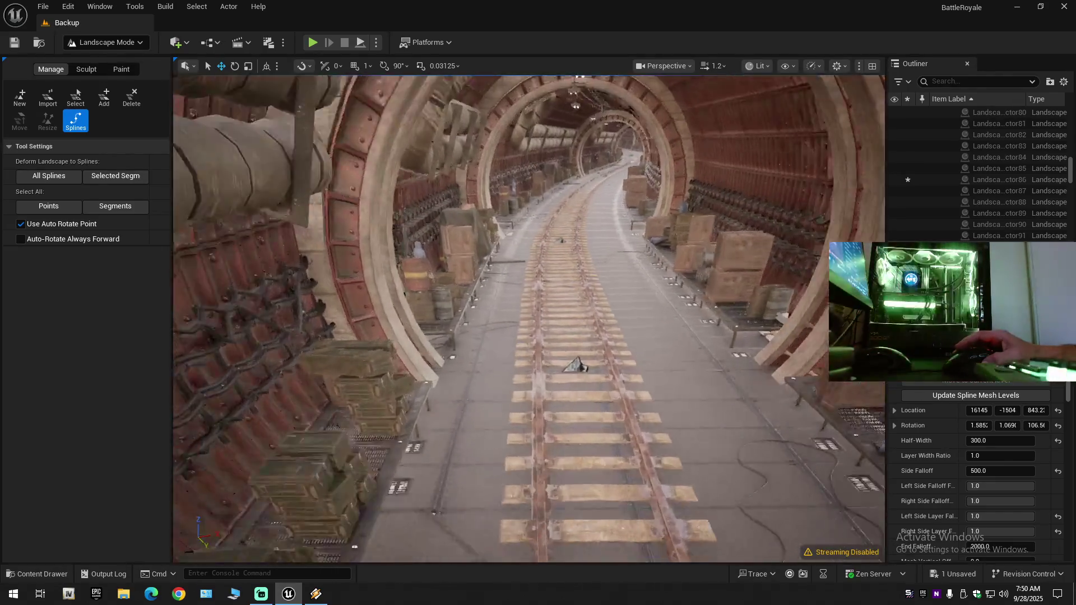
pyautogui.press('w')
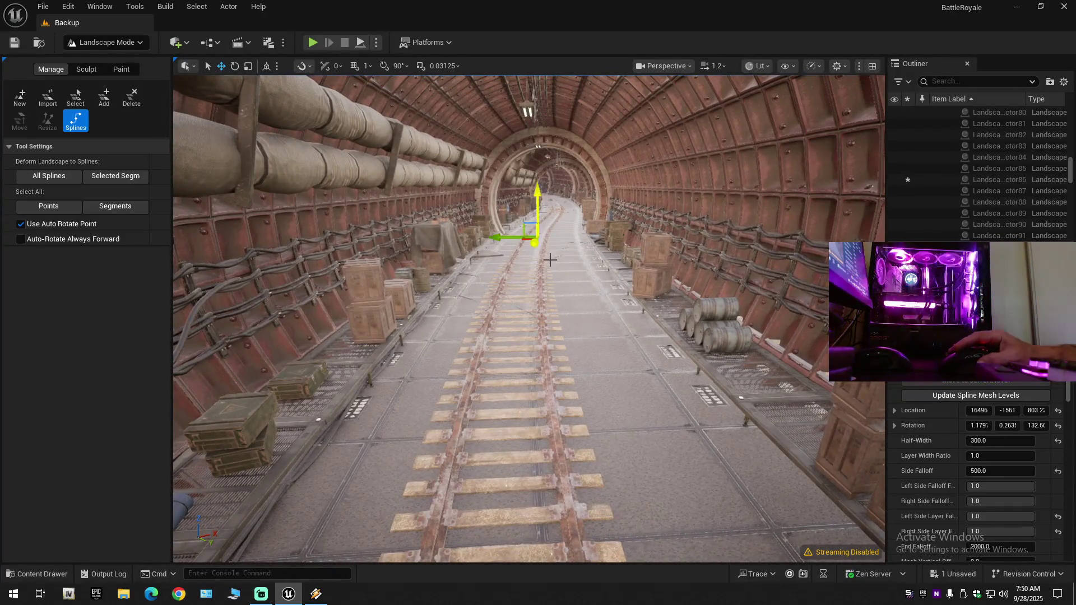
pyautogui.press('w')
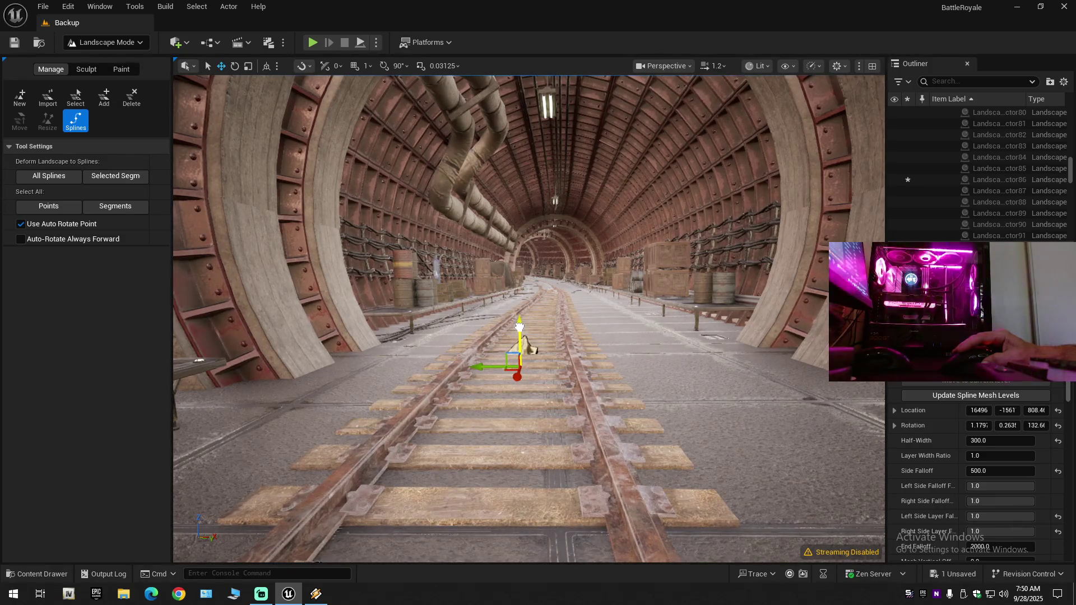
pyautogui.press('s')
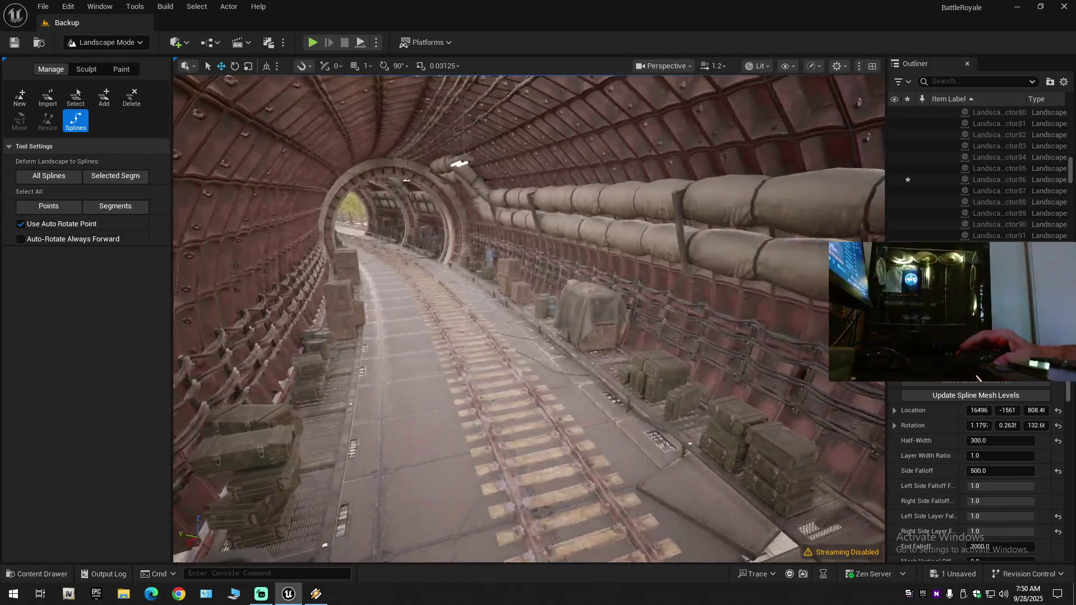
pyautogui.press('w')
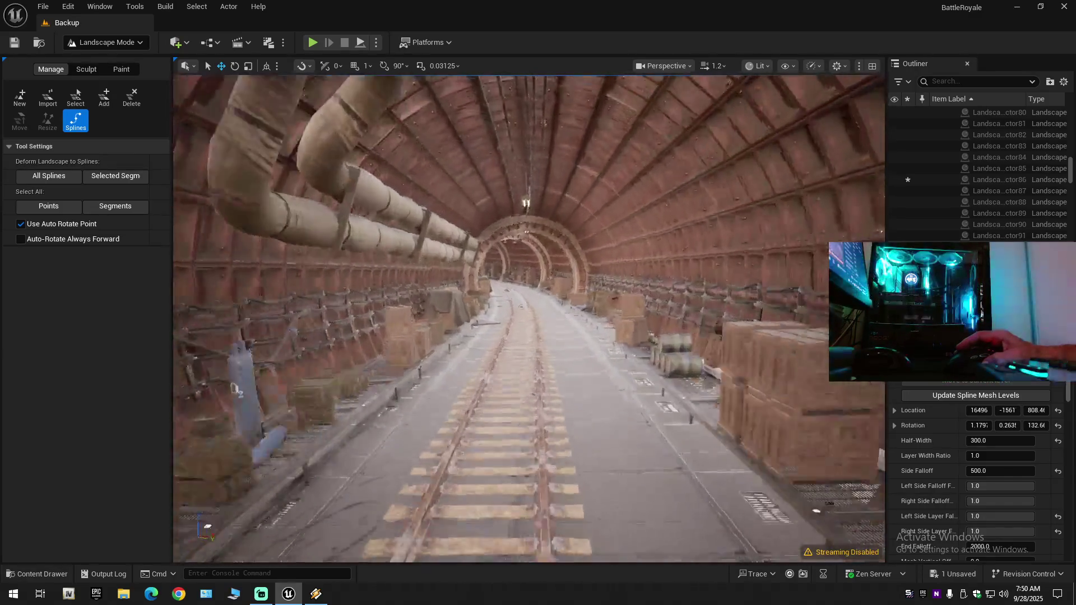
pyautogui.press('w')
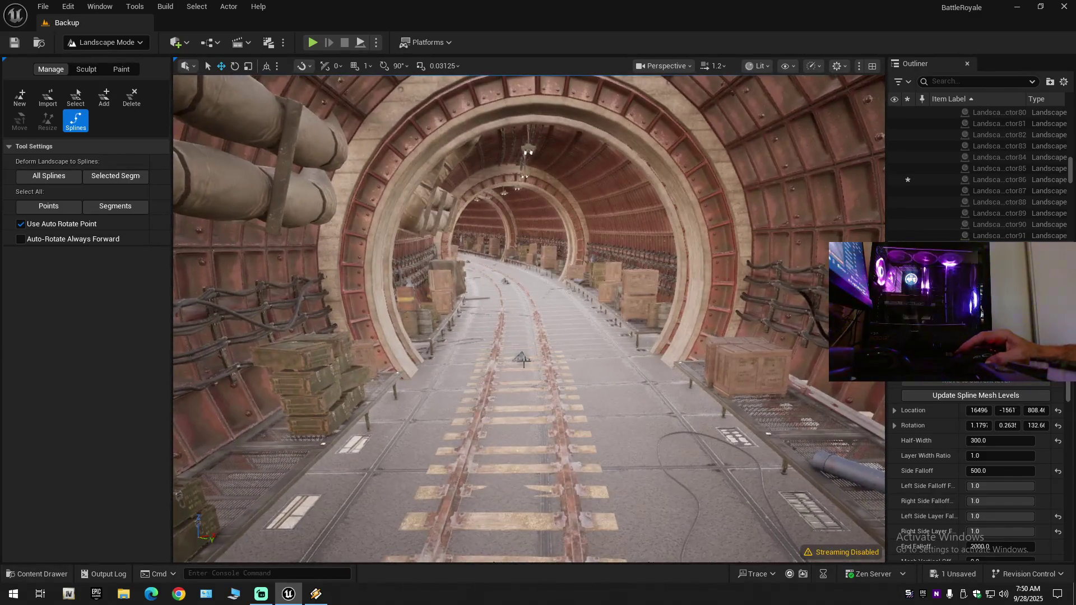
# Raise the spline point before the arch so the rails and sleepers surface.
pyautogui.moveTo(517, 348); pyautogui.dragTo(518, 350)
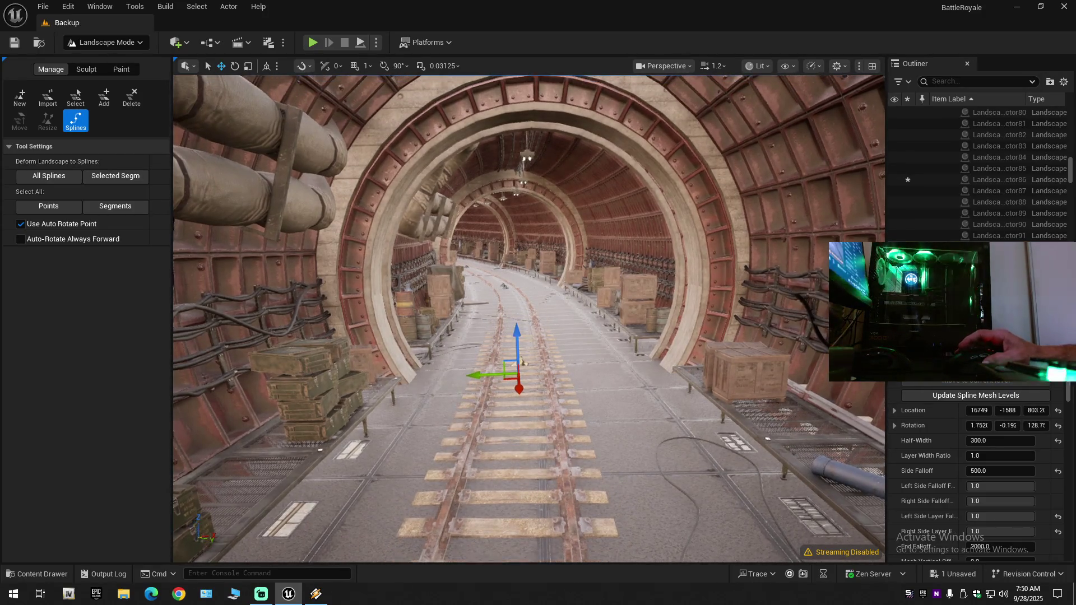
pyautogui.press('w')
pyautogui.press('w')
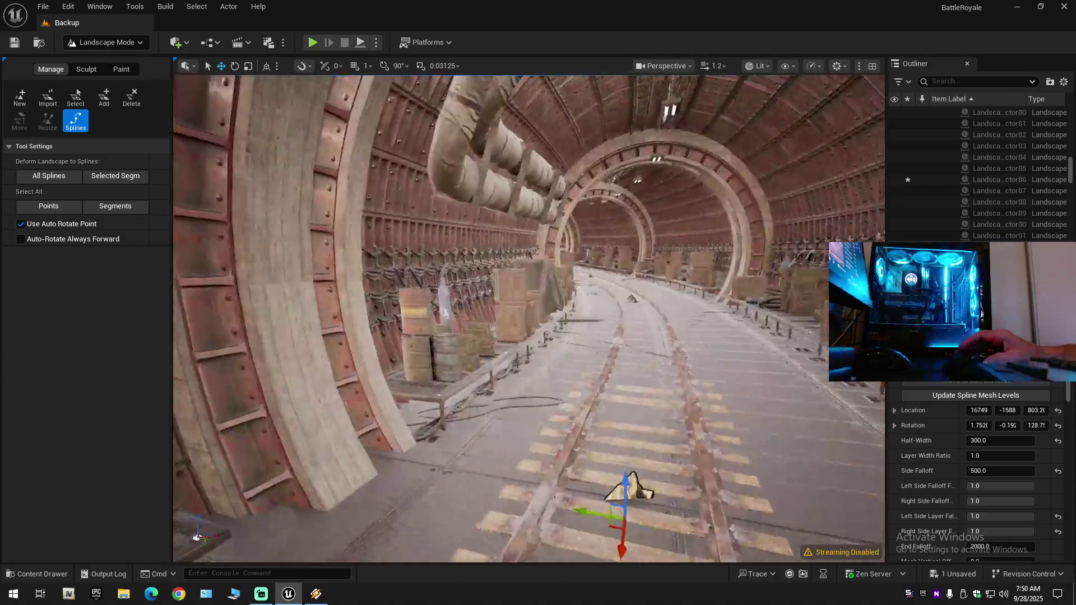
pyautogui.press('w')
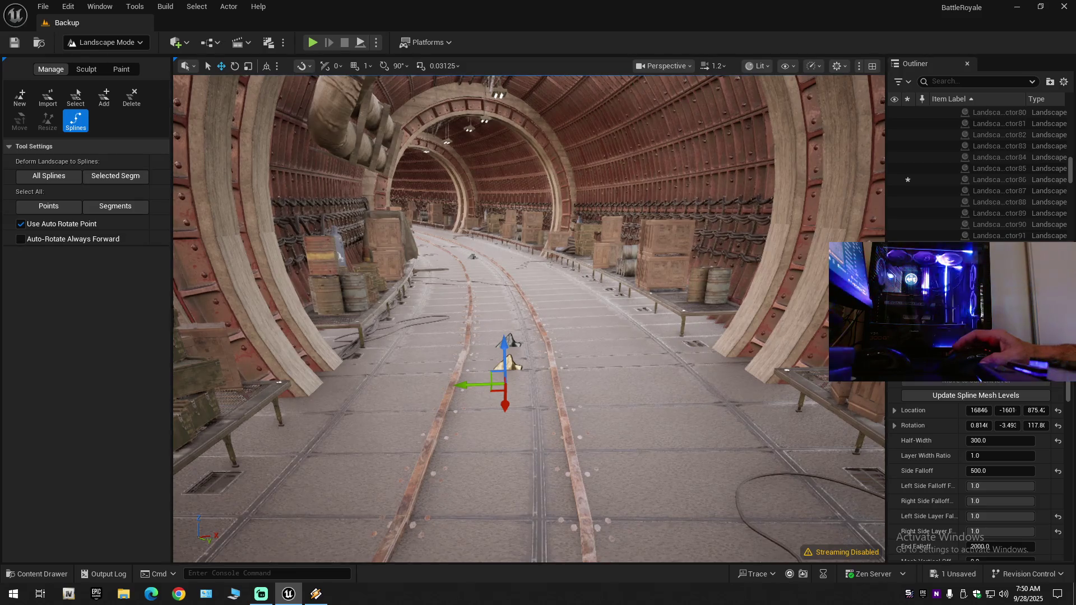
pyautogui.press('w')
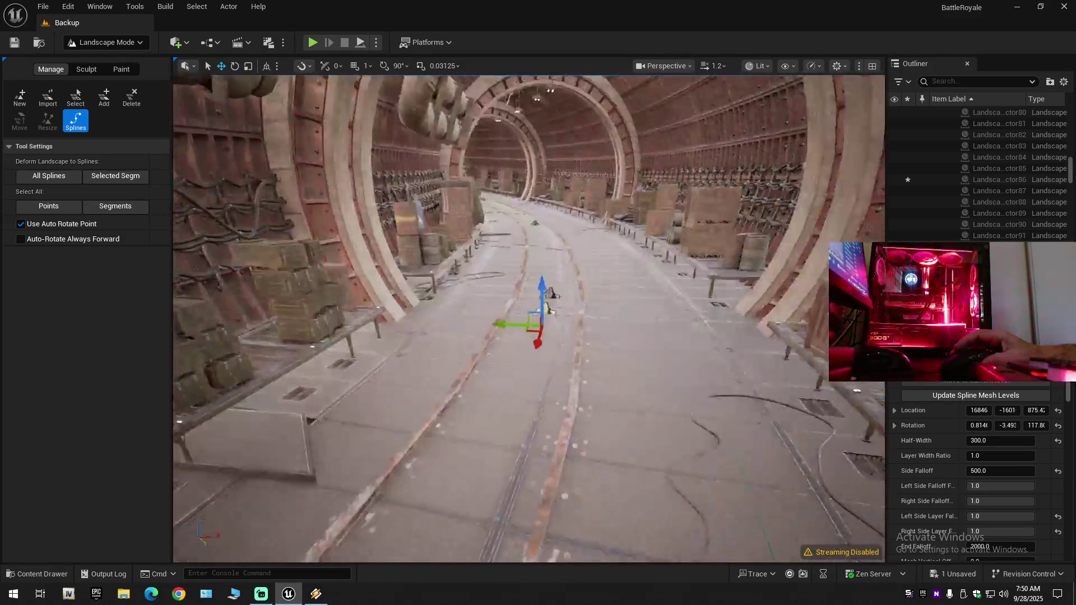
pyautogui.press('w')
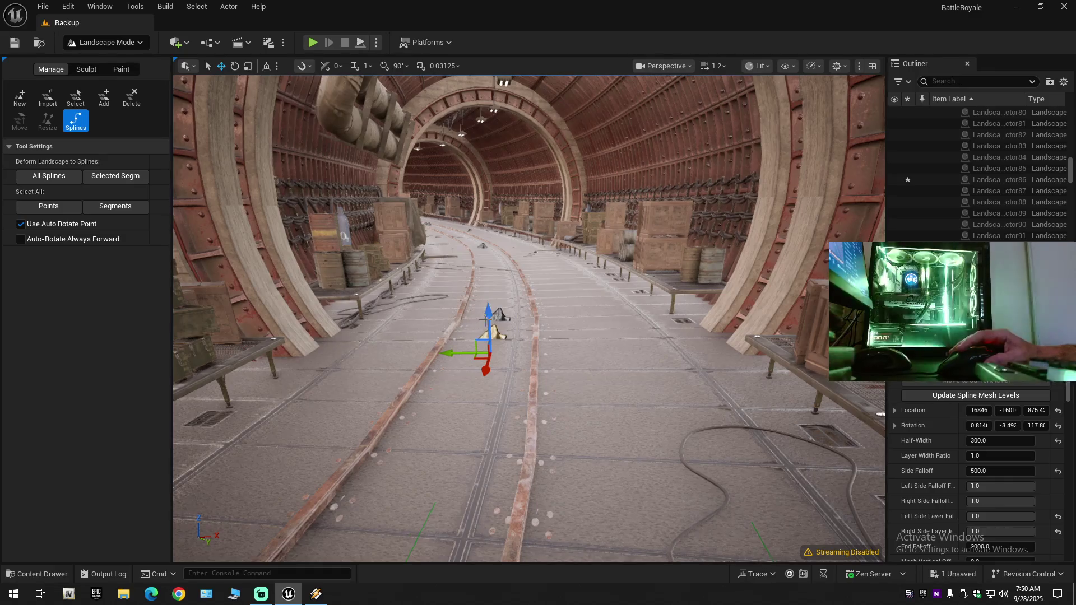
pyautogui.moveTo(487, 318); pyautogui.dragTo(488, 303)
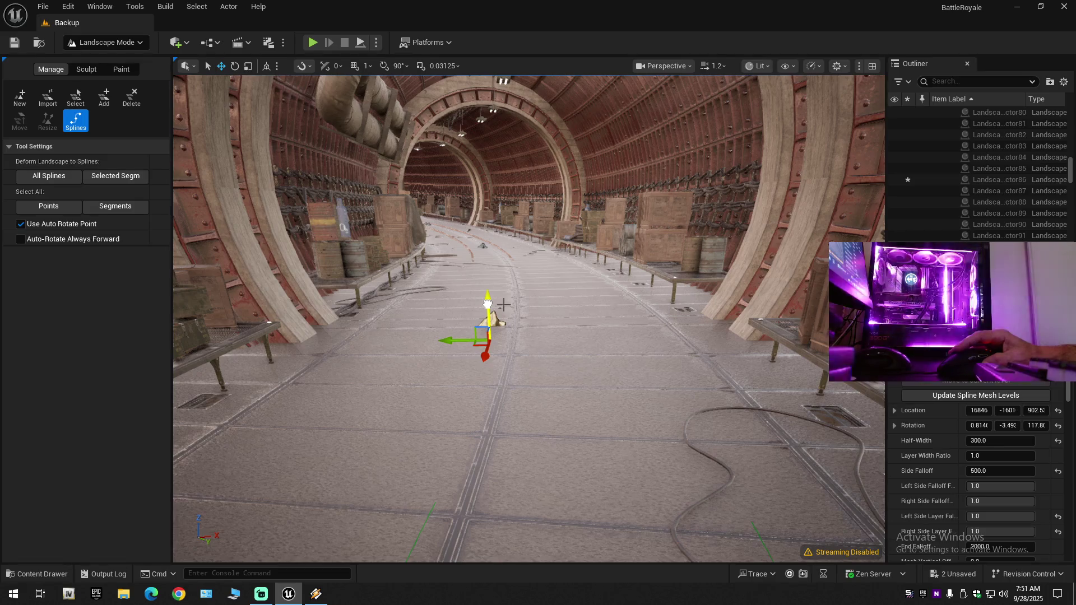
pyautogui.moveTo(487, 303)
pyautogui.mouseDown()
pyautogui.moveTo(495, 295)
pyautogui.moveTo(503, 314)
pyautogui.moveTo(560, 264)
pyautogui.moveTo(512, 274)
pyautogui.moveTo(493, 314)
pyautogui.mouseUp()
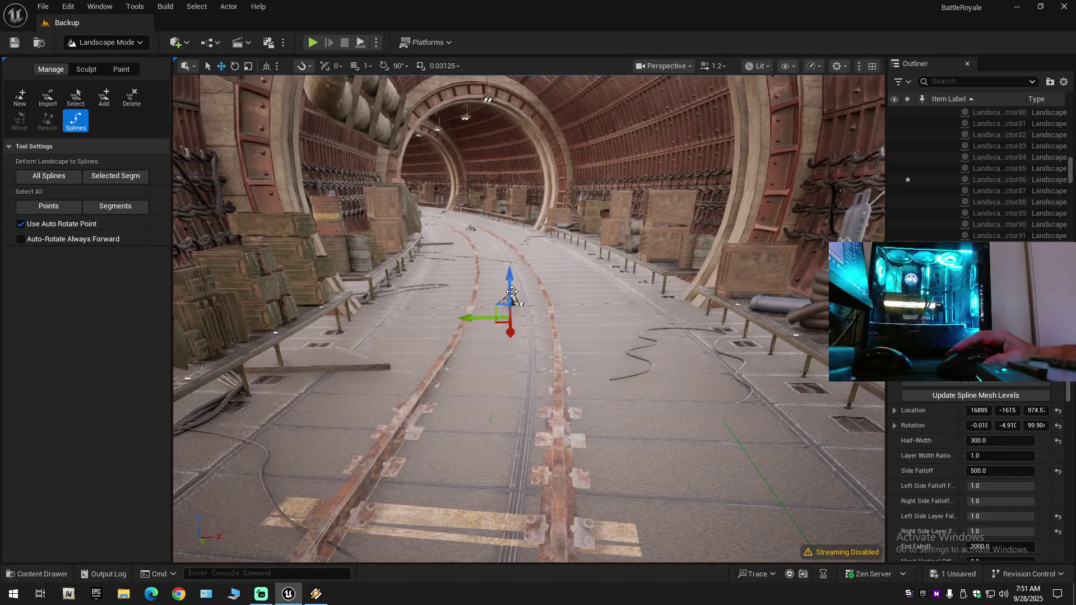
pyautogui.moveTo(511, 290); pyautogui.dragTo(511, 287)
# Adjust the nearer and upper control points, leaving points at about Z 984 and Z 1125.
pyautogui.moveTo(500, 327)
pyautogui.mouseDown()
pyautogui.moveTo(448, 341)
pyautogui.moveTo(504, 325)
pyautogui.moveTo(459, 333)
pyautogui.moveTo(498, 382)
pyautogui.moveTo(496, 410)
pyautogui.moveTo(510, 403)
pyautogui.moveTo(499, 398)
pyautogui.mouseUp()
pyautogui.click(500, 406)
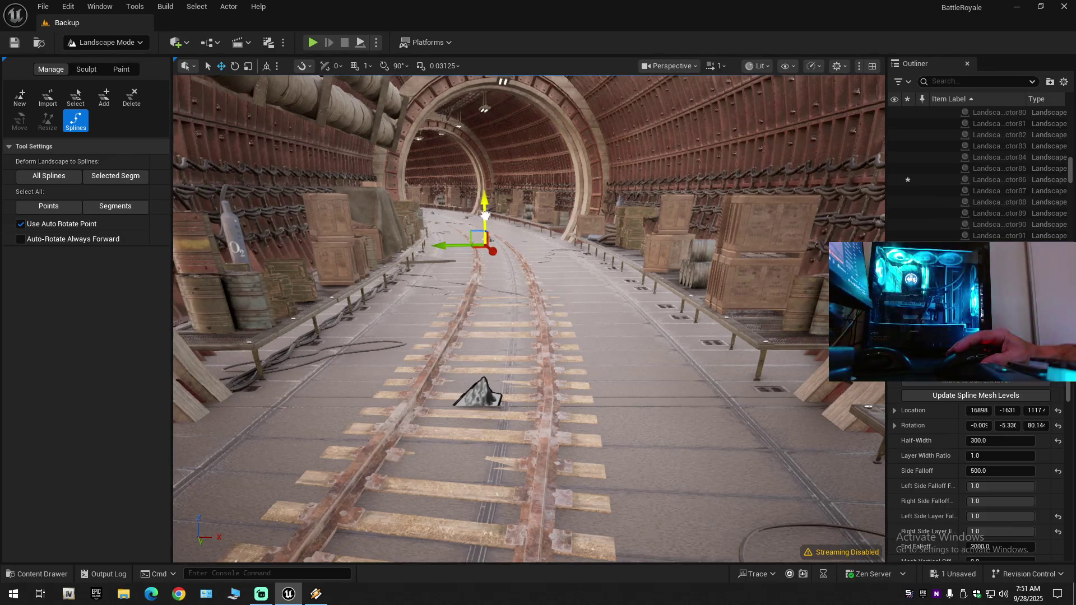
pyautogui.moveTo(485, 215); pyautogui.dragTo(485, 215)
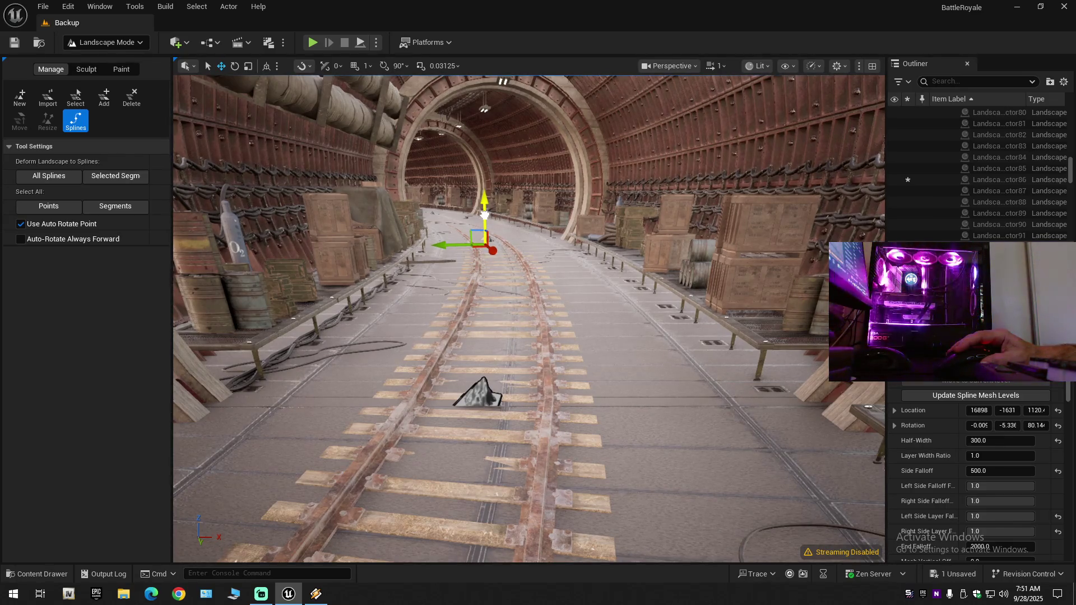
pyautogui.moveTo(485, 214)
pyautogui.mouseDown()
pyautogui.moveTo(488, 392)
pyautogui.moveTo(474, 379)
pyautogui.mouseUp()
pyautogui.moveTo(540, 399); pyautogui.dragTo(575, 402)
pyautogui.click(518, 361)
pyautogui.moveTo(518, 361)
pyautogui.mouseDown()
pyautogui.moveTo(475, 381)
pyautogui.moveTo(470, 399)
pyautogui.mouseUp()
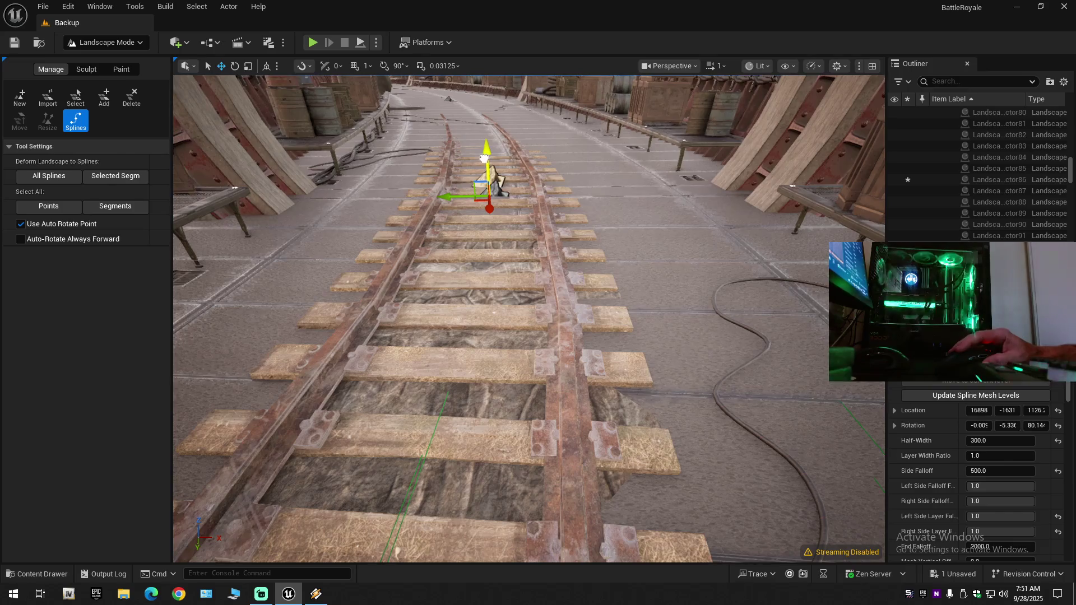
pyautogui.moveTo(484, 158); pyautogui.dragTo(486, 158)
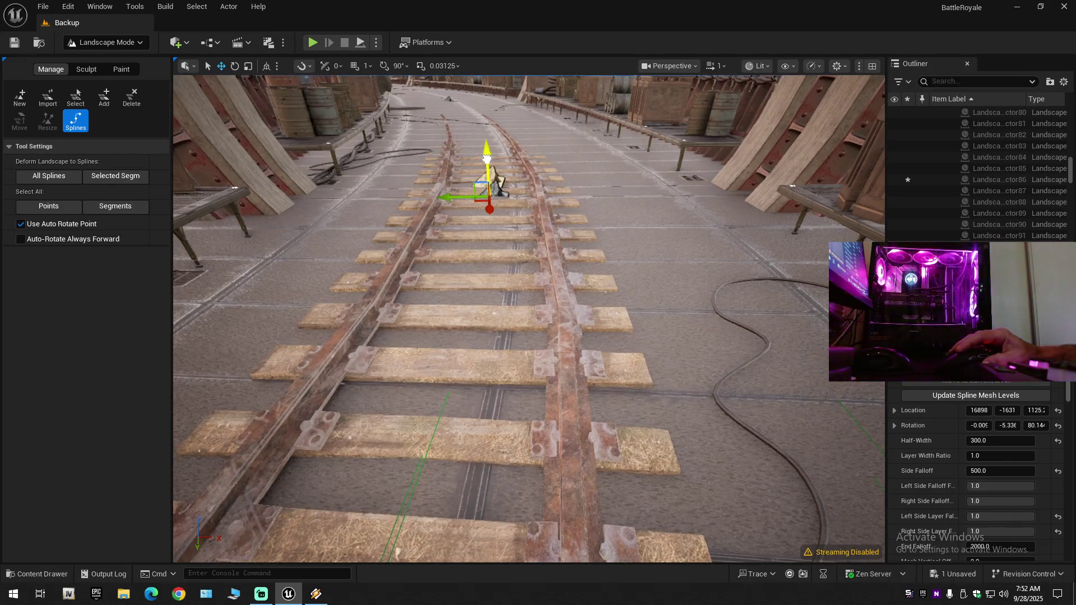
# Raise further tunnel spline points, undoing one bad move, reaching about Z 1528 with pitch -4.81°.
pyautogui.press('s')
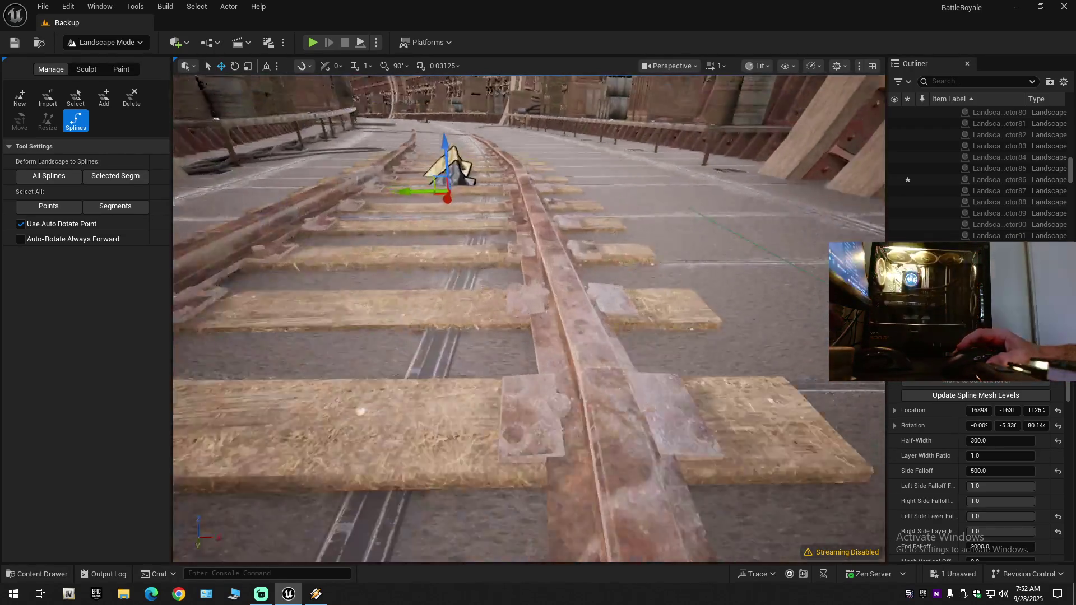
pyautogui.scroll(1, 487, 159)
pyautogui.press('w')
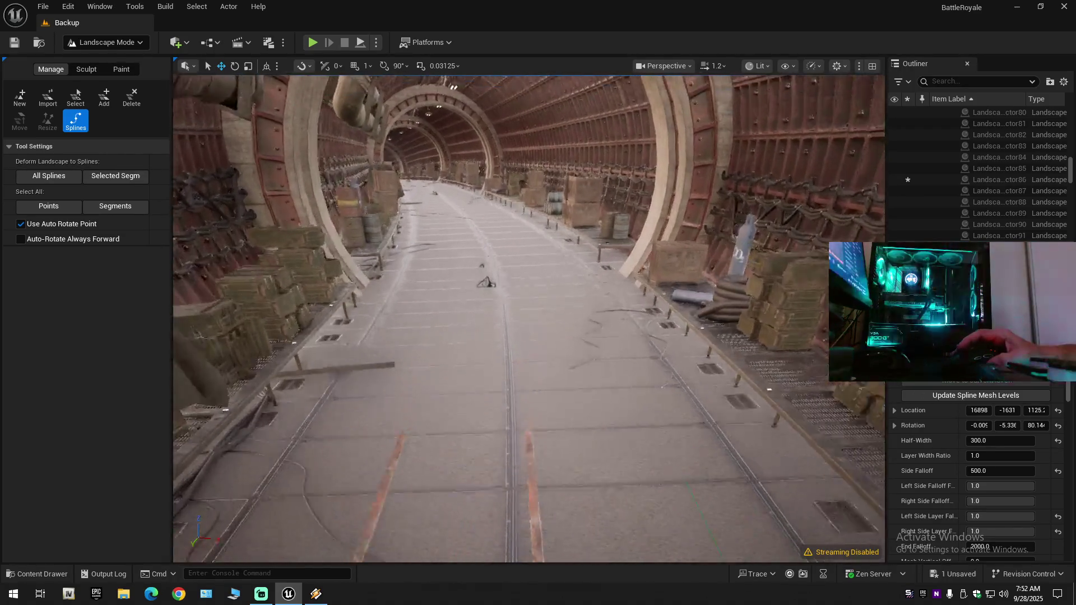
pyautogui.press('w')
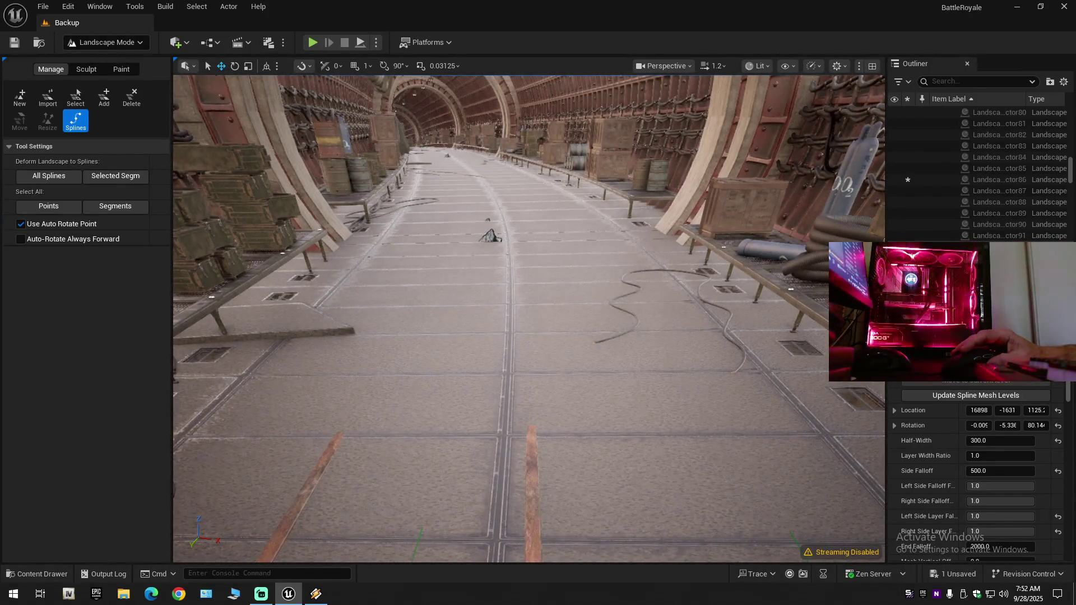
pyautogui.moveTo(486, 222); pyautogui.dragTo(485, 220)
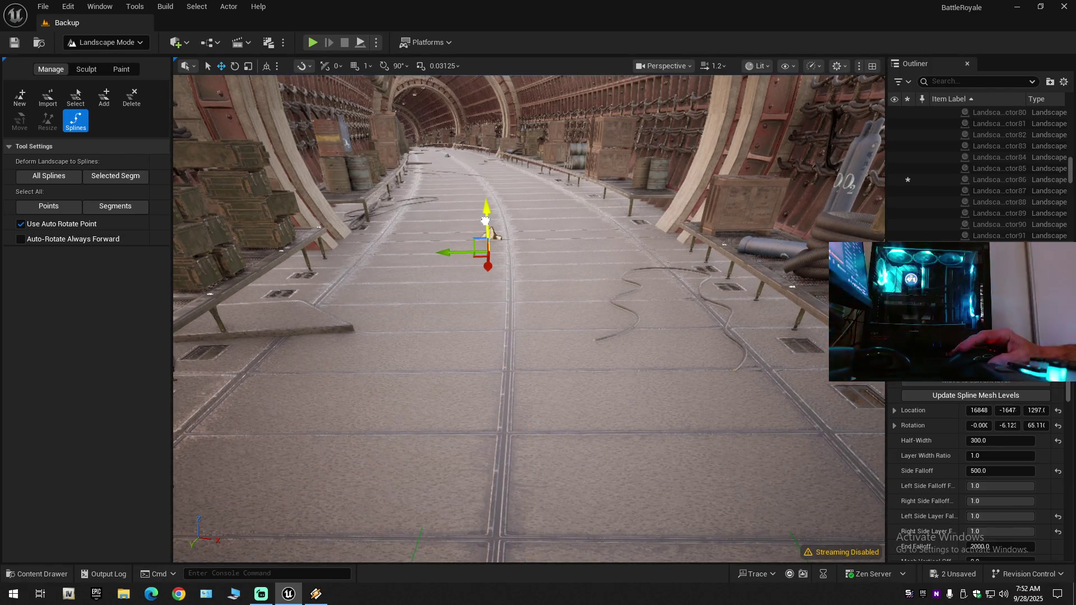
pyautogui.hotkey('ctrl', 'z')
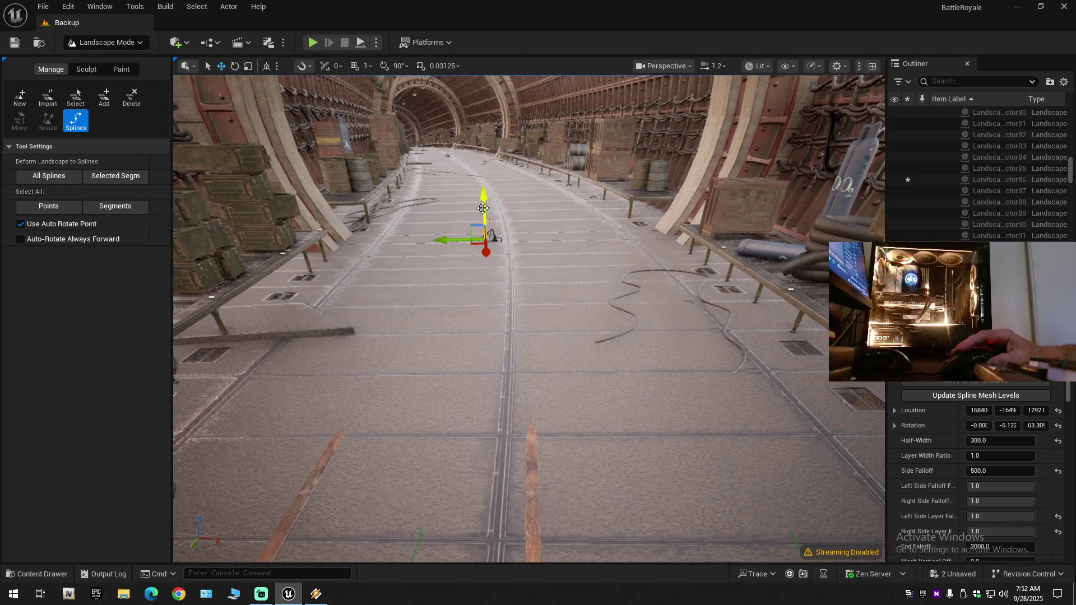
pyautogui.moveTo(480, 205)
pyautogui.mouseDown()
pyautogui.moveTo(478, 196)
pyautogui.moveTo(425, 241)
pyautogui.moveTo(330, 280)
pyautogui.moveTo(437, 264)
pyautogui.moveTo(337, 280)
pyautogui.moveTo(392, 291)
pyautogui.moveTo(347, 280)
pyautogui.moveTo(386, 250)
pyautogui.moveTo(527, 238)
pyautogui.moveTo(476, 266)
pyautogui.moveTo(541, 242)
pyautogui.mouseUp()
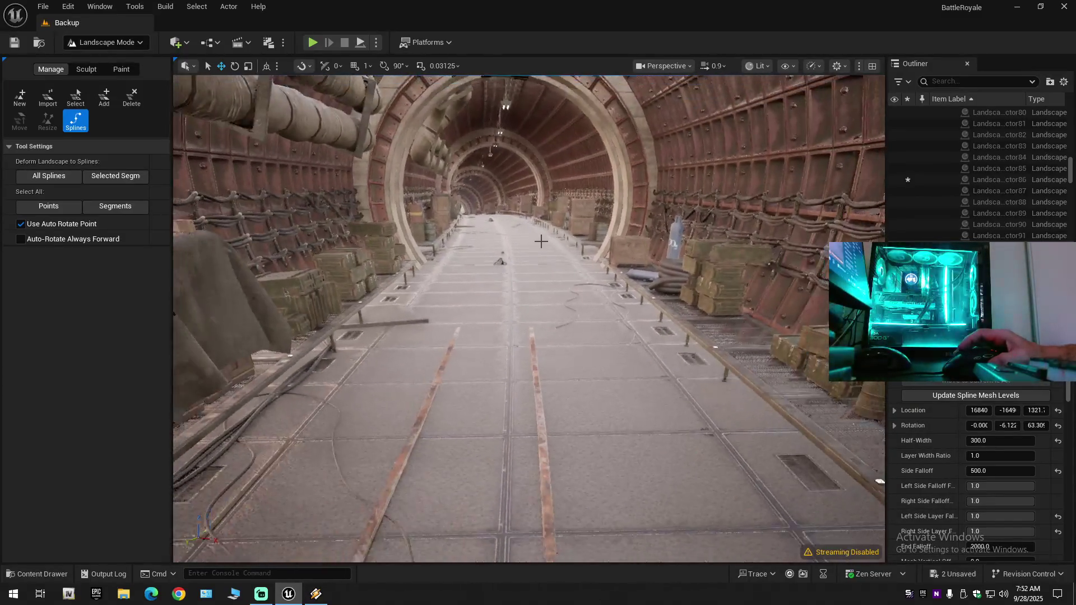
pyautogui.click(501, 261)
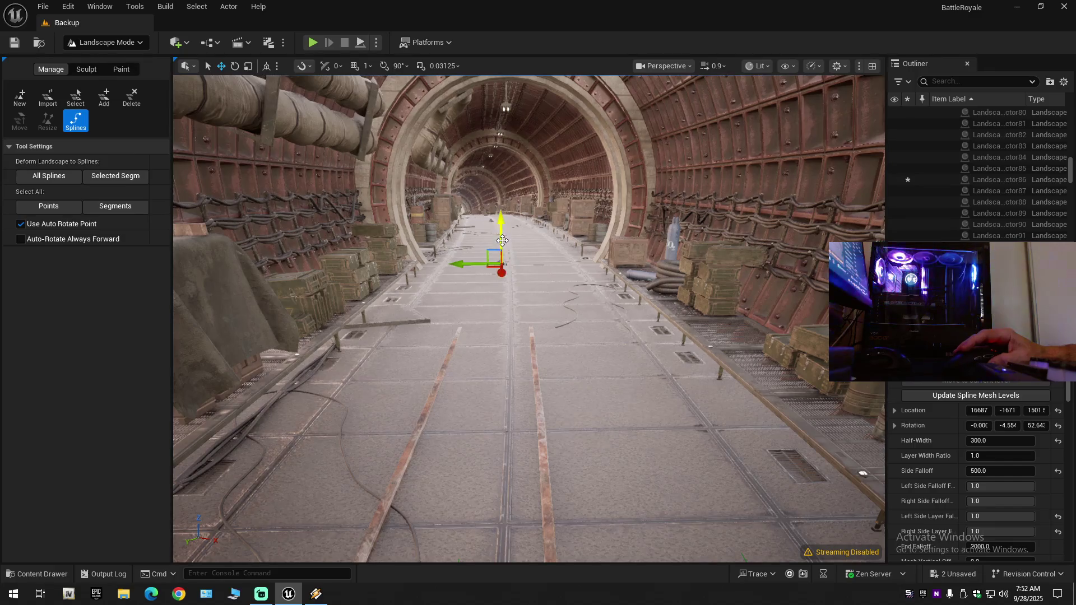
pyautogui.moveTo(497, 232)
pyautogui.mouseDown()
pyautogui.moveTo(457, 246)
pyautogui.moveTo(521, 242)
pyautogui.moveTo(448, 245)
pyautogui.moveTo(465, 246)
pyautogui.mouseUp()
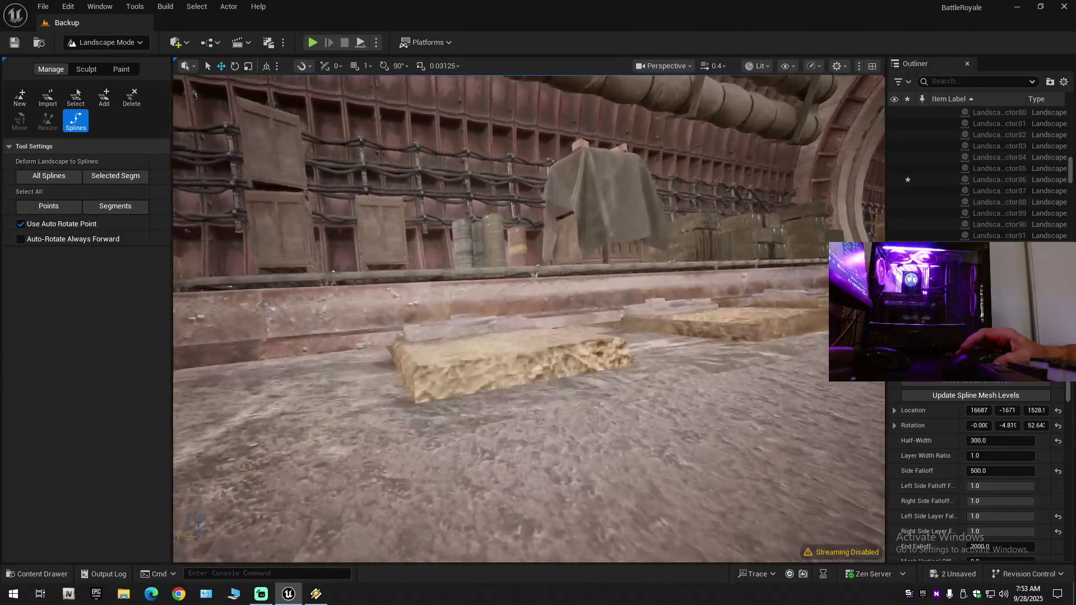
# Fly down the tunnel and raise a spline point slightly to about Z 1703.
pyautogui.press('s')
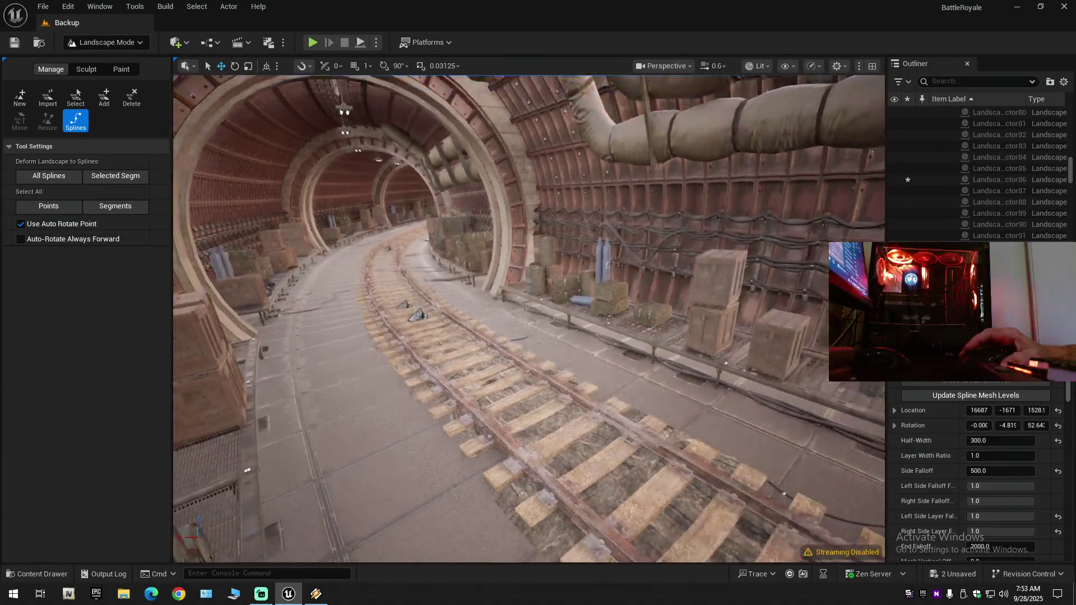
pyautogui.press('w')
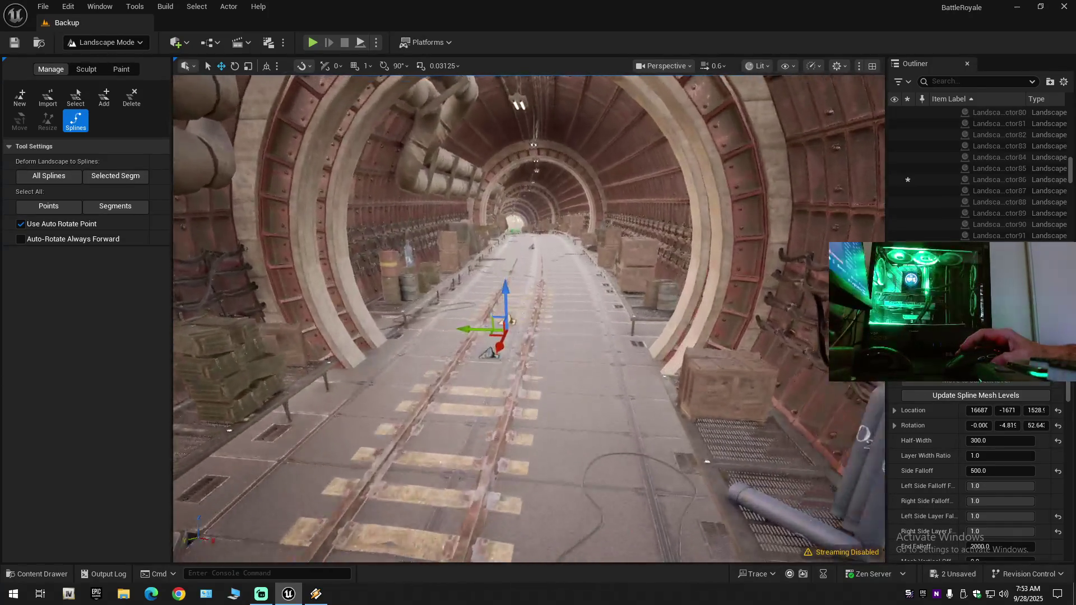
pyautogui.press('w')
pyautogui.scroll(1, 528, 318)
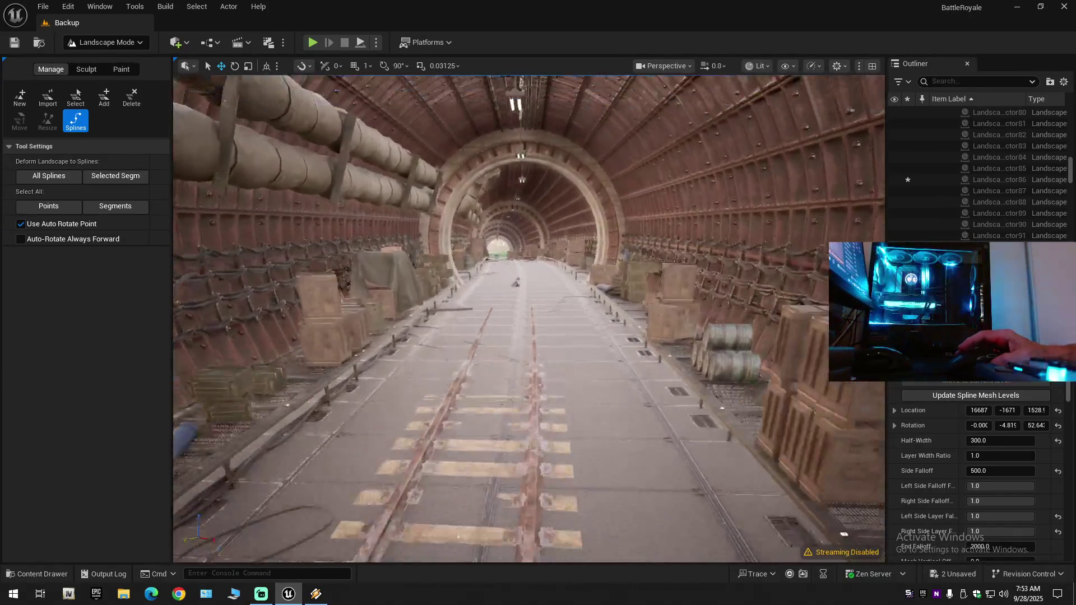
pyautogui.press('w')
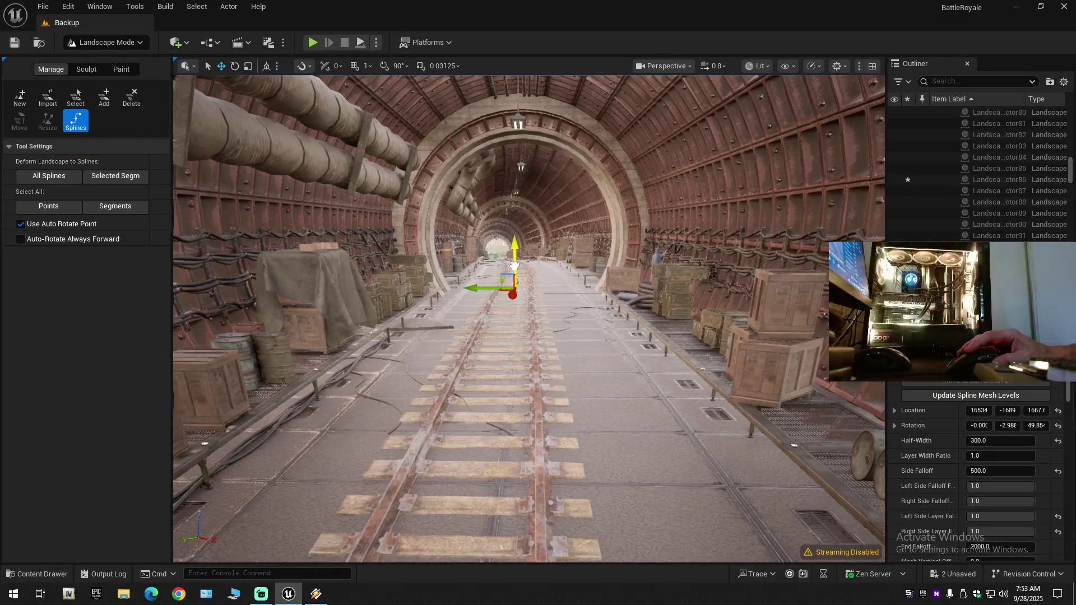
pyautogui.press('w')
pyautogui.scroll(2, 542, 275)
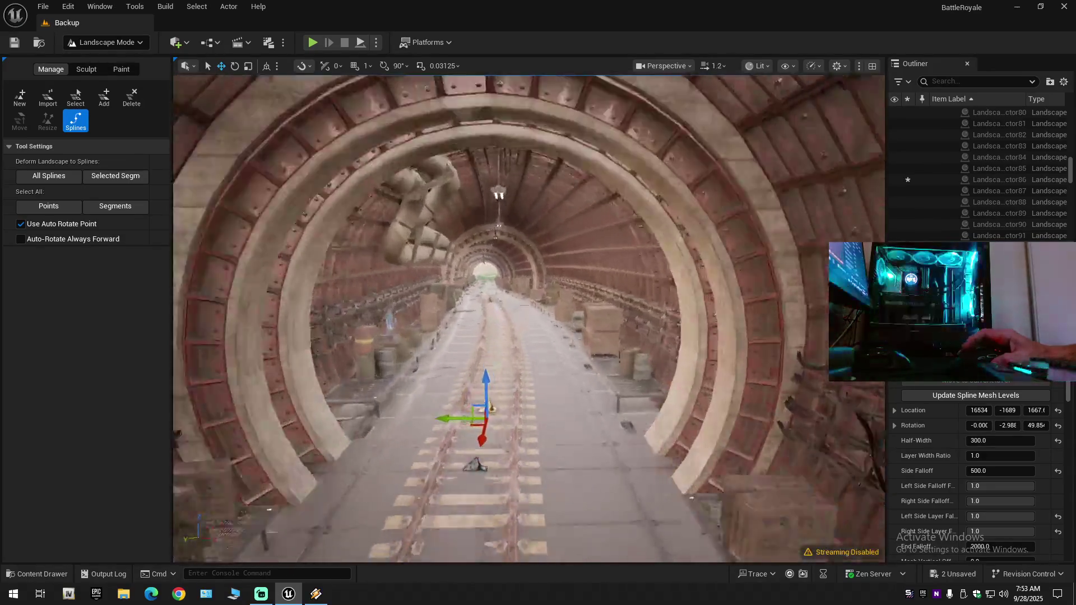
pyautogui.press('w')
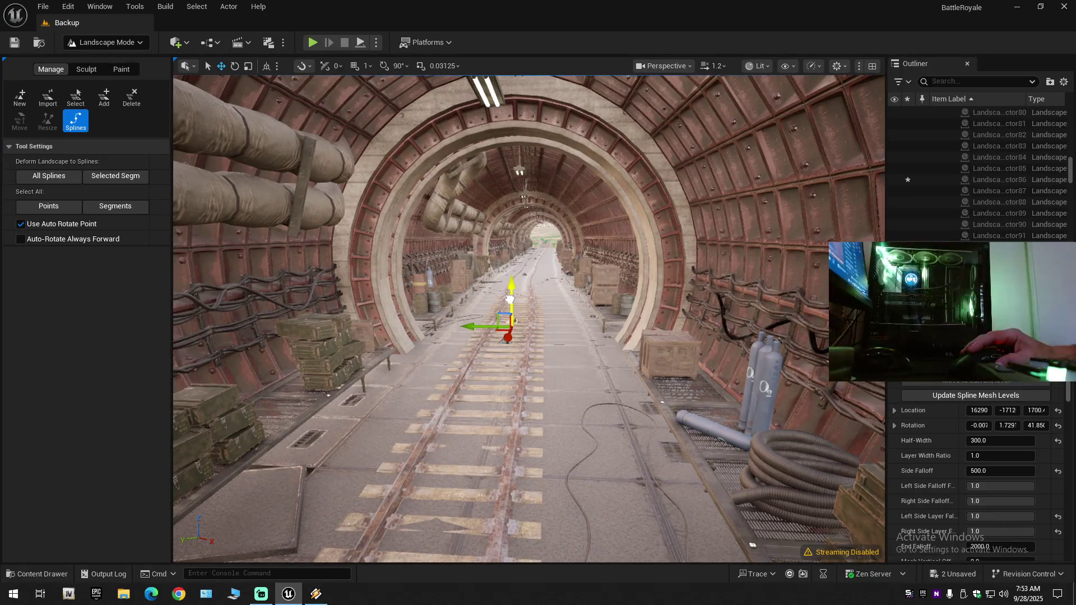
pyautogui.moveTo(509, 299); pyautogui.dragTo(510, 297)
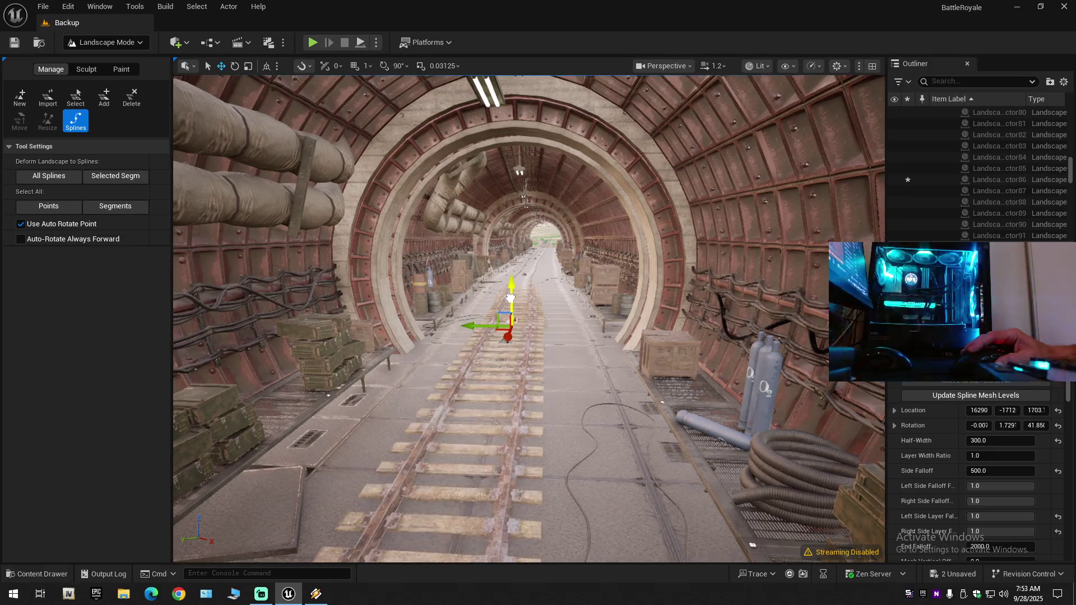
pyautogui.press('w')
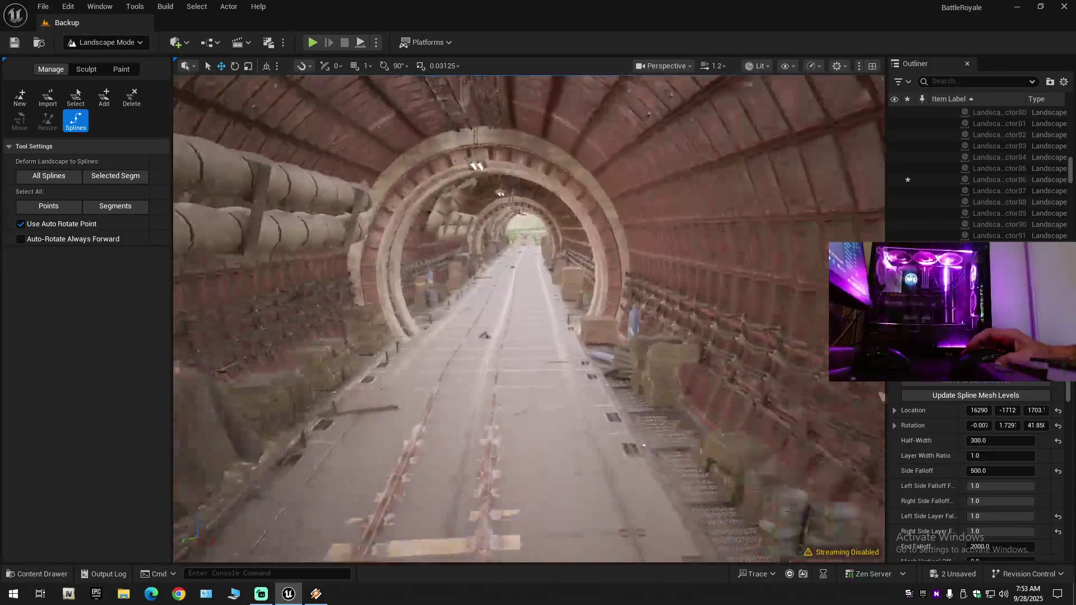
# Select the next control point, undo its accidental lowering, and pick another point further along.
pyautogui.click(479, 336)
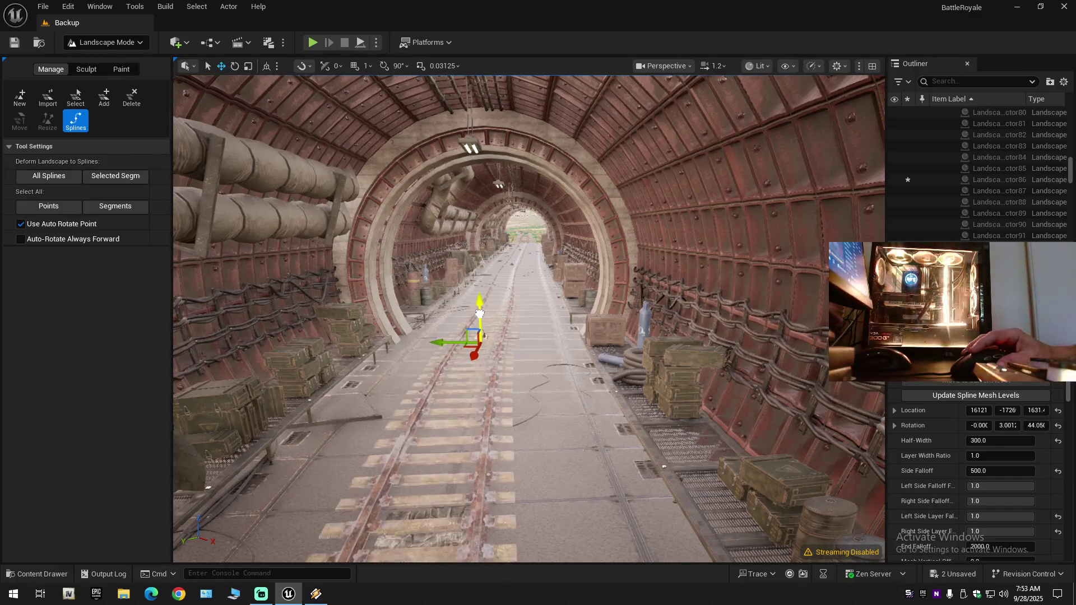
pyautogui.moveTo(479, 313); pyautogui.dragTo(480, 314)
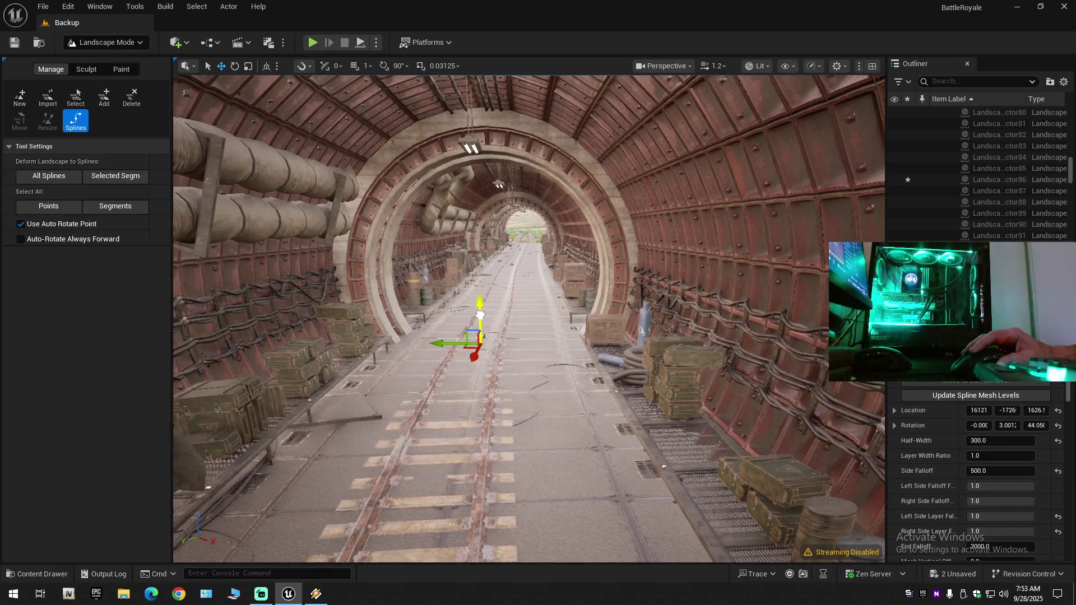
pyautogui.hotkey('ctrl', 'z')
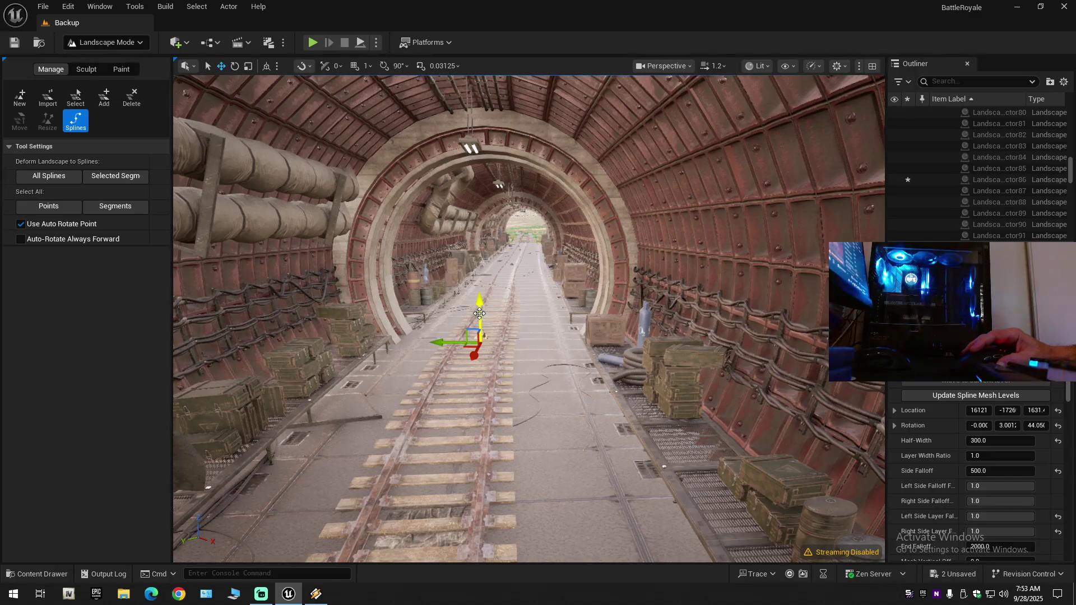
pyautogui.scroll(5, 516, 292)
pyautogui.click(507, 279)
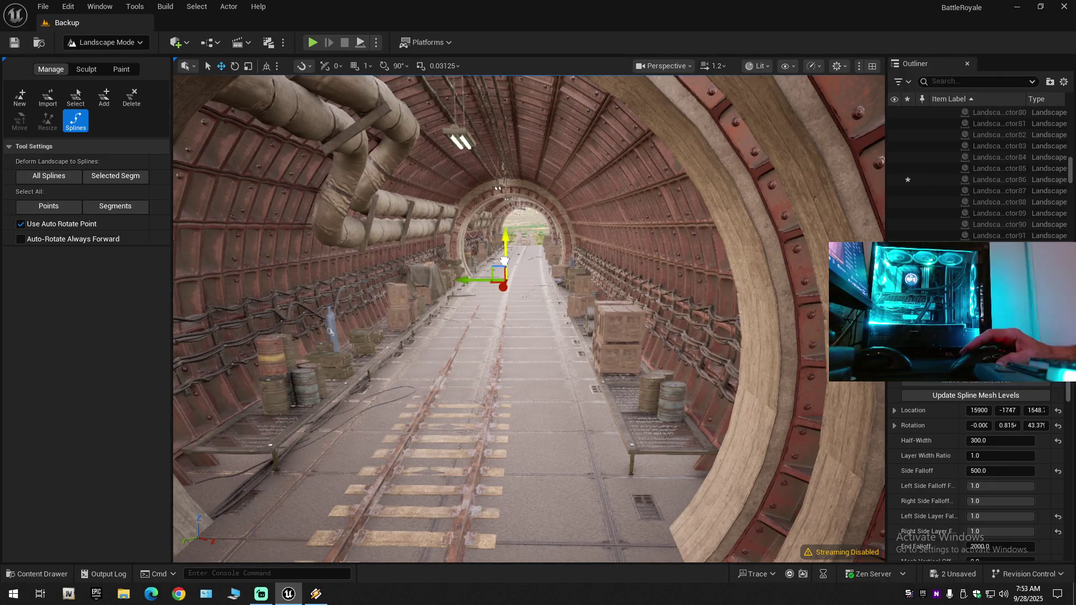
pyautogui.scroll(2, 527, 307)
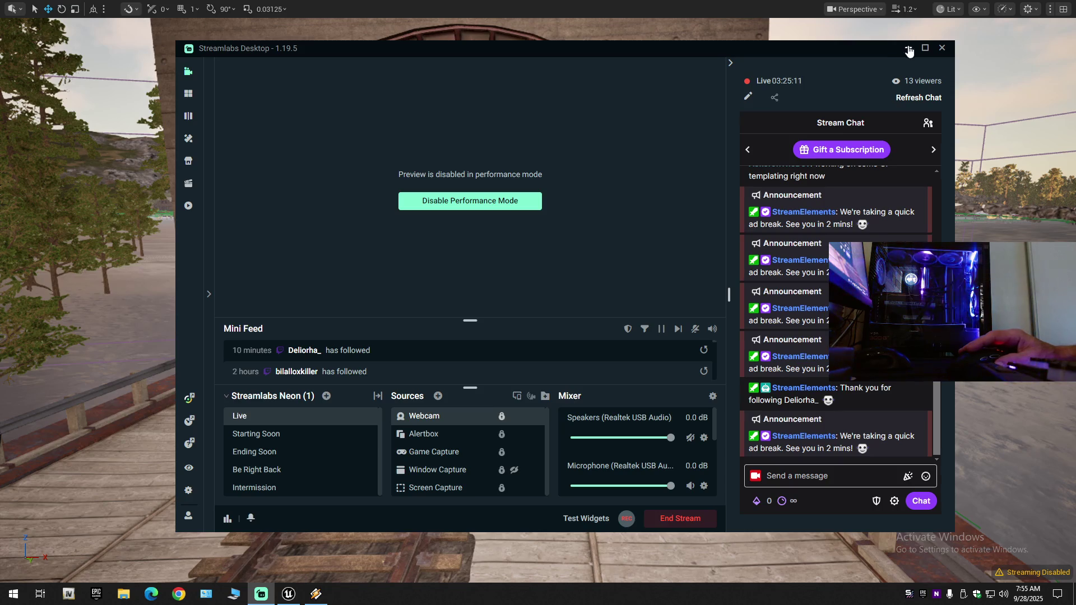
# Minimize Streamlabs Desktop, glance at the Winamp player, then bring Unreal Engine back to front.
pyautogui.click(908, 49)
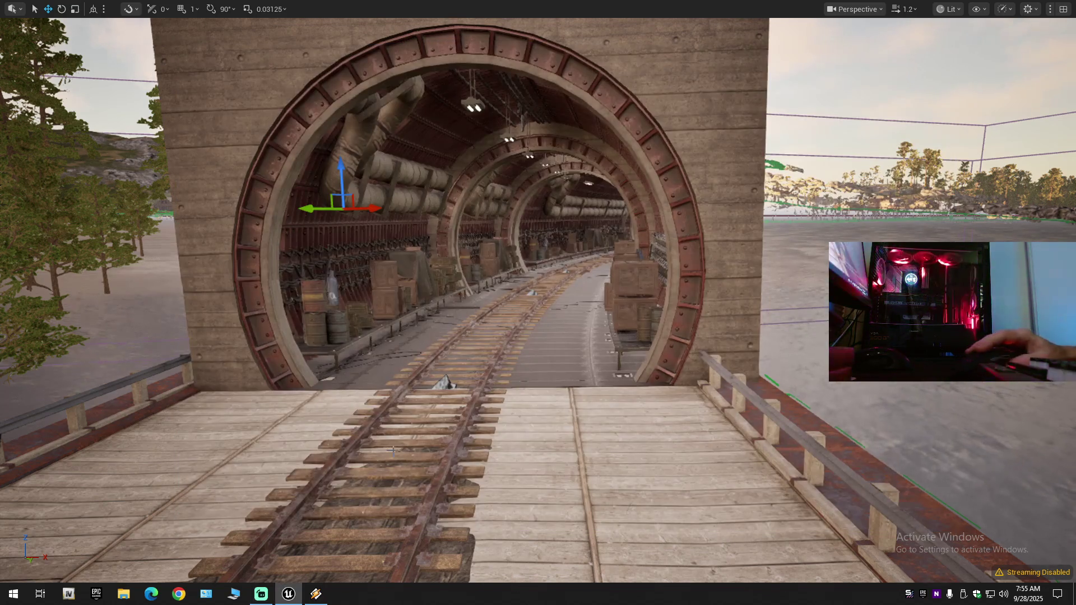
pyautogui.click(314, 596)
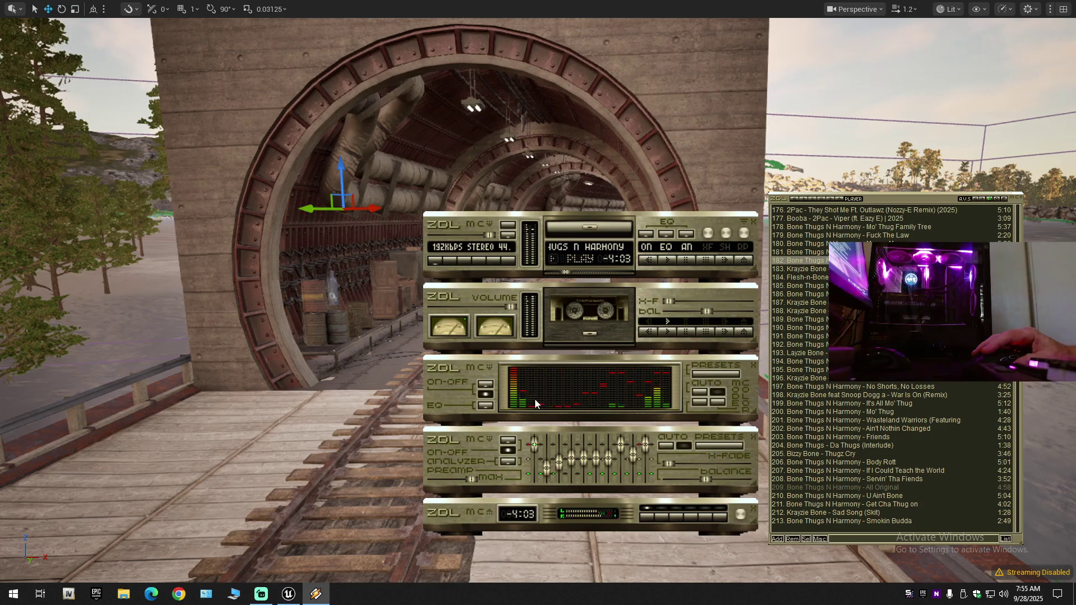
pyautogui.click(289, 594)
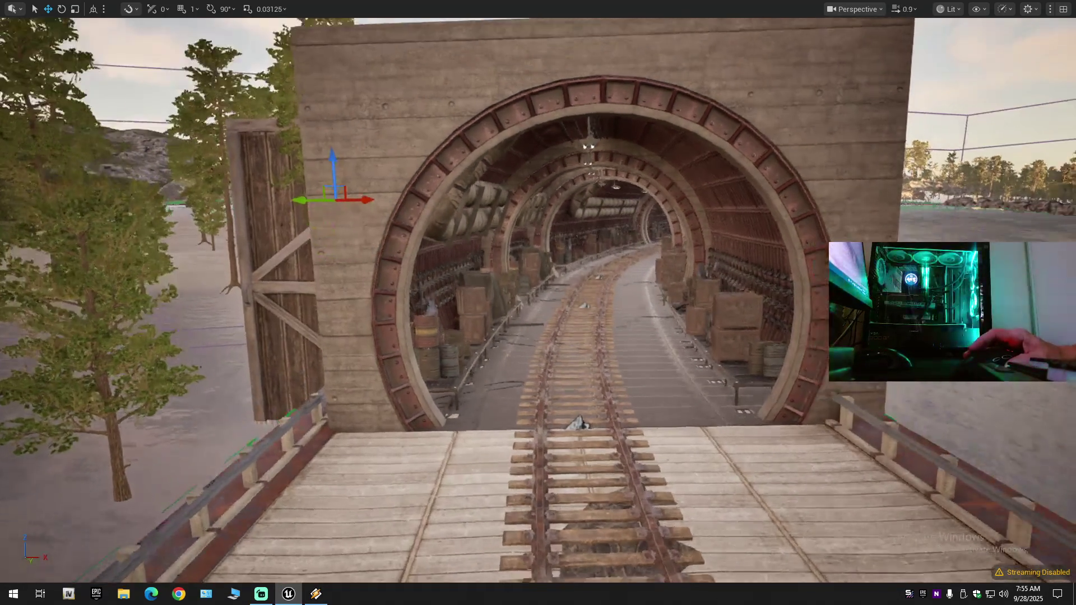
# Select the tunnel entrance arch from the bridge view and switch to the Scale tool.
pyautogui.scroll(-1, 538, 302)
pyautogui.press('w')
pyautogui.moveTo(538, 303)
pyautogui.mouseDown()
pyautogui.moveTo(369, 342)
pyautogui.moveTo(499, 397)
pyautogui.moveTo(533, 317)
pyautogui.mouseUp()
pyautogui.moveTo(433, 420); pyautogui.dragTo(448, 420)
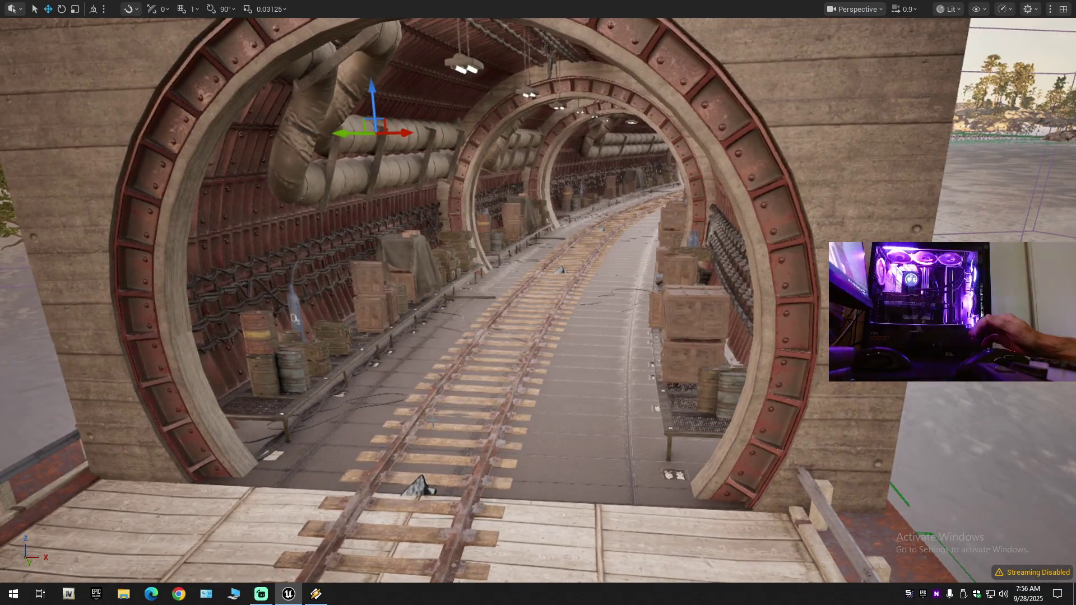
pyautogui.click(561, 271)
pyautogui.press('r')
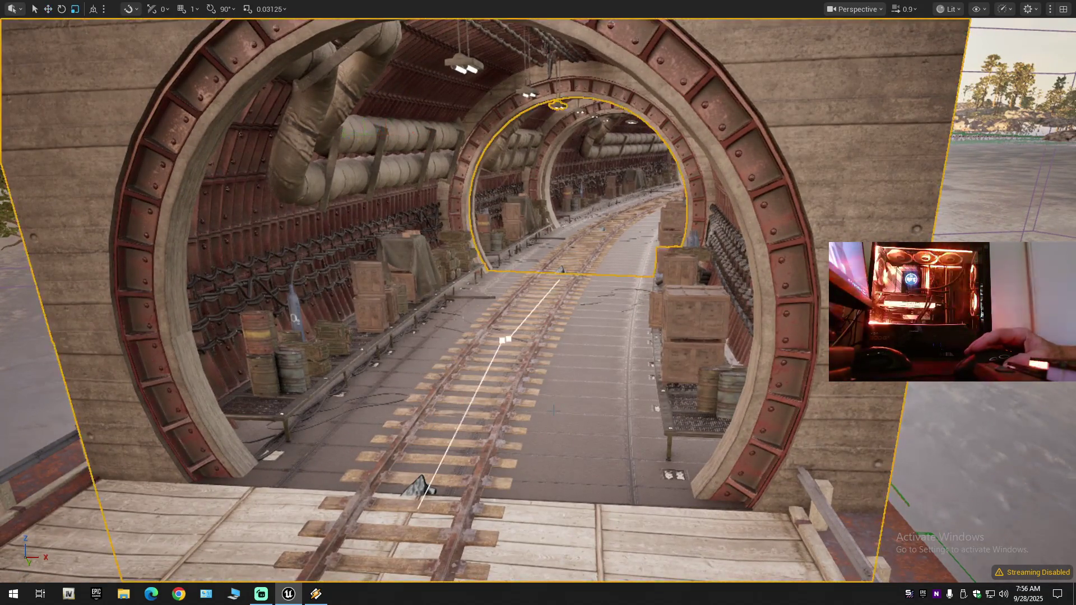
pyautogui.moveTo(563, 405); pyautogui.dragTo(552, 392)
# Reframe the view of the tunnel arch and exit immersive mode to restore the editor panels.
pyautogui.moveTo(653, 329)
pyautogui.mouseDown()
pyautogui.moveTo(661, 333)
pyautogui.moveTo(653, 329)
pyautogui.mouseUp()
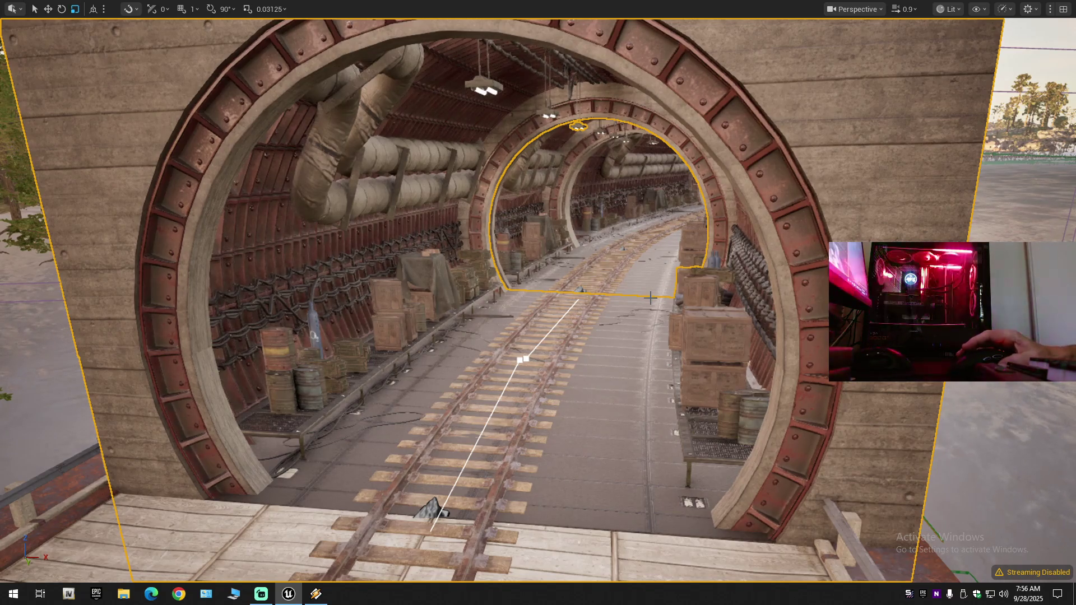
pyautogui.moveTo(649, 298)
pyautogui.mouseDown()
pyautogui.moveTo(639, 364)
pyautogui.moveTo(639, 353)
pyautogui.mouseUp()
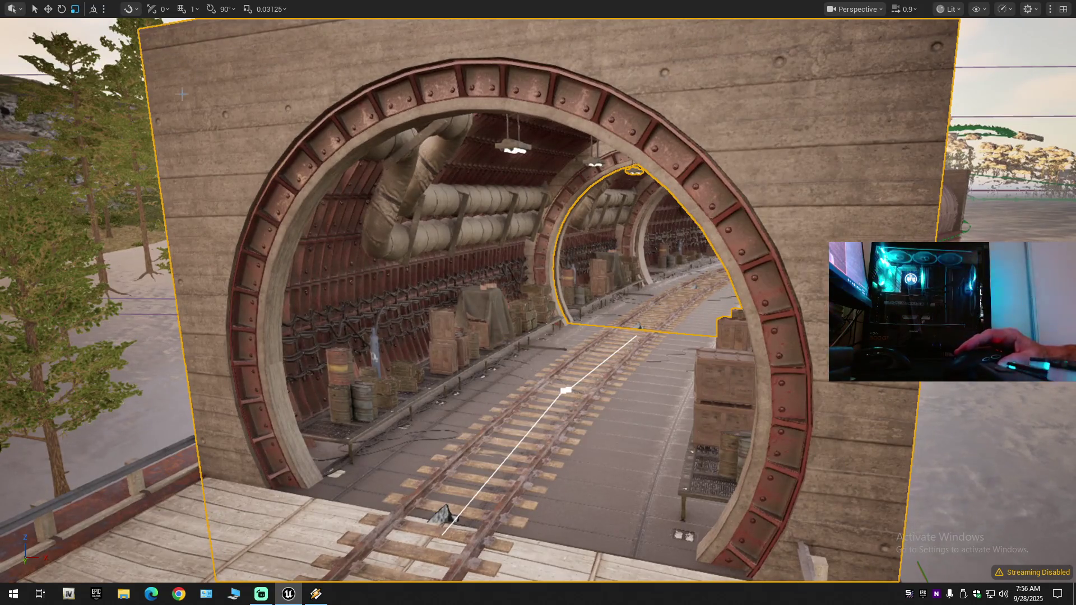
pyautogui.press('F11')
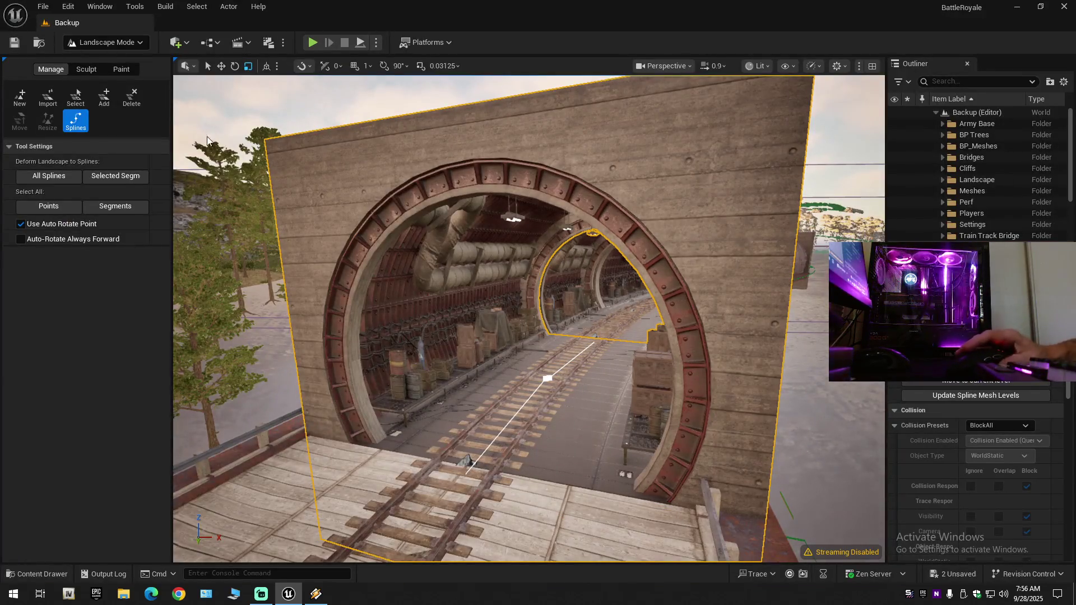
# Fly through the tunnel to the bridge and back, switching from Landscape Mode to Selection Mode.
pyautogui.moveTo(529, 336)
pyautogui.mouseDown()
pyautogui.moveTo(529, 291)
pyautogui.moveTo(529, 348)
pyautogui.moveTo(529, 258)
pyautogui.mouseUp()
pyautogui.moveTo(423, 132)
pyautogui.mouseDown()
pyautogui.moveTo(403, 123)
pyautogui.moveTo(426, 117)
pyautogui.moveTo(423, 133)
pyautogui.mouseUp()
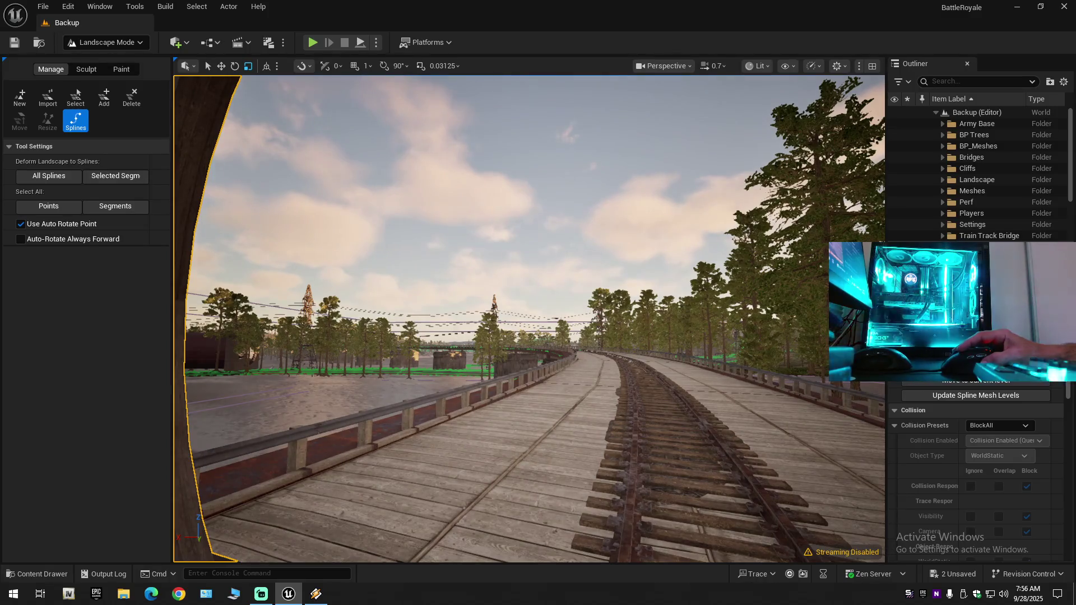
pyautogui.click(143, 45)
pyautogui.click(145, 62)
pyautogui.moveTo(386, 240)
pyautogui.mouseDown()
pyautogui.moveTo(393, 218)
pyautogui.moveTo(376, 219)
pyautogui.moveTo(437, 221)
pyautogui.moveTo(386, 218)
pyautogui.mouseUp()
pyautogui.scroll(2, 392, 220)
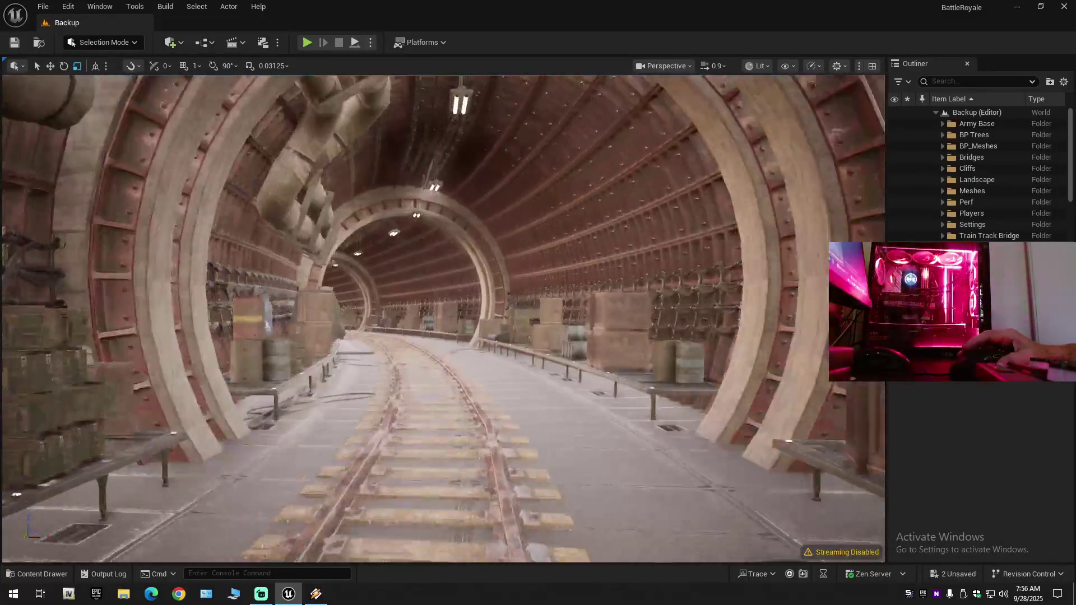
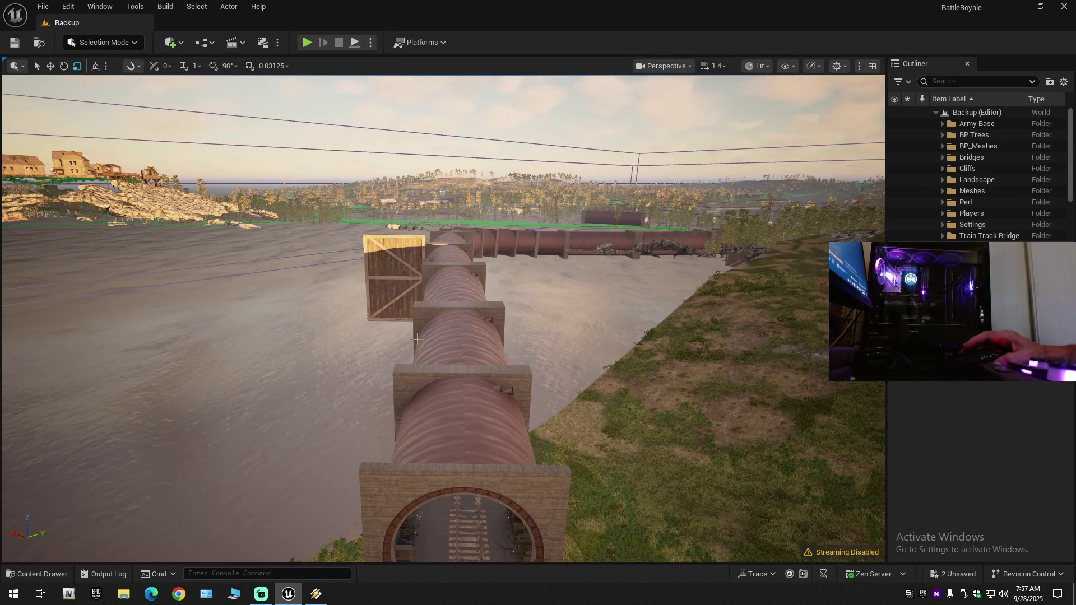
# Select the railroad track spline at the tunnel mouth and frame the winding pipeline.
pyautogui.press('w')
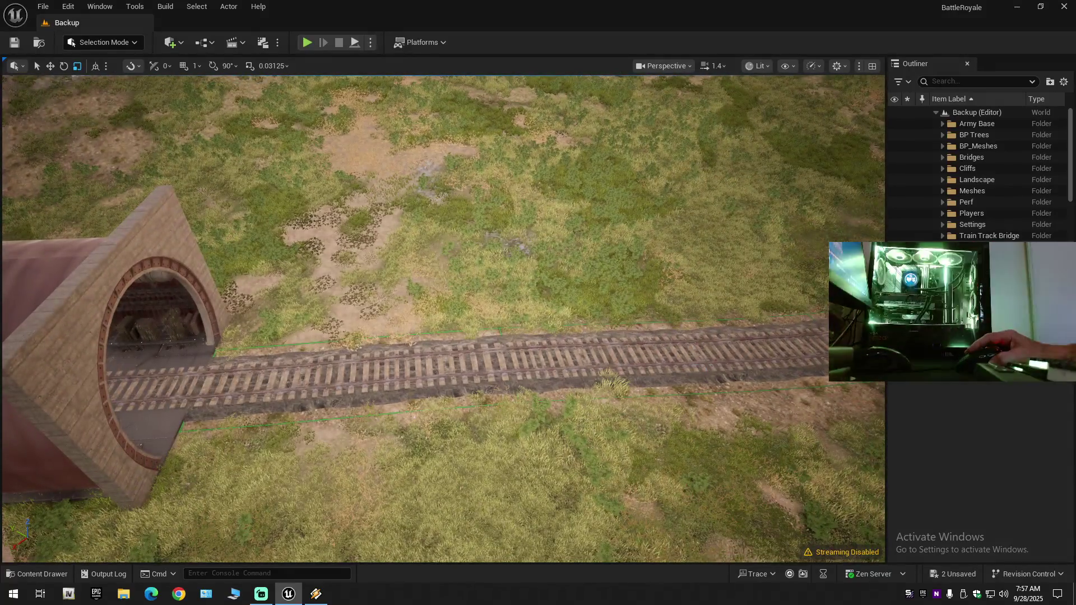
pyautogui.click(448, 364)
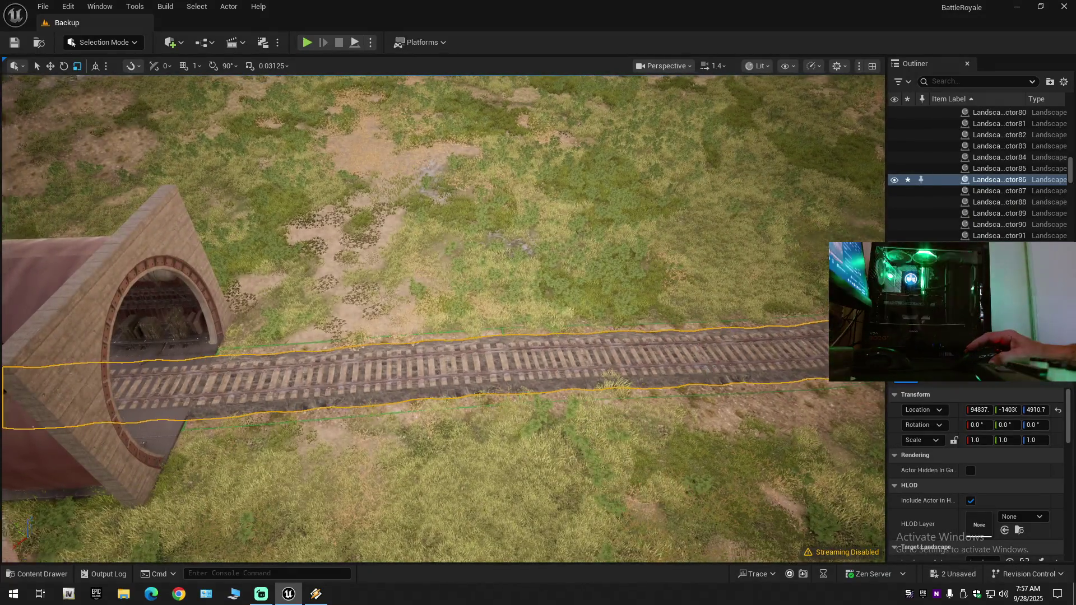
pyautogui.press('f')
pyautogui.scroll(1, 443, 319)
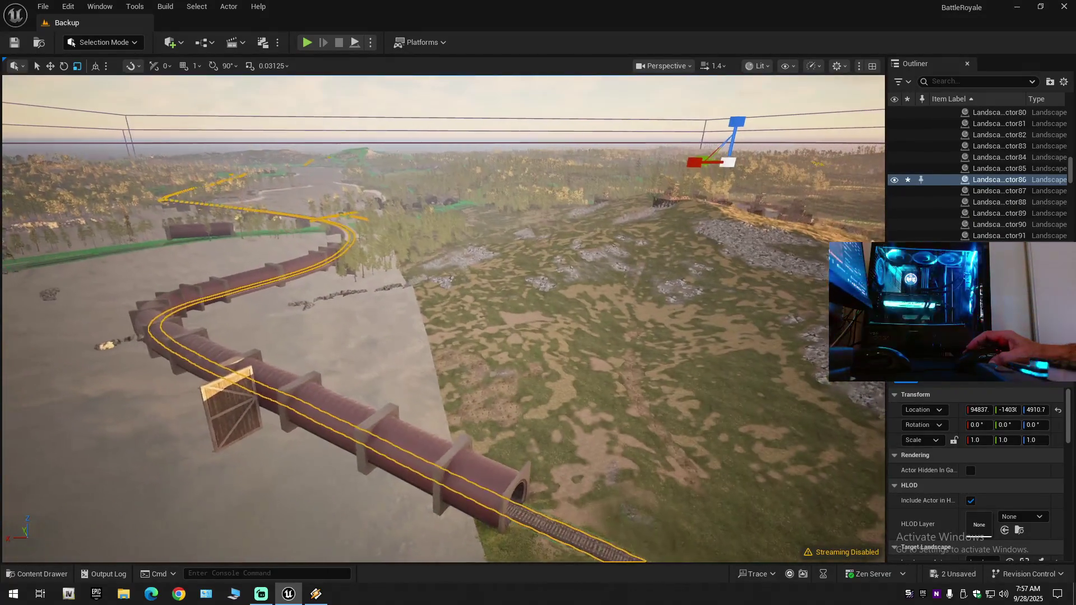
# Fly along the winding pipe over the water to the track, then select the whole tube pipeline.
pyautogui.press('w')
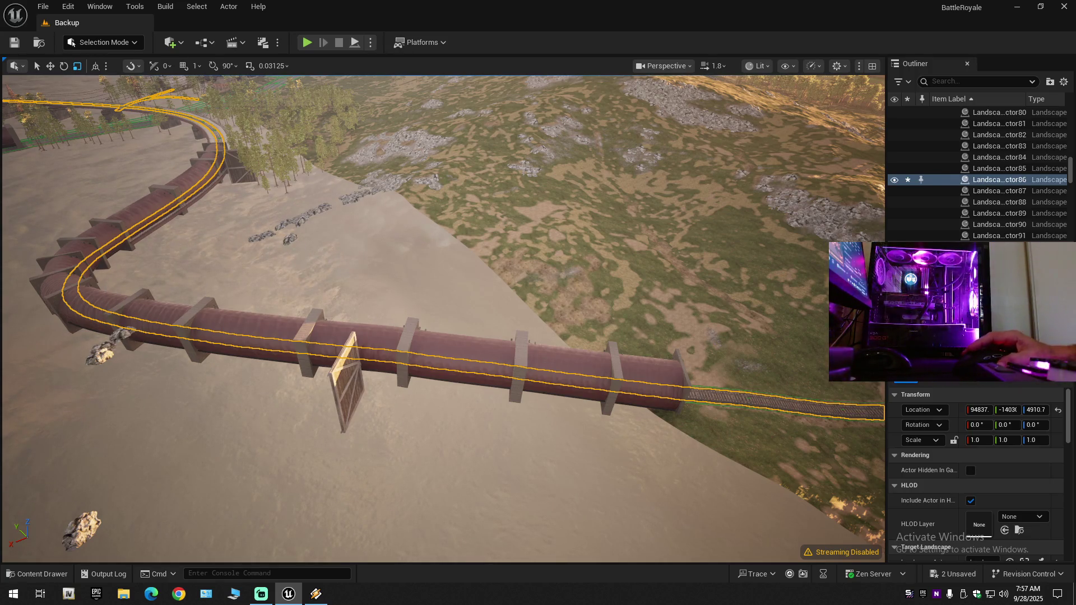
pyautogui.moveTo(61, 300); pyautogui.dragTo(49, 301)
pyautogui.scroll(-2, 49, 301)
pyautogui.press('w')
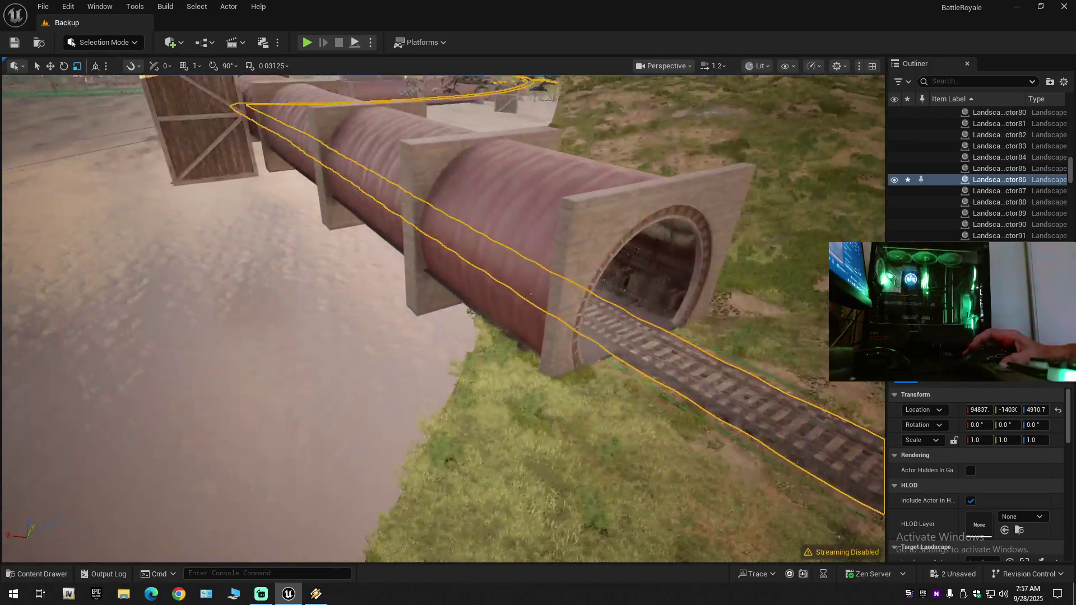
pyautogui.scroll(2, 530, 293)
pyautogui.moveTo(530, 293); pyautogui.dragTo(415, 313)
pyautogui.press('w')
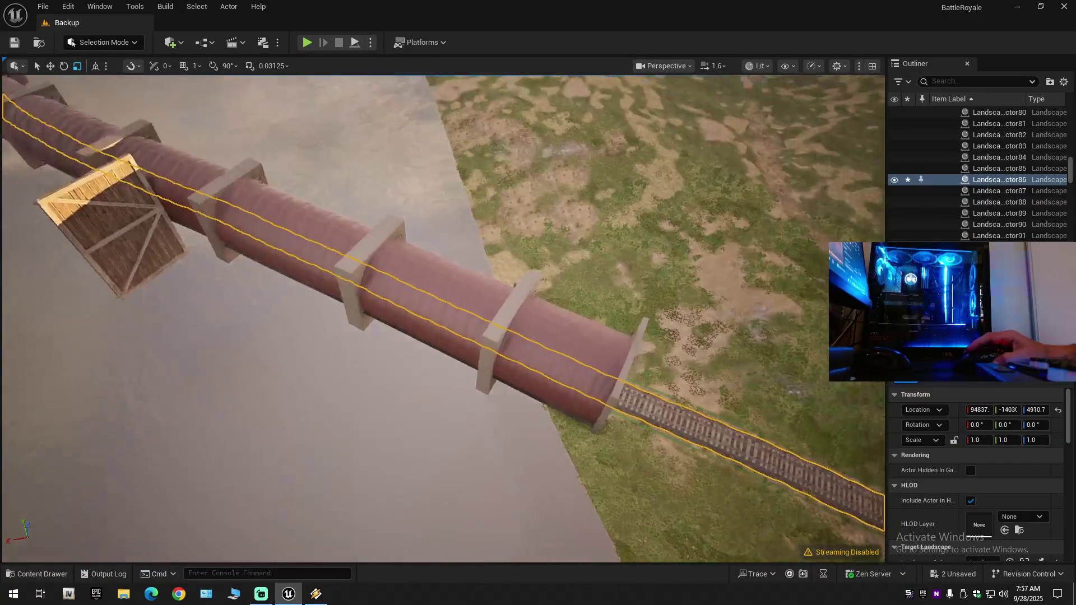
pyautogui.scroll(-1, 443, 318)
pyautogui.press('s')
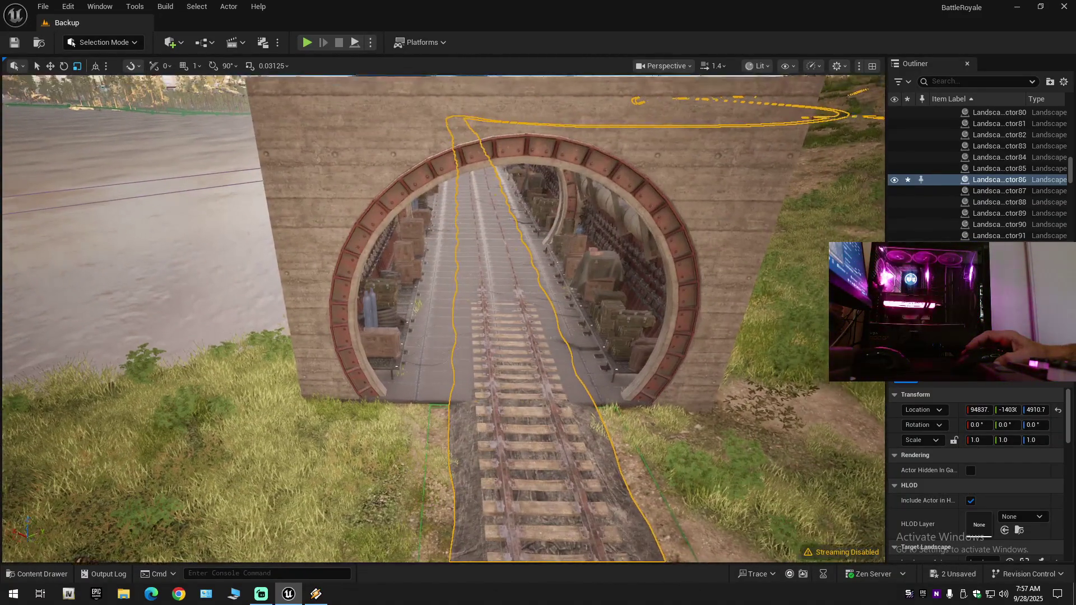
pyautogui.scroll(1, 442, 318)
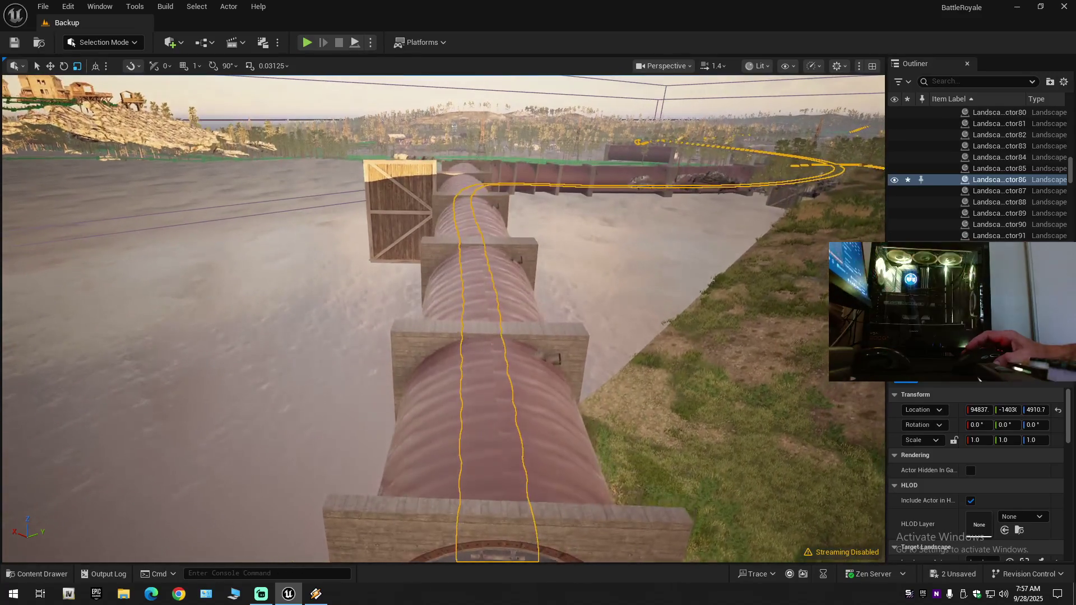
pyautogui.press('w')
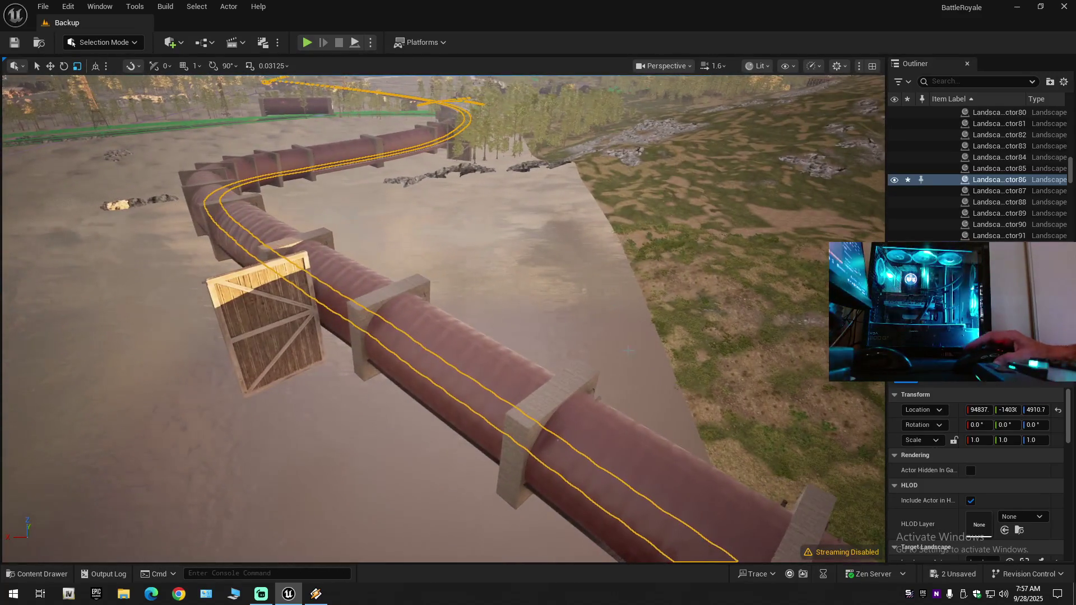
pyautogui.click(480, 360)
# Fly back over the bridge and river, then down to the track junction among trees.
pyautogui.scroll(1, 443, 318)
pyautogui.press('s')
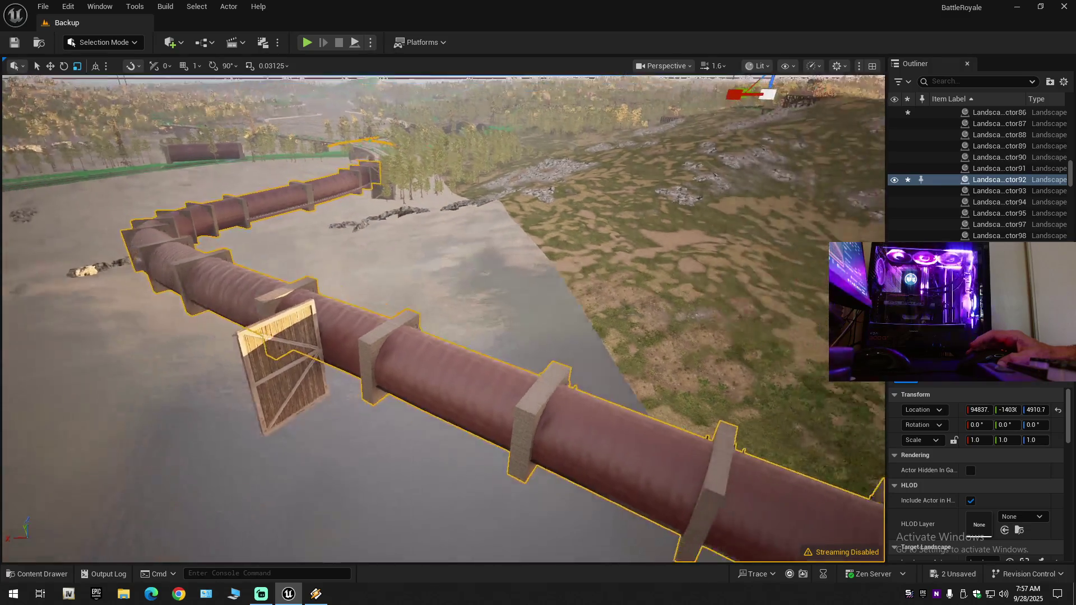
pyautogui.press('s')
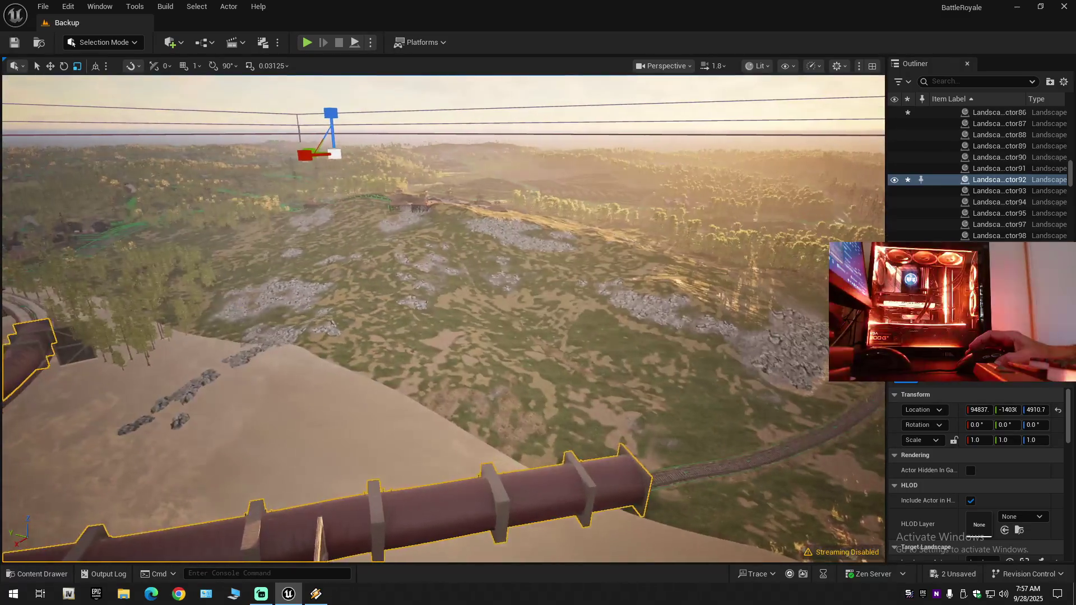
pyautogui.scroll(3, 442, 318)
pyautogui.press('w')
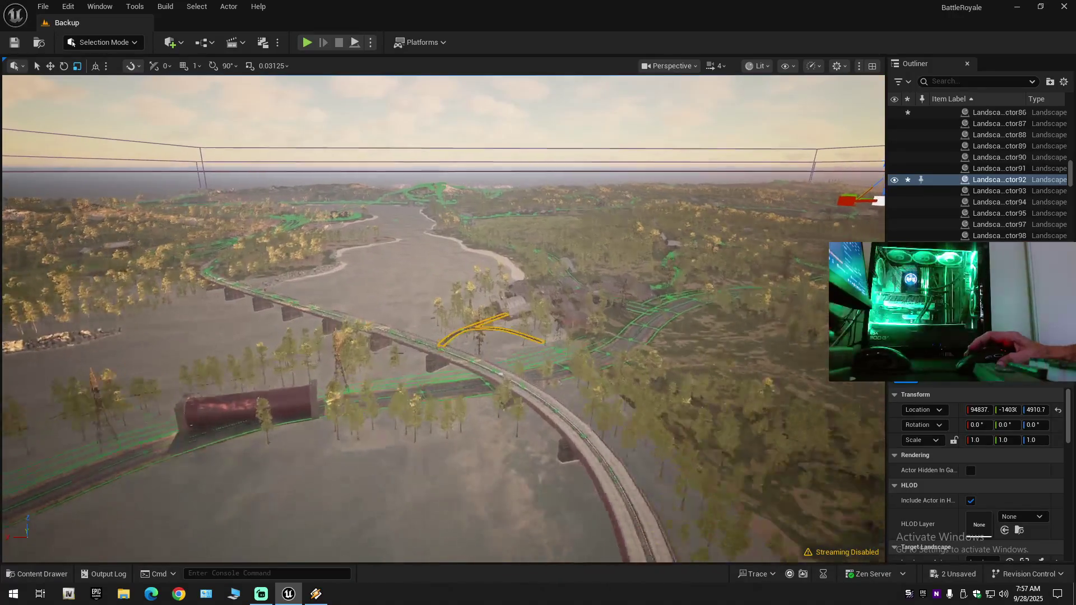
pyautogui.scroll(-1, 443, 318)
pyautogui.press('w')
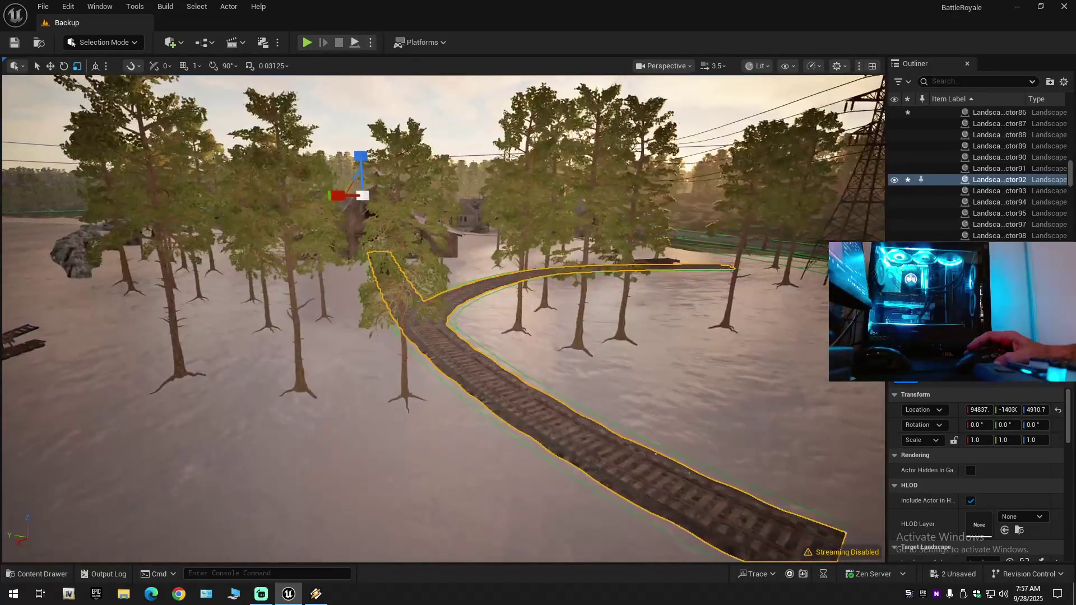
pyautogui.scroll(-2, 340, 166)
# Trial-lift the track section to Z 5611.5 with the Move gizmo, undo it, and deselect.
pyautogui.press('w')
pyautogui.moveTo(341, 166); pyautogui.dragTo(338, 162)
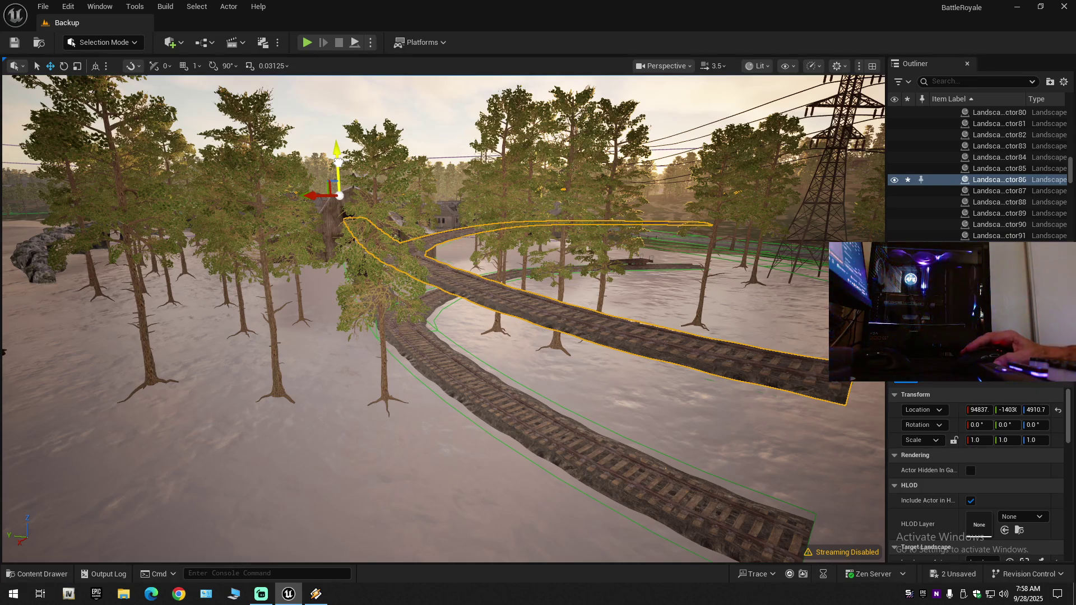
pyautogui.moveTo(338, 162); pyautogui.dragTo(338, 151)
pyautogui.hotkey('ctrl', 'z')
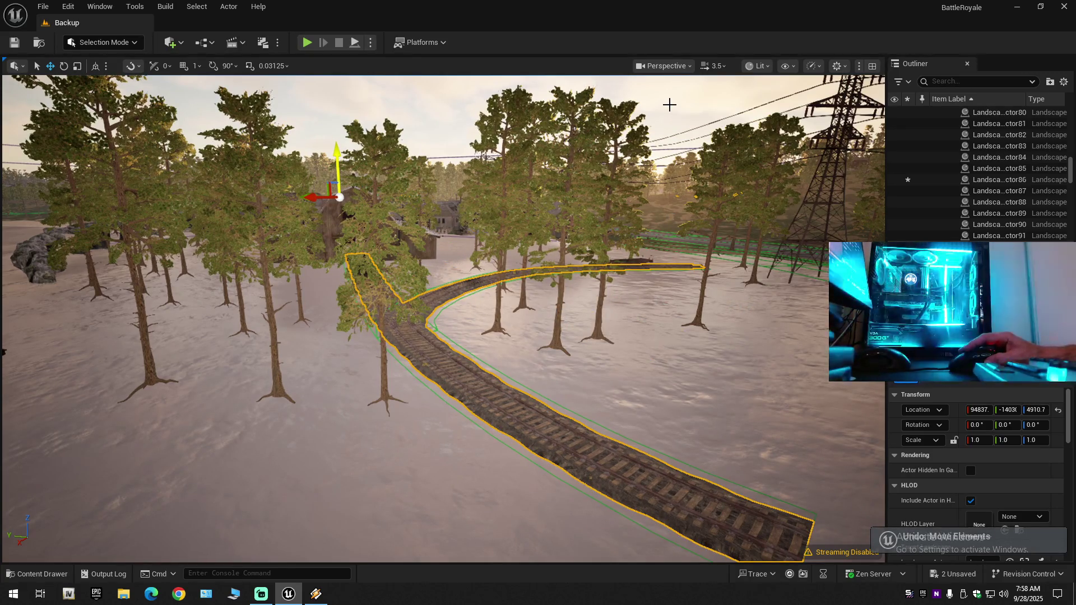
pyautogui.press('Escape')
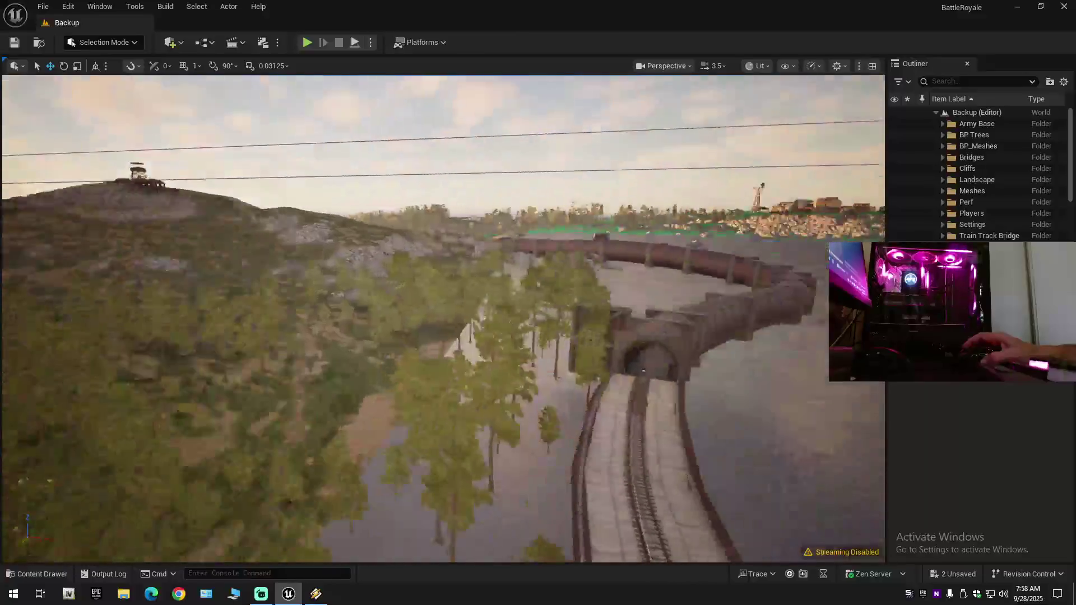
# Fly toward the tube bridge and select it.
pyautogui.press('w')
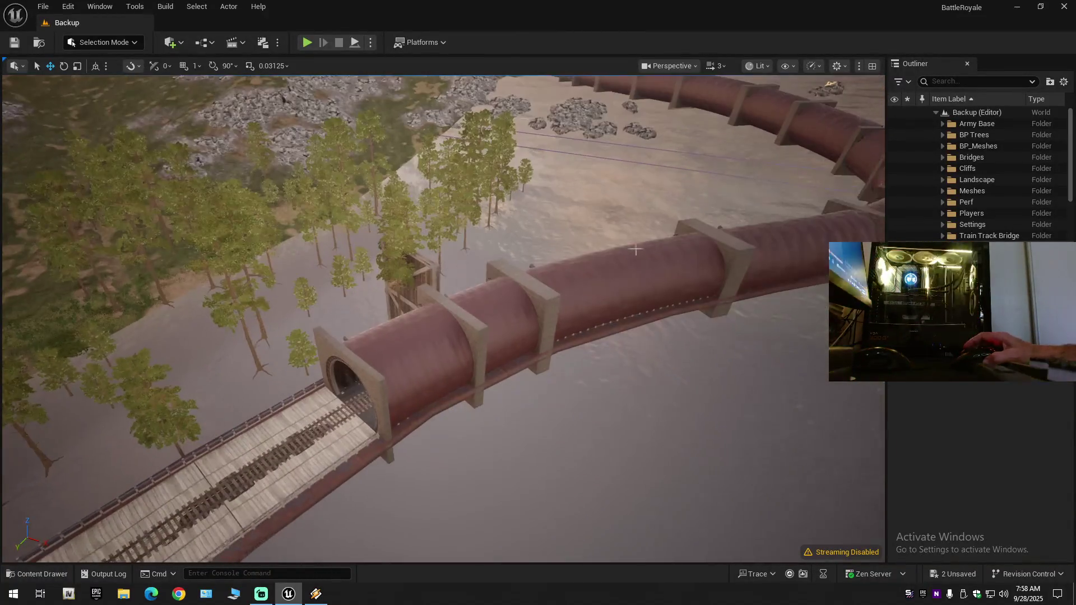
pyautogui.click(504, 314)
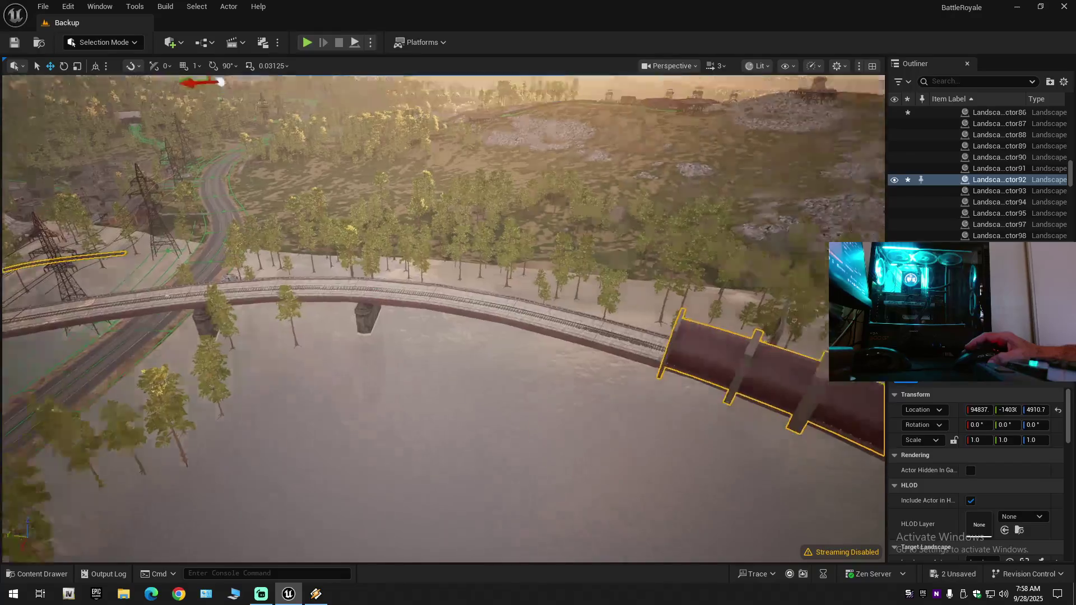
pyautogui.press('d')
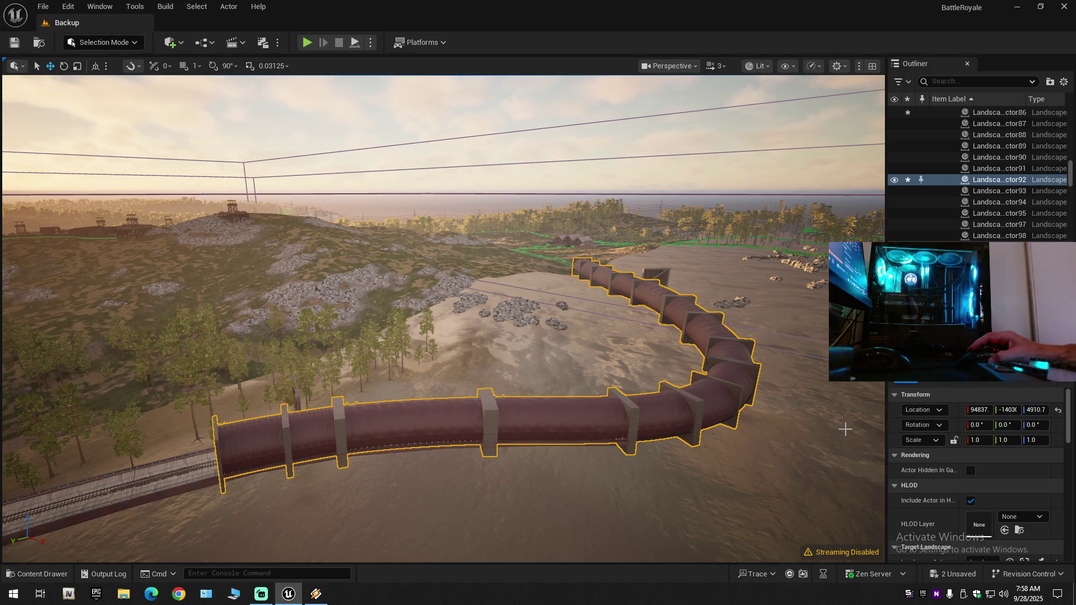
# Select another spline piece, lift the pipe to Z 15904, then undo the lift.
pyautogui.click(766, 286)
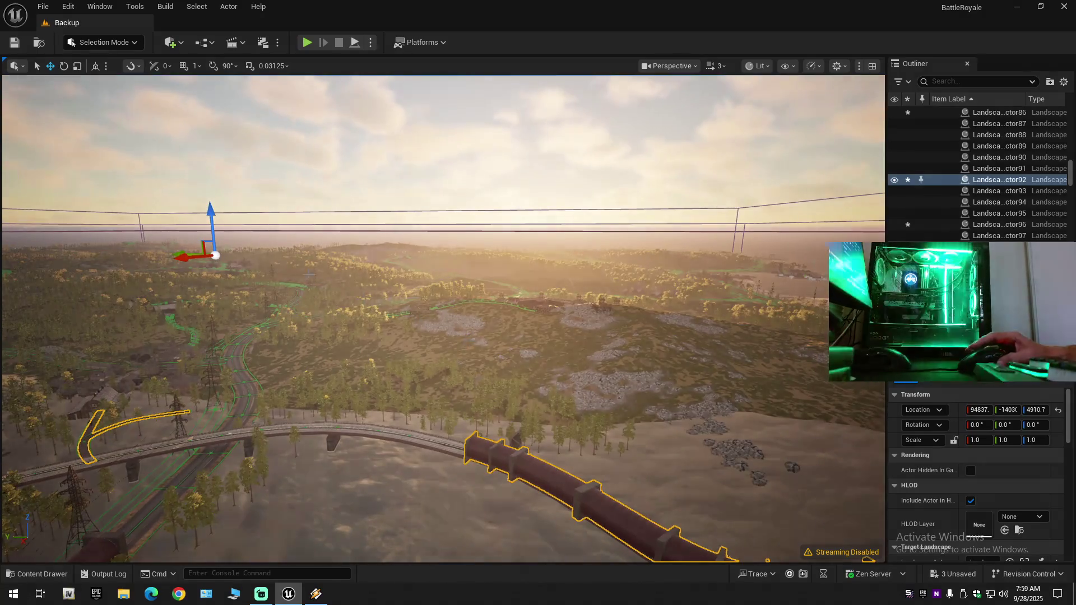
pyautogui.moveTo(209, 215); pyautogui.dragTo(206, 197)
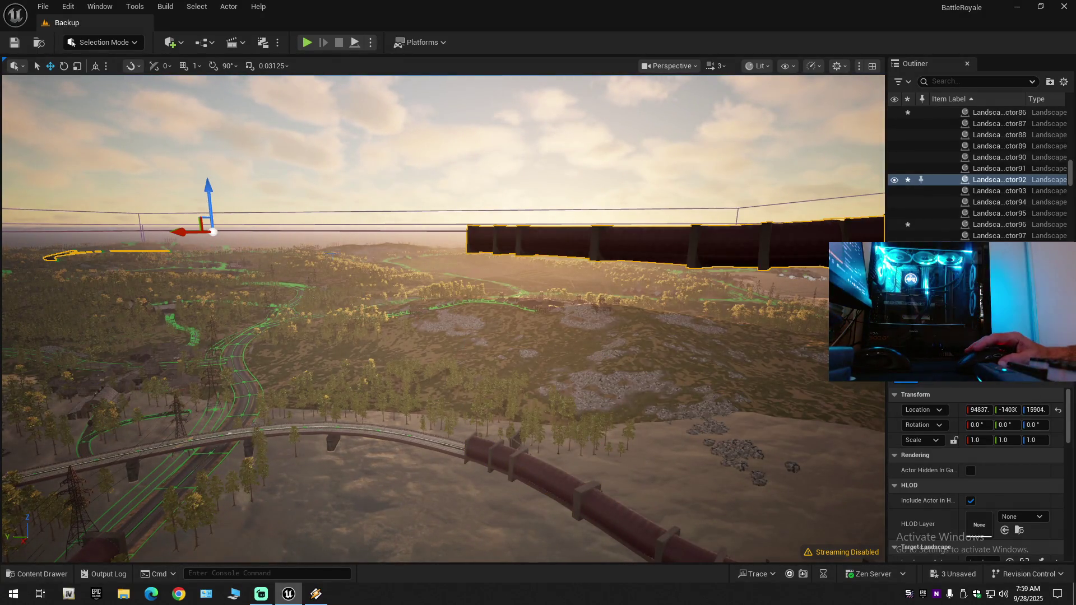
pyautogui.hotkey('ctrl', 'z')
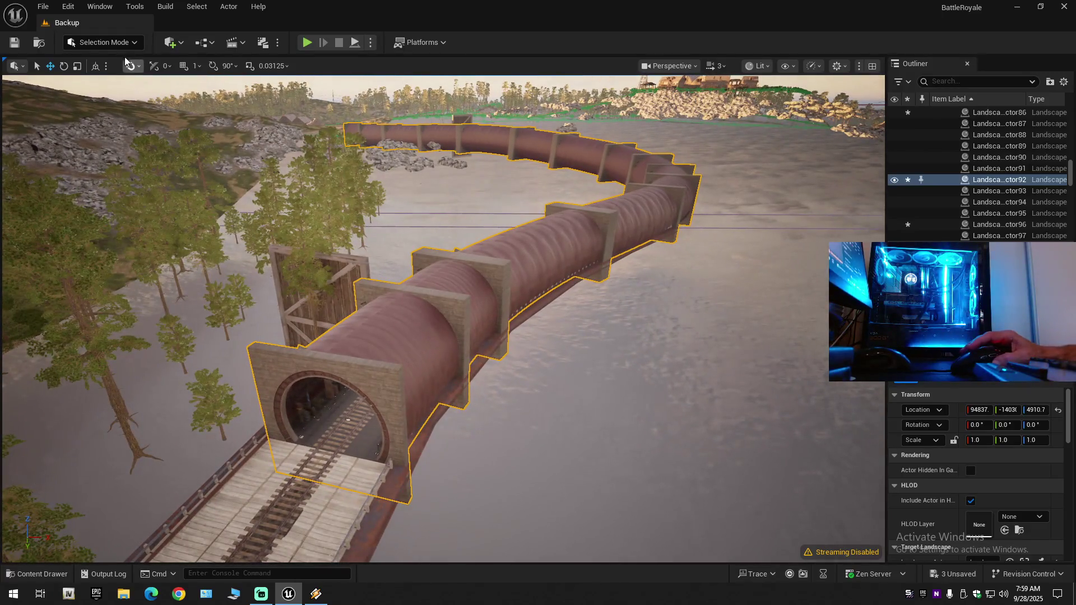
pyautogui.click(103, 42)
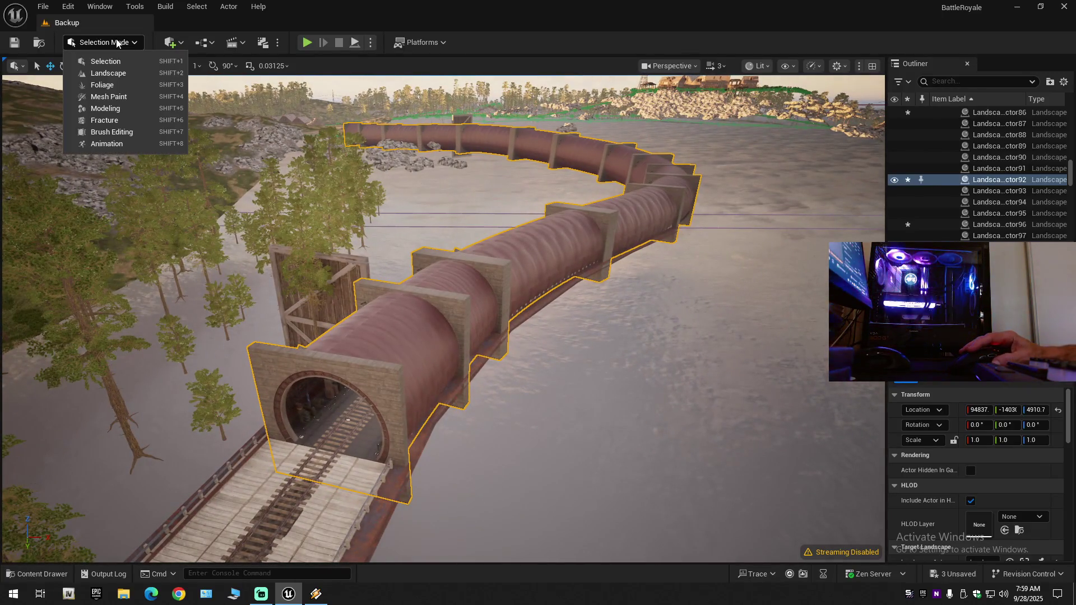
# Switch to Landscape mode and collapse the Outliner to the level's top-level folders.
pyautogui.click(106, 77)
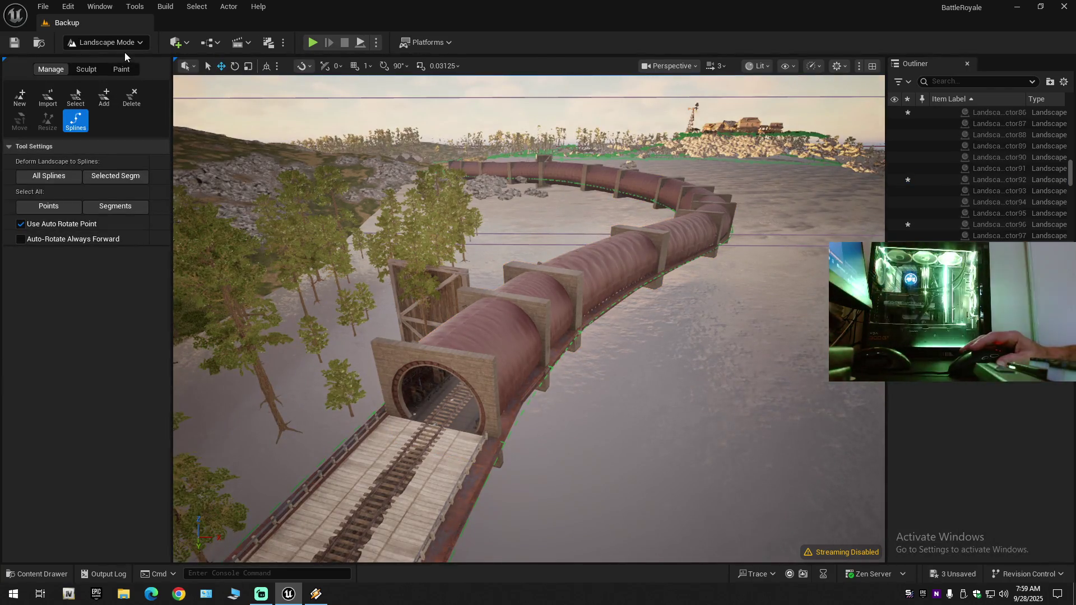
pyautogui.moveTo(504, 308)
pyautogui.mouseDown()
pyautogui.moveTo(493, 291)
pyautogui.moveTo(420, 260)
pyautogui.mouseUp()
pyautogui.click(898, 81)
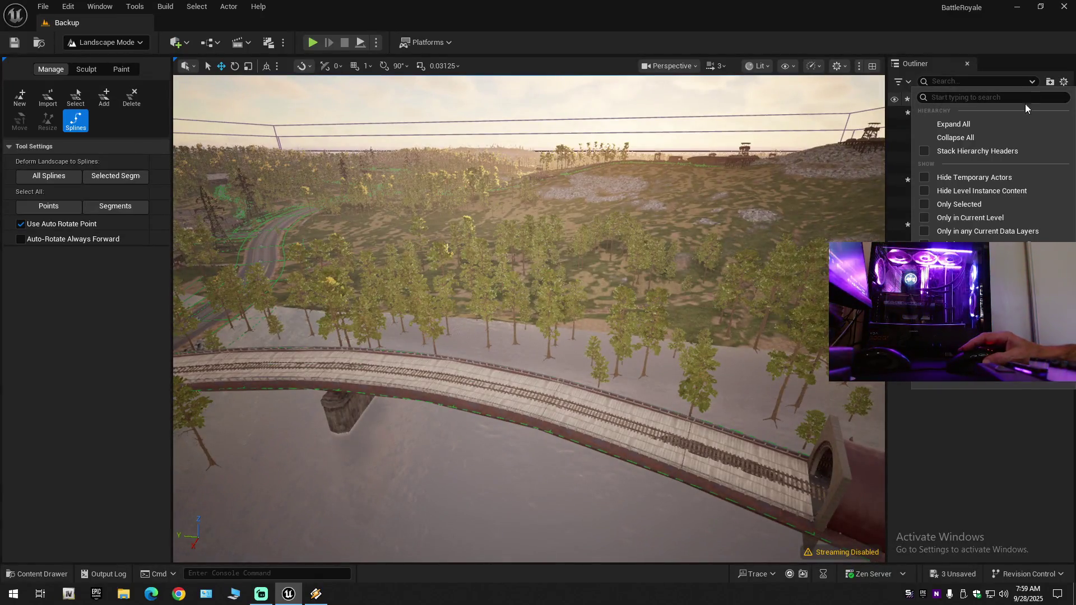
pyautogui.click(975, 138)
pyautogui.click(936, 112)
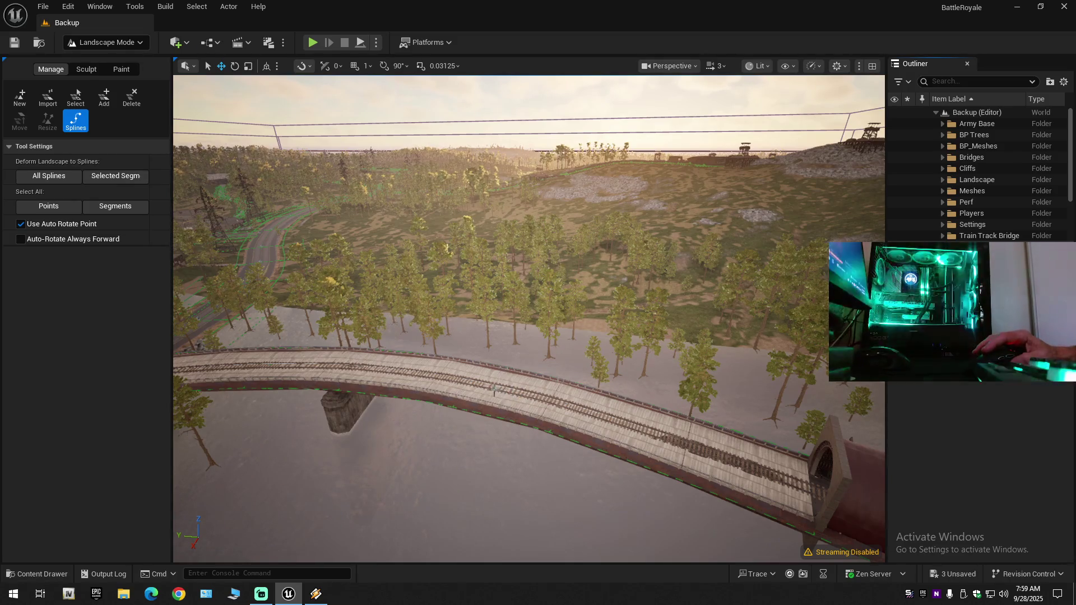
# Select the bridge spline segment, then return to Selection Mode.
pyautogui.click(494, 391)
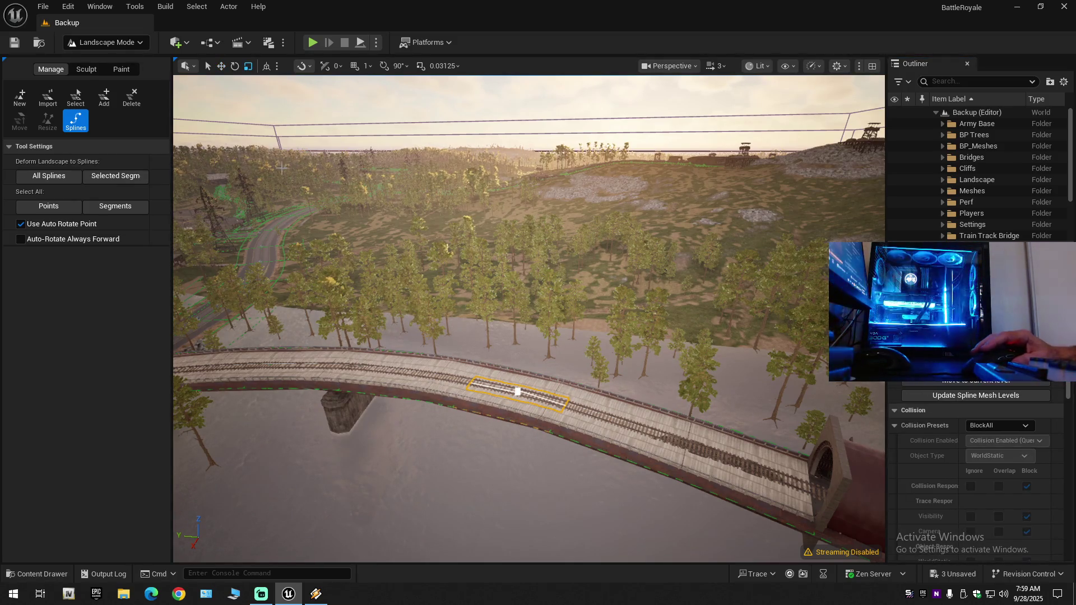
pyautogui.click(106, 42)
pyautogui.click(97, 63)
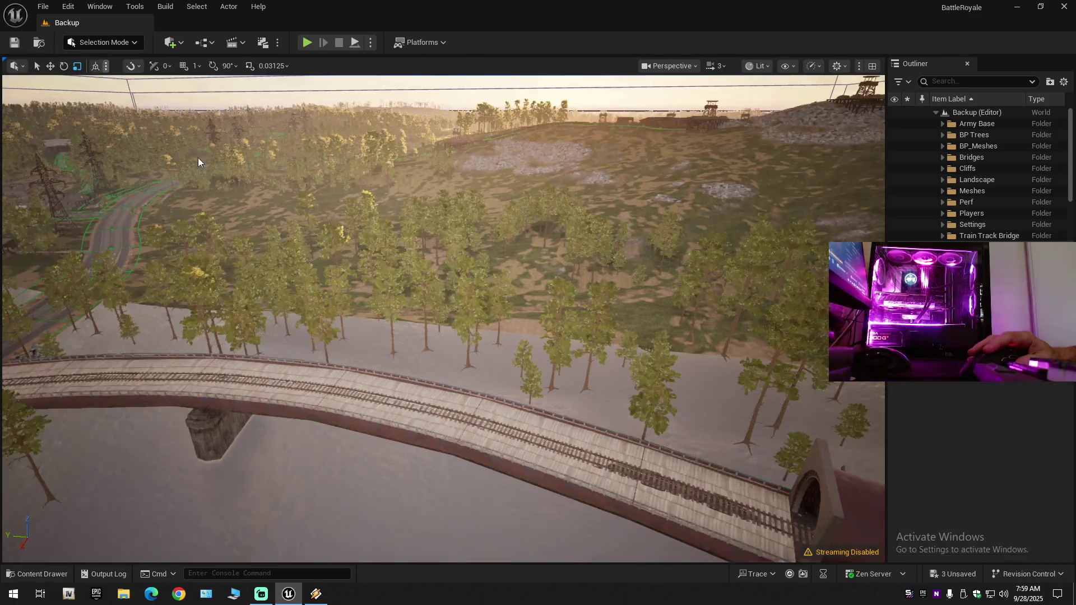
# Toggle the bridge's landscape section hidden and shown twice to check the buried rails.
pyautogui.click(428, 417)
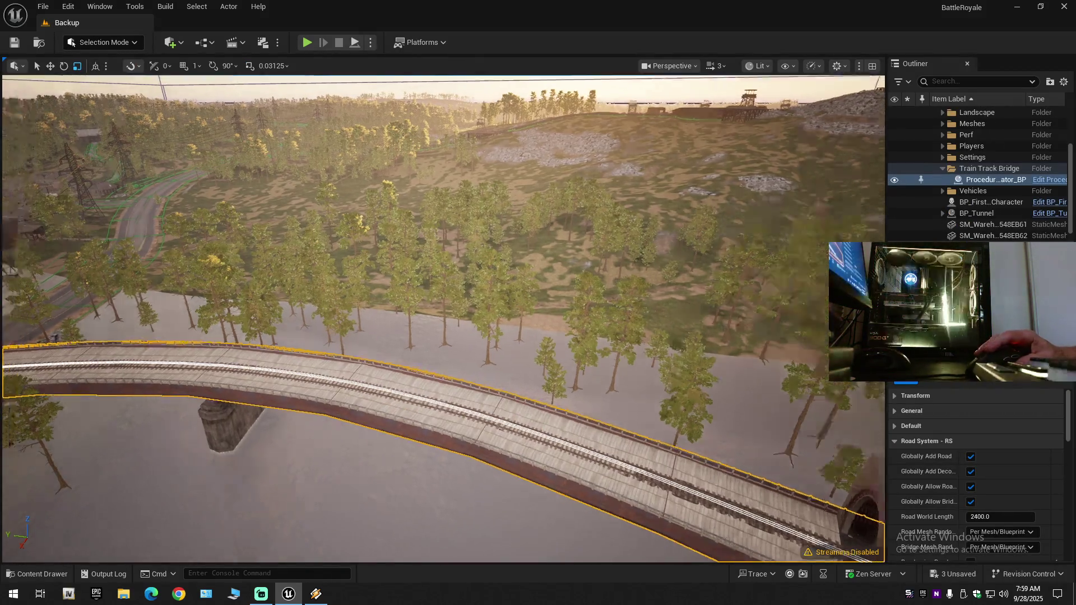
pyautogui.scroll(-1, 430, 373)
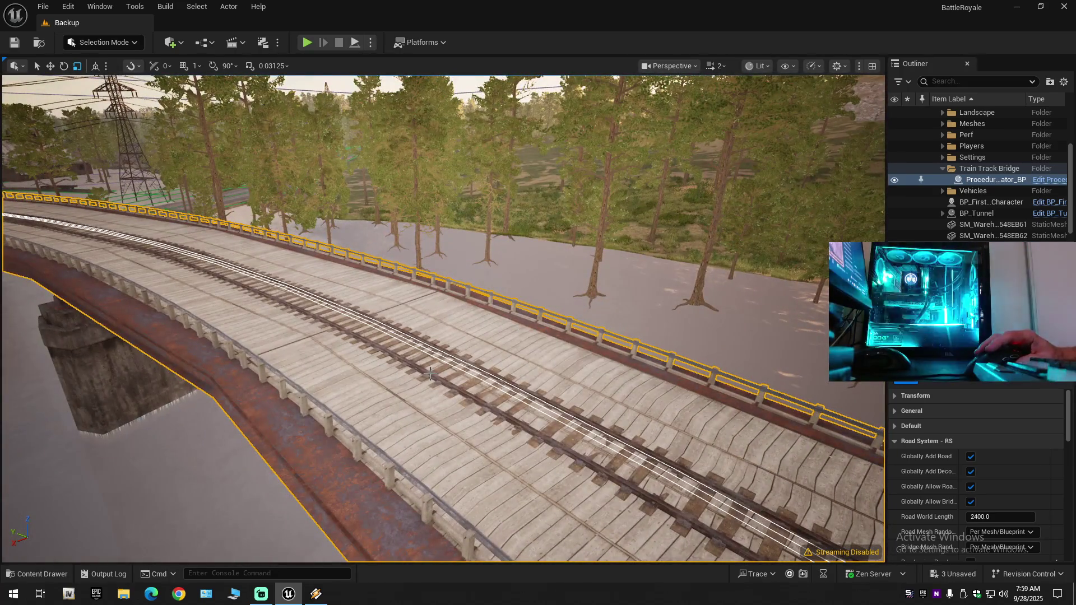
pyautogui.click(430, 373)
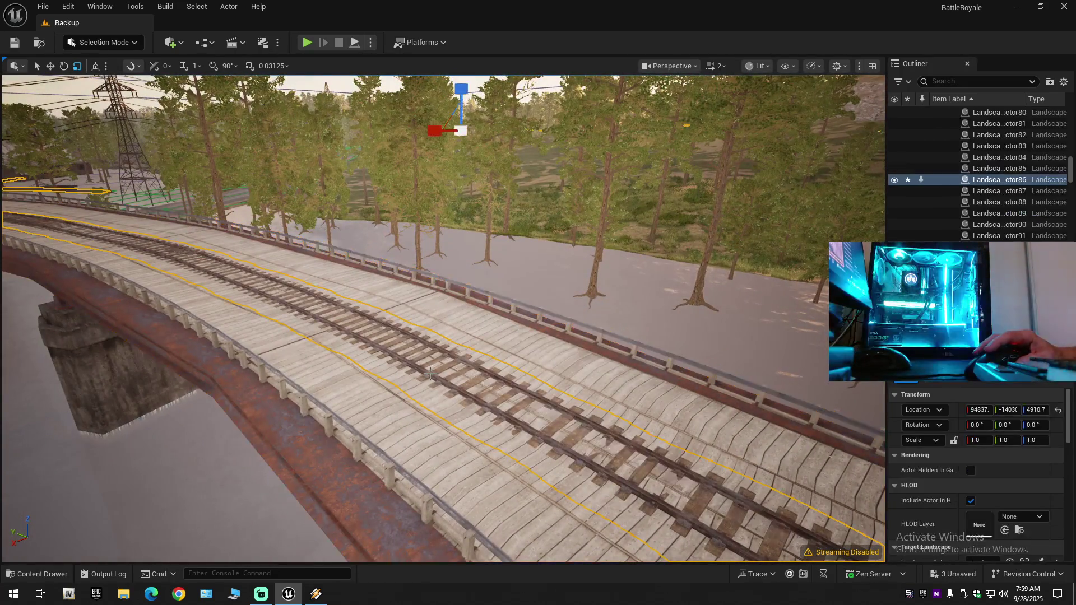
pyautogui.click(892, 179)
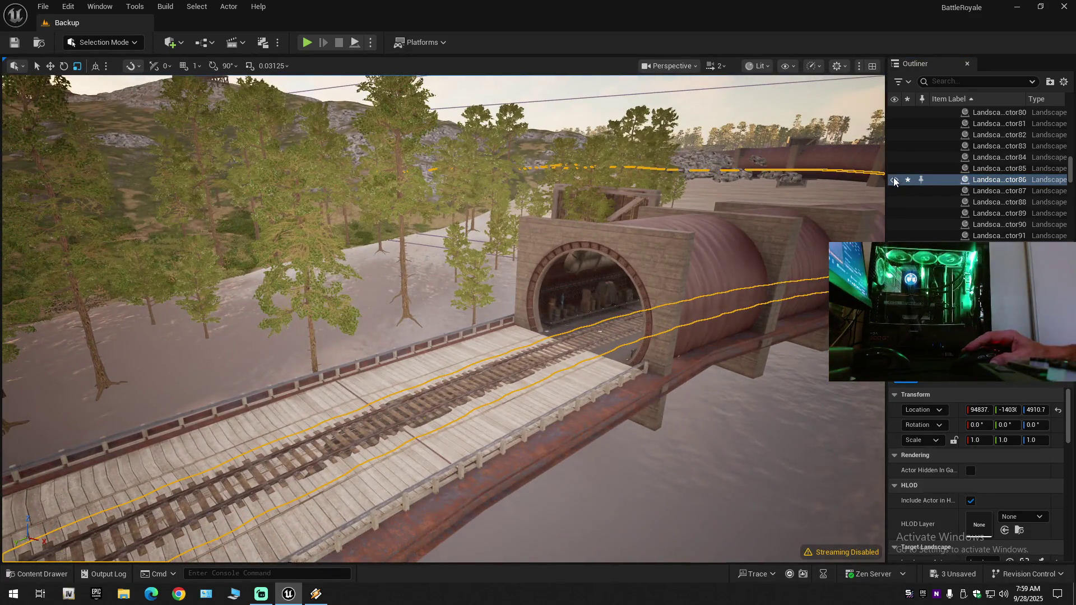
pyautogui.click(894, 180)
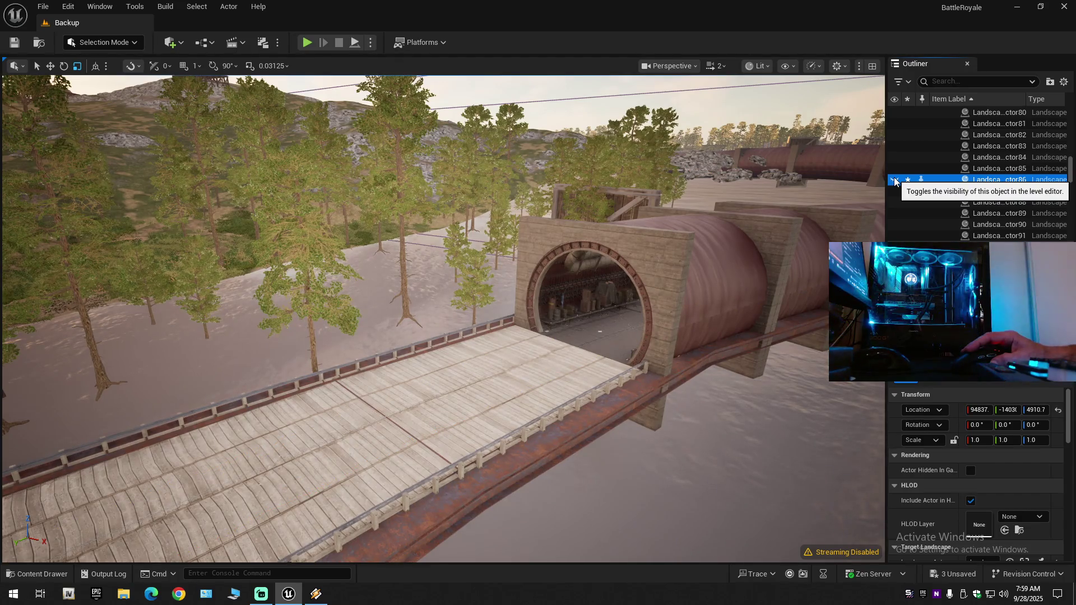
pyautogui.click(894, 180)
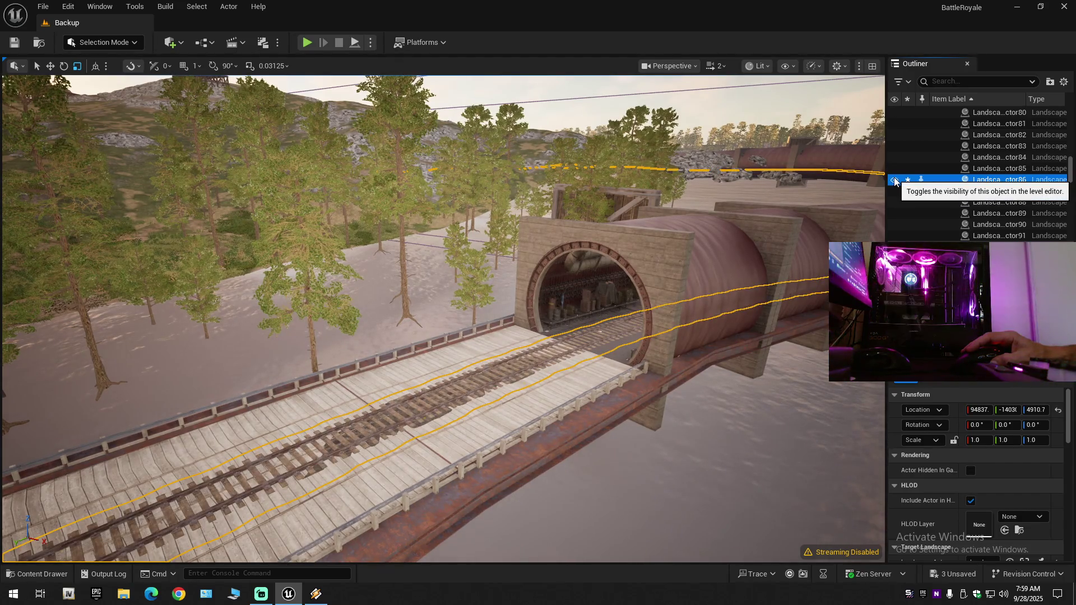
pyautogui.click(894, 180)
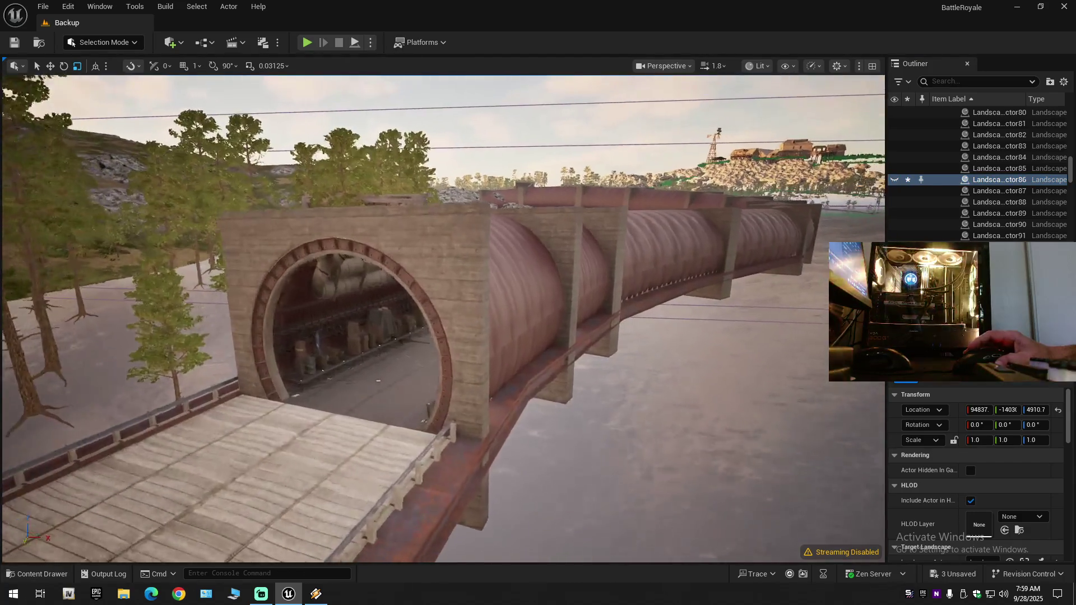
# Fly to the bunker tunnel mouth and select its entrance wall.
pyautogui.press('w')
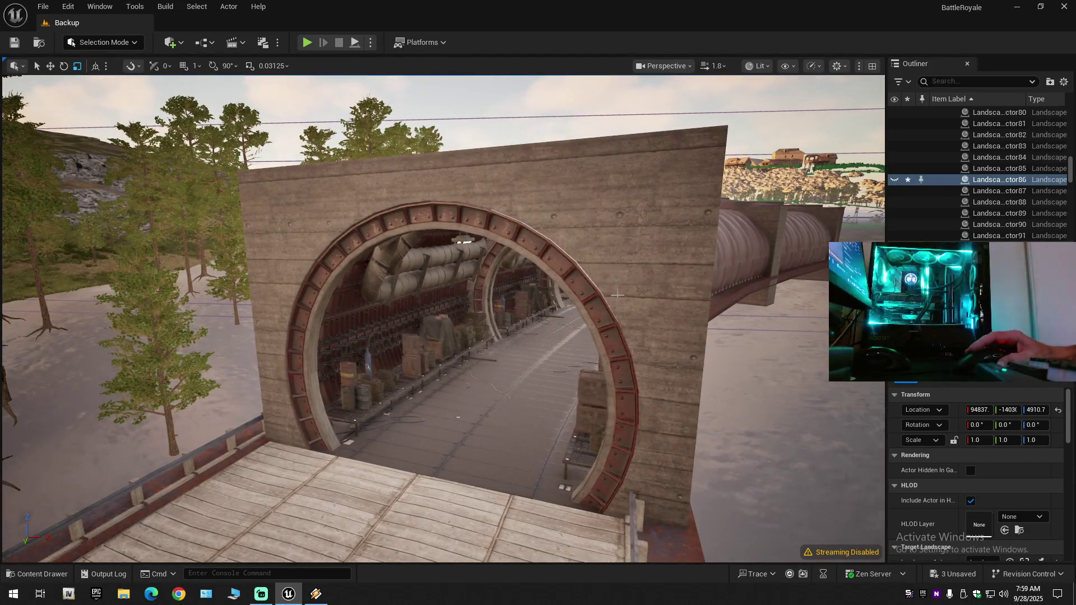
pyautogui.click(617, 296)
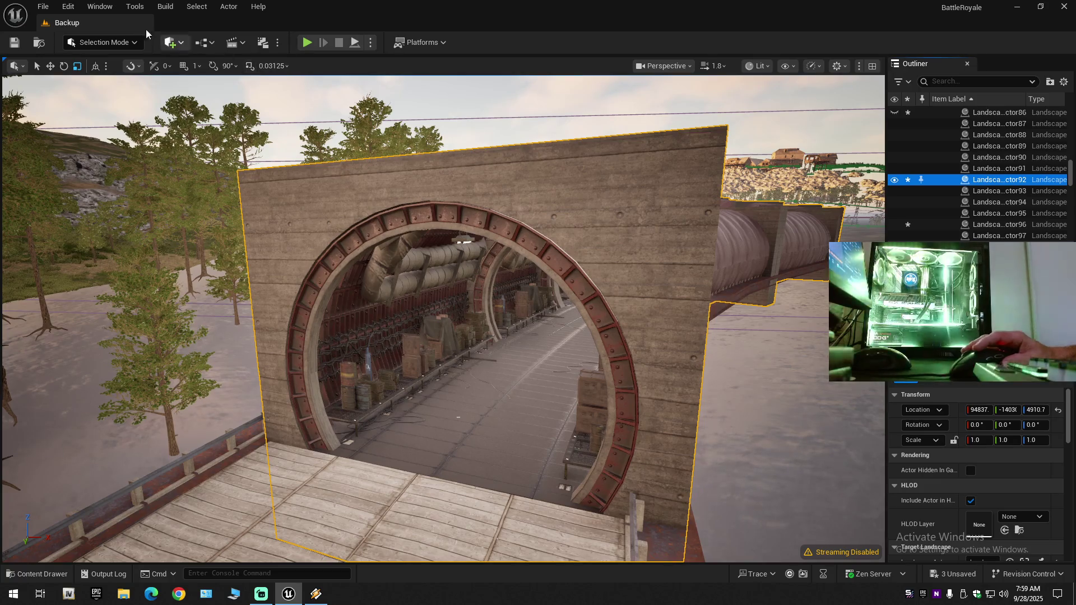
pyautogui.click(128, 43)
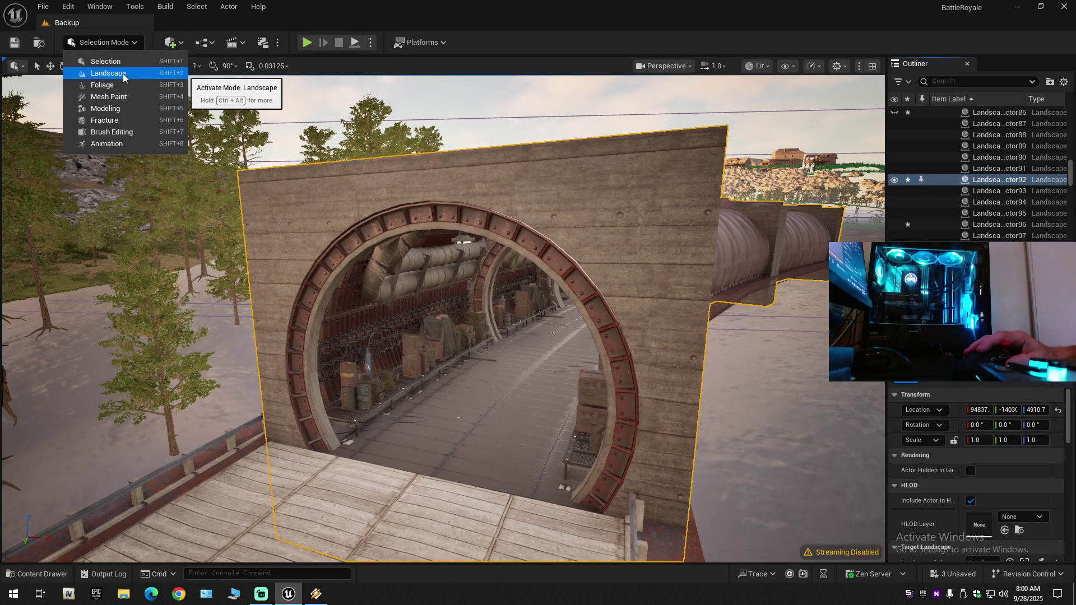
# Enter Landscape mode and browse the Content Drawer to BattleRoyaleStarterKit > Meshes.
pyautogui.click(122, 75)
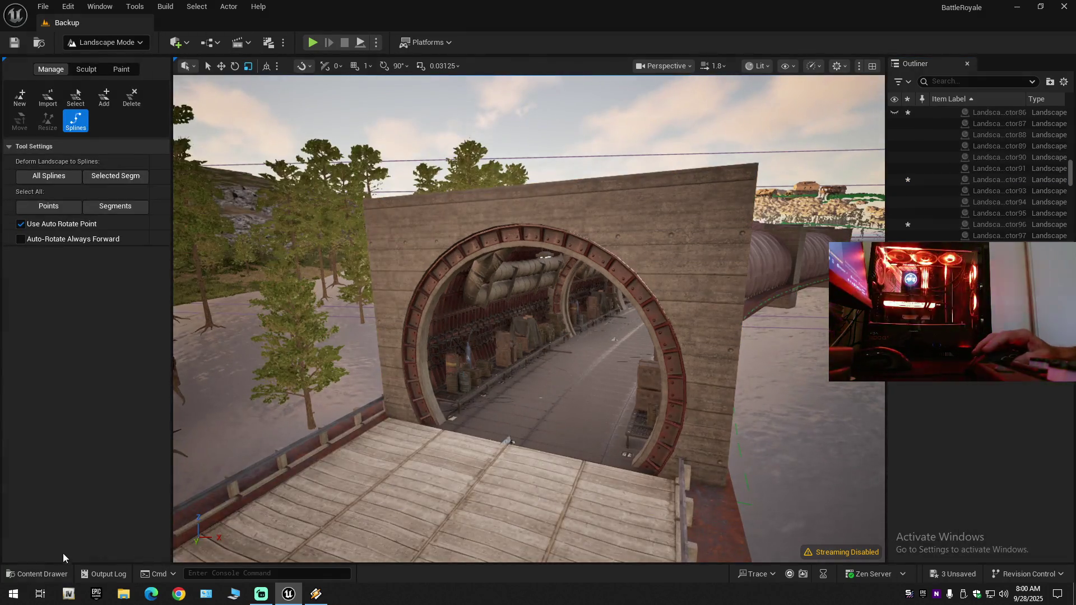
pyautogui.click(66, 572)
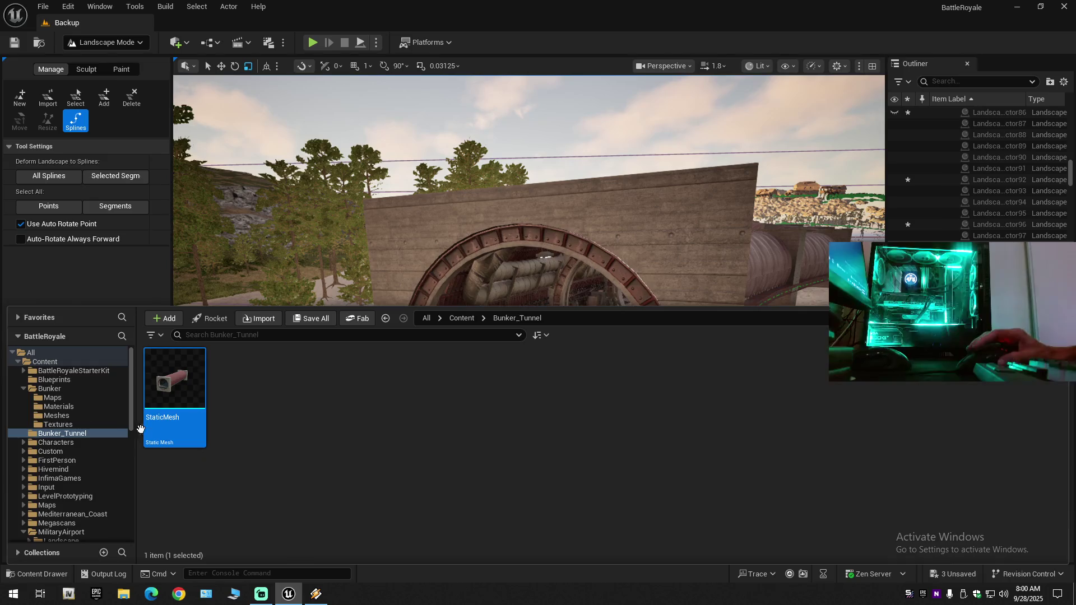
pyautogui.click(25, 388)
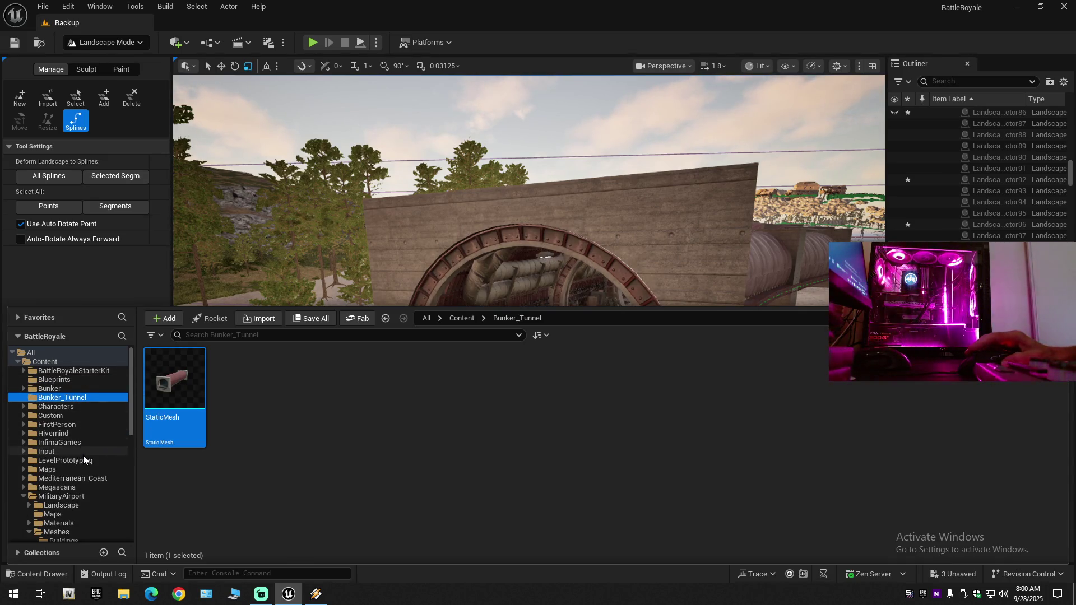
pyautogui.click(88, 371)
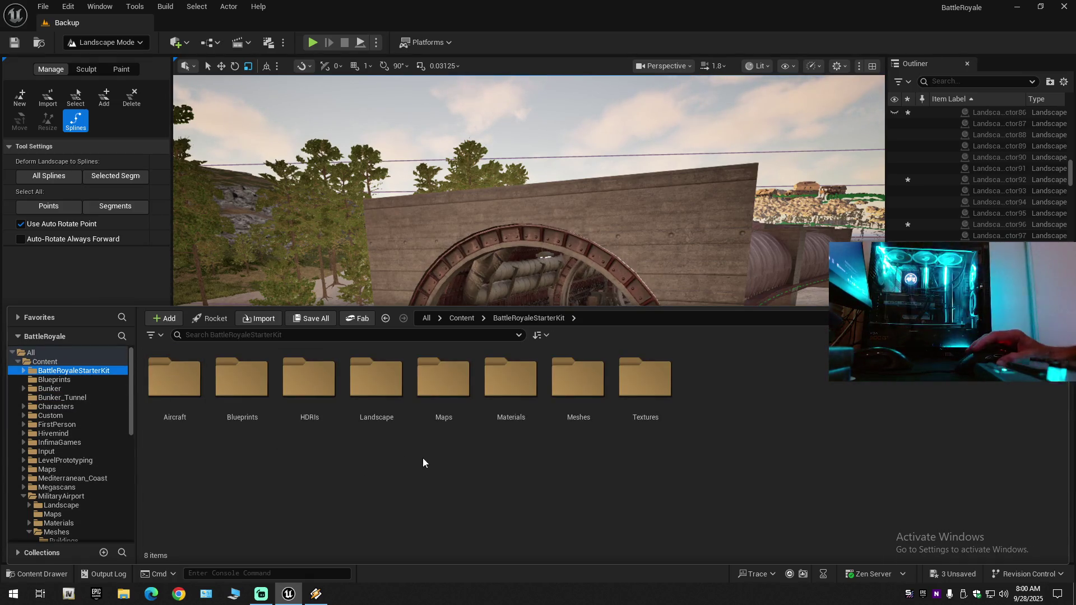
pyautogui.doubleClick(580, 393)
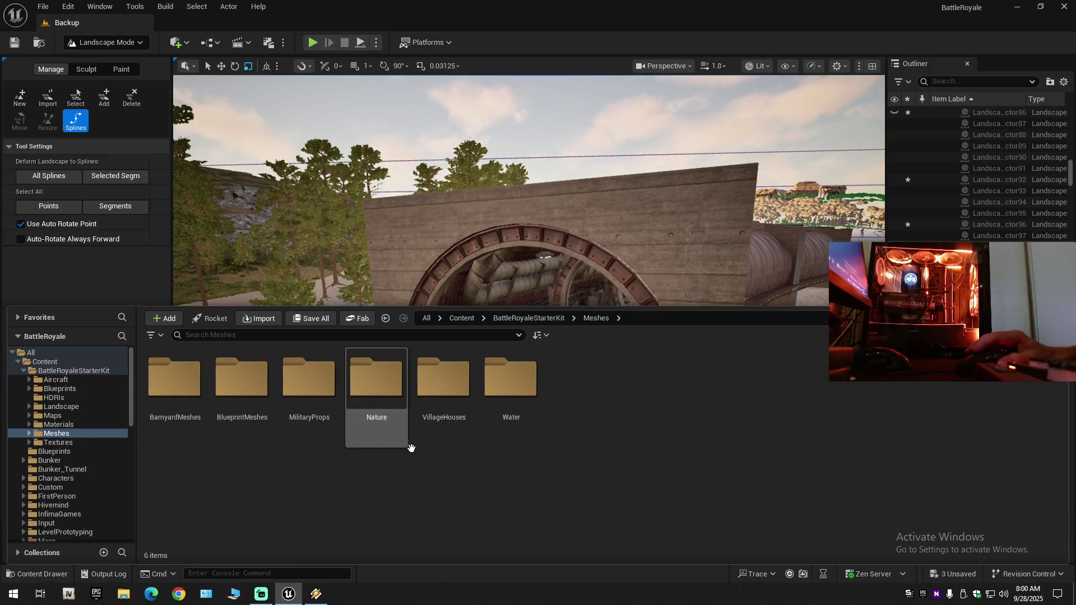
# Hide the landscape section, select the track spline segment, and browse to SM_Railroad_Track_1.
pyautogui.moveTo(234, 193)
pyautogui.mouseDown()
pyautogui.moveTo(467, 115)
pyautogui.moveTo(392, 120)
pyautogui.moveTo(505, 168)
pyautogui.moveTo(575, 327)
pyautogui.mouseUp()
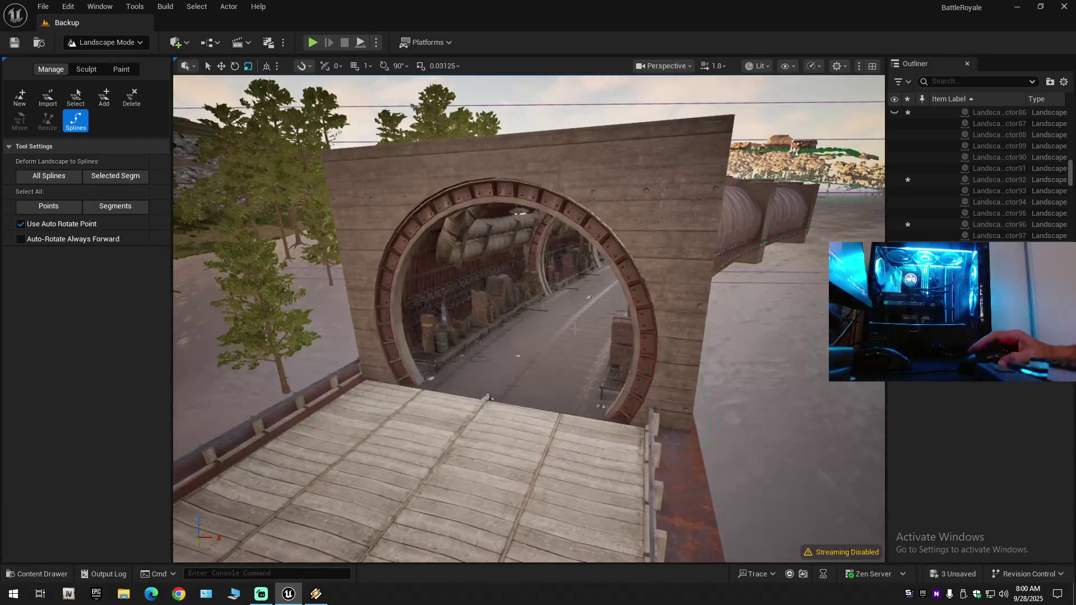
pyautogui.click(895, 114)
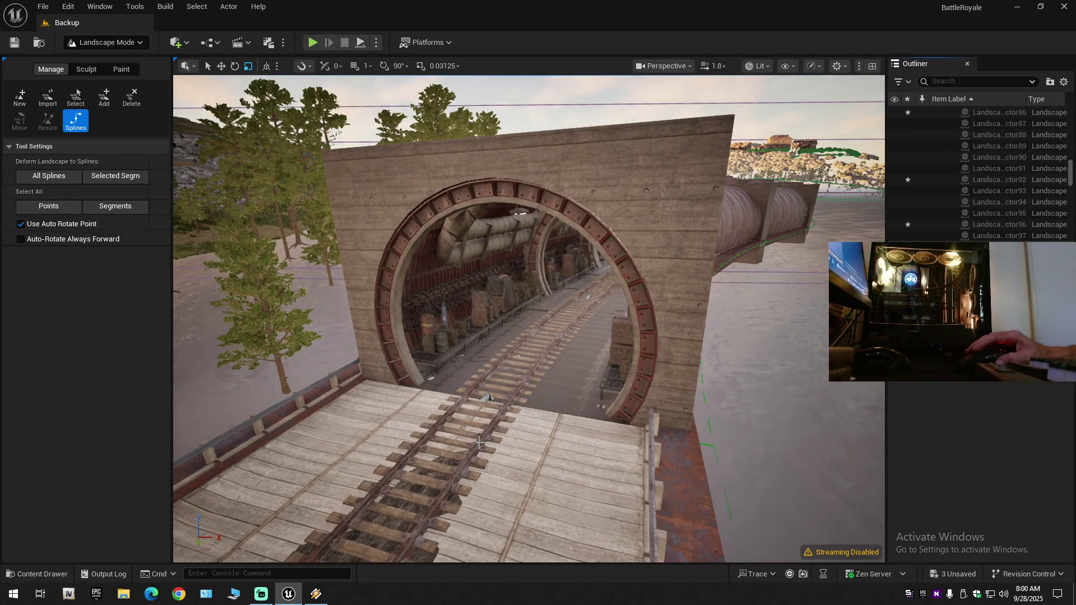
pyautogui.click(486, 396)
pyautogui.scroll(-5, 968, 472)
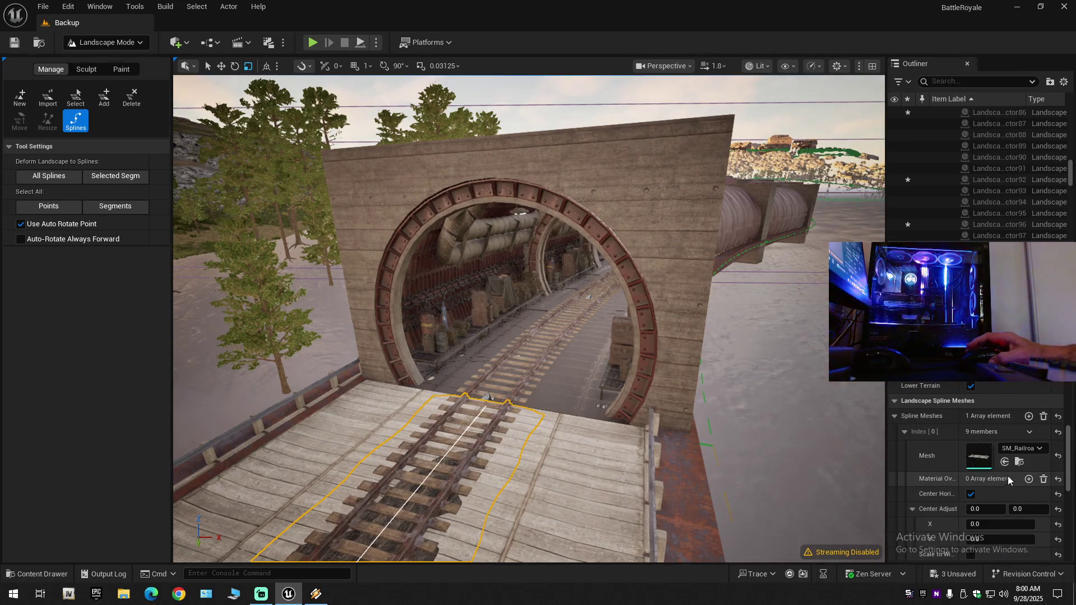
pyautogui.click(1019, 516)
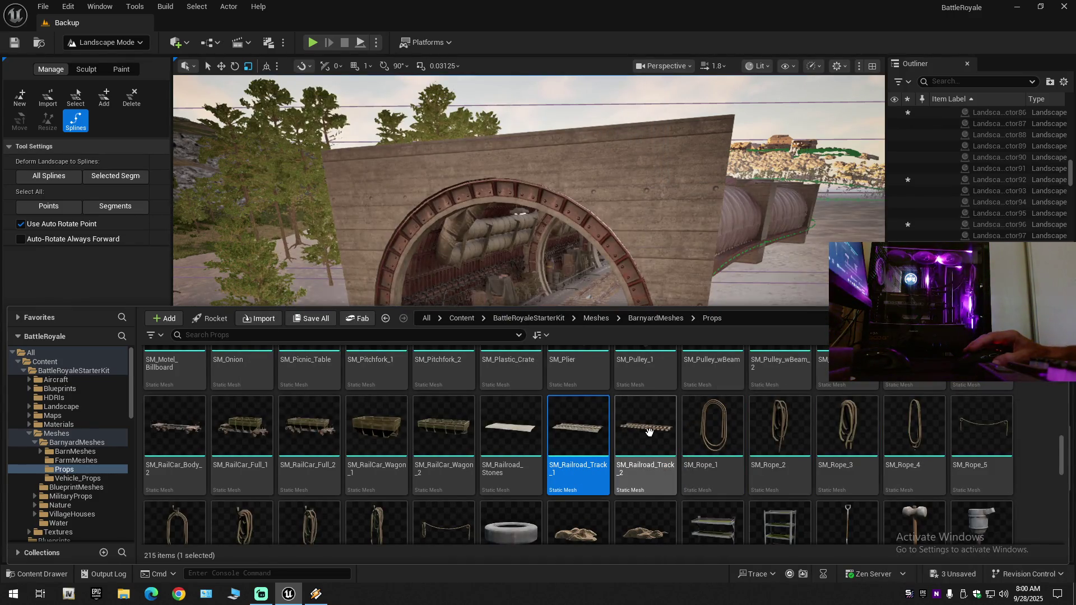
# Preview SM_Railroad_Track_1 and SM_Railroad_Track_2 in the mesh editor, closing each afterward.
pyautogui.doubleClick(573, 435)
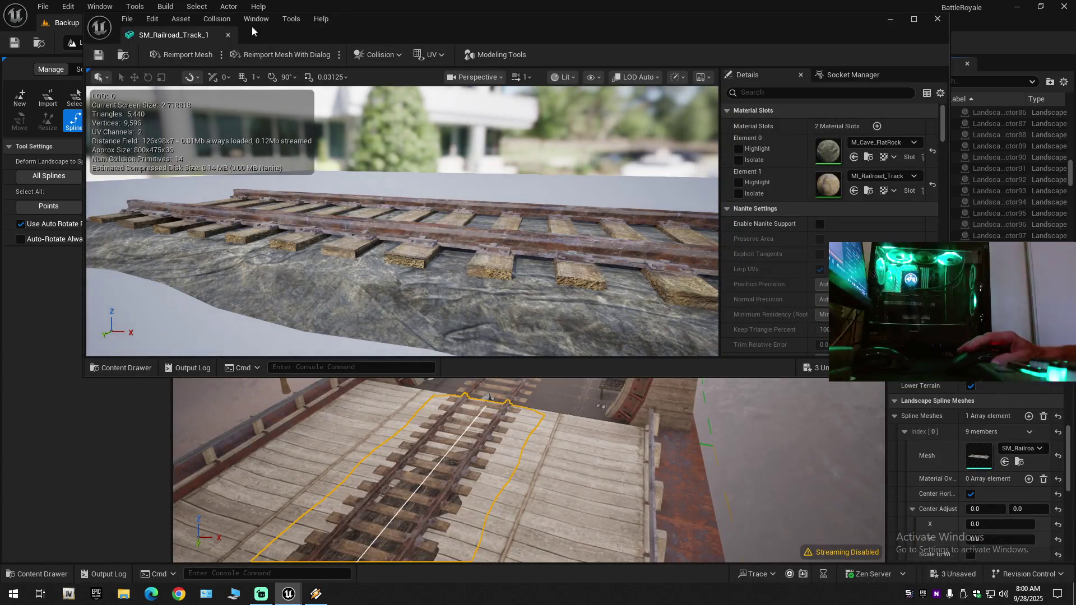
pyautogui.click(227, 36)
pyautogui.click(38, 573)
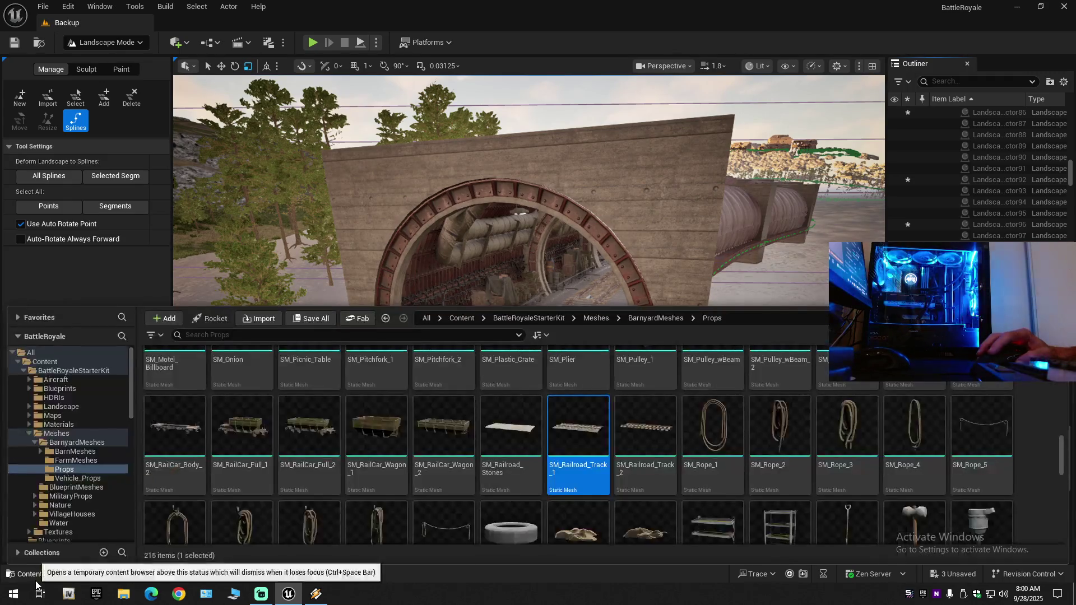
pyautogui.click(645, 428)
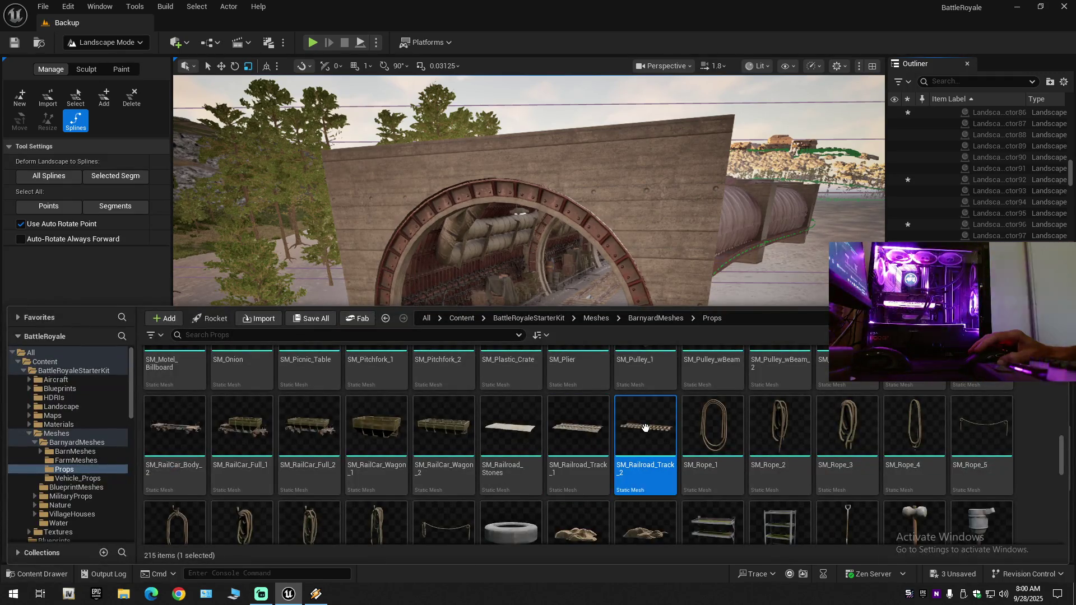
pyautogui.doubleClick(594, 252)
pyautogui.moveTo(509, 277); pyautogui.dragTo(510, 277)
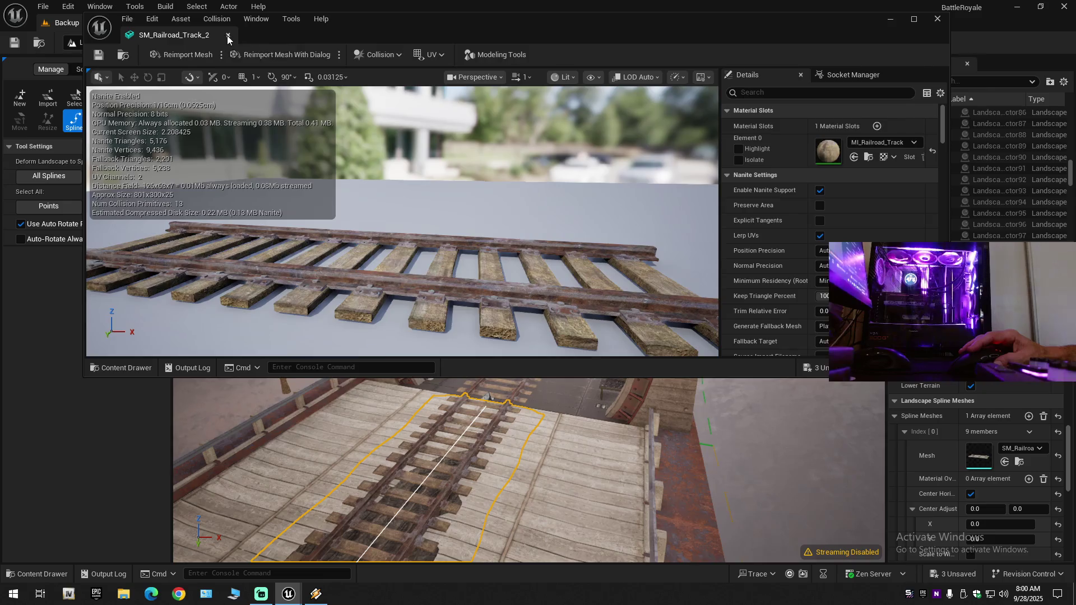
pyautogui.click(227, 37)
# Fly up to overlook the railway track along the bridge deck.
pyautogui.click(70, 574)
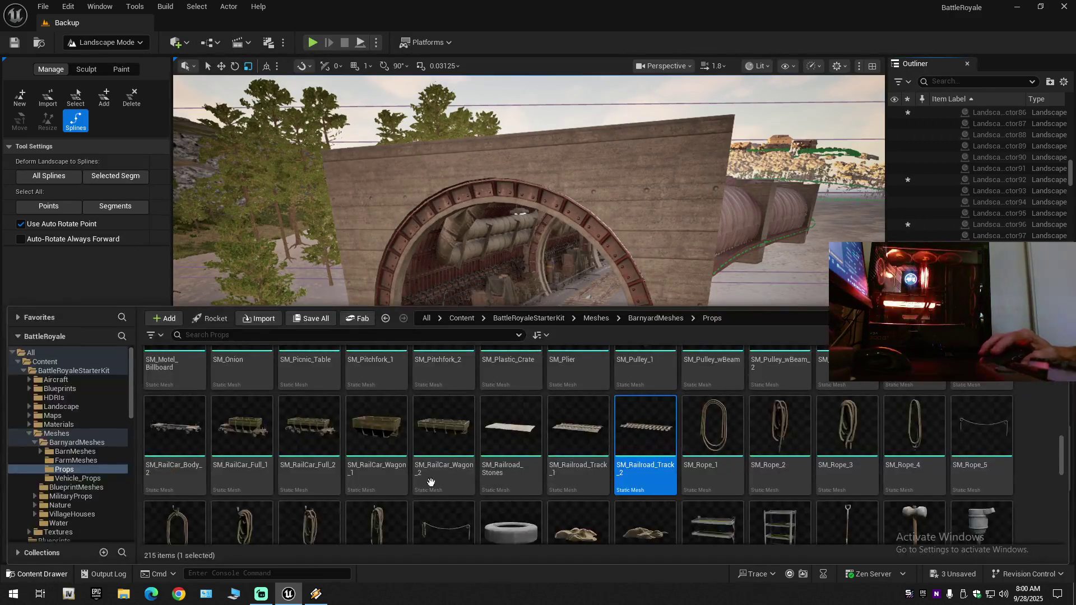
pyautogui.moveTo(560, 336); pyautogui.dragTo(560, 336)
pyautogui.moveTo(538, 384); pyautogui.dragTo(538, 384)
pyautogui.moveTo(620, 240); pyautogui.dragTo(621, 241)
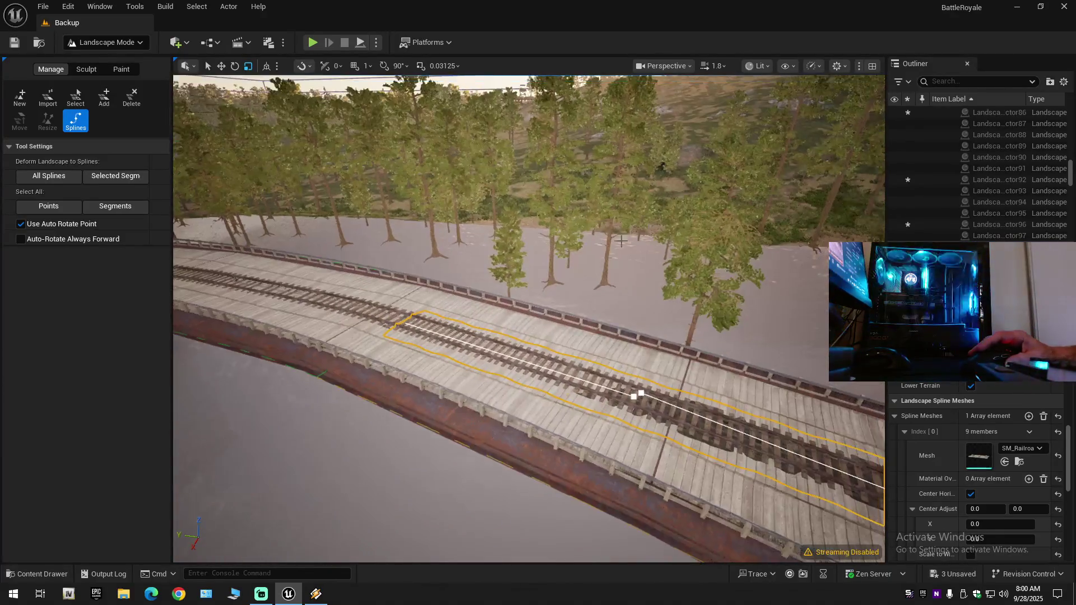
# In Selection Mode, toggle the visibility of the landscape section over the bridge rails.
pyautogui.click(130, 45)
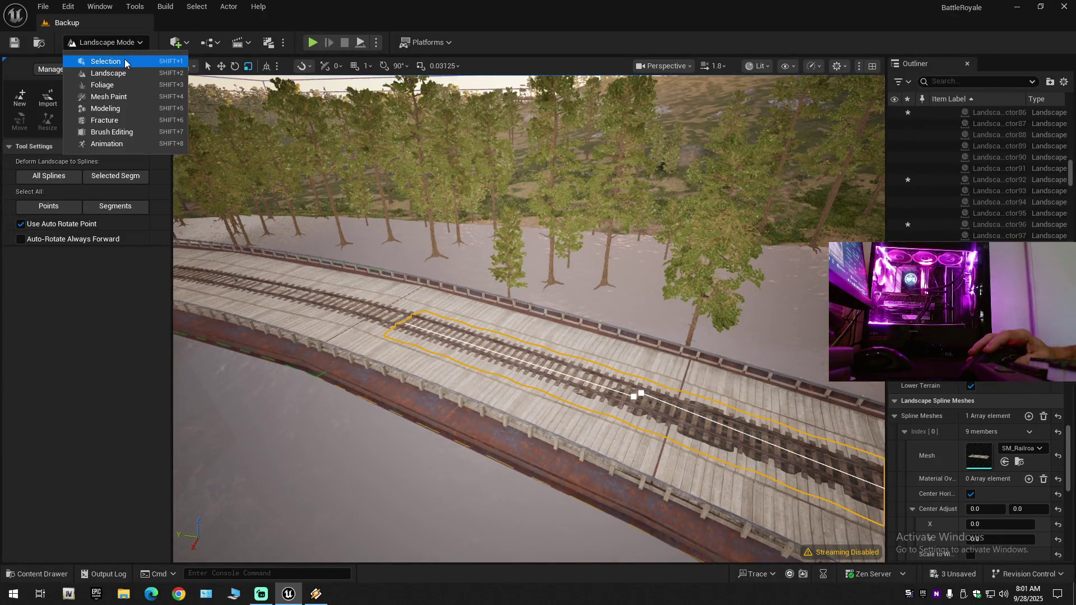
pyautogui.click(107, 59)
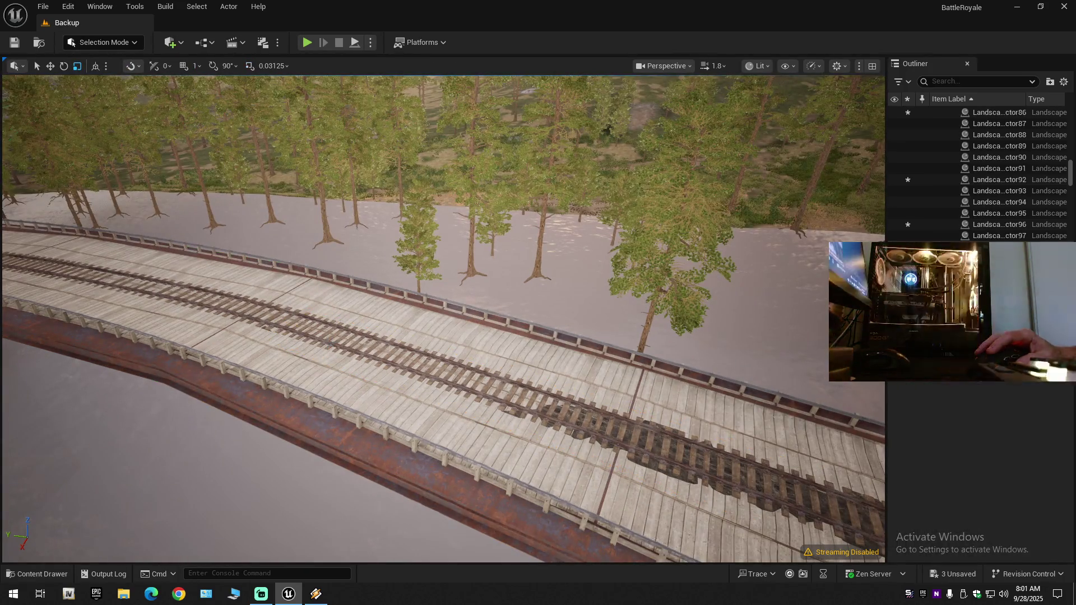
pyautogui.click(549, 302)
pyautogui.click(894, 179)
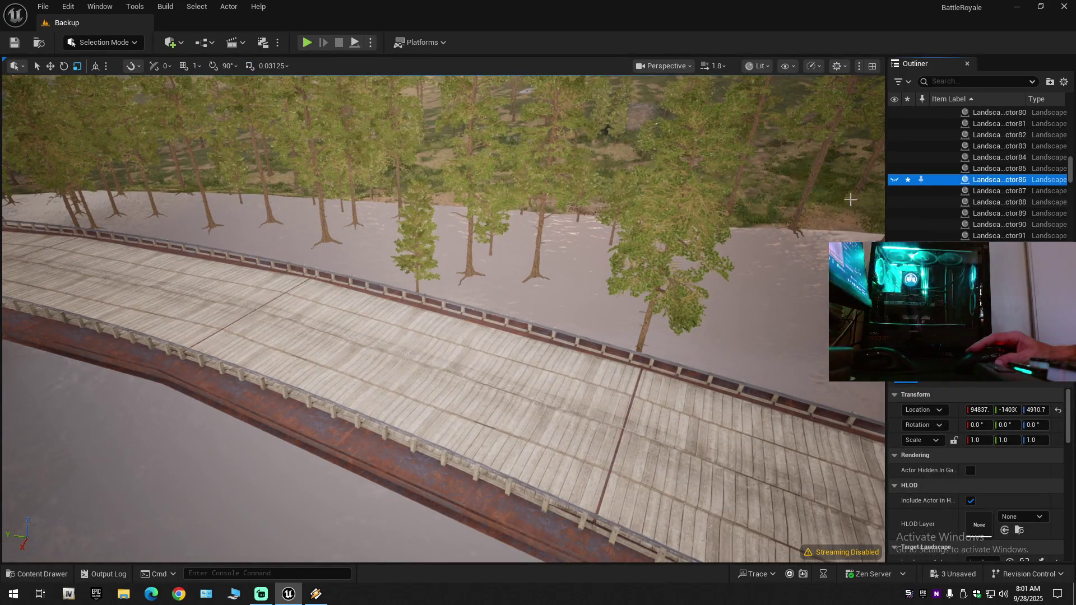
pyautogui.scroll(-1, 442, 320)
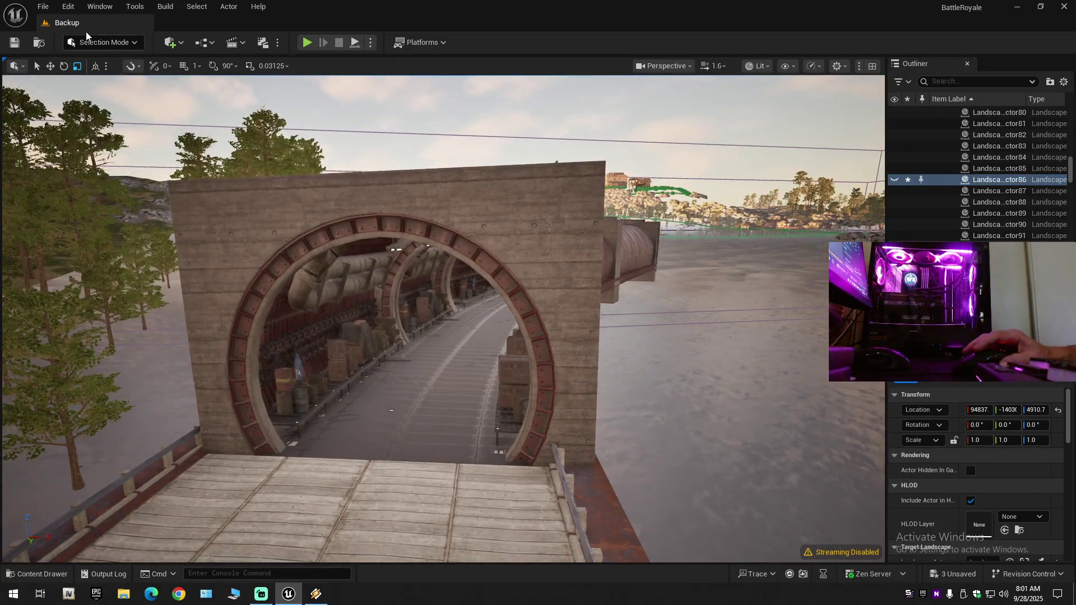
# Switch to Landscape mode and select the tunnel wall's spline segment.
pyautogui.click(81, 42)
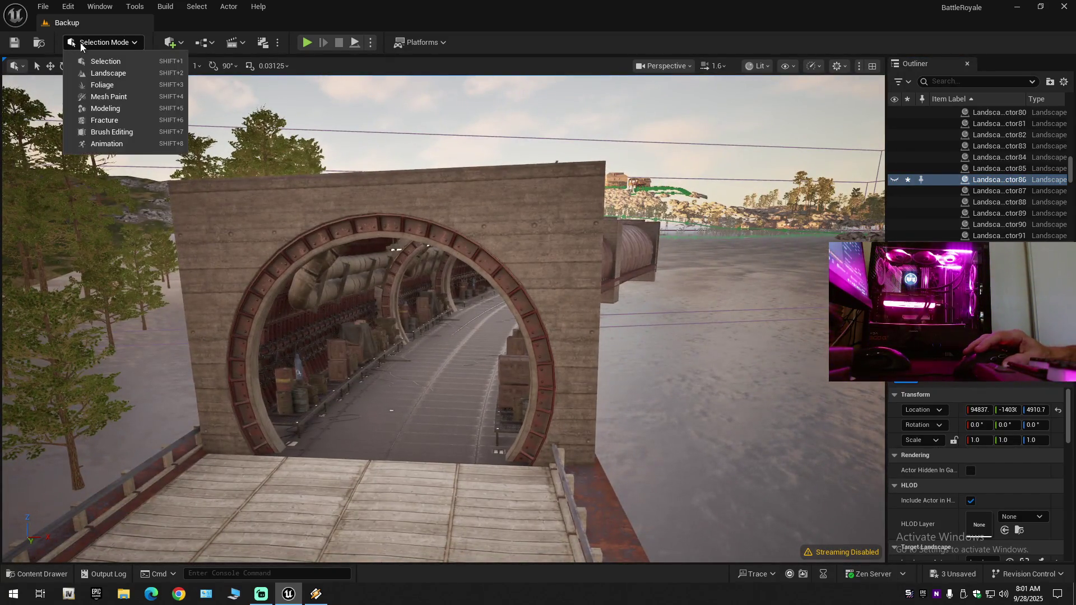
pyautogui.click(94, 76)
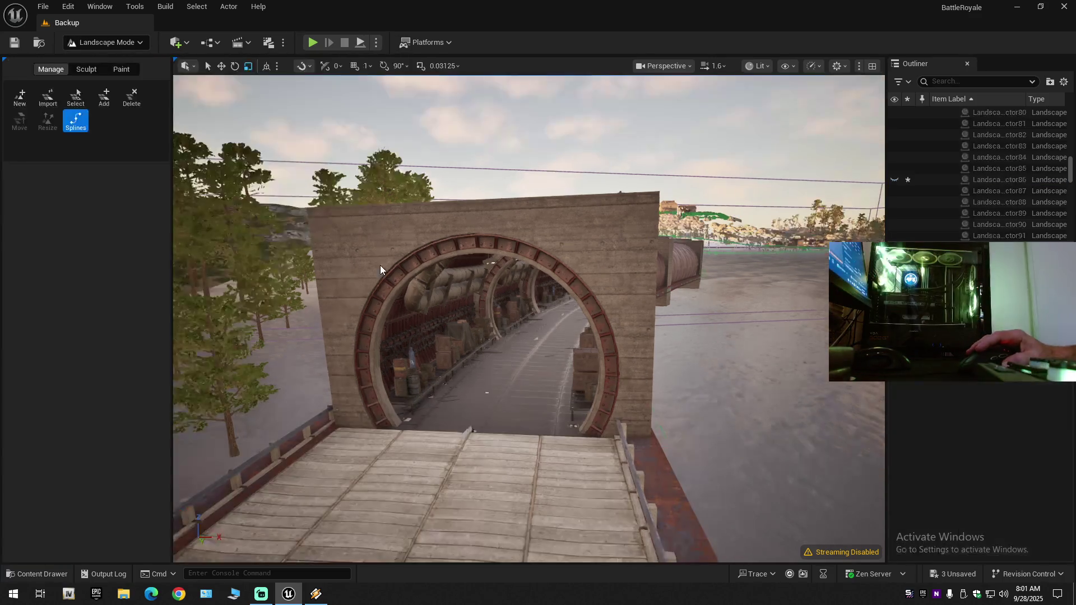
pyautogui.click(612, 302)
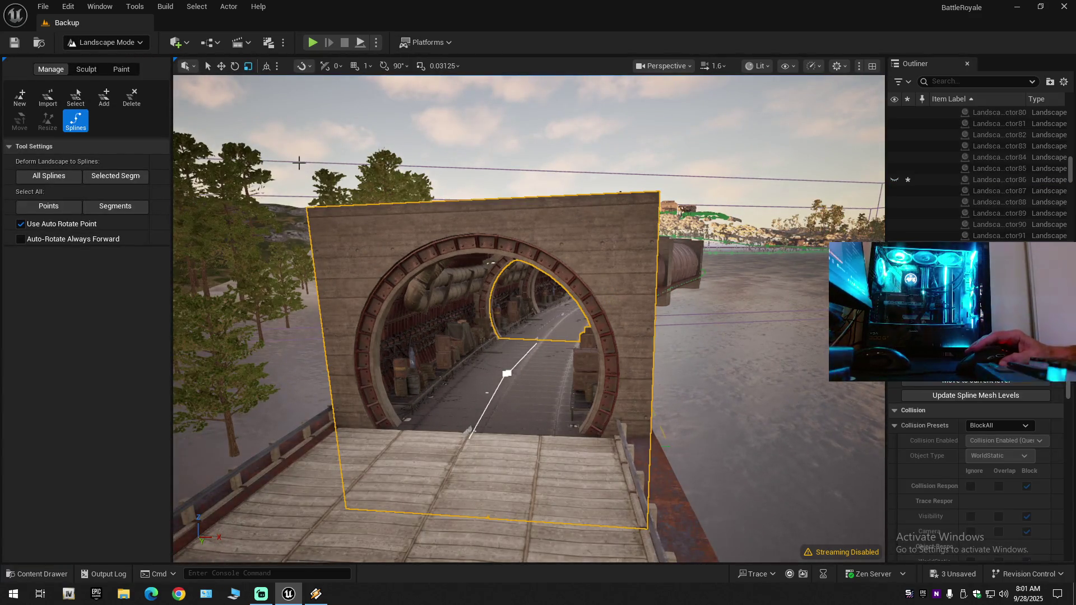
# Back in Selection Mode, hide and reshow the tunnel wall's landscape proxies.
pyautogui.click(123, 44)
pyautogui.click(84, 62)
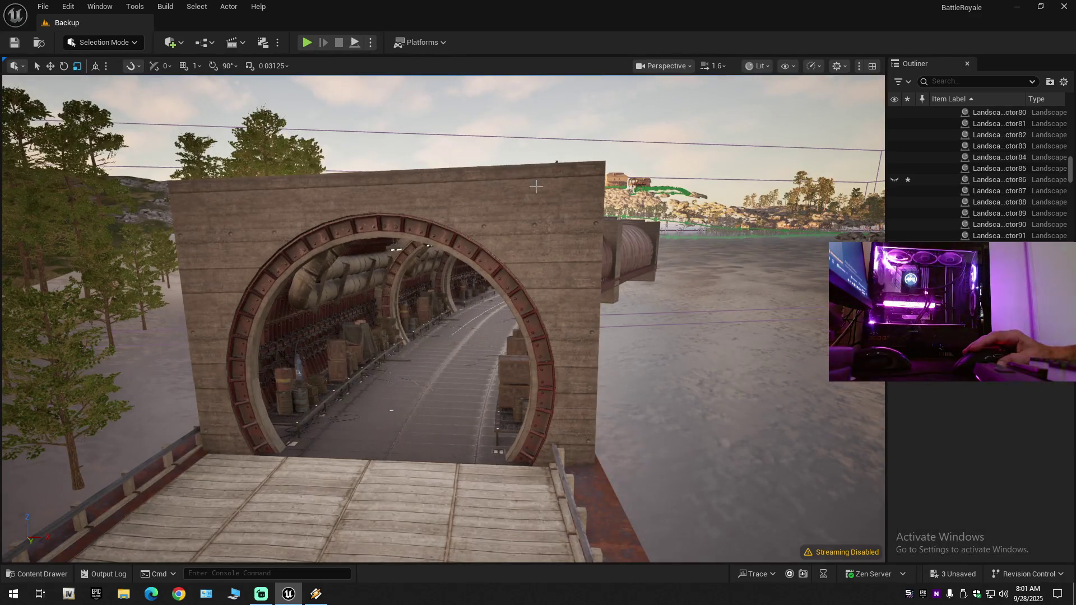
pyautogui.scroll(-5, 896, 179)
pyautogui.click(899, 179)
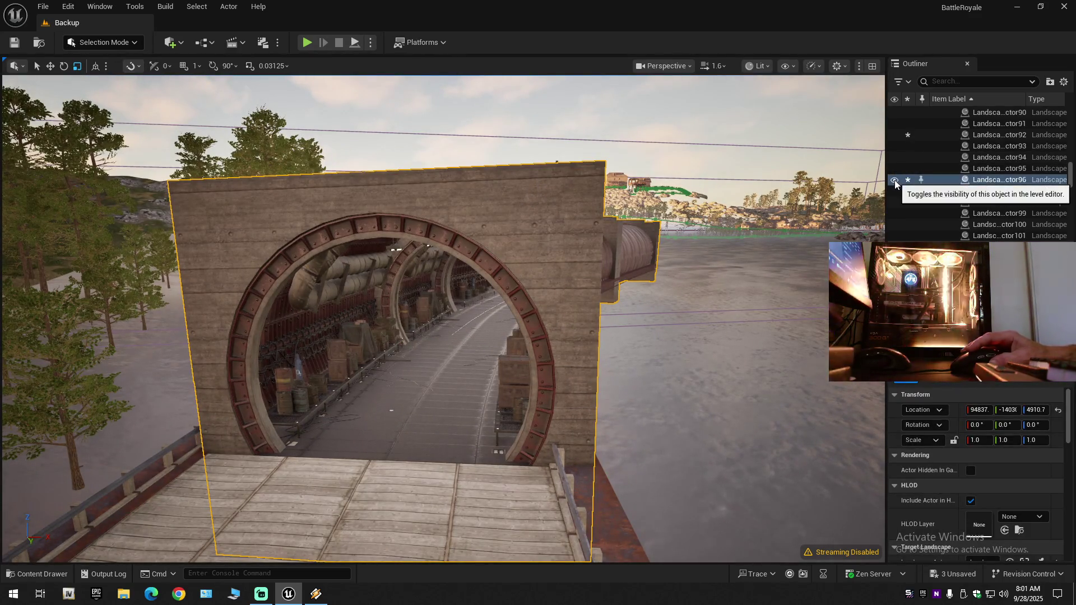
pyautogui.click(894, 179)
pyautogui.click(930, 135)
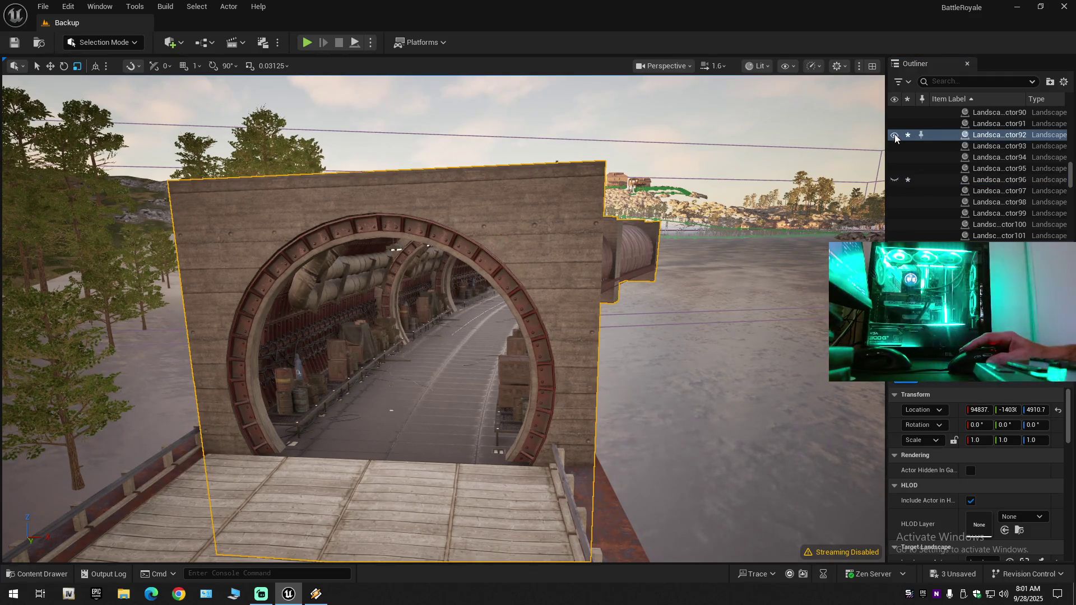
pyautogui.click(894, 136)
pyautogui.click(894, 136)
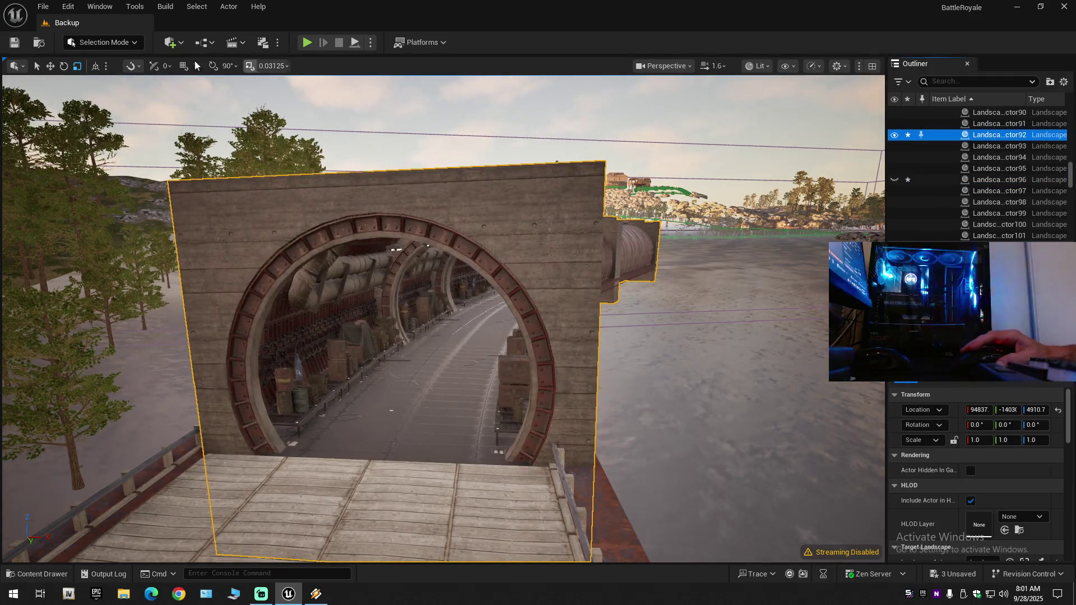
# Return to Landscape mode and select the tunnel spline segment.
pyautogui.click(113, 42)
pyautogui.click(100, 74)
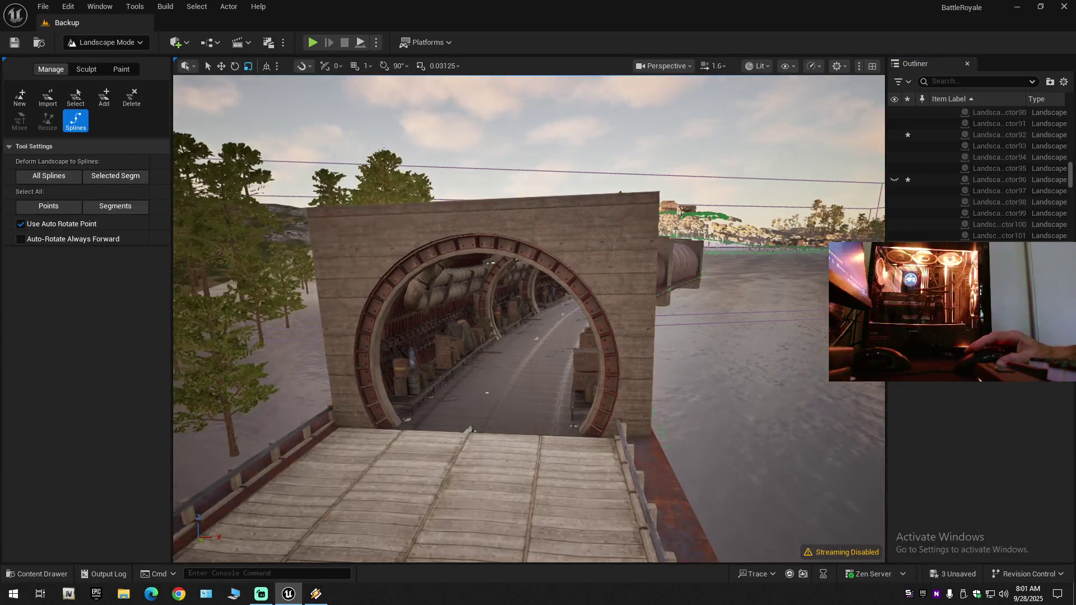
pyautogui.click(578, 278)
# Frame the selected tunnel segment, pick its end point, and fly into the tunnel.
pyautogui.press('f')
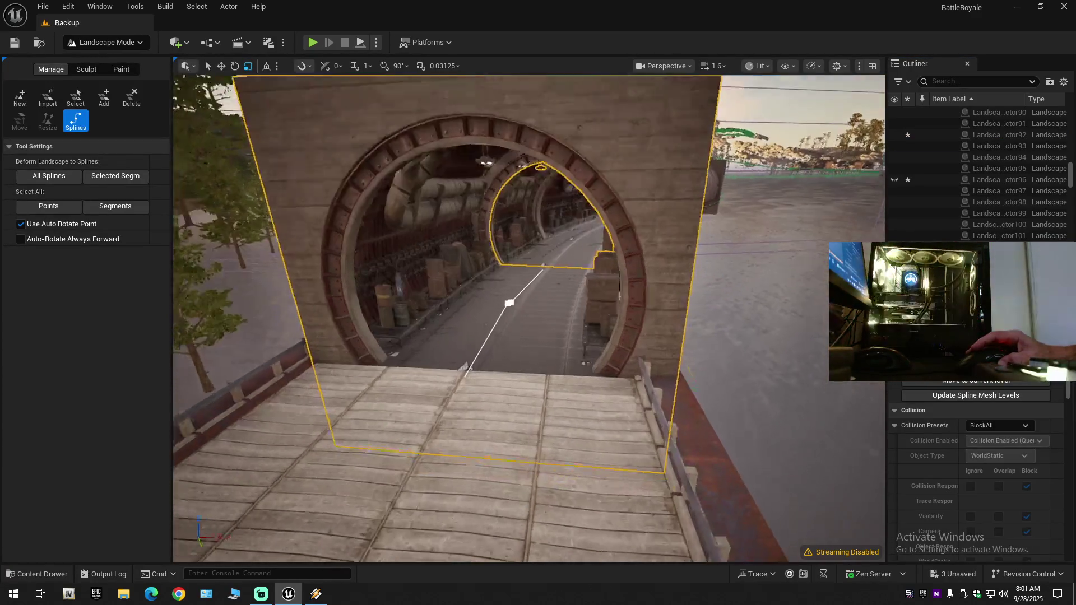
pyautogui.press('f')
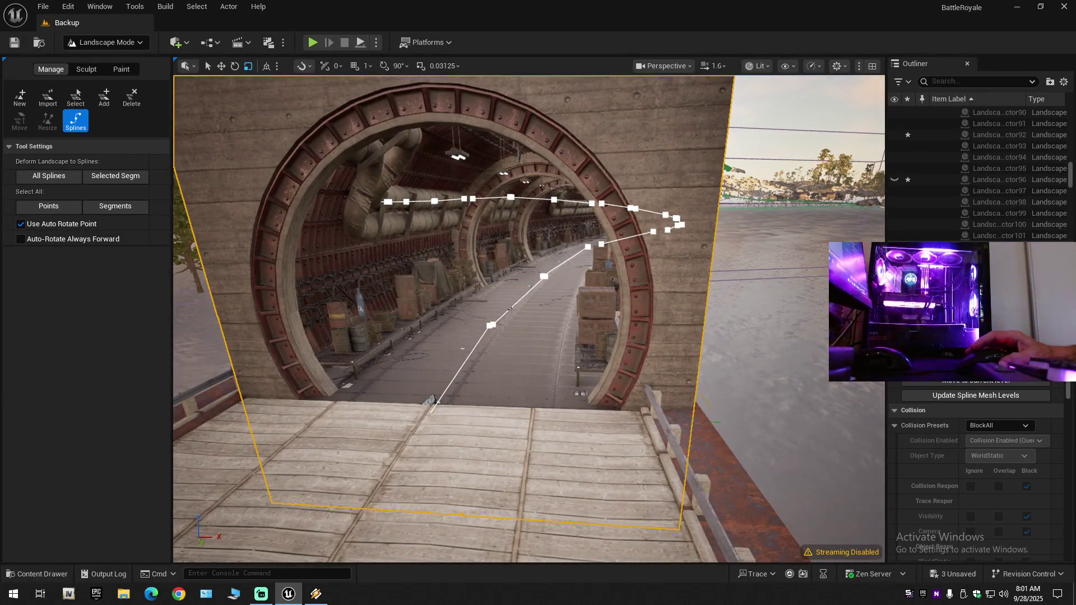
pyautogui.click(432, 404)
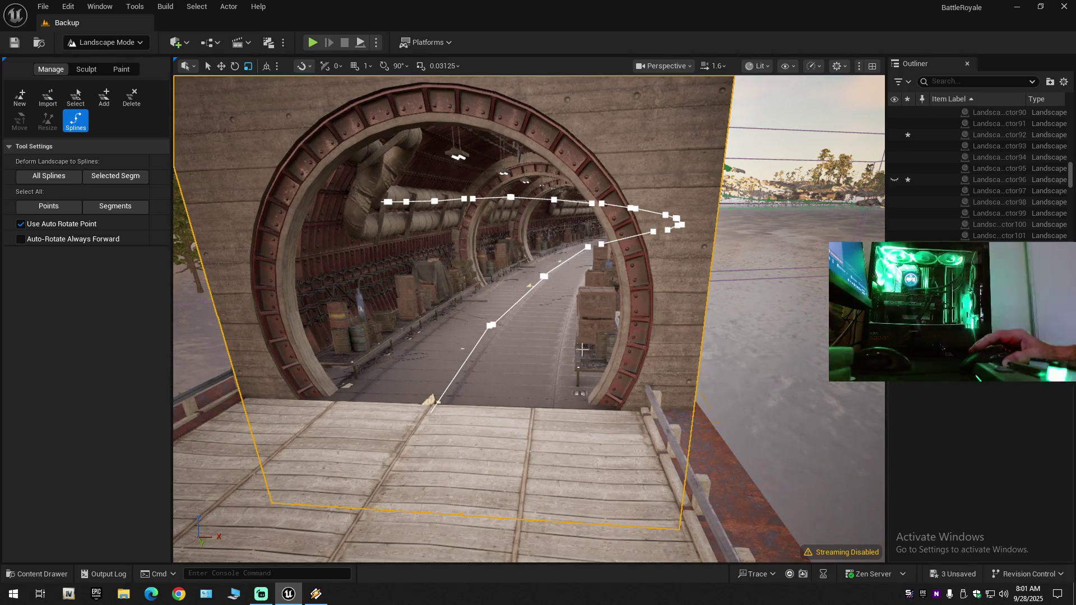
pyautogui.moveTo(579, 348); pyautogui.dragTo(579, 347)
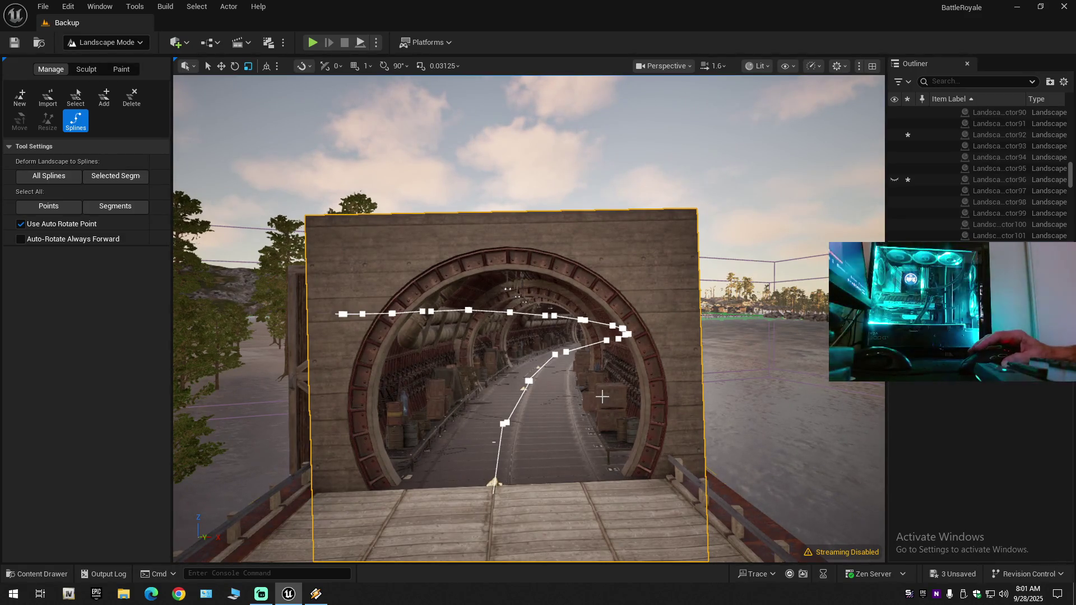
# Reselect the tunnel wall segment and scroll Details to its Spline Meshes settings.
pyautogui.click(557, 394)
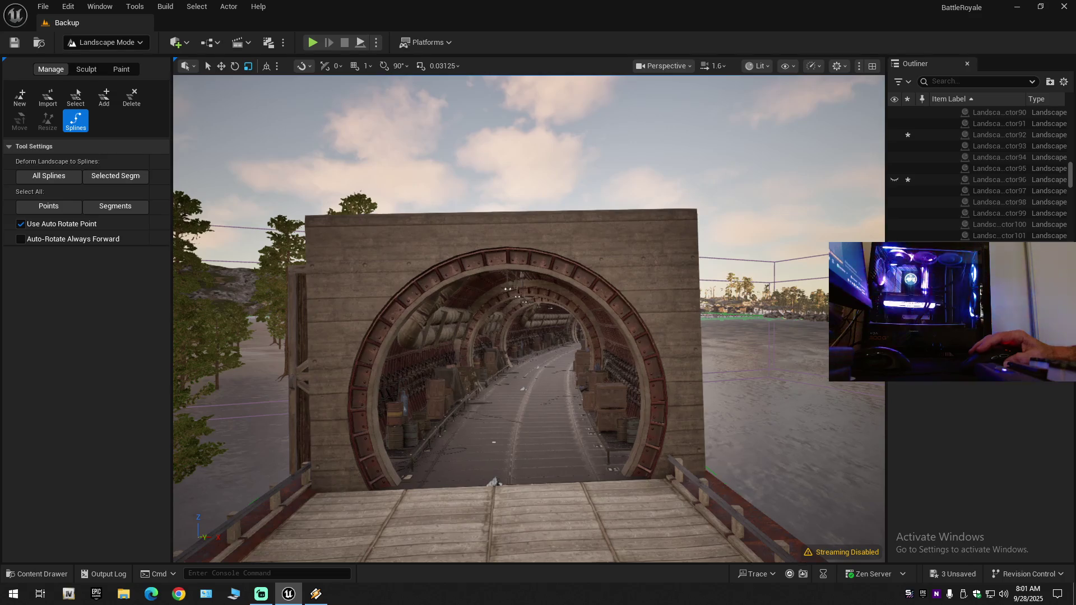
pyautogui.click(583, 414)
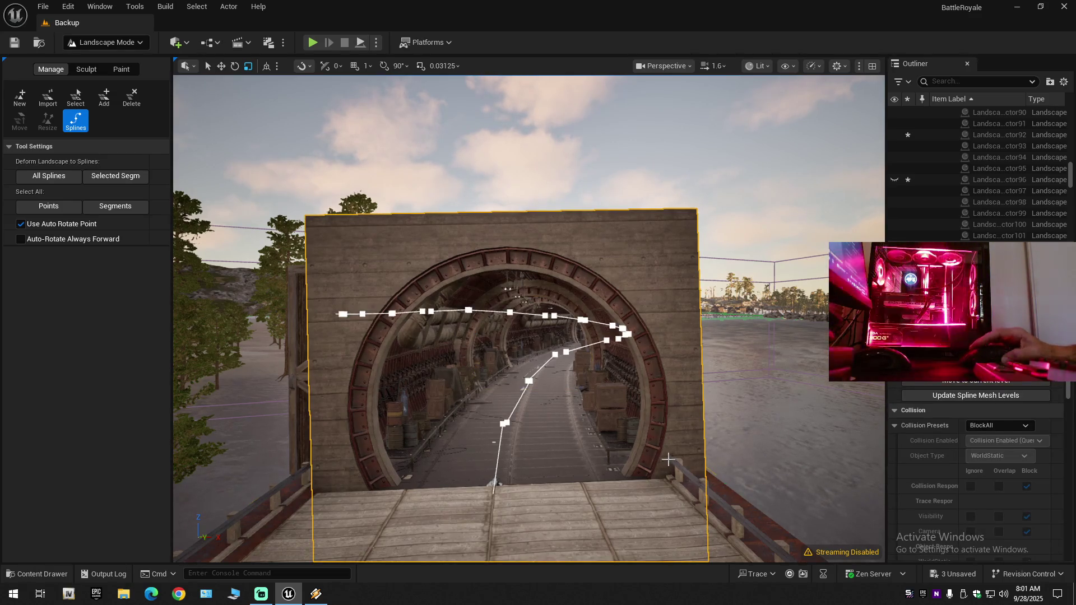
pyautogui.scroll(-10, 963, 476)
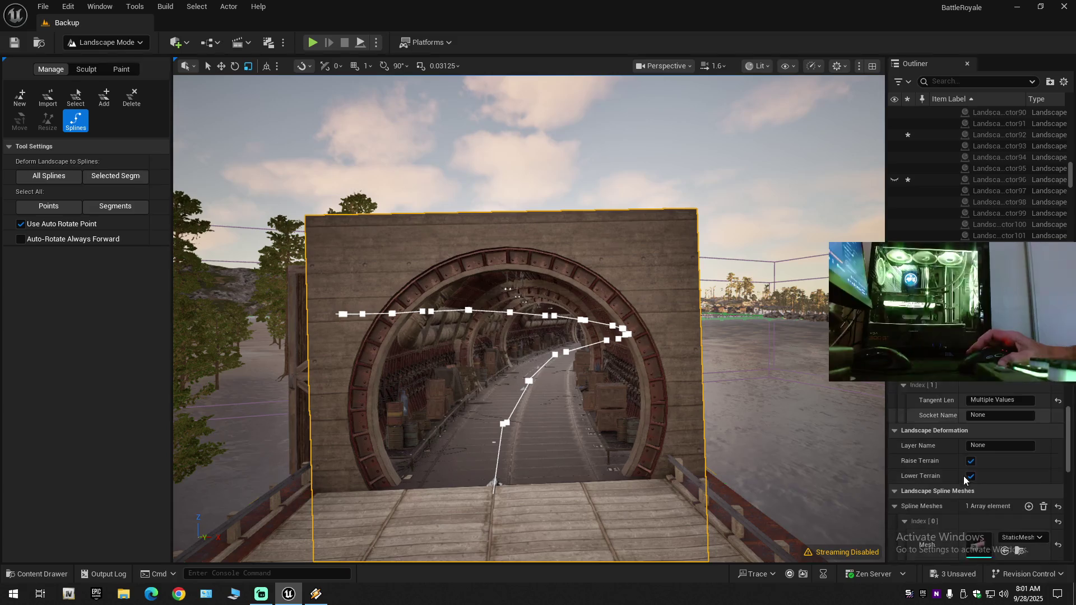
pyautogui.scroll(-3, 963, 476)
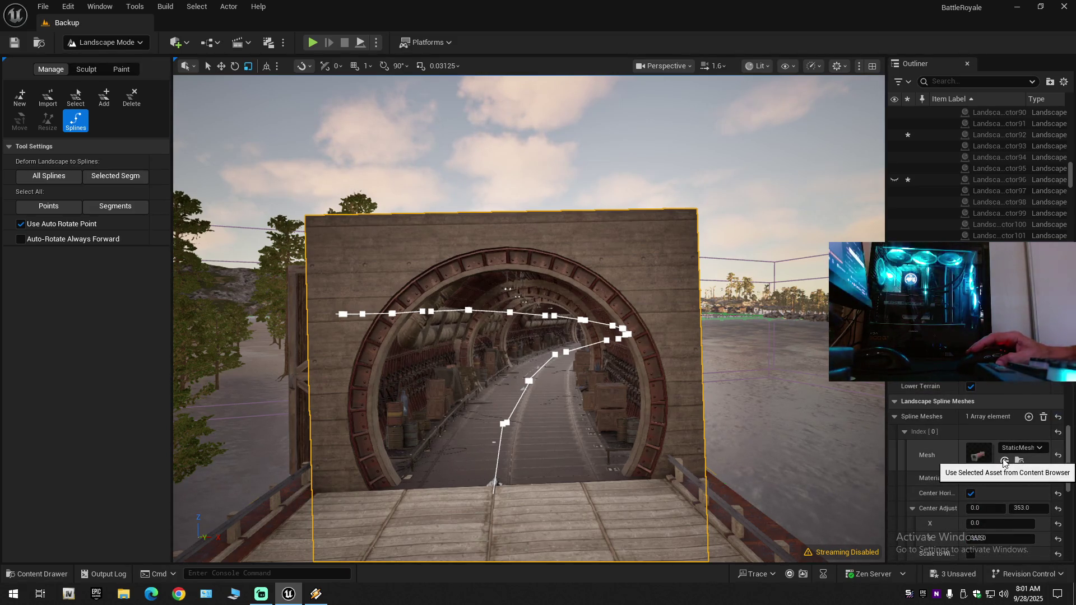
# Undo the recent track mesh, forward axis and Center Adjust edits.
pyautogui.hotkey('ctrl', 'z')
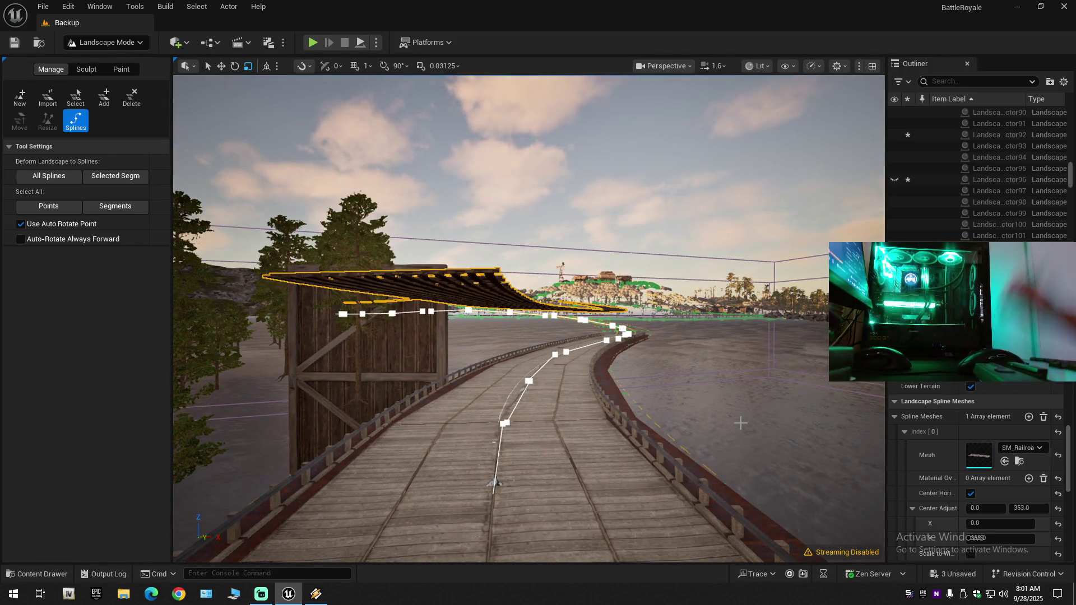
pyautogui.scroll(-3, 1003, 448)
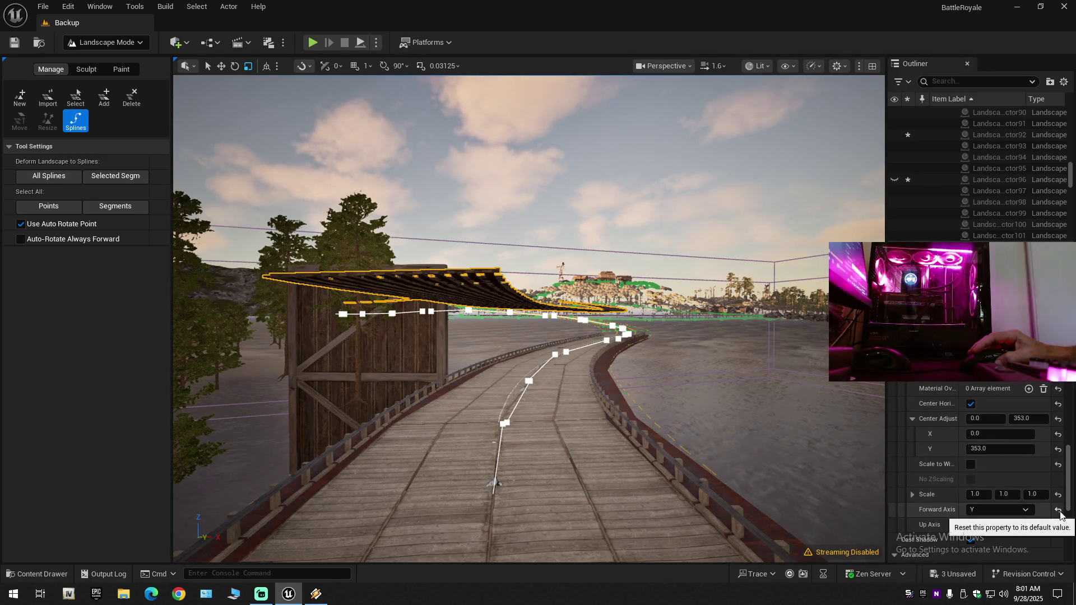
pyautogui.hotkey('ctrl', 'z')
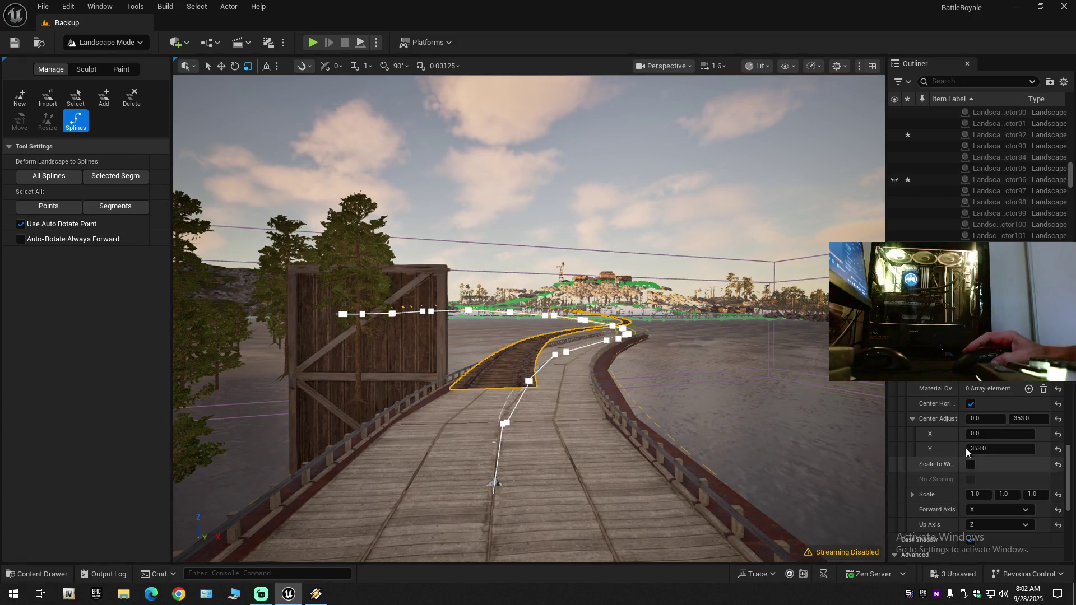
pyautogui.hotkey('ctrl', 'z')
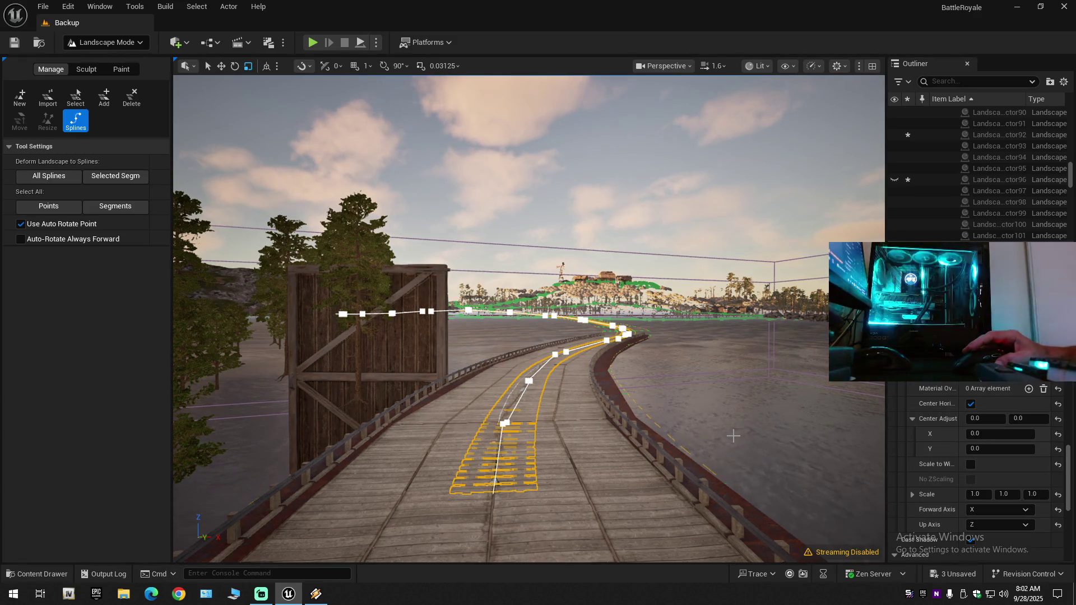
# Fly the camera around the bridge to inspect how the track mesh lies.
pyautogui.press('w')
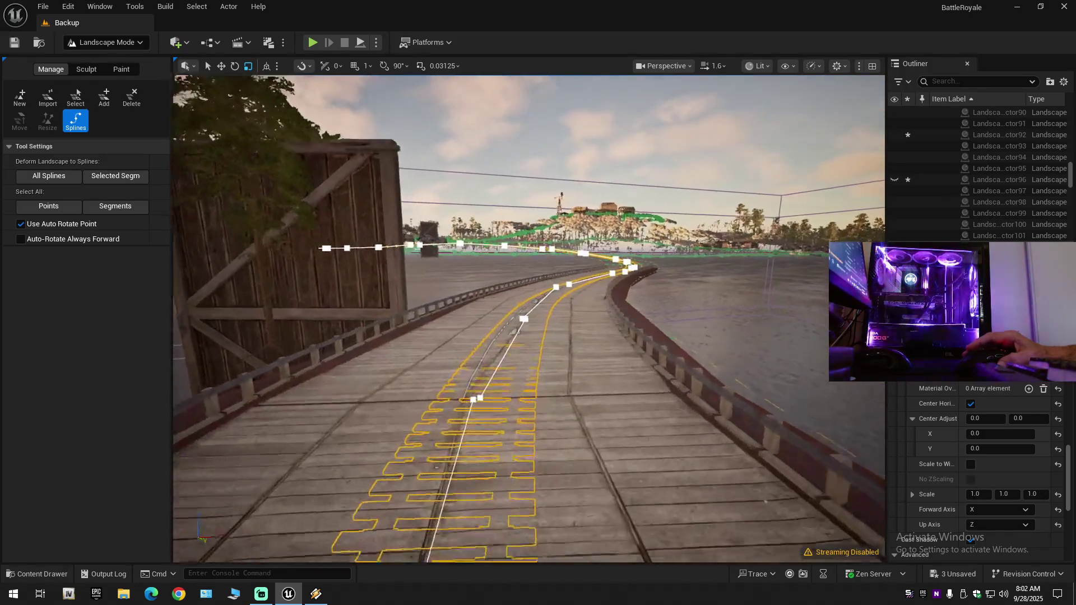
pyautogui.press('q')
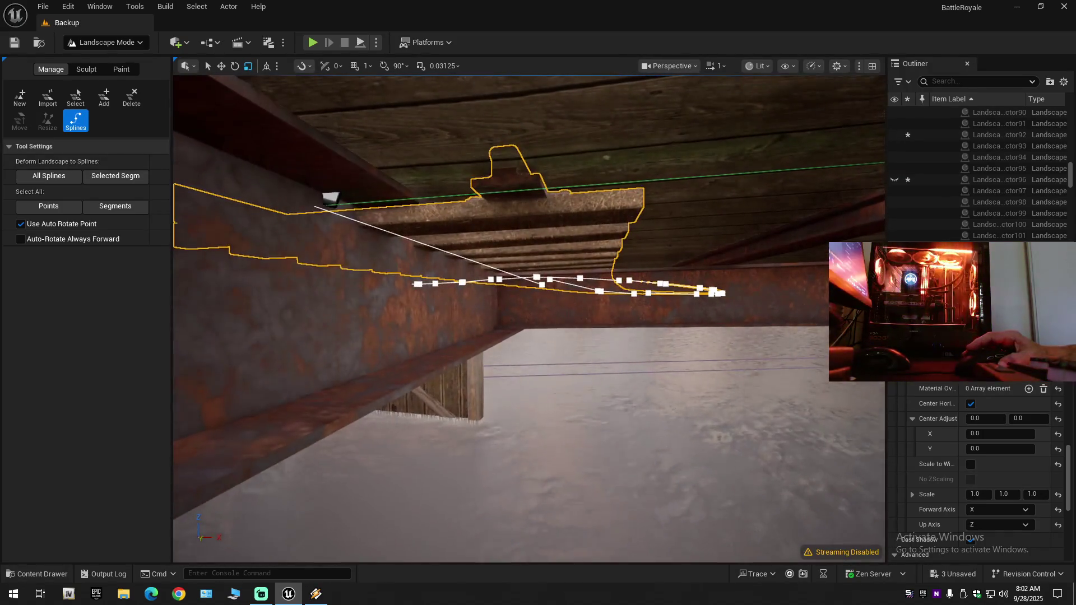
pyautogui.press('e')
pyautogui.scroll(-1, 529, 318)
pyautogui.press('e')
pyautogui.press('s')
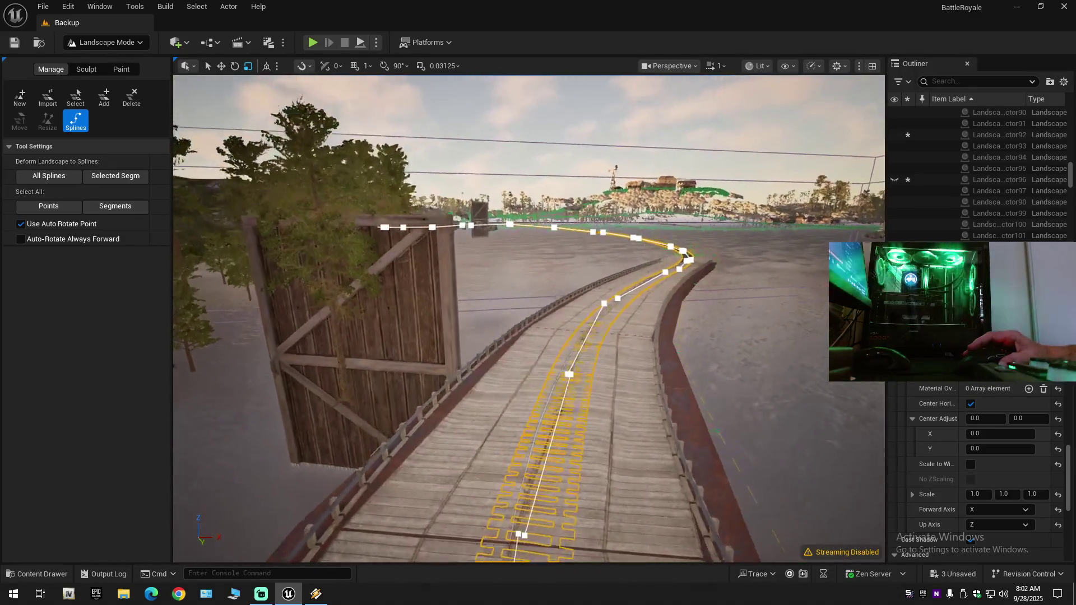
pyautogui.scroll(2, 529, 318)
pyautogui.press('w')
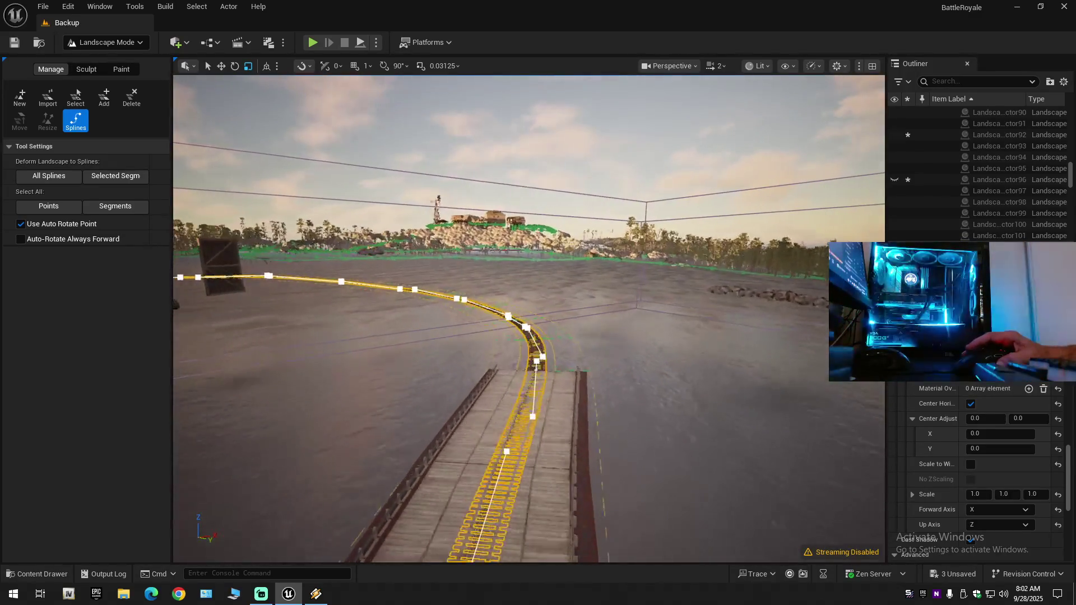
pyautogui.press('s')
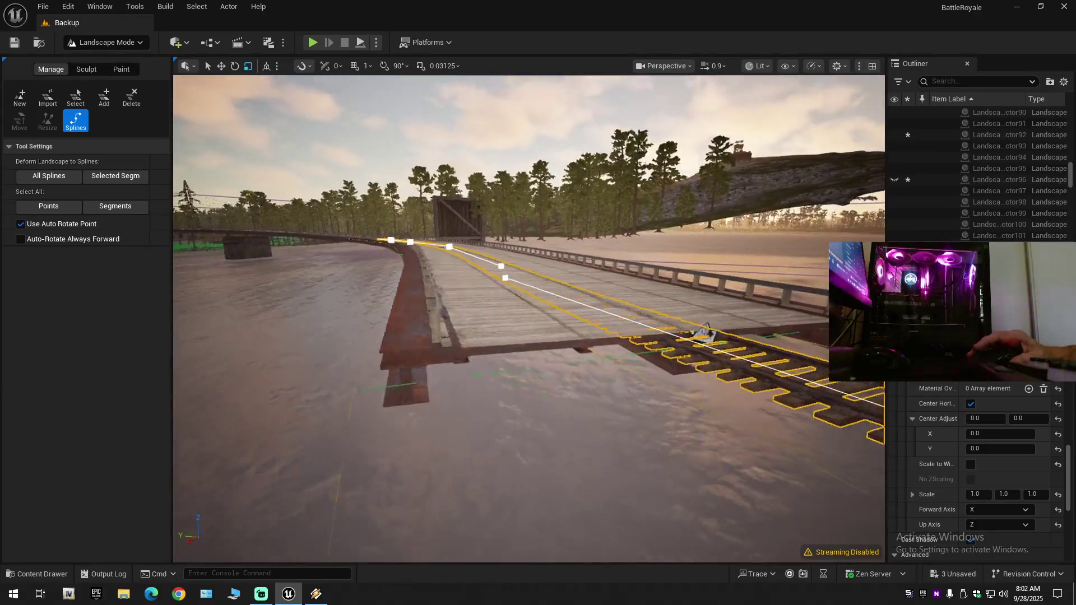
pyautogui.scroll(-2, 529, 318)
pyautogui.press('a')
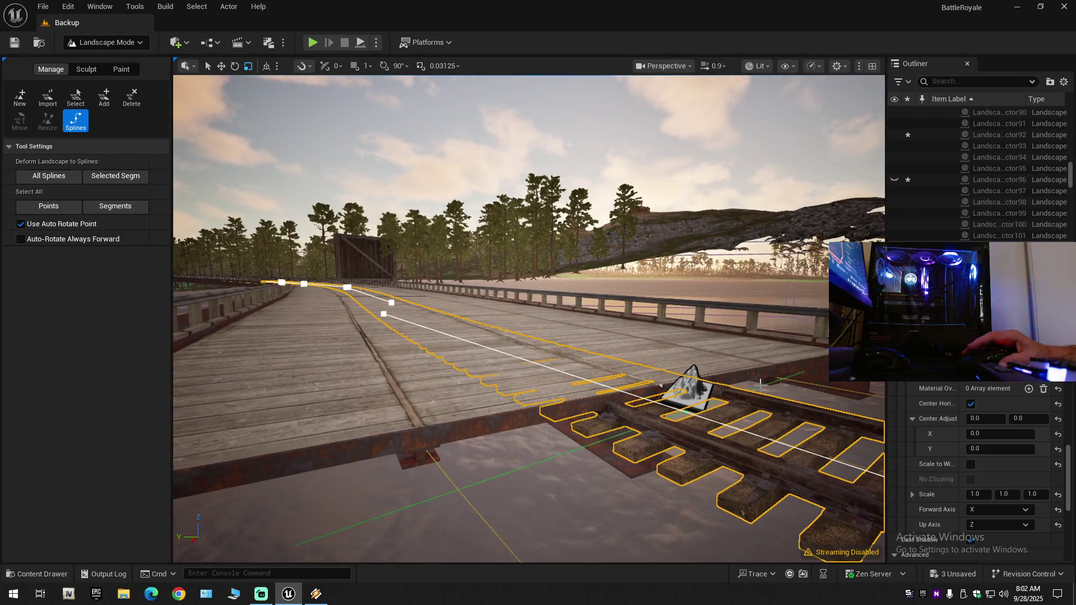
pyautogui.press('a')
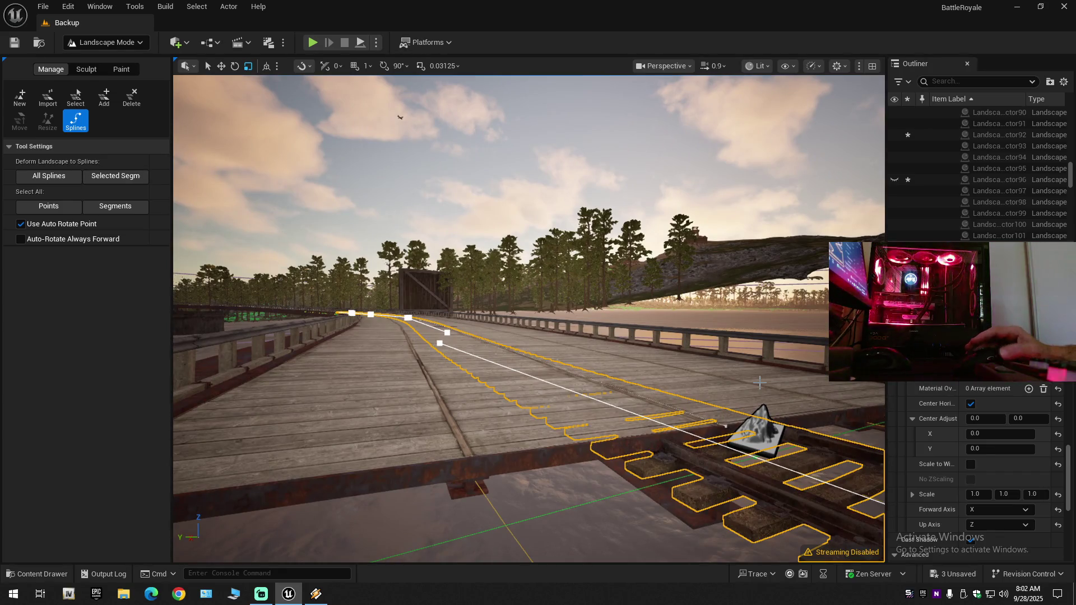
# Restore the track mesh's Up Axis to Z.
pyautogui.hotkey('ctrl', 'z')
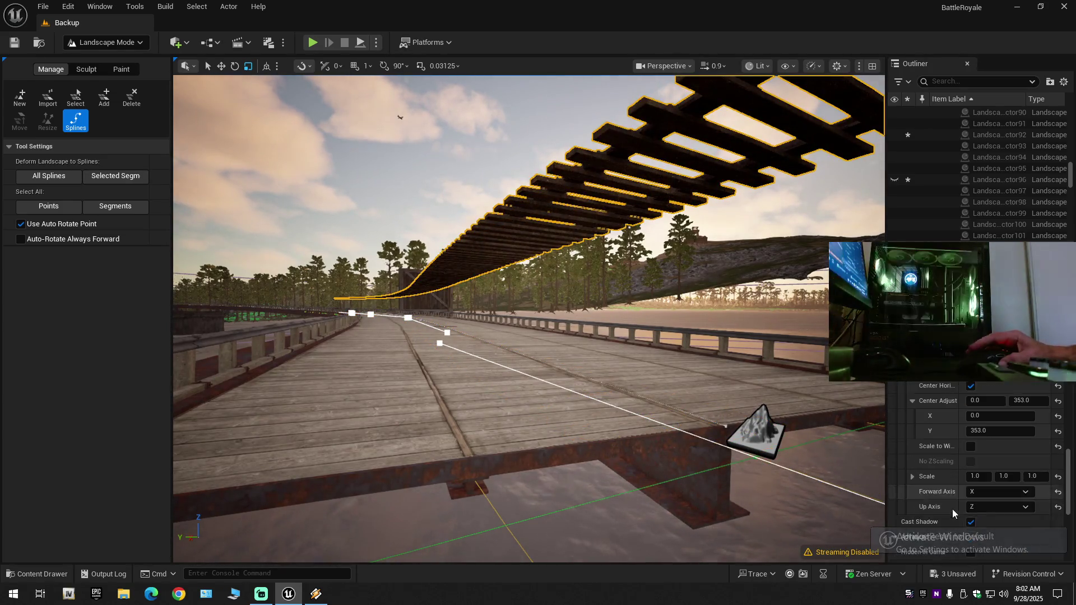
pyautogui.click(1058, 507)
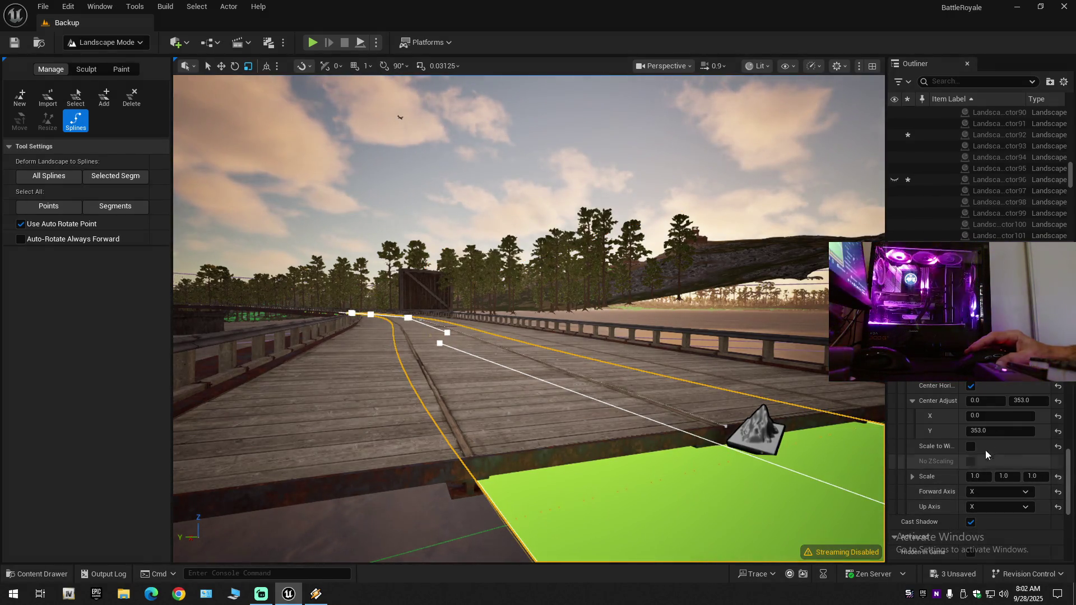
pyautogui.moveTo(716, 405)
pyautogui.mouseDown()
pyautogui.moveTo(695, 375)
pyautogui.moveTo(704, 401)
pyautogui.mouseUp()
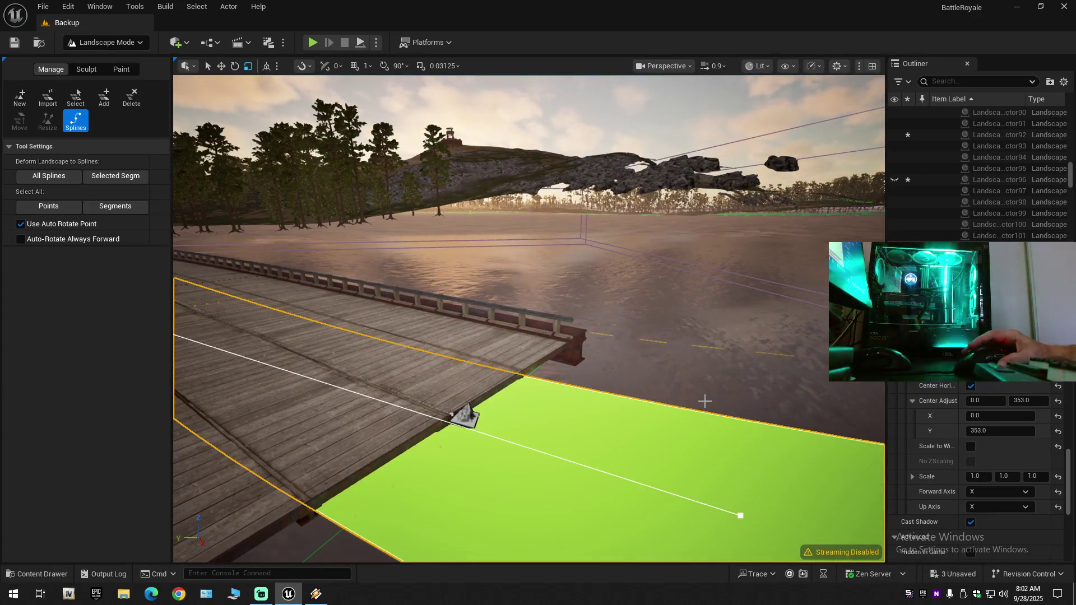
pyautogui.hotkey('ctrl', 'z')
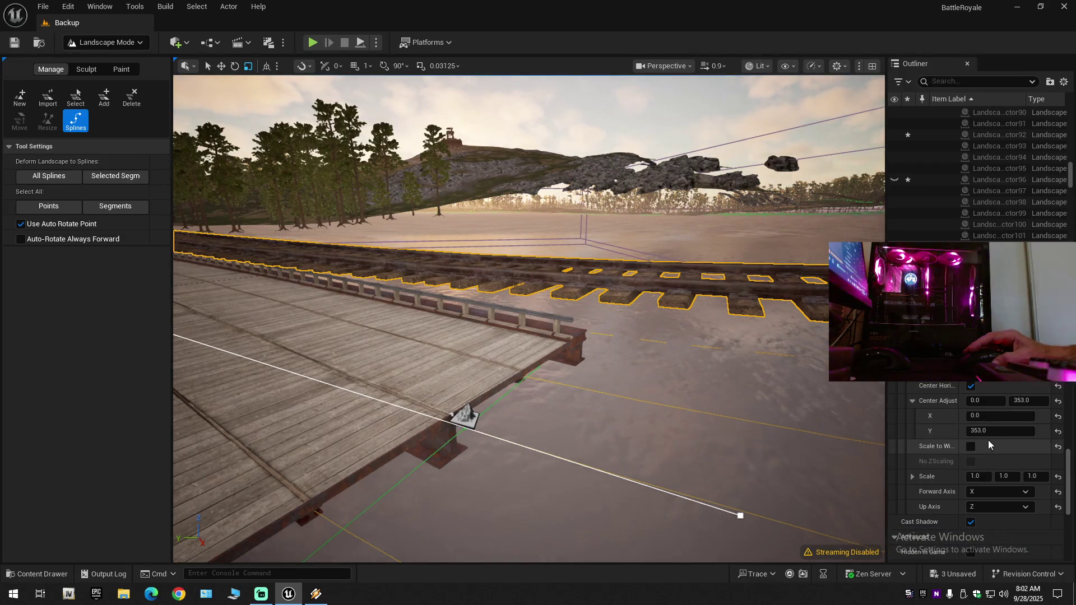
# Try Y as the Forward Axis and set Center Adjust Y to 0.
pyautogui.click(991, 491)
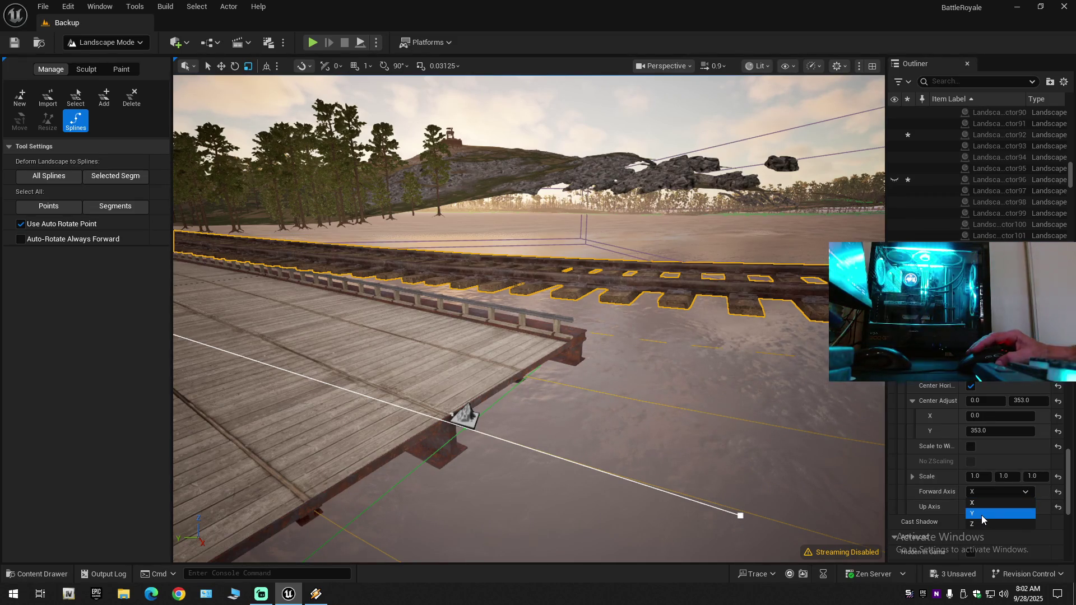
pyautogui.click(981, 514)
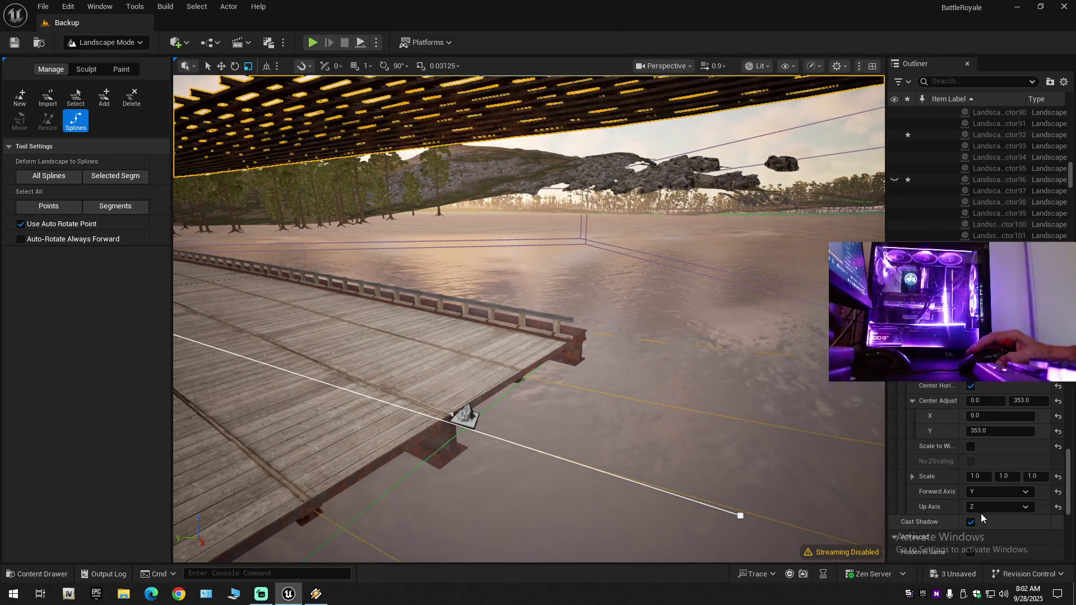
pyautogui.write('0')
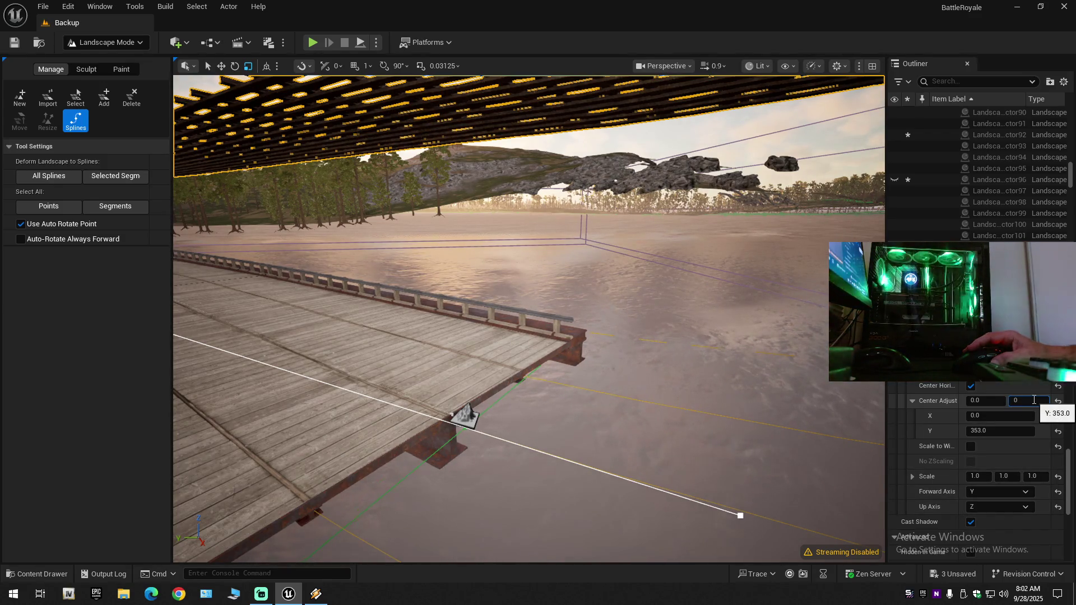
pyautogui.press('Return')
# Set the track mesh's Forward Axis back to X so it runs along the bridge.
pyautogui.moveTo(796, 413)
pyautogui.mouseDown()
pyautogui.moveTo(734, 412)
pyautogui.moveTo(751, 412)
pyautogui.mouseUp()
pyautogui.press('w')
pyautogui.click(1006, 494)
pyautogui.click(985, 503)
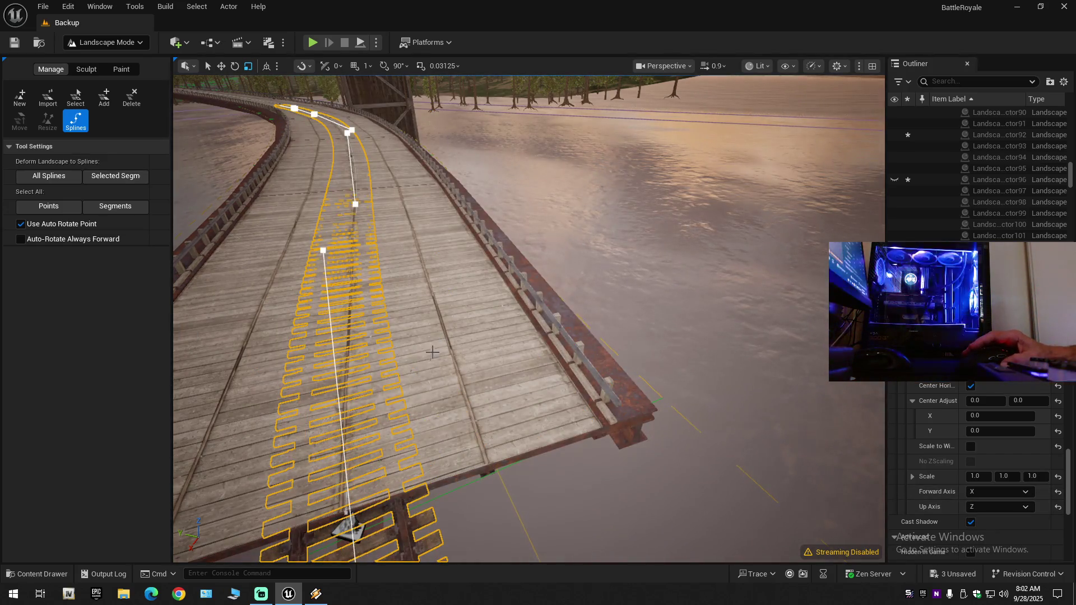
# Fly back and forth along the bridge to inspect the track.
pyautogui.scroll(2, 440, 341)
pyautogui.press('s')
pyautogui.scroll(-1, 529, 318)
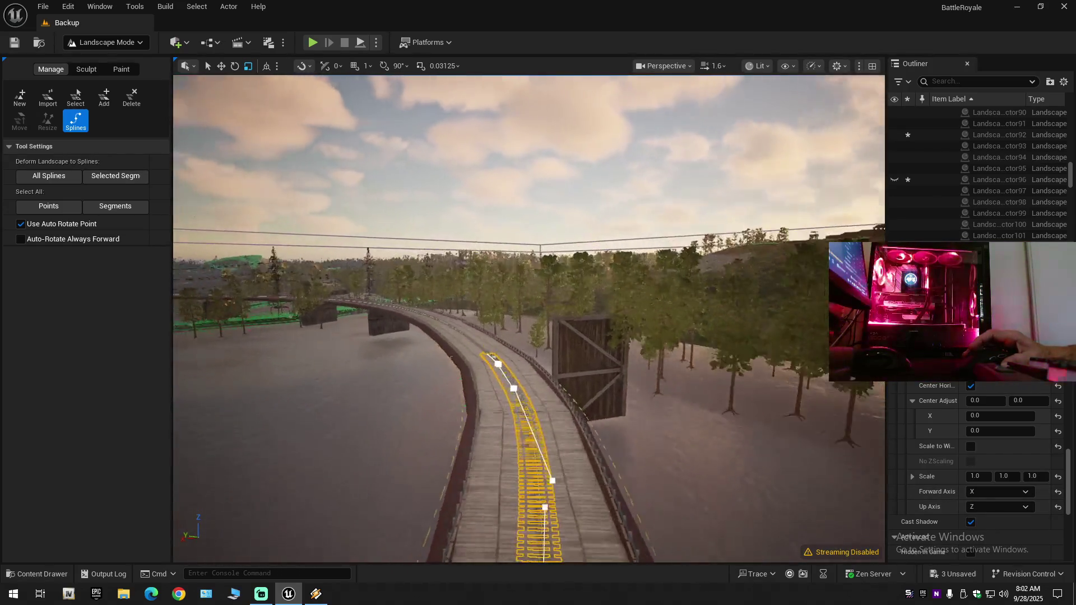
pyautogui.press('w')
pyautogui.press('d')
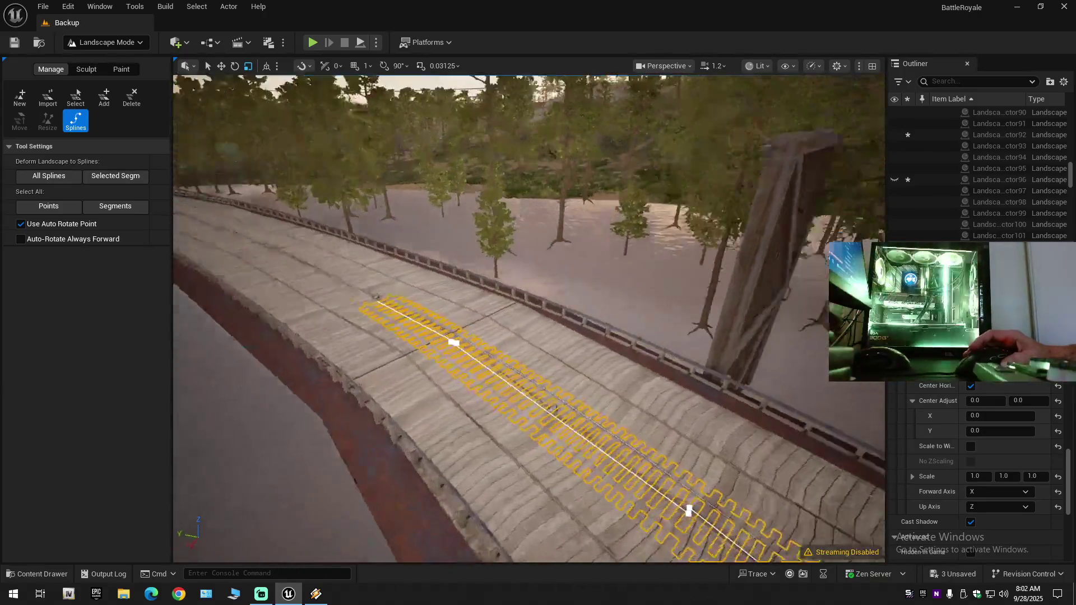
pyautogui.press('s')
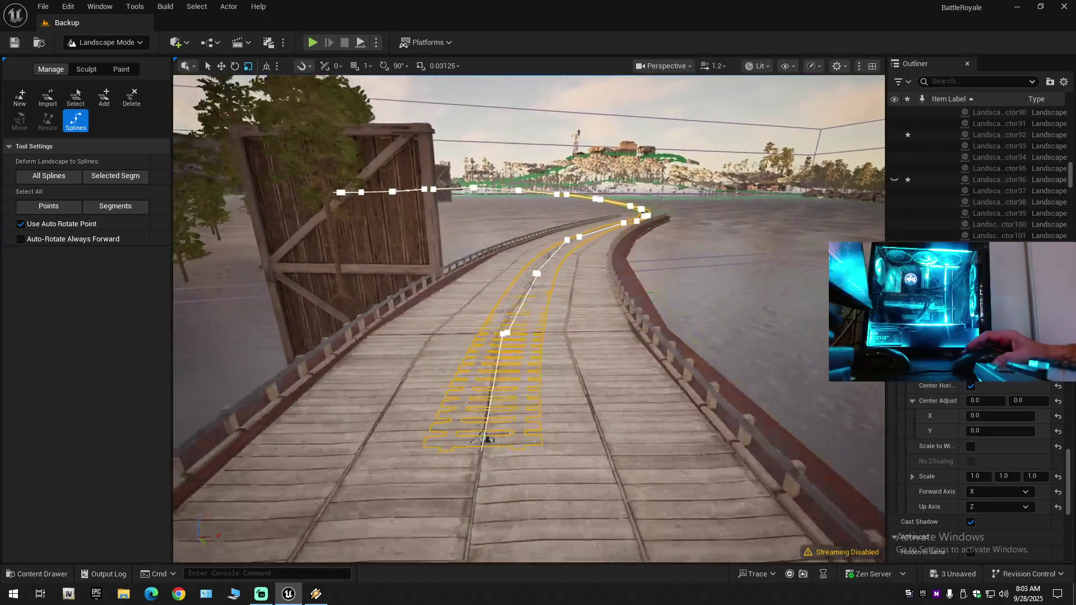
pyautogui.press('w')
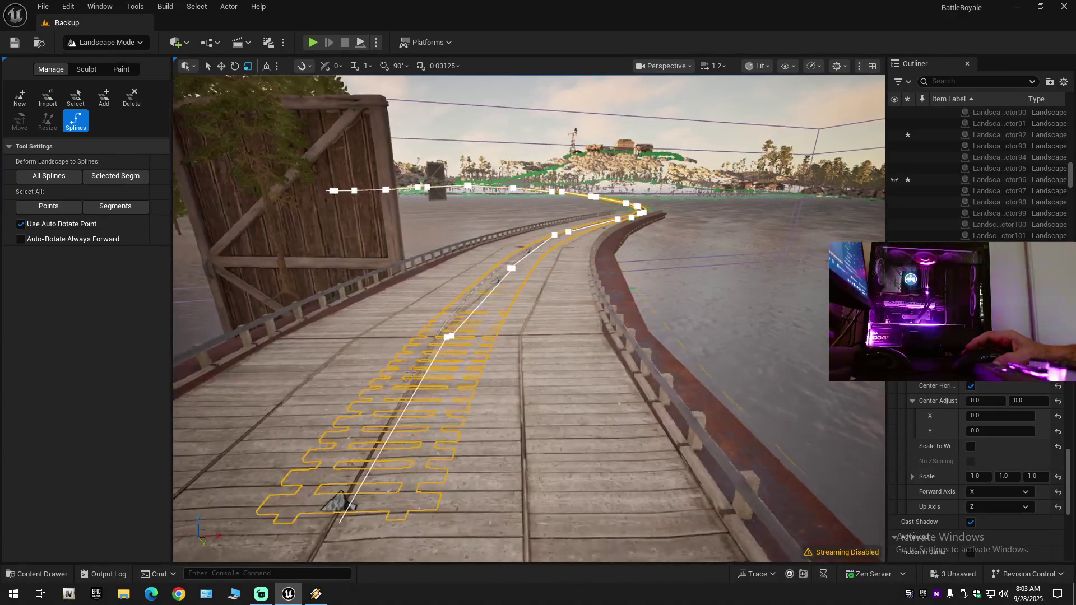
# Select all spline points and nudge a control point slightly upward on Z.
pyautogui.click(486, 470)
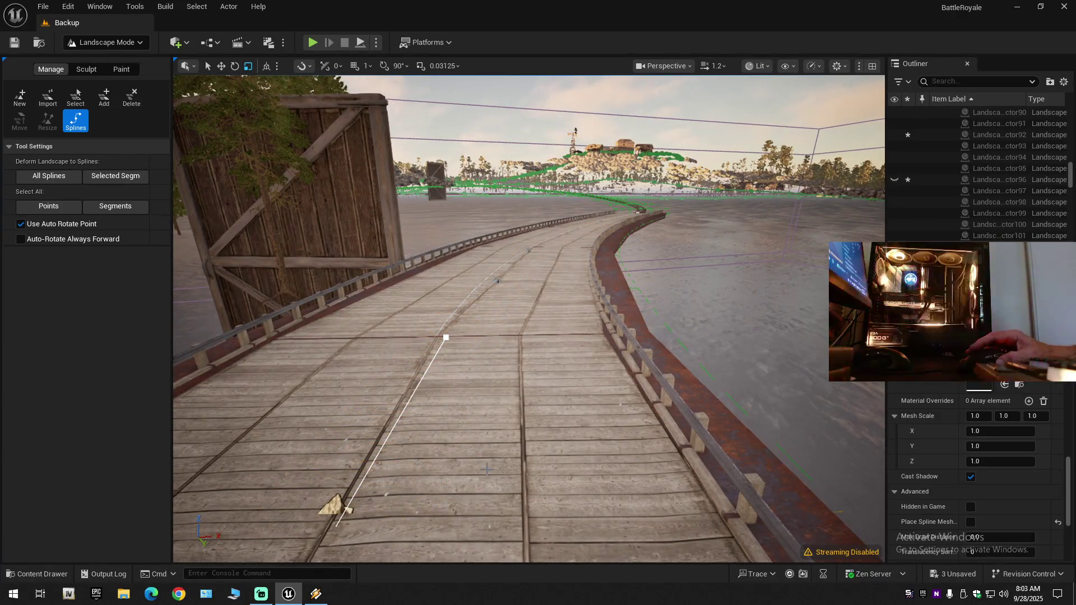
pyautogui.hotkey('ctrl', 'a')
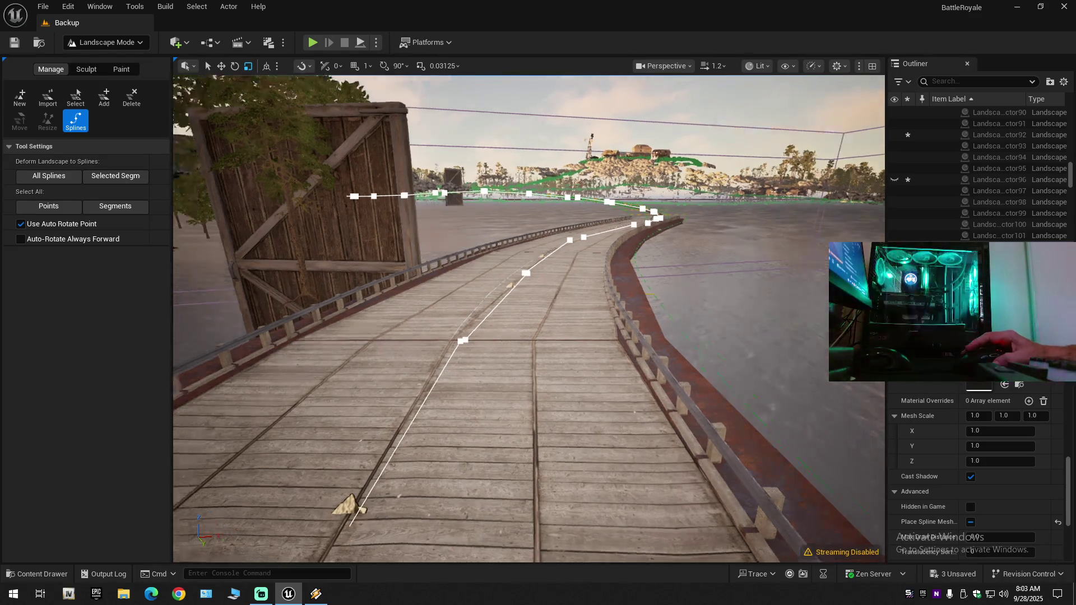
pyautogui.press('e')
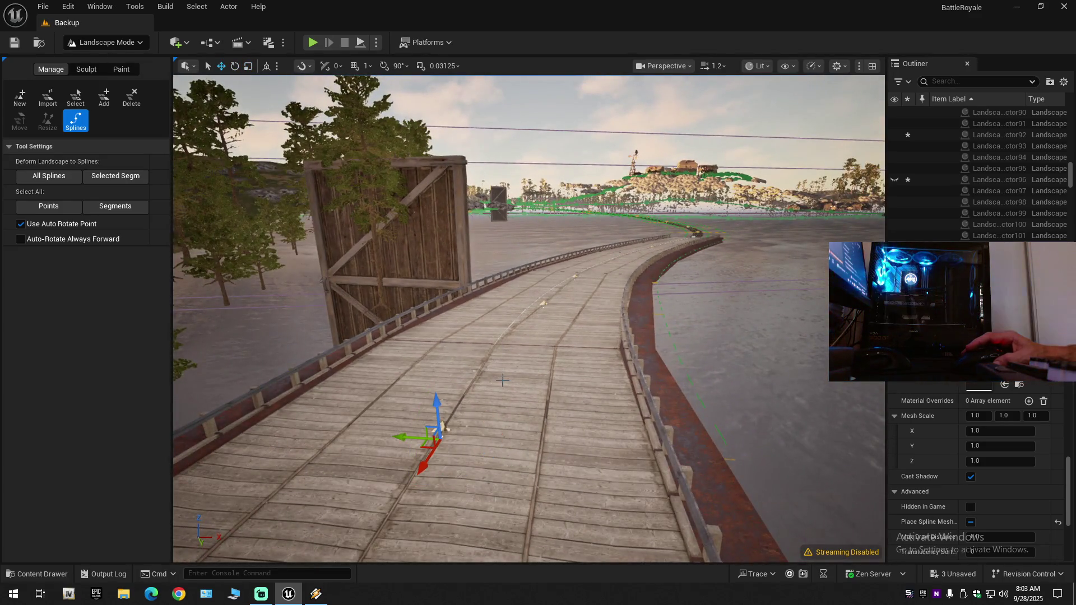
pyautogui.scroll(5, 502, 380)
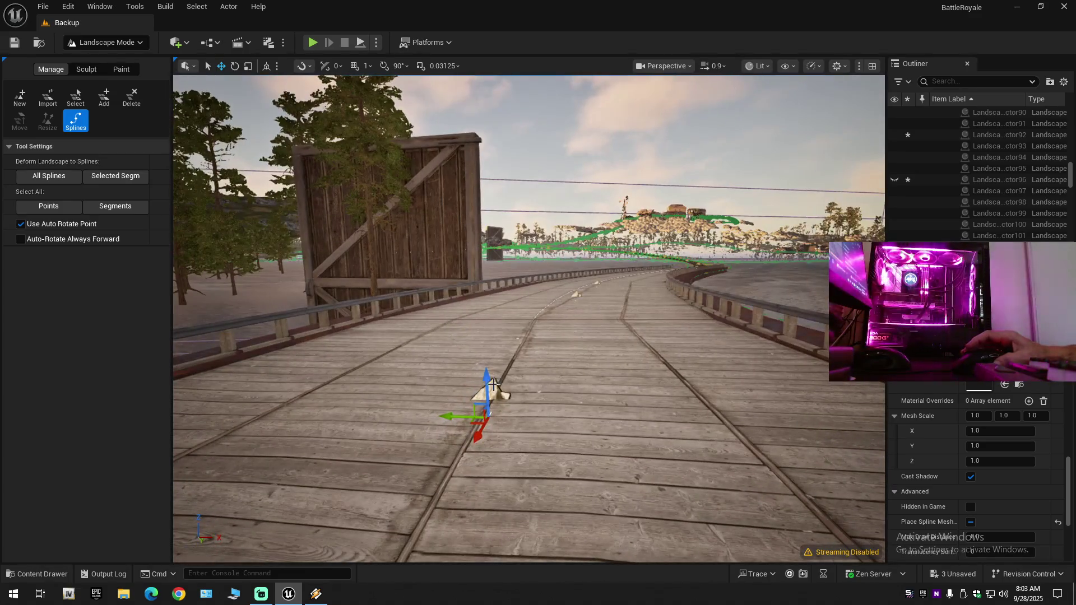
pyautogui.moveTo(493, 384); pyautogui.dragTo(491, 361)
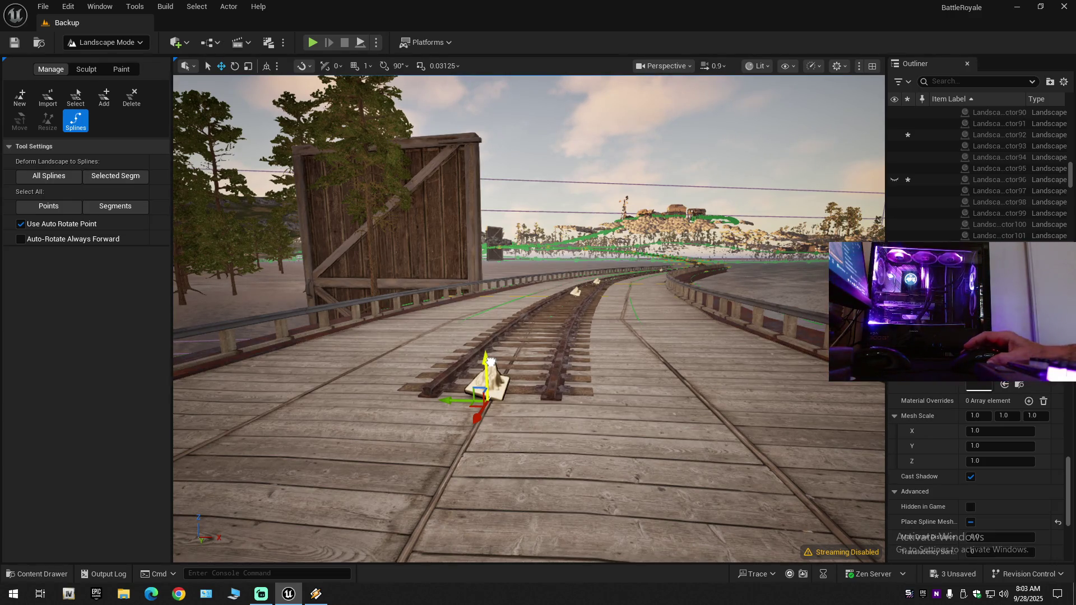
pyautogui.scroll(3, 490, 361)
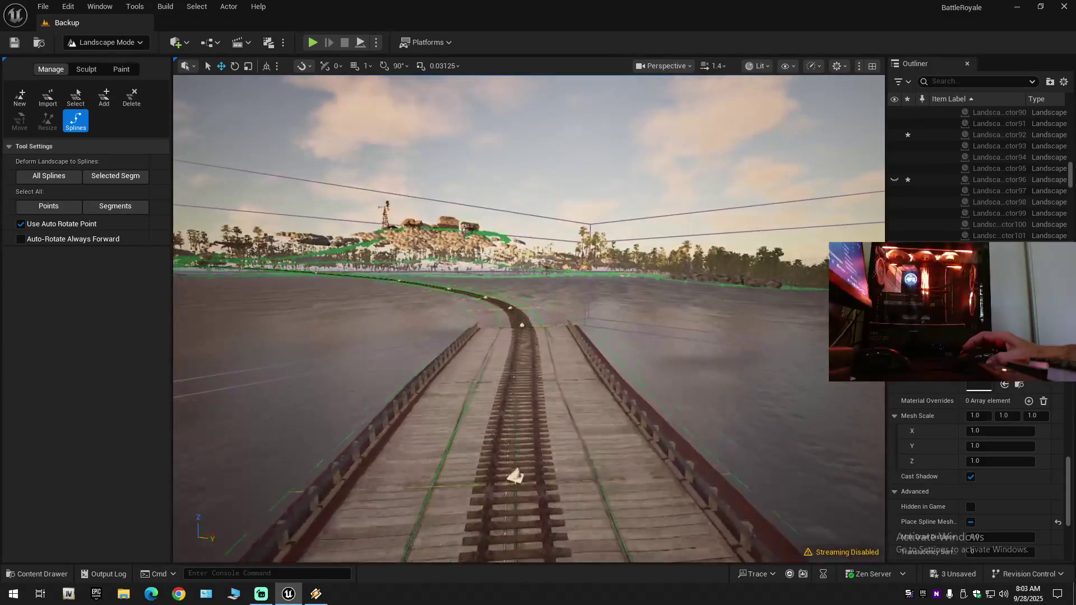
pyautogui.scroll(-2, 529, 318)
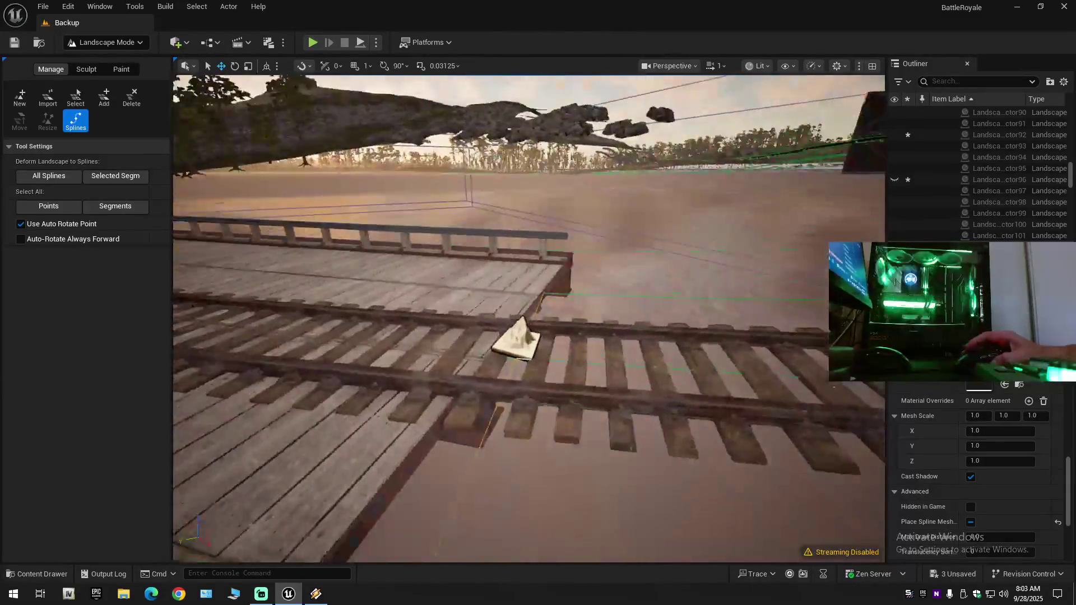
pyautogui.scroll(-1, 529, 318)
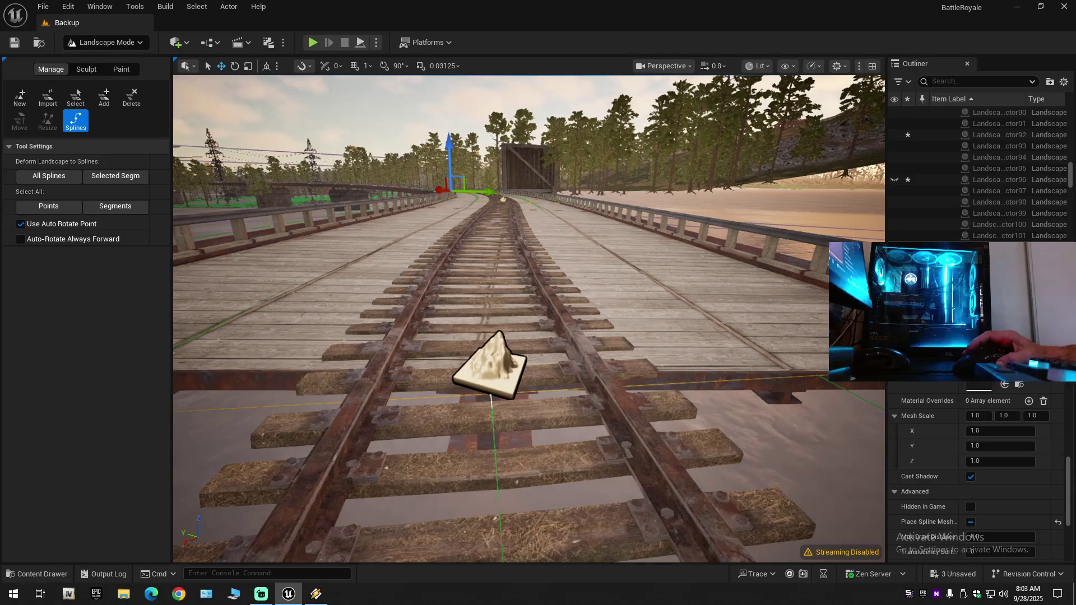
pyautogui.scroll(-3, 529, 318)
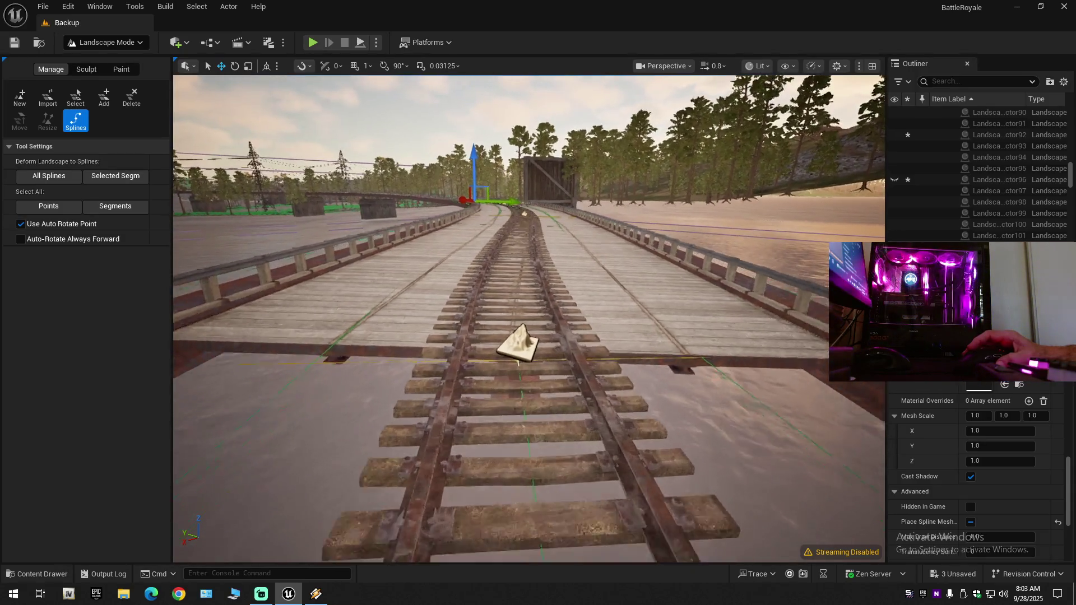
pyautogui.scroll(1, 529, 318)
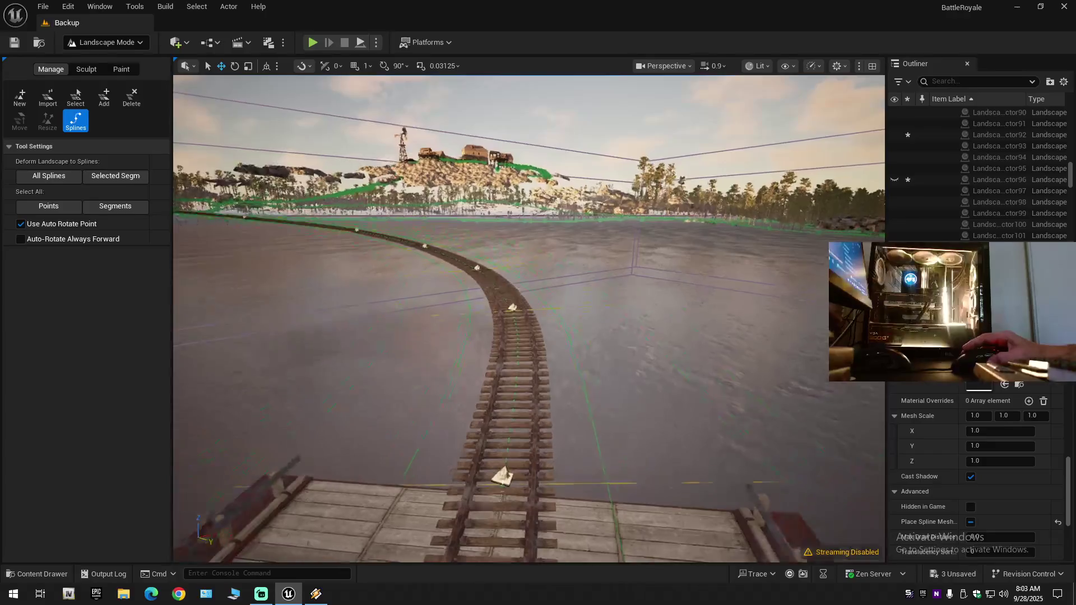
pyautogui.scroll(1, 529, 318)
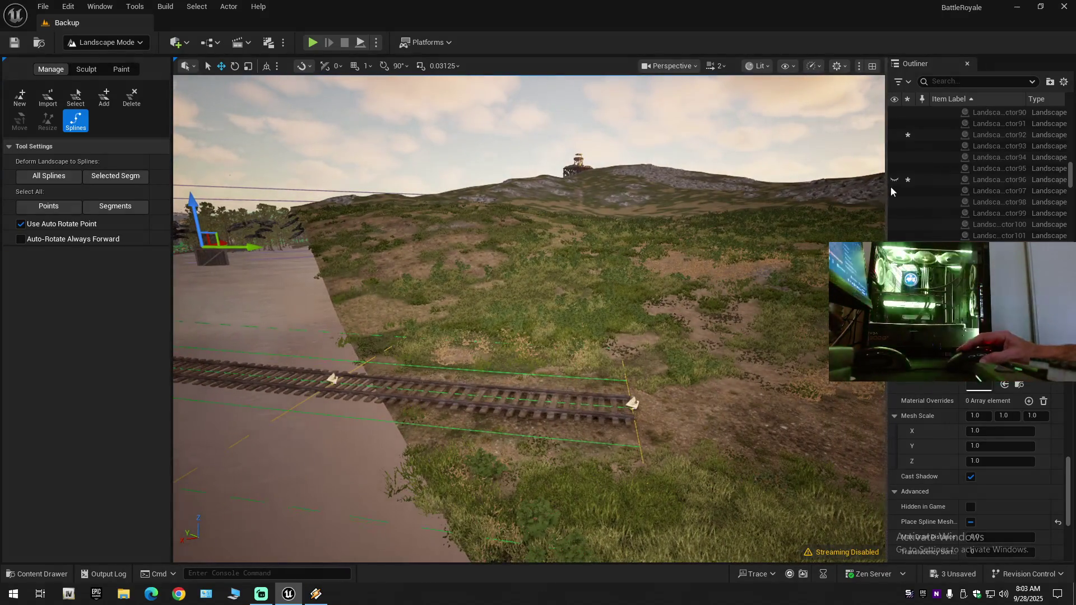
# Fly the camera toward and into the tunnel, looking down the rails.
pyautogui.press('w')
pyautogui.press('w')
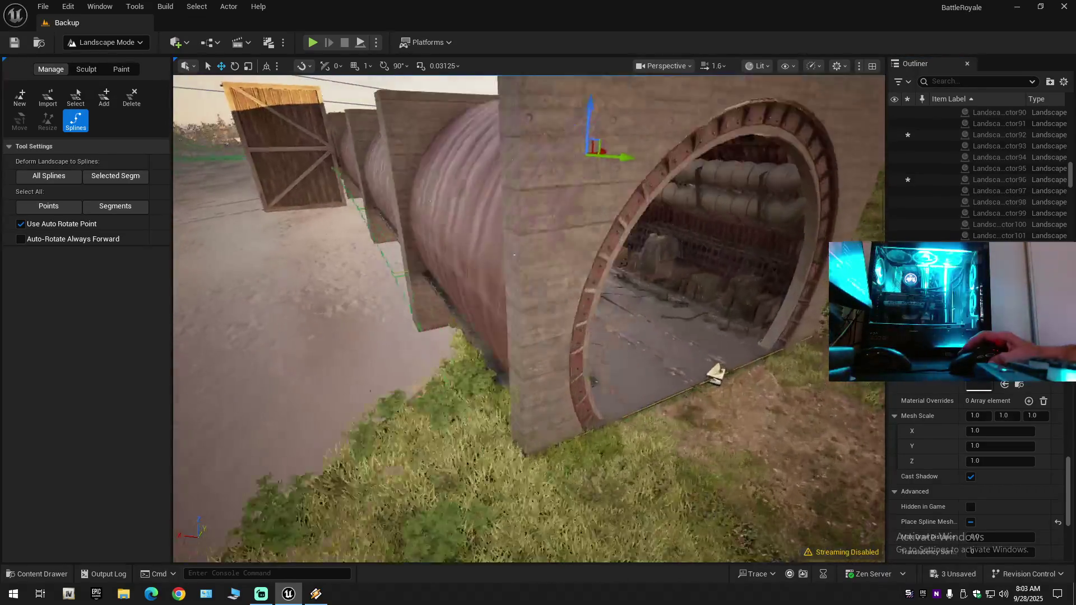
pyautogui.scroll(-1, 529, 318)
pyautogui.press('w')
pyautogui.scroll(2, 529, 319)
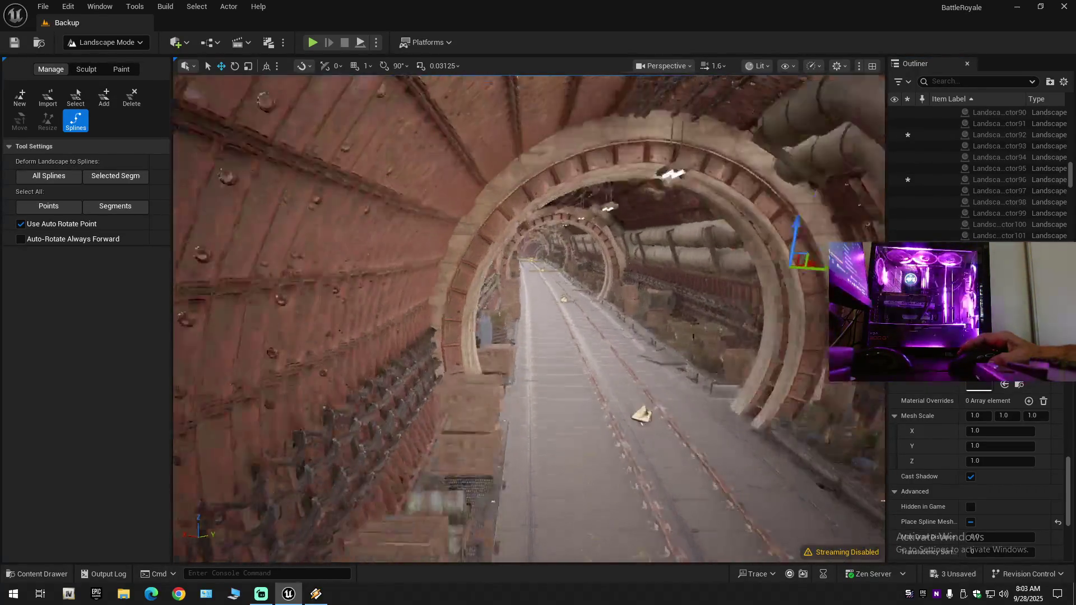
pyautogui.press('d')
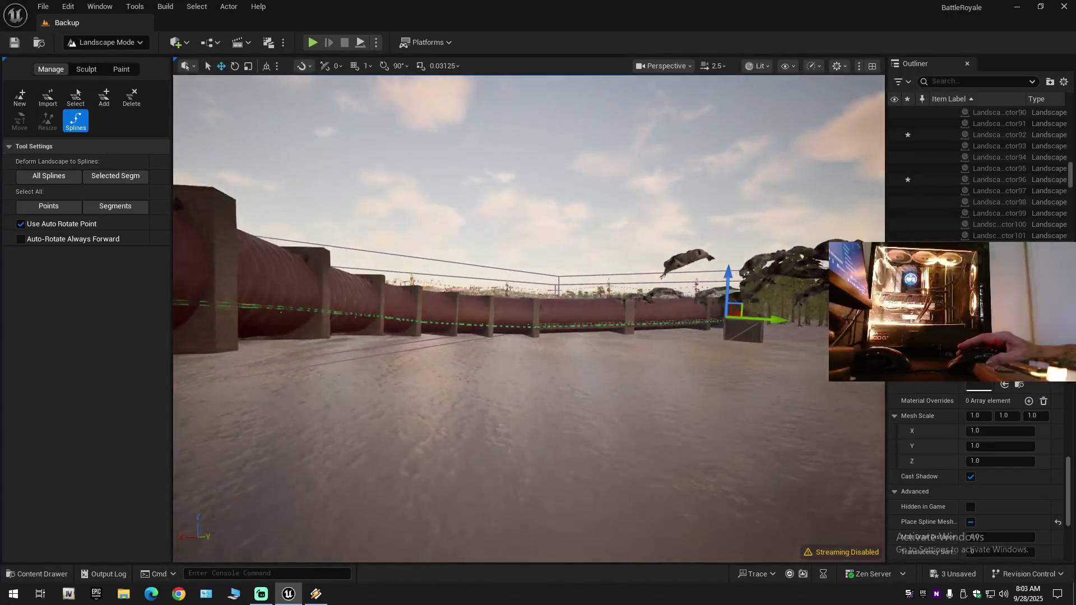
pyautogui.scroll(-1, 529, 318)
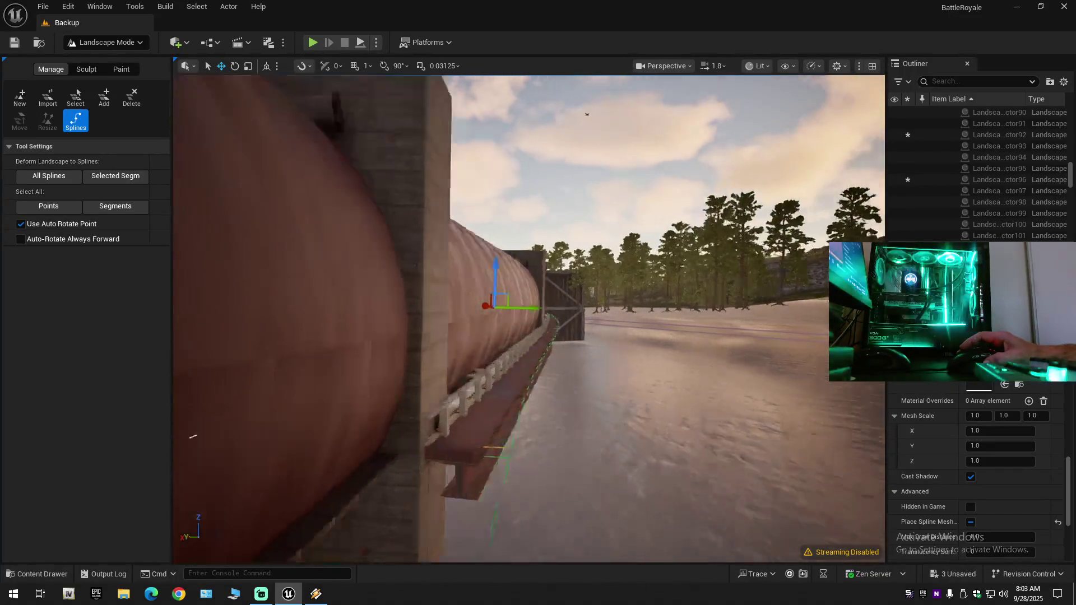
pyautogui.press('w')
pyautogui.press('w')
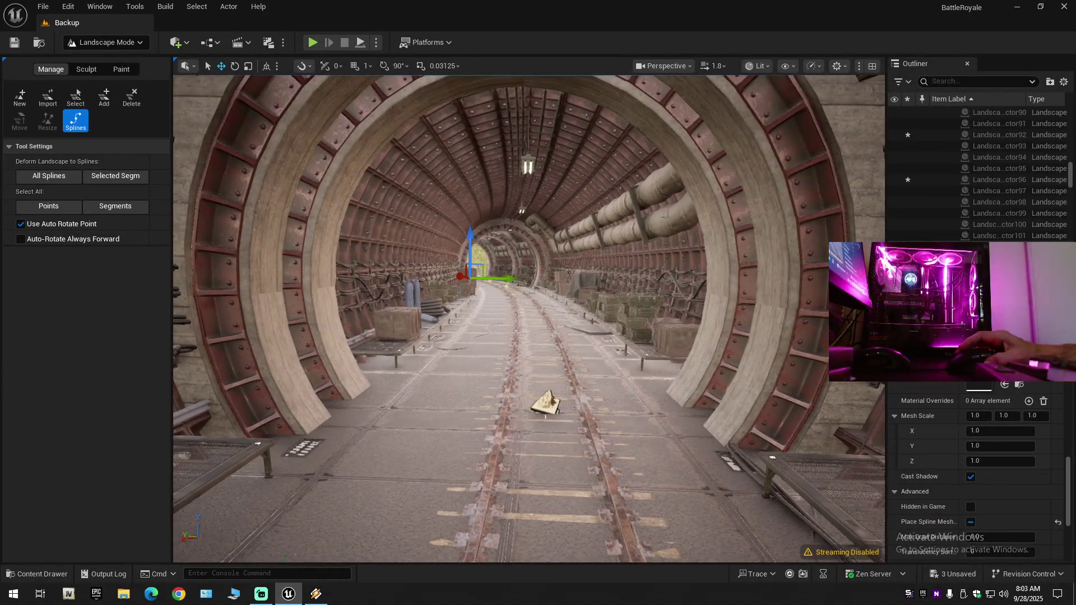
pyautogui.press('w')
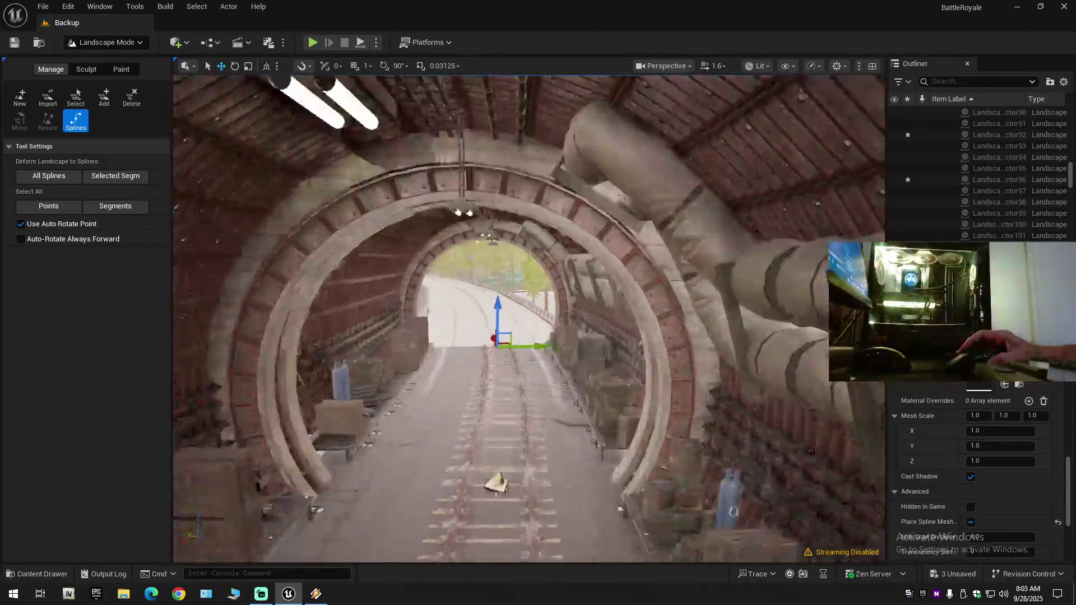
pyautogui.scroll(-1, 528, 318)
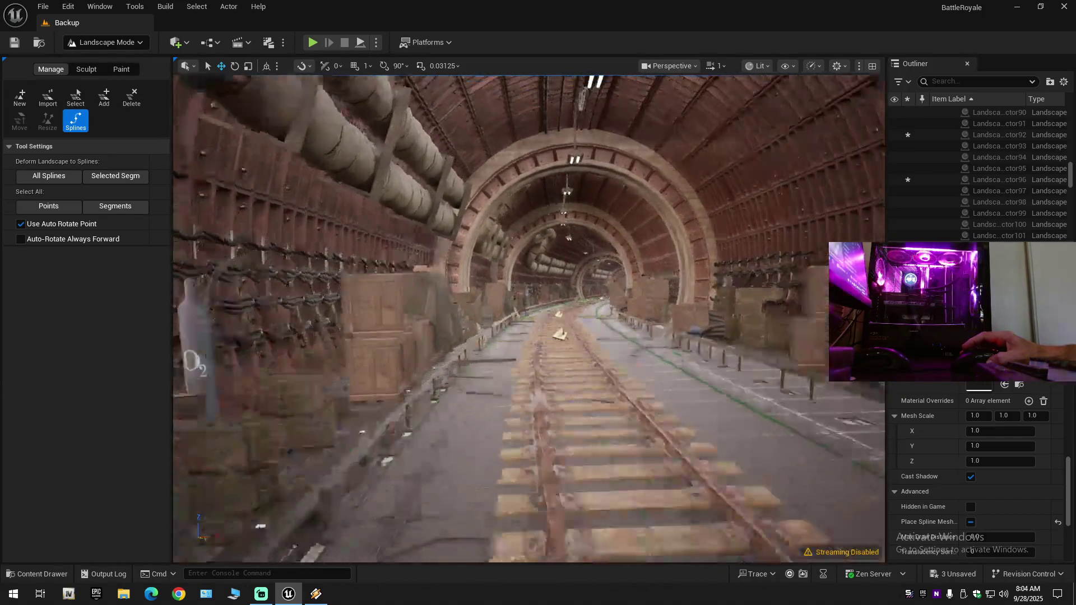
# Fly the length of the tunnel along the track, out and back in.
pyautogui.press('w')
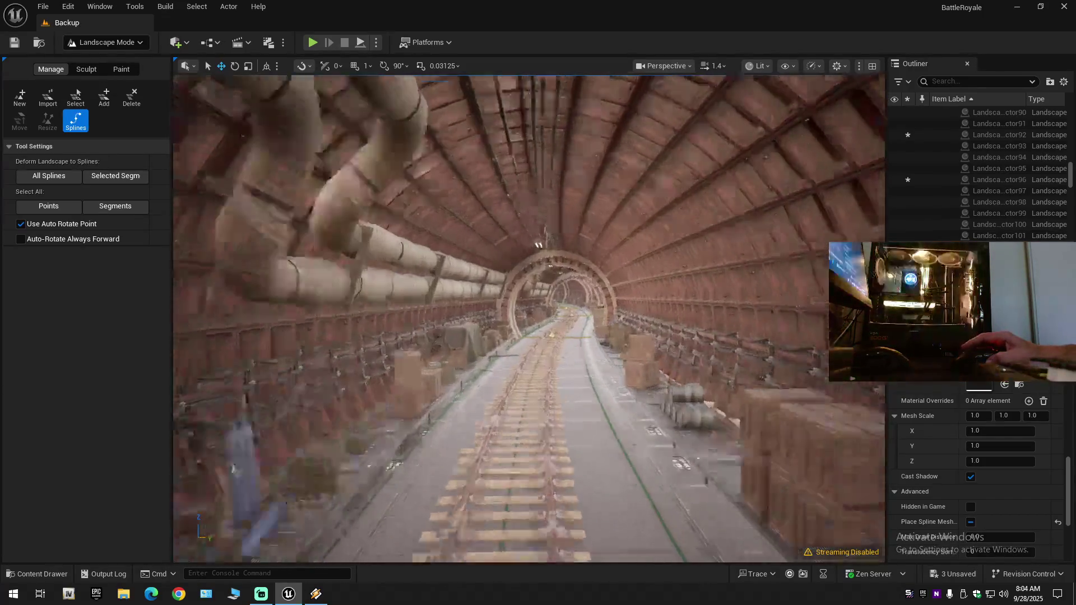
pyautogui.press('w')
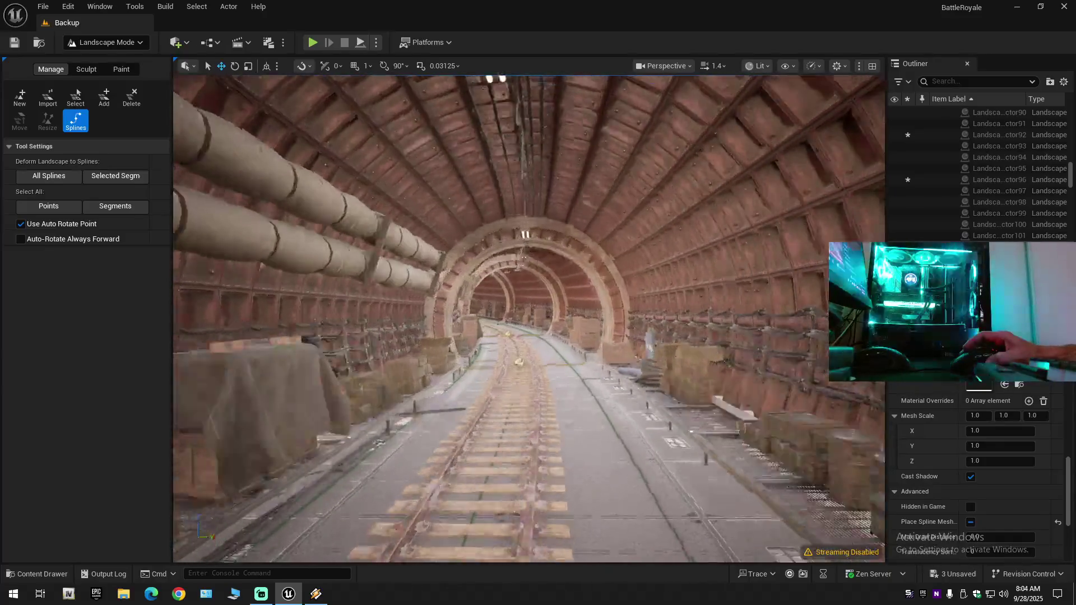
pyautogui.press('w')
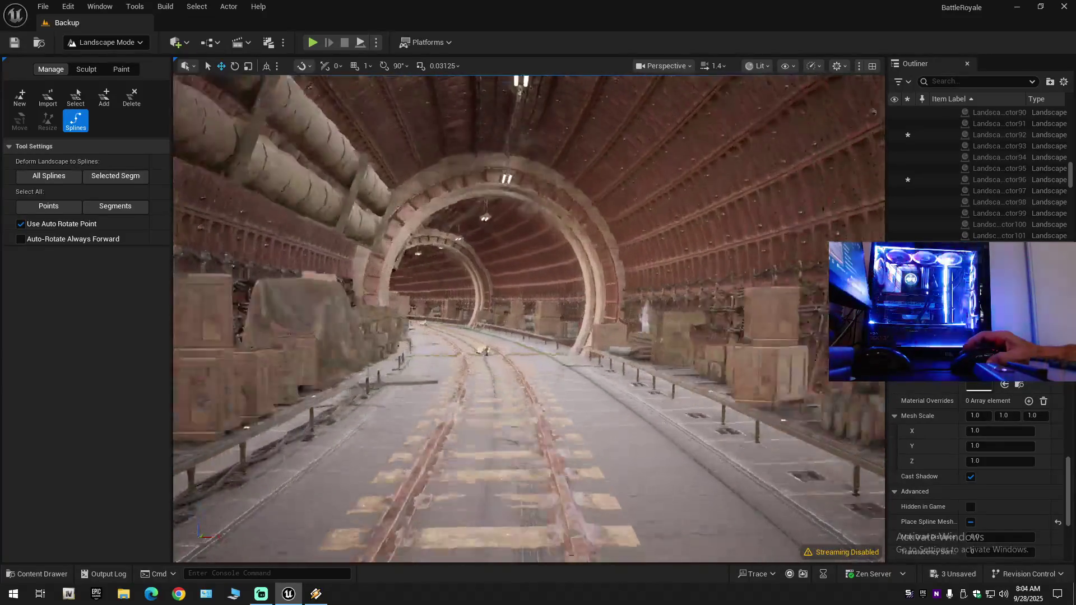
pyautogui.press('w')
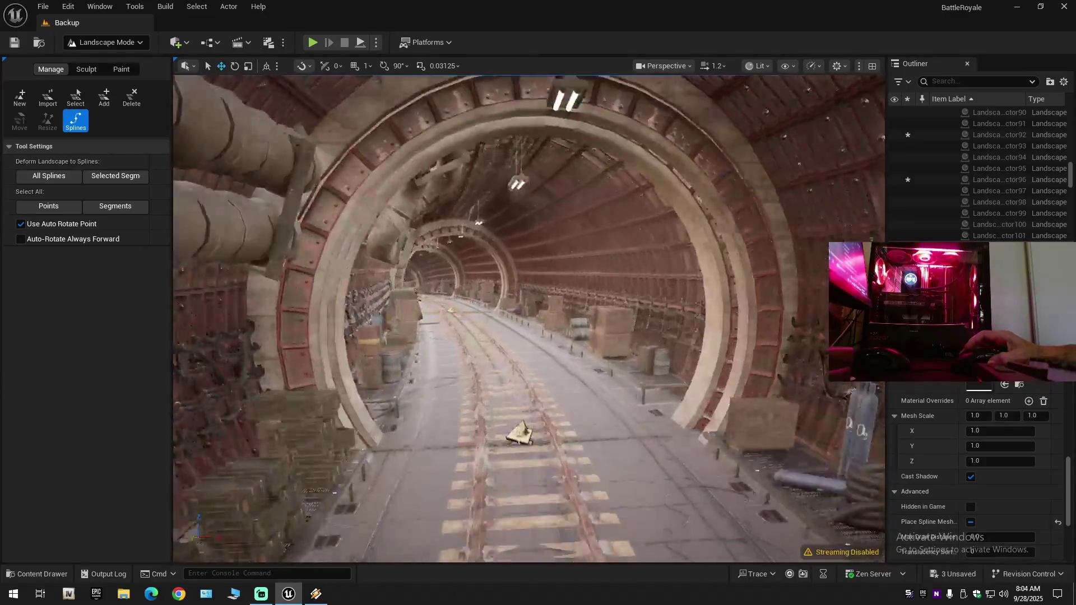
pyautogui.press('w')
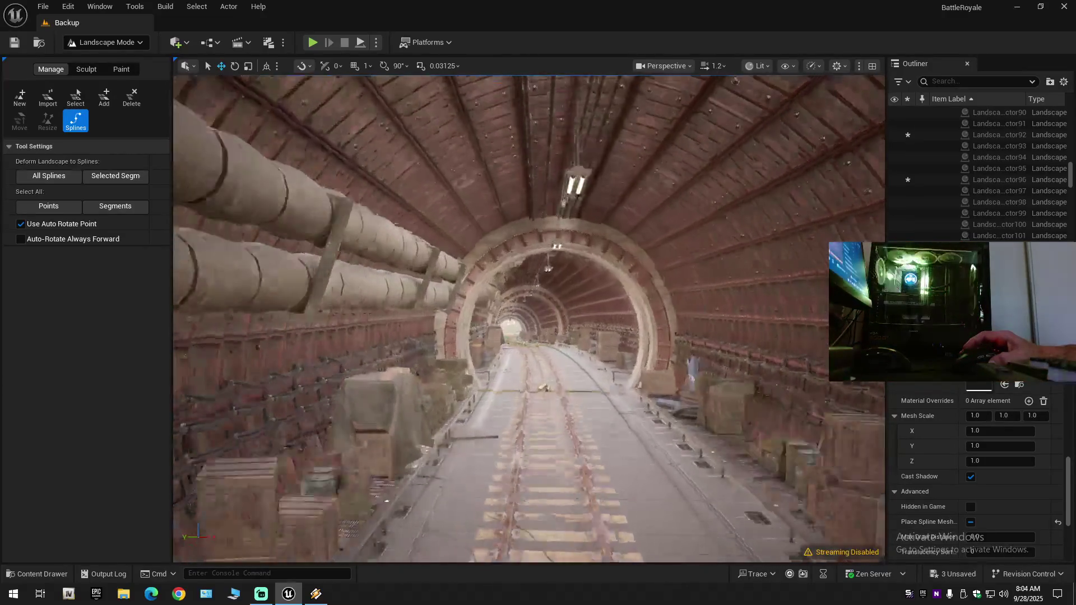
pyautogui.scroll(2, 528, 318)
pyautogui.press('w')
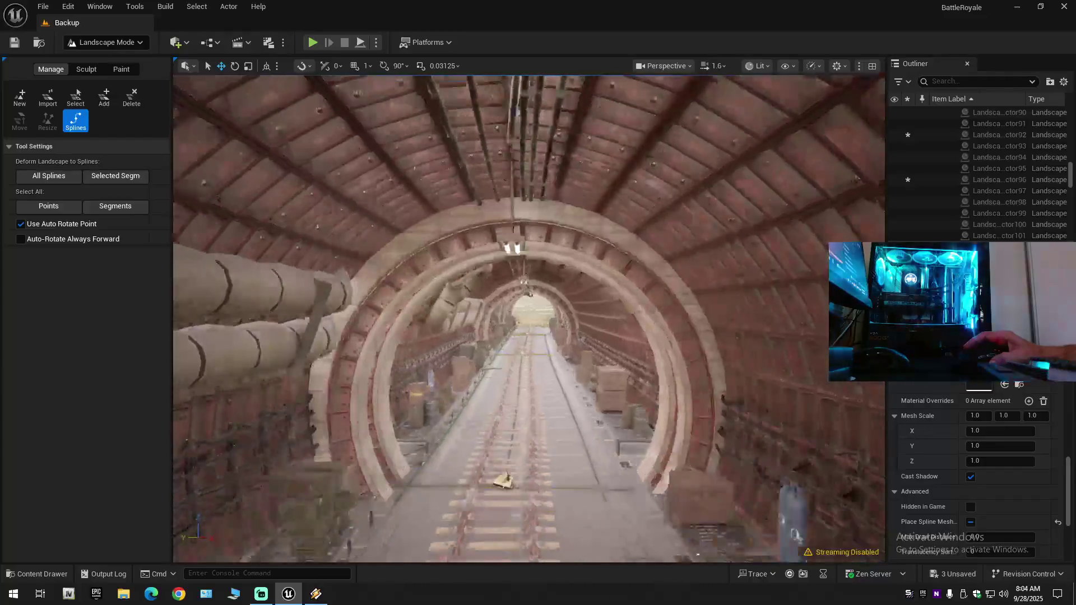
pyautogui.press('w')
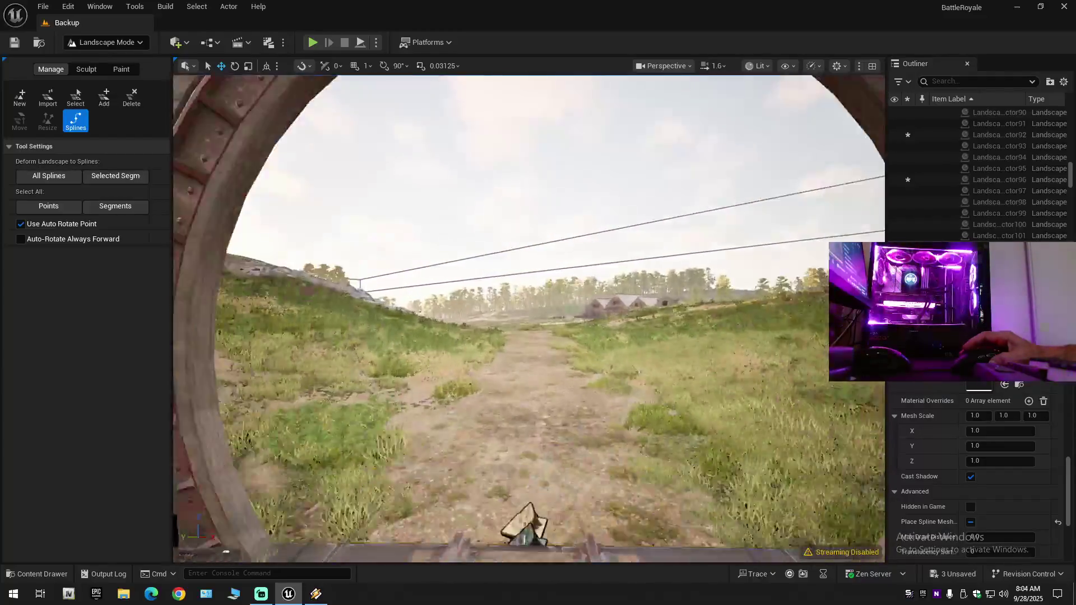
pyautogui.press('w')
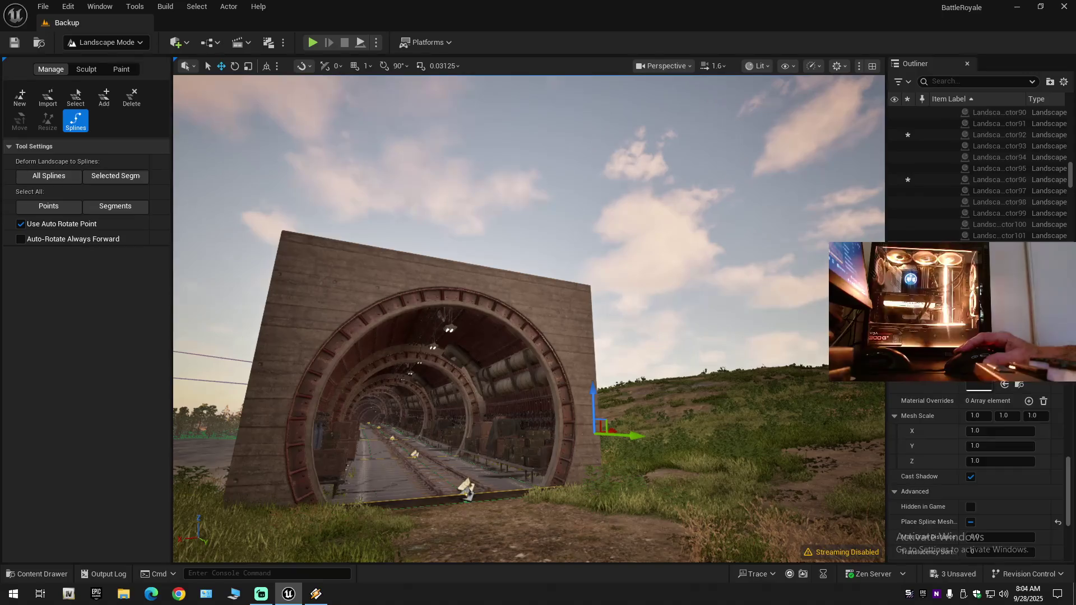
pyautogui.press('w')
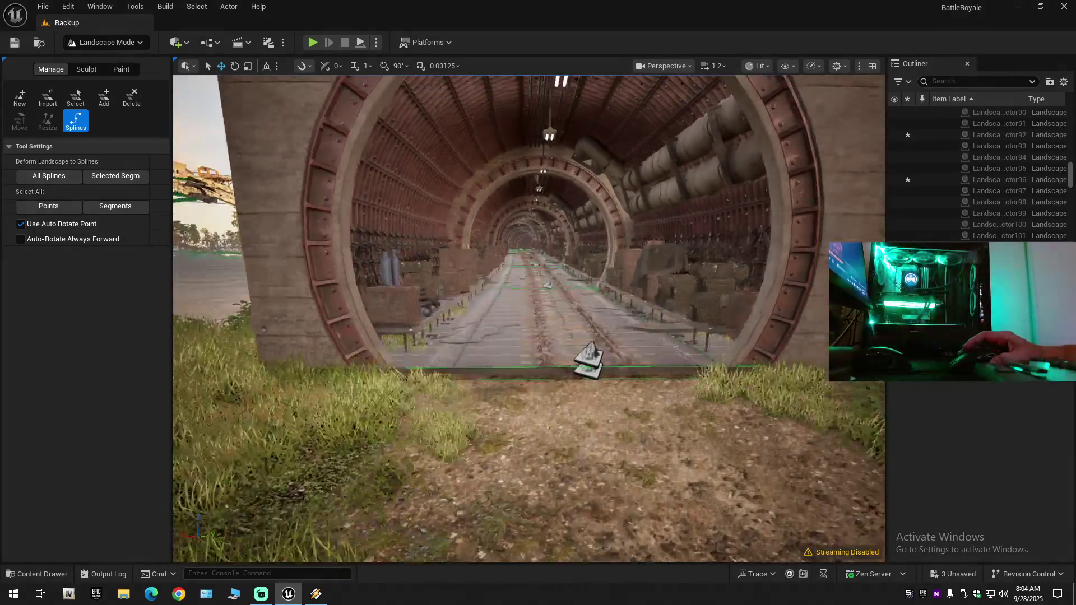
pyautogui.scroll(-1, 529, 318)
pyautogui.press('w')
pyautogui.scroll(-1, 529, 319)
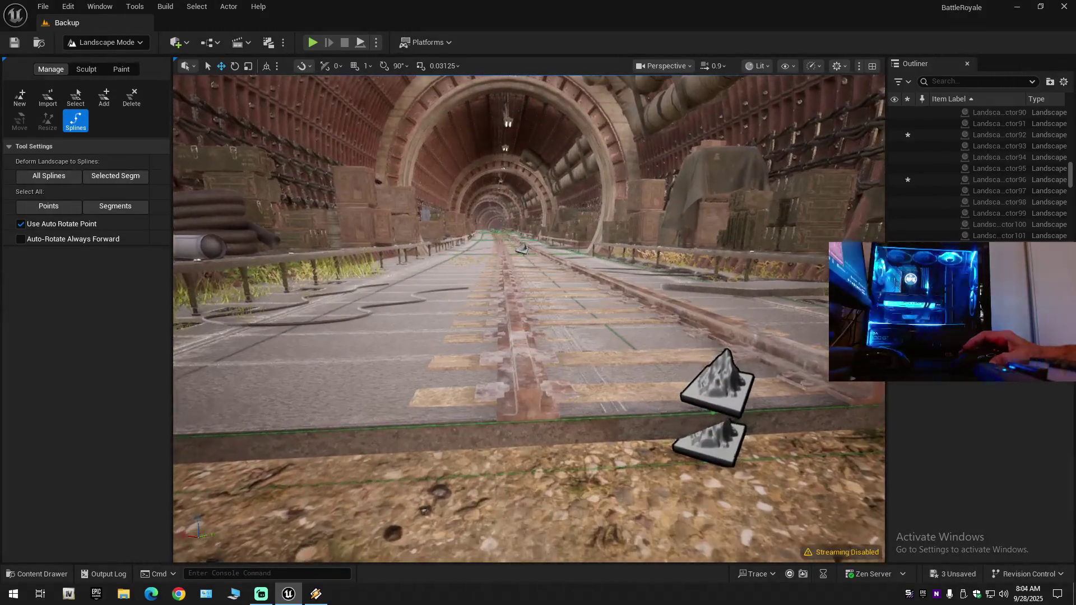
pyautogui.press('e')
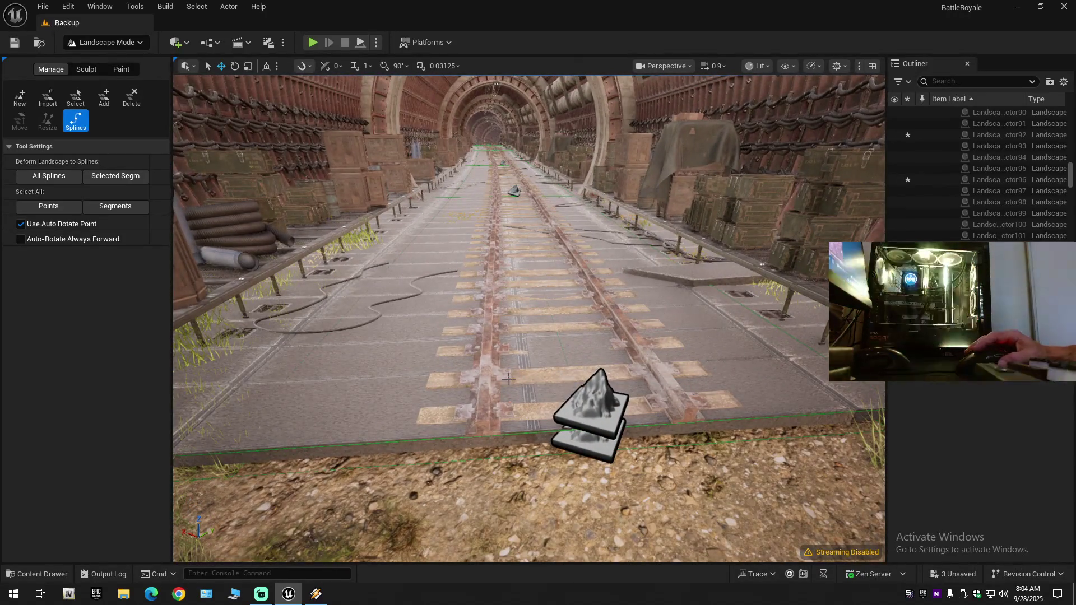
# Select the track spline to inspect it, deselect, and go full-screen with F11.
pyautogui.click(489, 378)
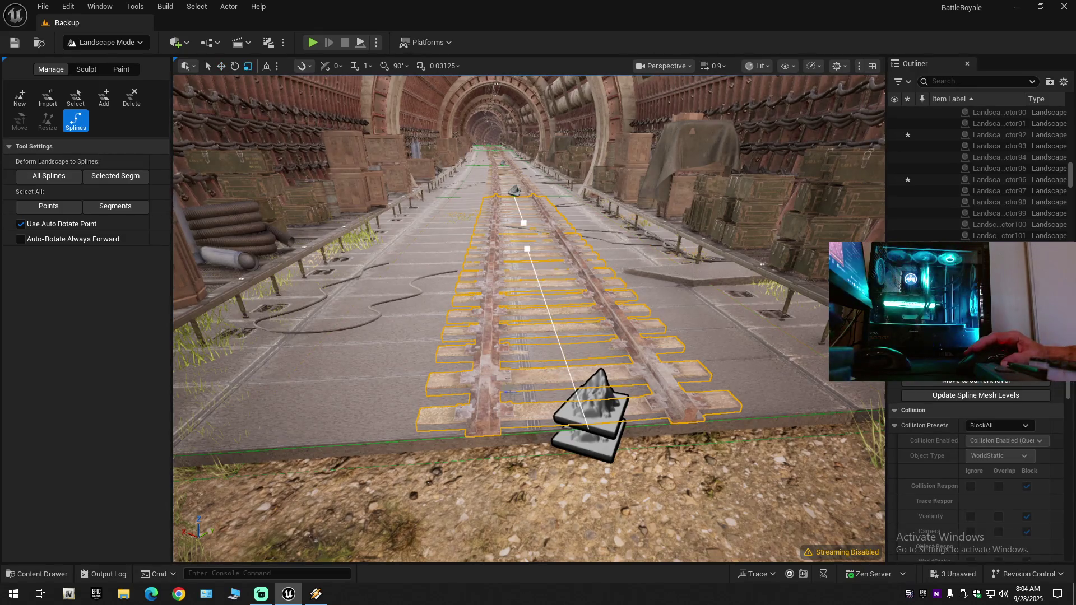
pyautogui.moveTo(580, 360); pyautogui.dragTo(889, 129)
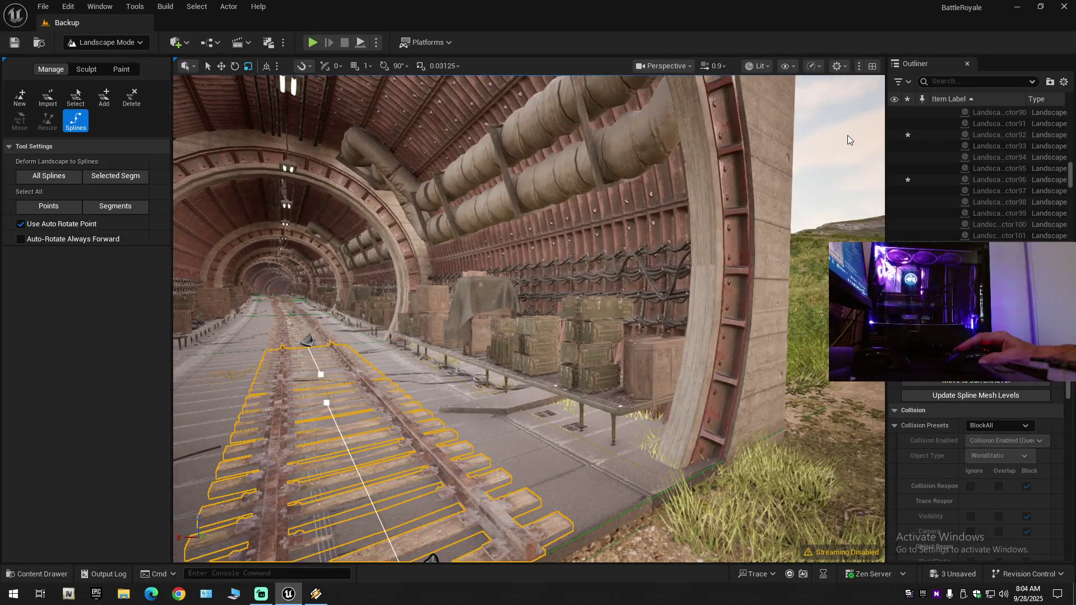
pyautogui.click(847, 139)
pyautogui.press('F11')
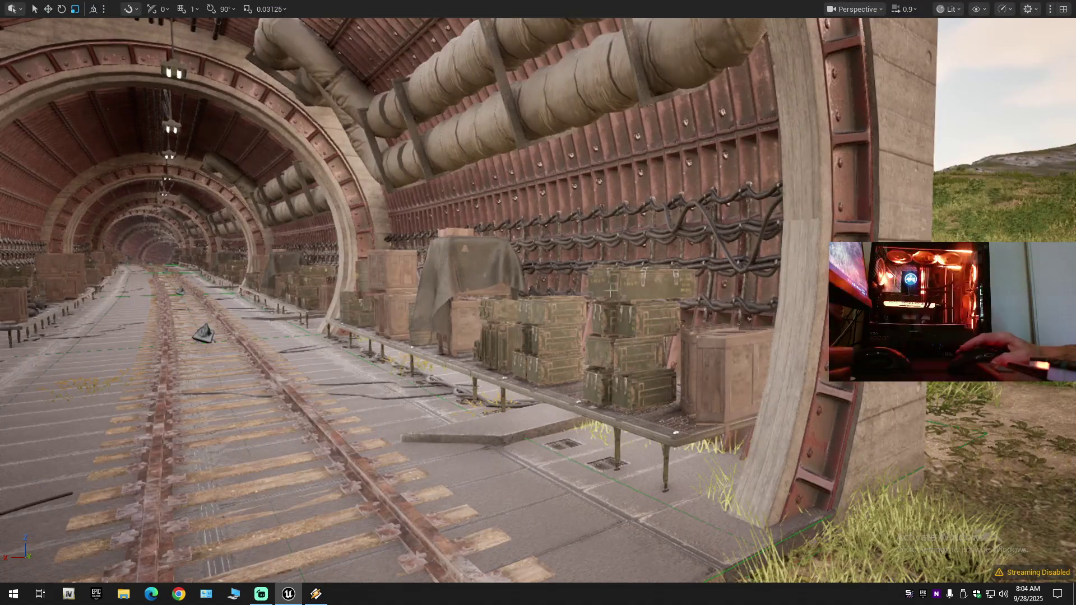
pyautogui.scroll(5, 538, 303)
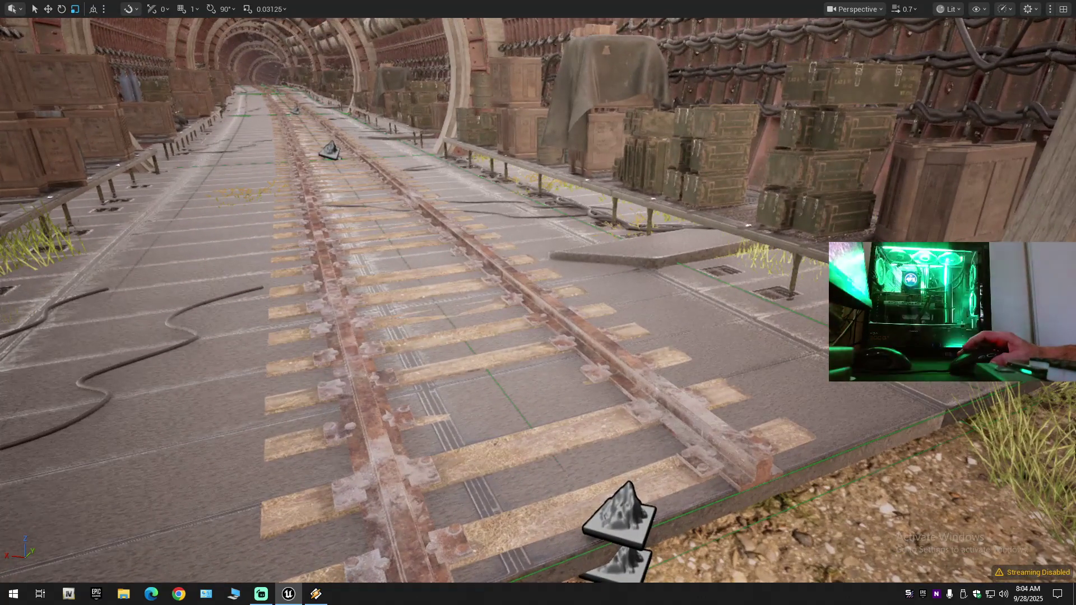
pyautogui.scroll(-1, 538, 303)
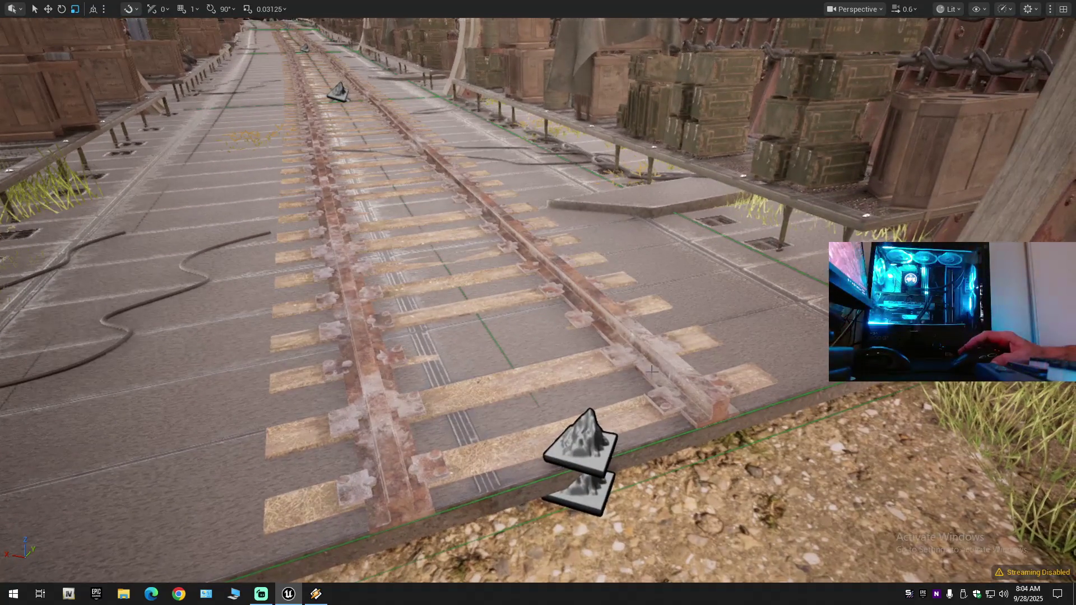
pyautogui.click(588, 434)
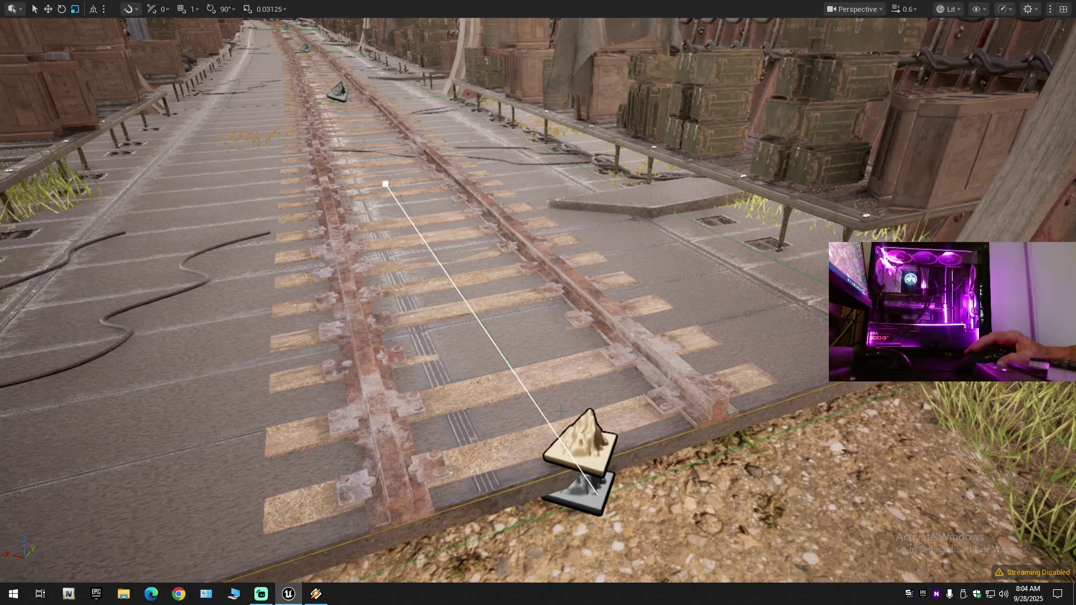
pyautogui.press('w')
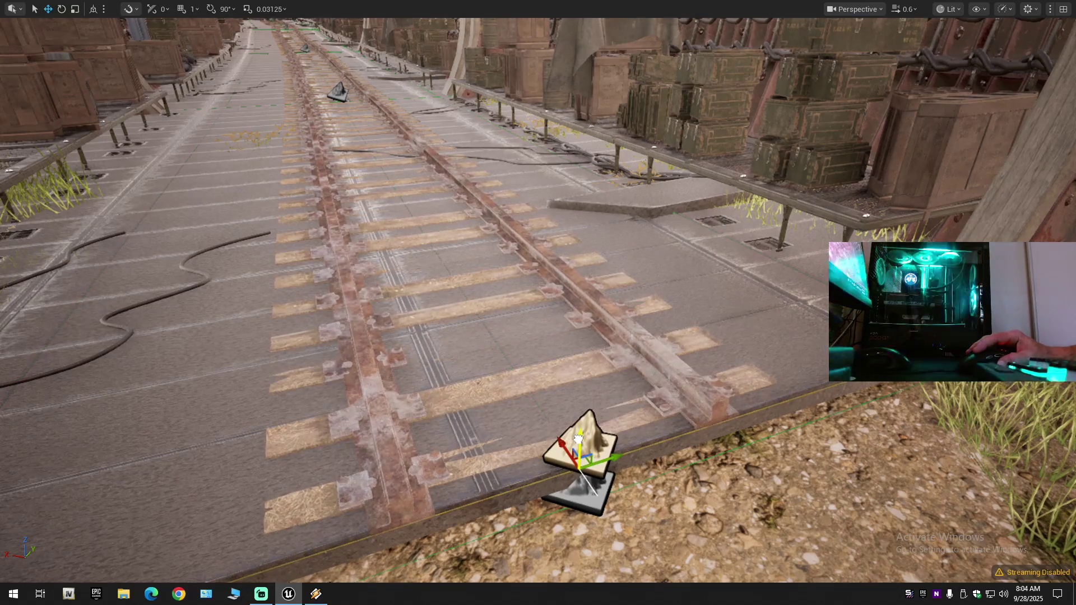
pyautogui.moveTo(544, 374)
pyautogui.mouseDown()
pyautogui.moveTo(545, 465)
pyautogui.moveTo(556, 412)
pyautogui.mouseUp()
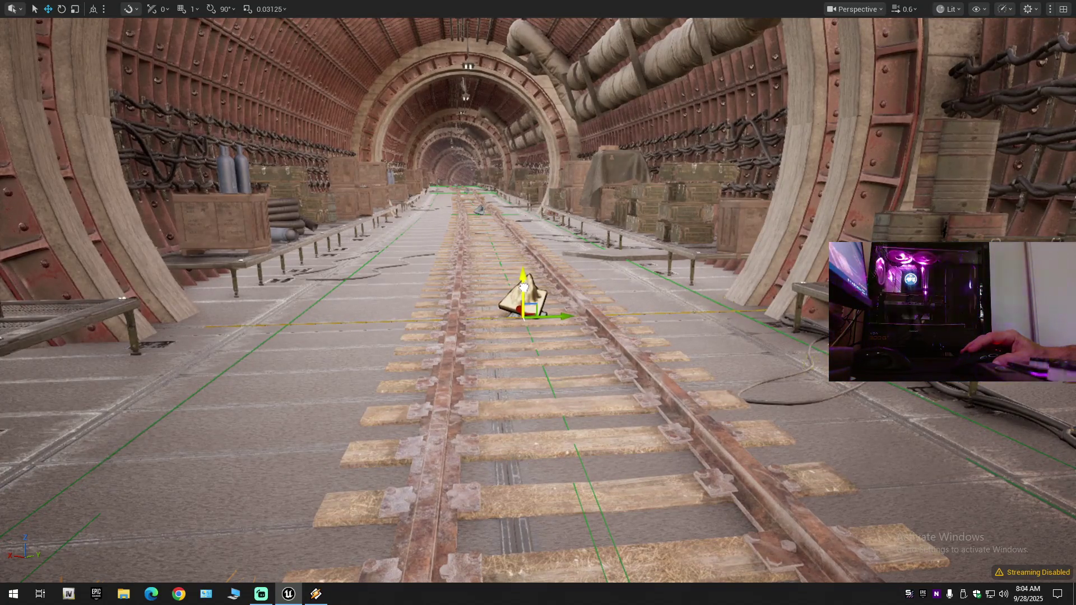
pyautogui.moveTo(523, 287)
pyautogui.mouseDown()
pyautogui.moveTo(518, 255)
pyautogui.moveTo(560, 518)
pyautogui.mouseUp()
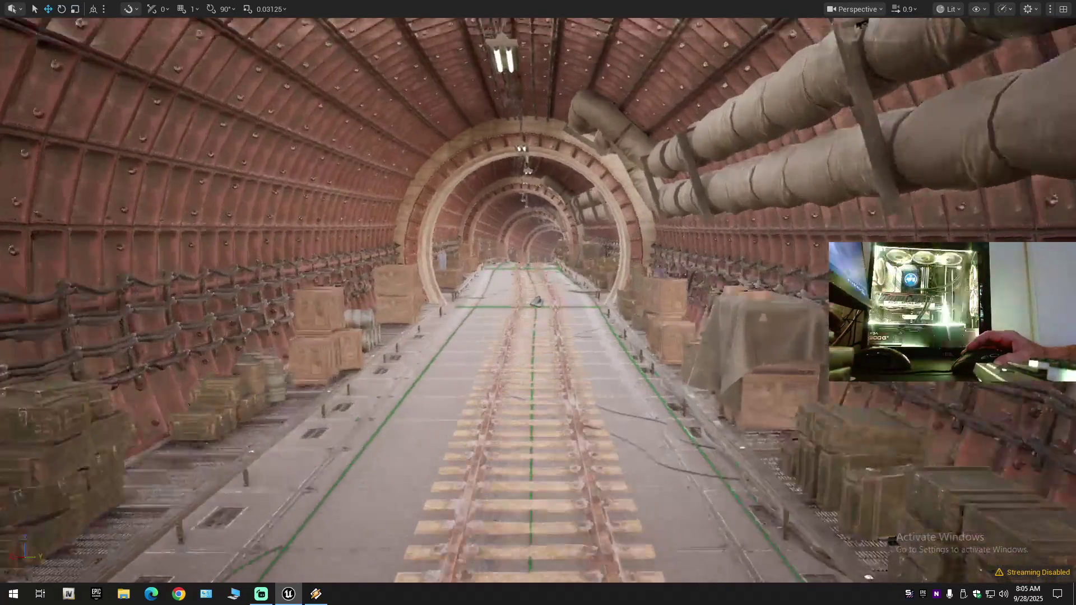
pyautogui.scroll(10, 538, 328)
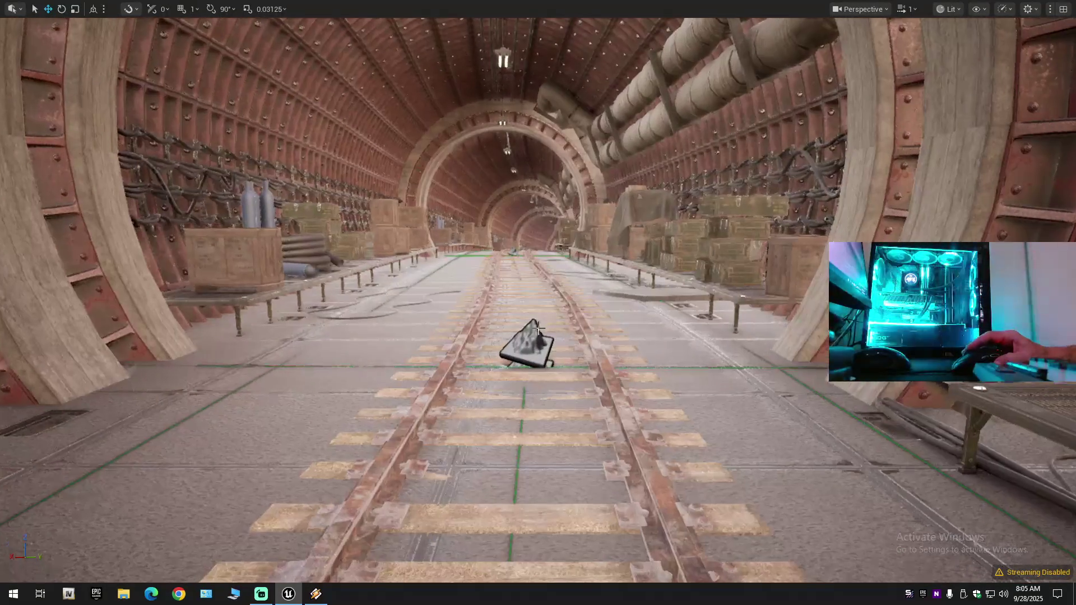
pyautogui.scroll(2, 537, 329)
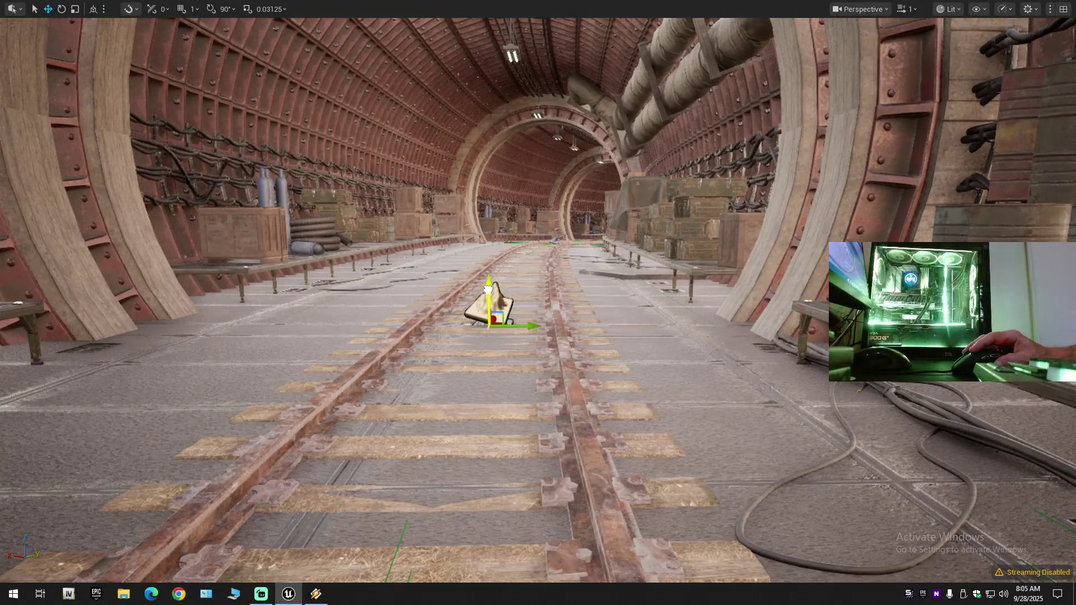
pyautogui.click(487, 288)
pyautogui.moveTo(517, 290); pyautogui.dragTo(496, 179)
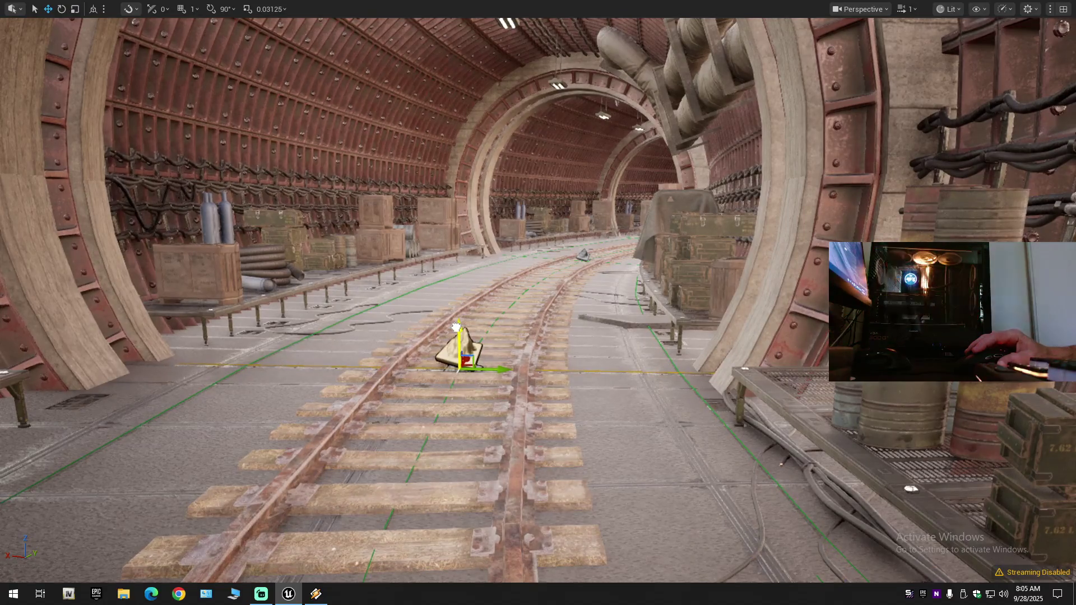
pyautogui.moveTo(455, 328)
pyautogui.mouseDown()
pyautogui.moveTo(476, 311)
pyautogui.moveTo(542, 324)
pyautogui.moveTo(553, 312)
pyautogui.mouseUp()
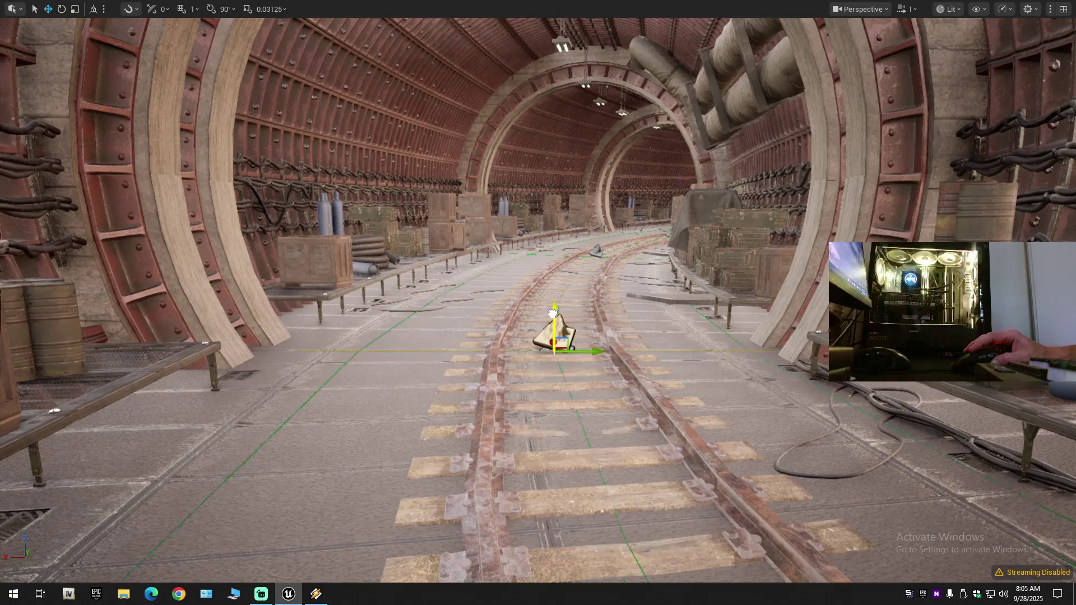
pyautogui.moveTo(552, 312)
pyautogui.mouseDown()
pyautogui.moveTo(459, 314)
pyautogui.moveTo(560, 306)
pyautogui.mouseUp()
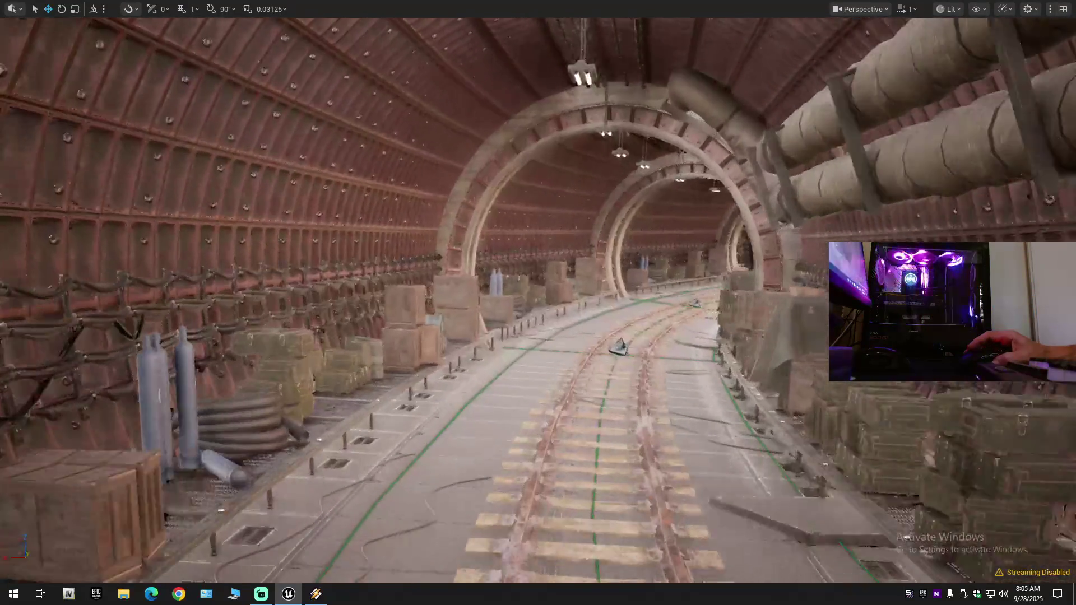
pyautogui.press('f')
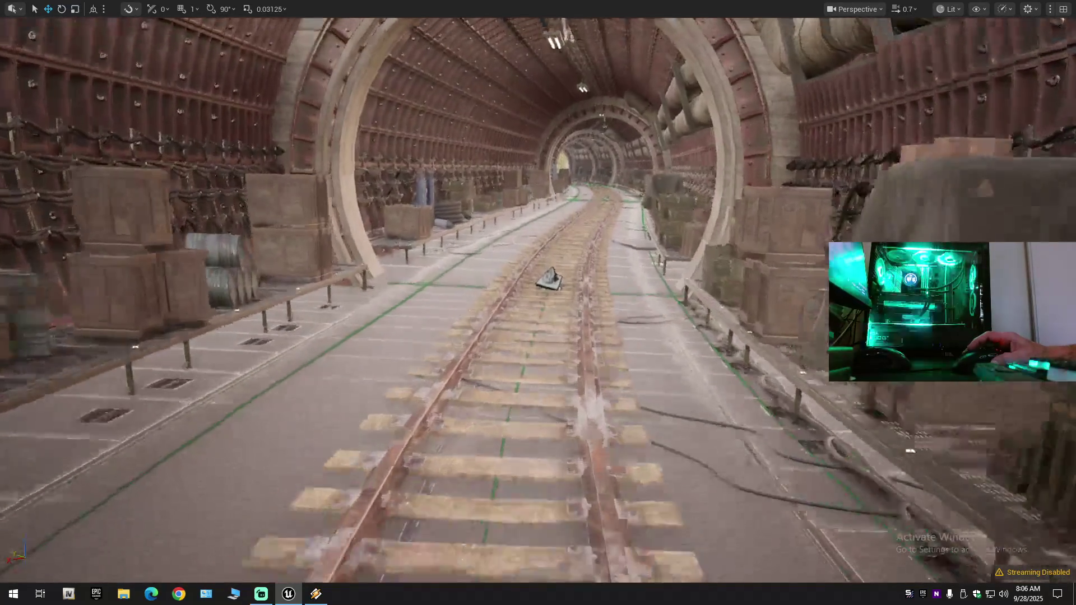
pyautogui.press('w')
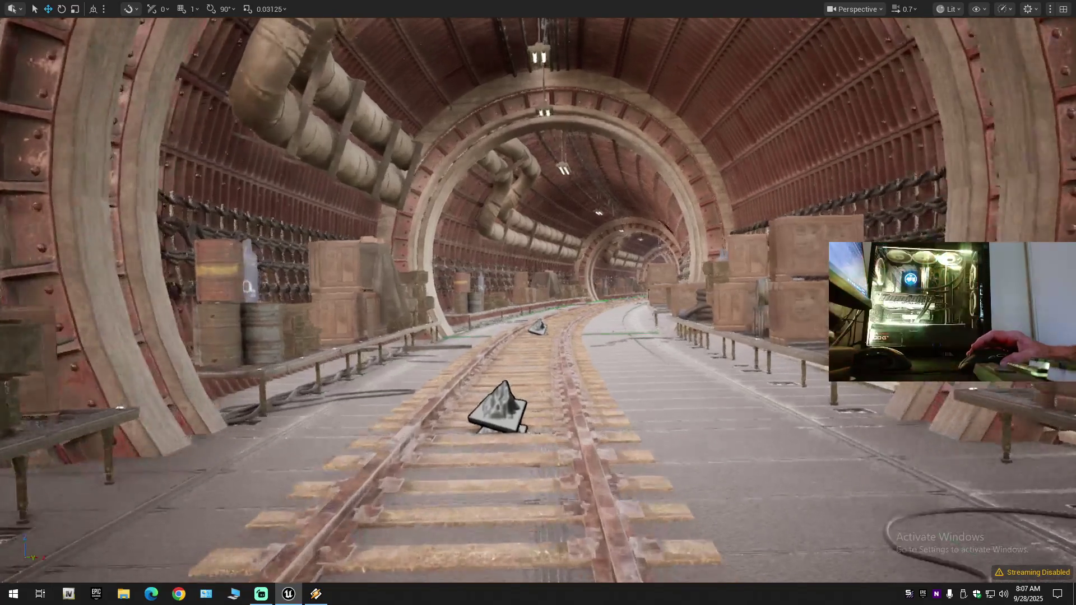
pyautogui.scroll(1, 356, 145)
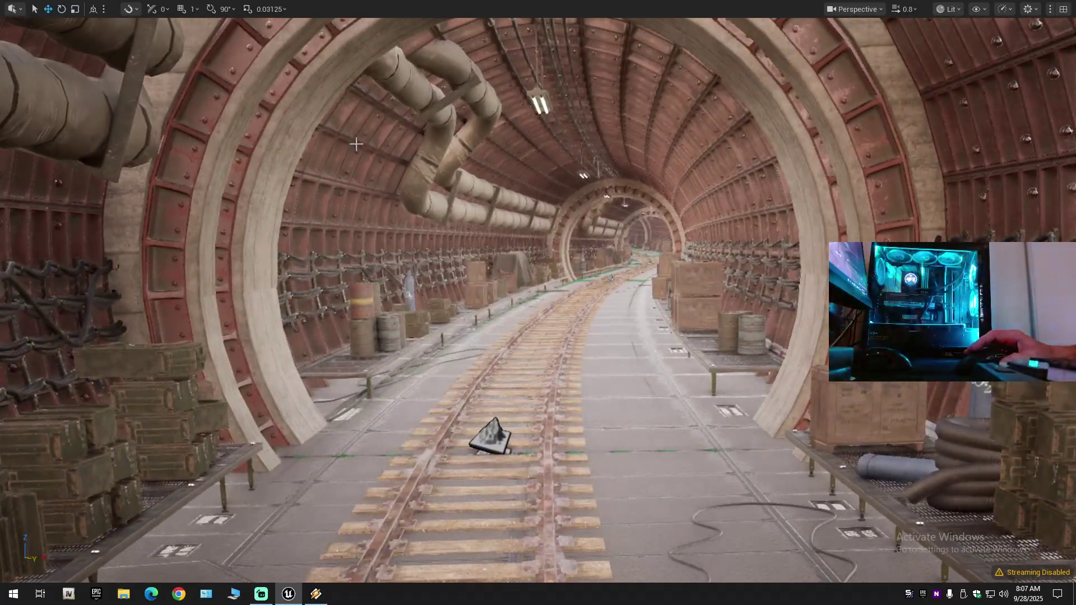
# Exit the immersive viewport with F11 and switch to Selection Mode.
pyautogui.press('F11')
pyautogui.click(119, 46)
pyautogui.click(119, 58)
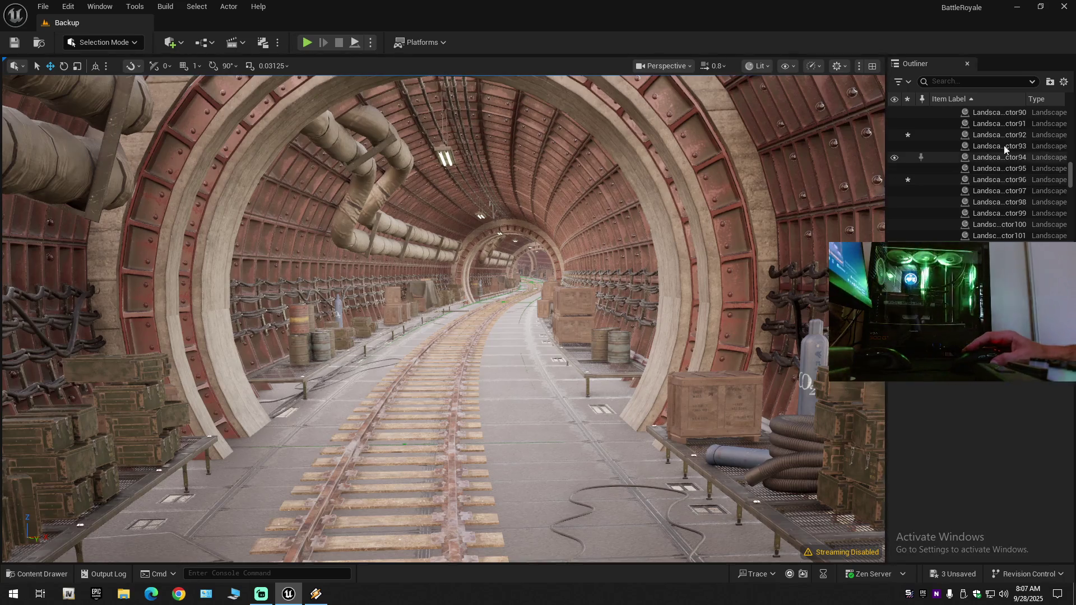
# Collapse the Outliner, expand the level's folders, and unhide the Landscape folder.
pyautogui.rightClick(933, 114)
pyautogui.click(985, 136)
pyautogui.click(934, 113)
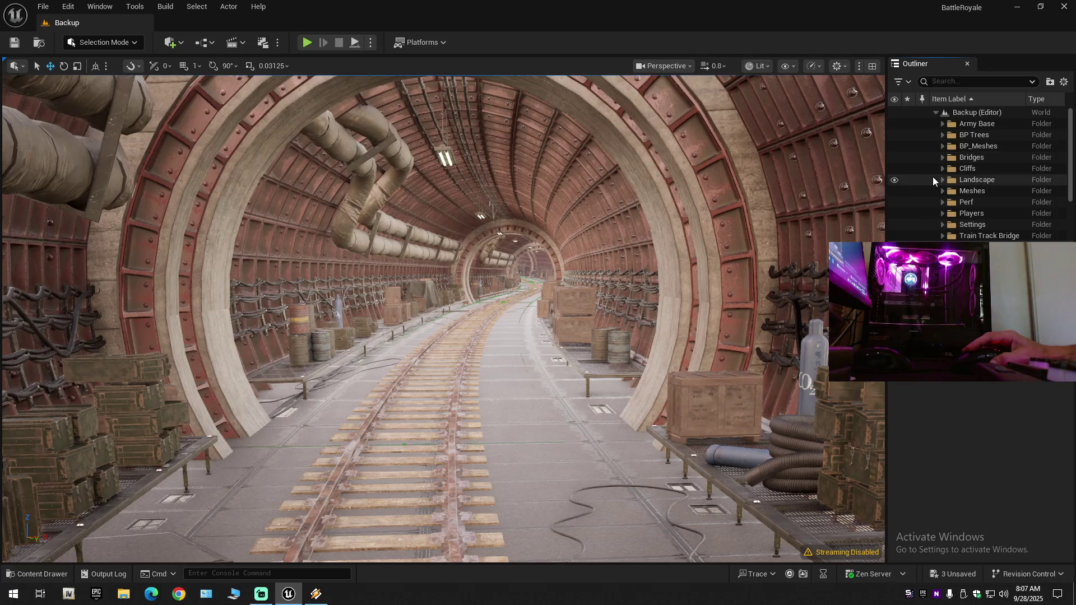
pyautogui.click(895, 180)
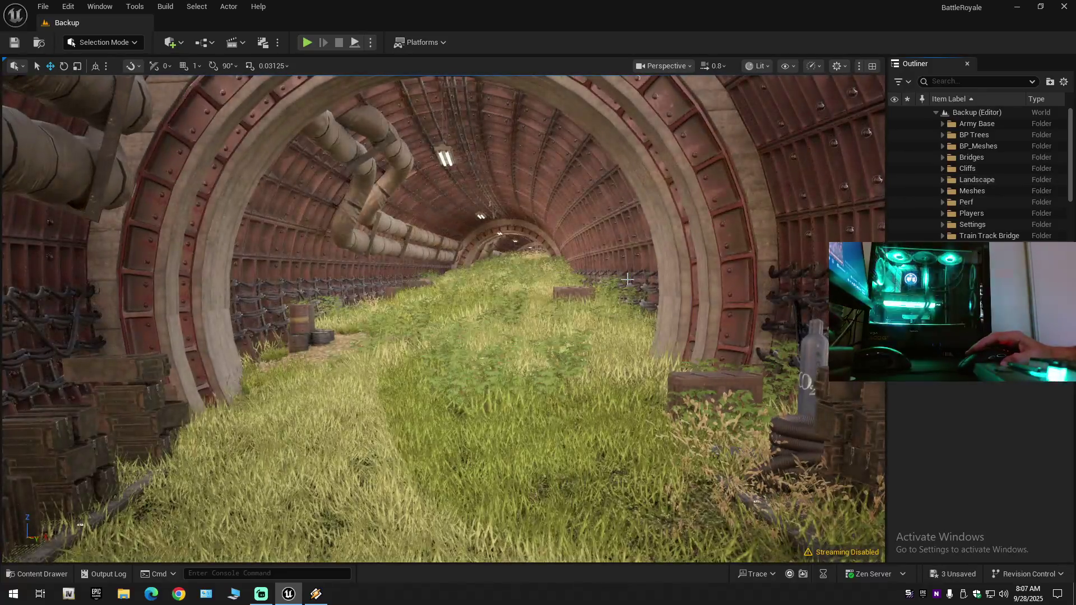
# Fly through the tunnel and briefly select the landscape piece beside the bridge.
pyautogui.moveTo(627, 279)
pyautogui.mouseDown()
pyautogui.moveTo(560, 263)
pyautogui.moveTo(622, 246)
pyautogui.moveTo(627, 224)
pyautogui.moveTo(560, 252)
pyautogui.moveTo(563, 330)
pyautogui.mouseUp()
pyautogui.scroll(2, 611, 229)
pyautogui.click(563, 294)
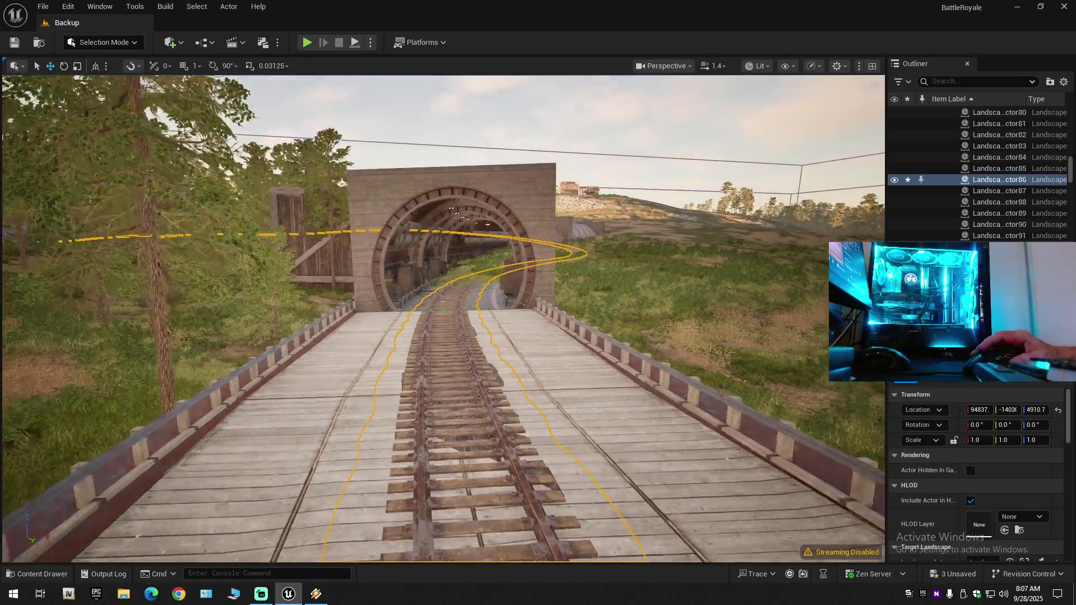
pyautogui.click(532, 149)
pyautogui.moveTo(532, 149)
pyautogui.mouseDown()
pyautogui.moveTo(533, 87)
pyautogui.moveTo(541, 155)
pyautogui.mouseUp()
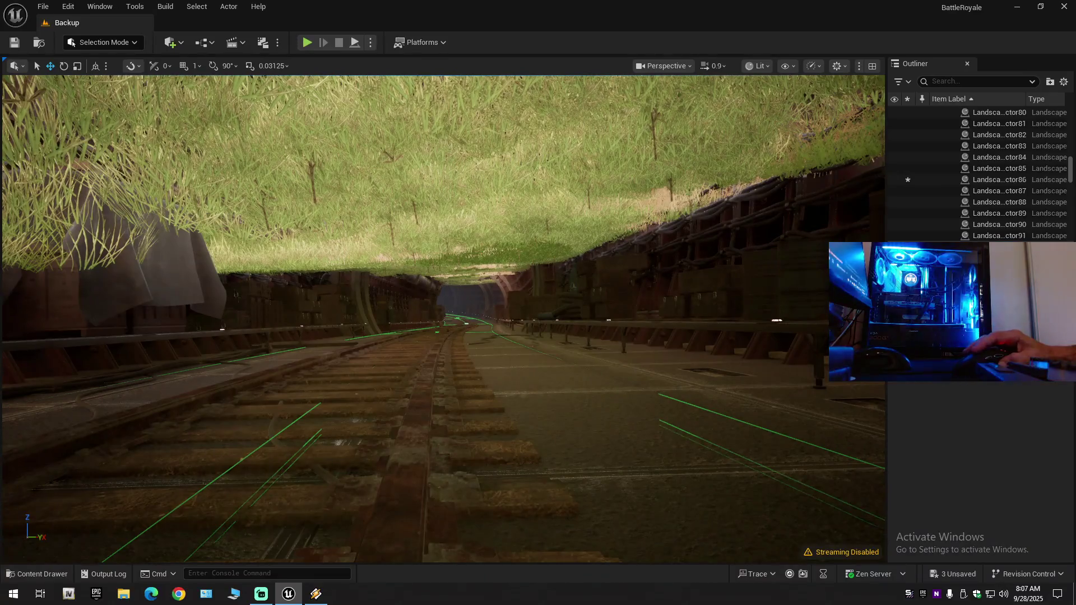
# Hide the two grass landscape sections over the tunnel with their Outliner eye icons.
pyautogui.click(513, 159)
pyautogui.click(894, 180)
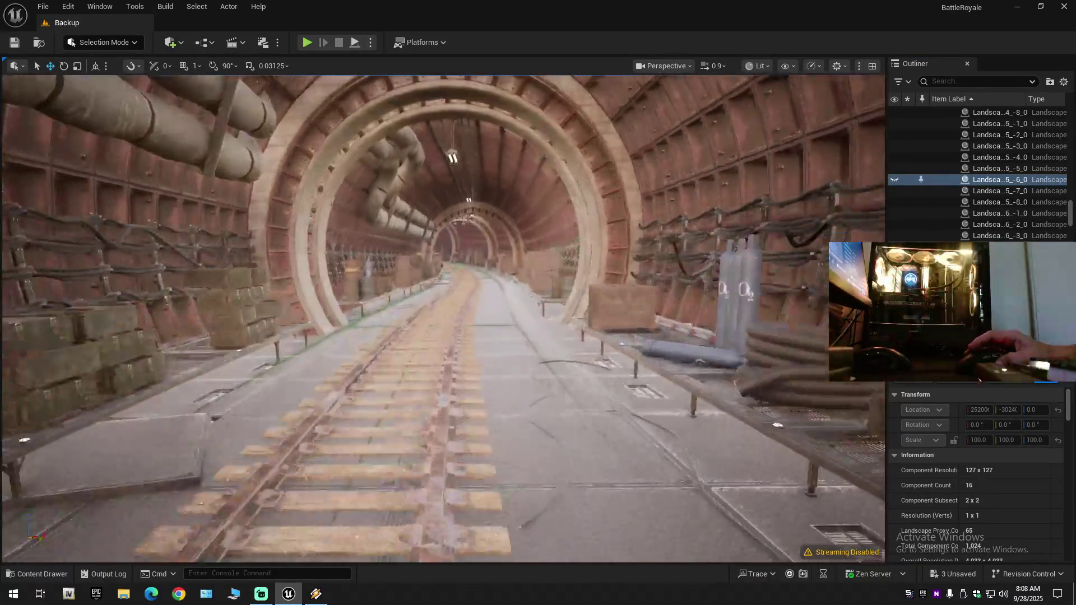
pyautogui.moveTo(541, 155)
pyautogui.mouseDown()
pyautogui.moveTo(541, 89)
pyautogui.moveTo(532, 90)
pyautogui.mouseUp()
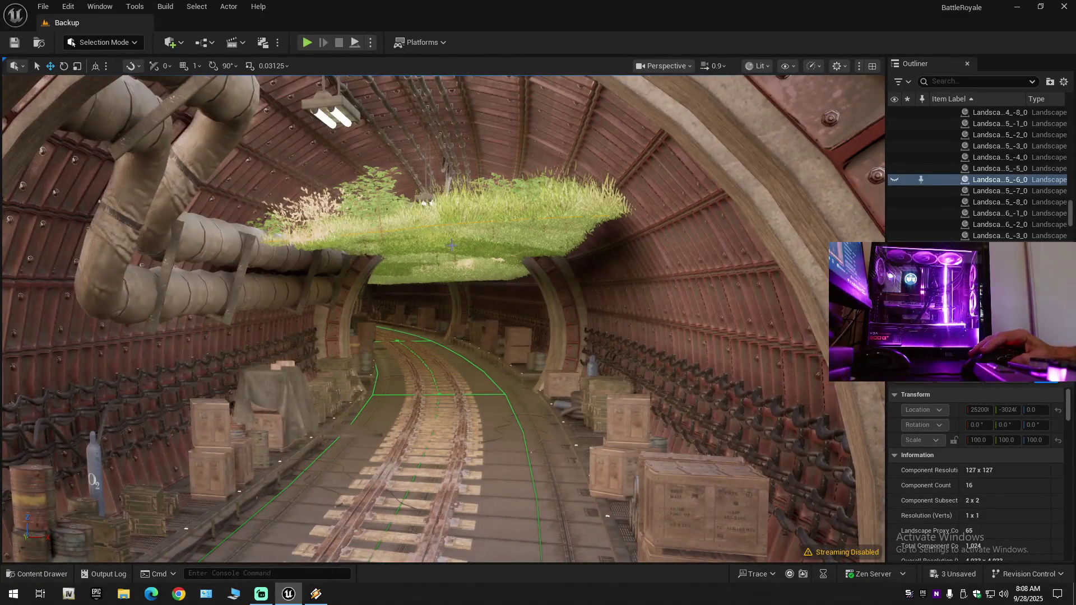
pyautogui.click(745, 240)
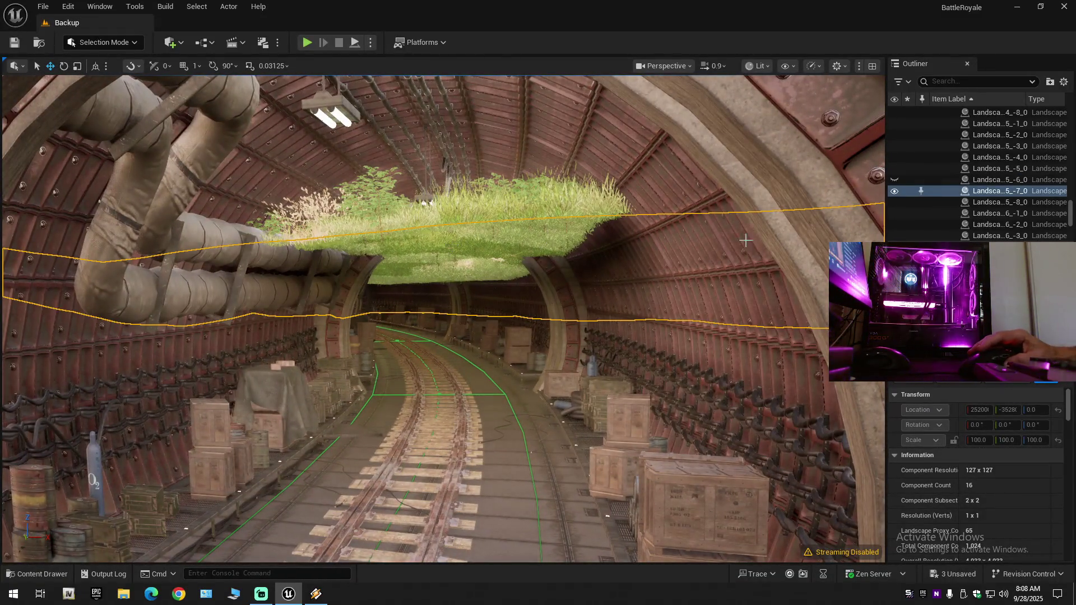
pyautogui.click(894, 191)
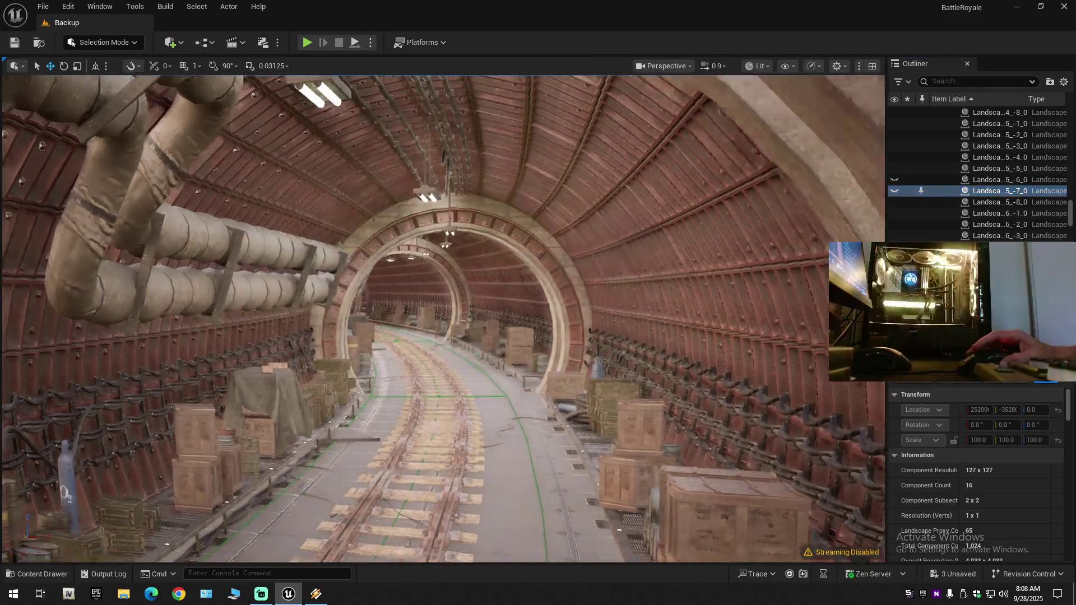
# Fly down the tunnel along the track and out onto the open terrain.
pyautogui.press('w')
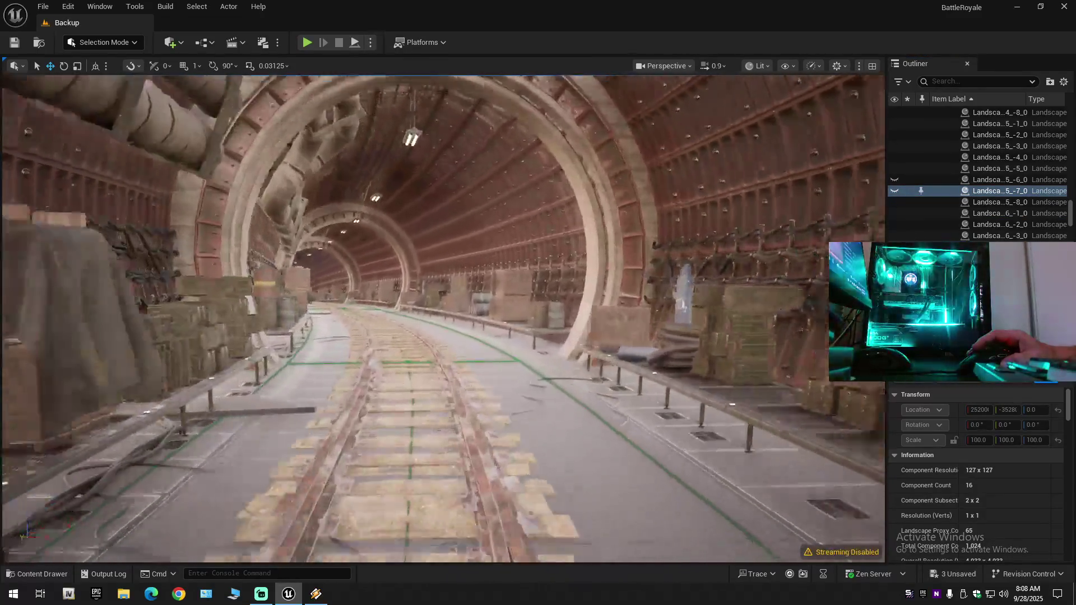
pyautogui.scroll(-1, 442, 318)
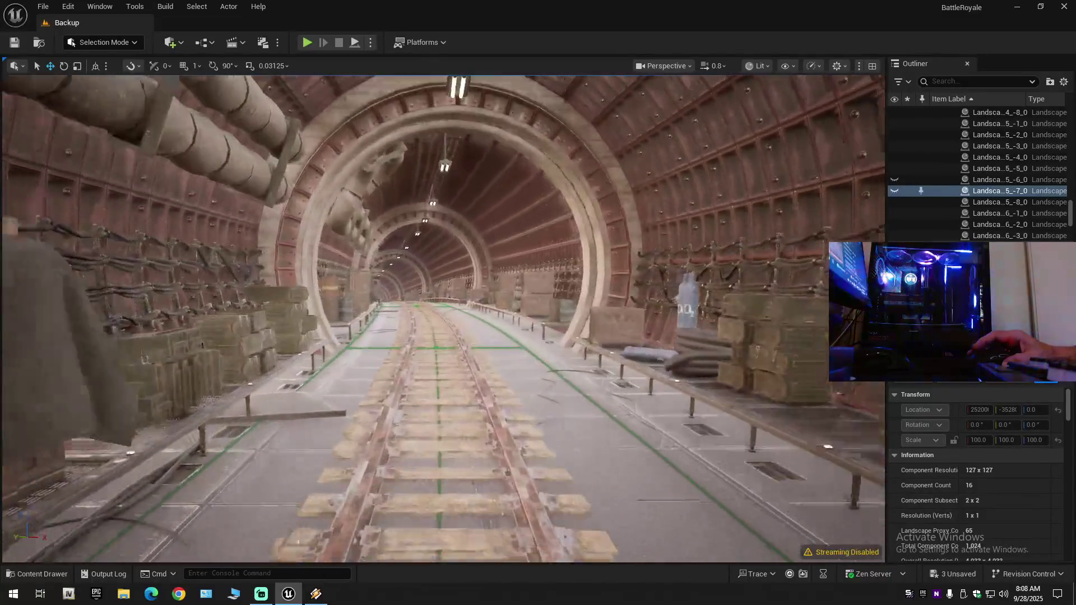
pyautogui.press('w')
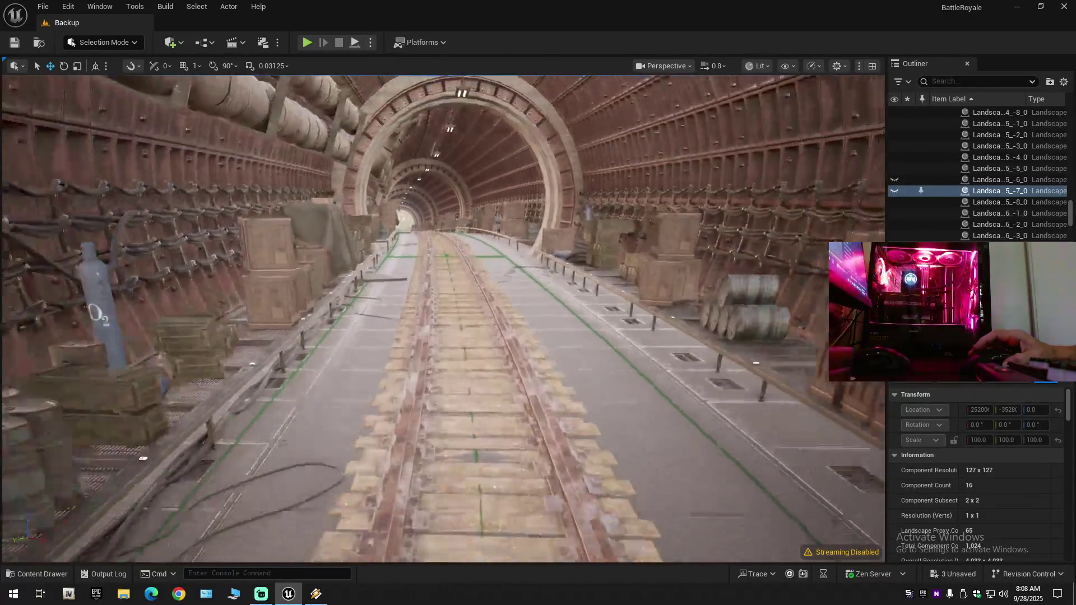
pyautogui.press('w')
pyautogui.scroll(4, 442, 319)
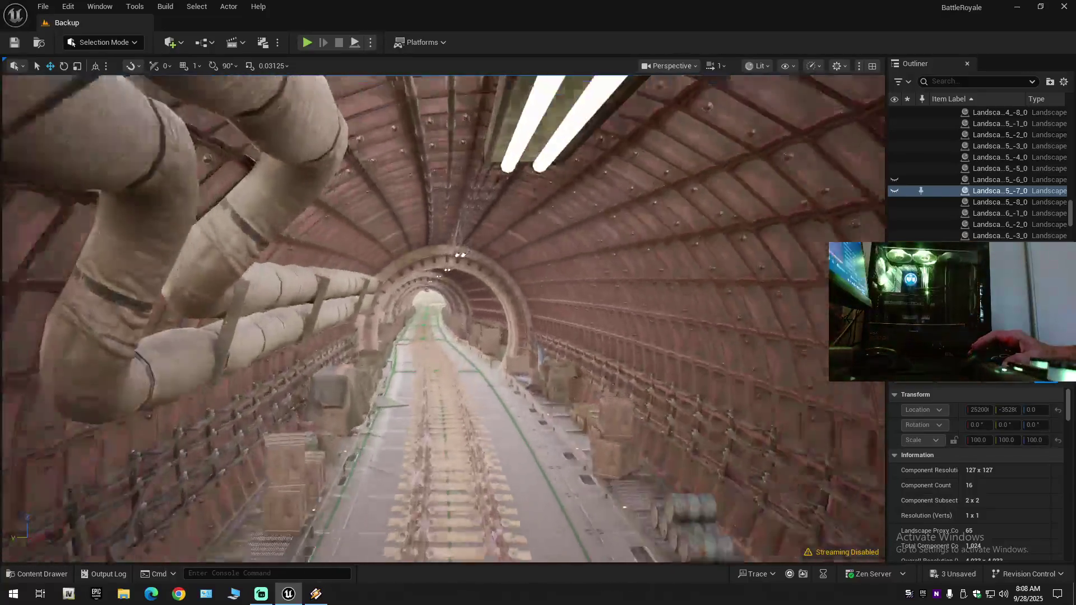
pyautogui.press('w')
pyautogui.scroll(2, 443, 318)
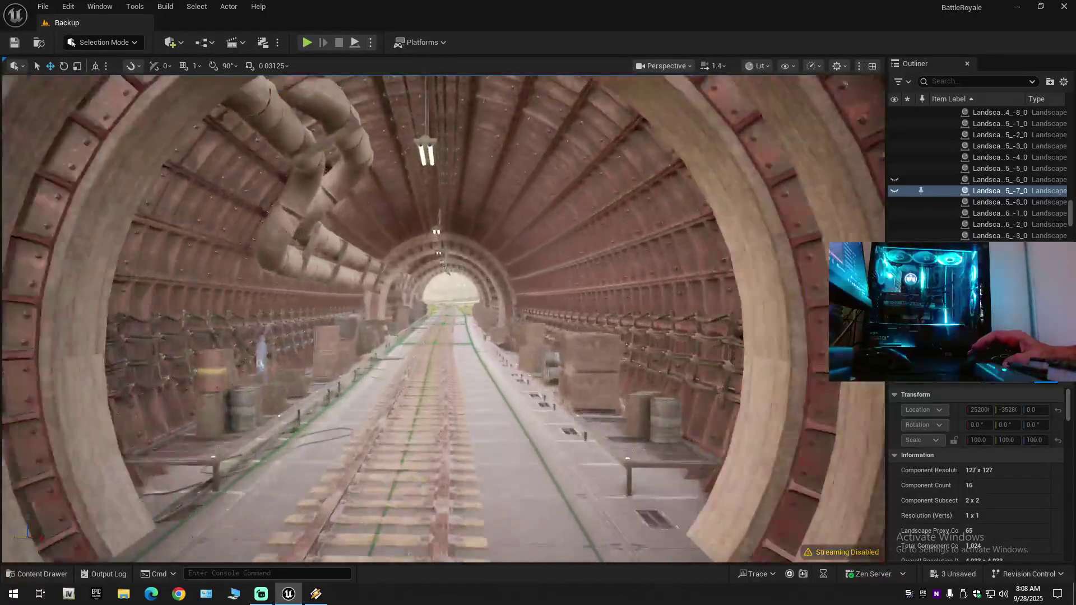
pyautogui.press('w')
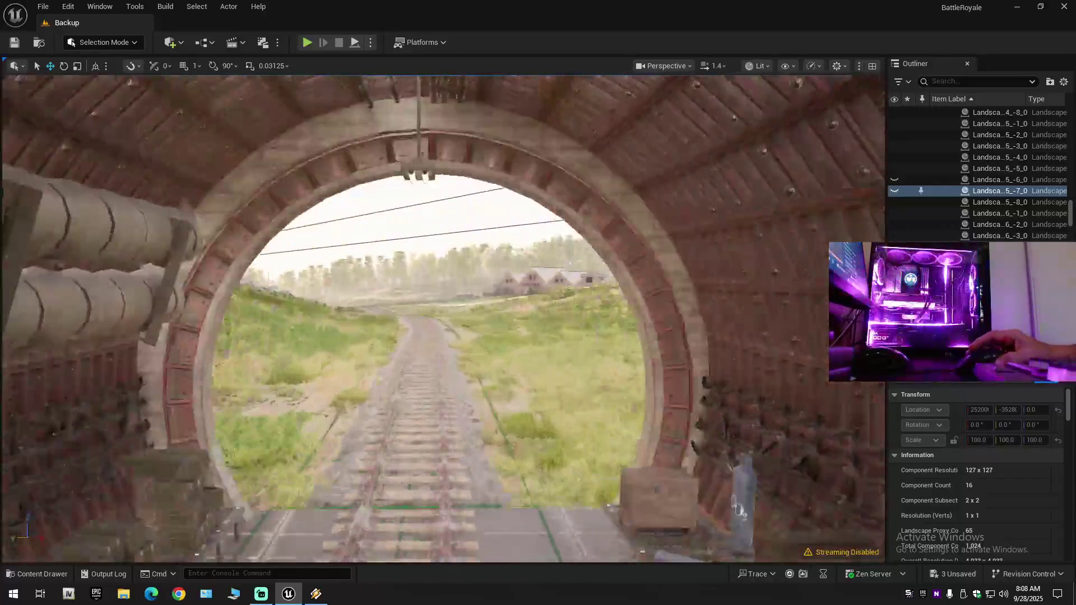
pyautogui.press('s')
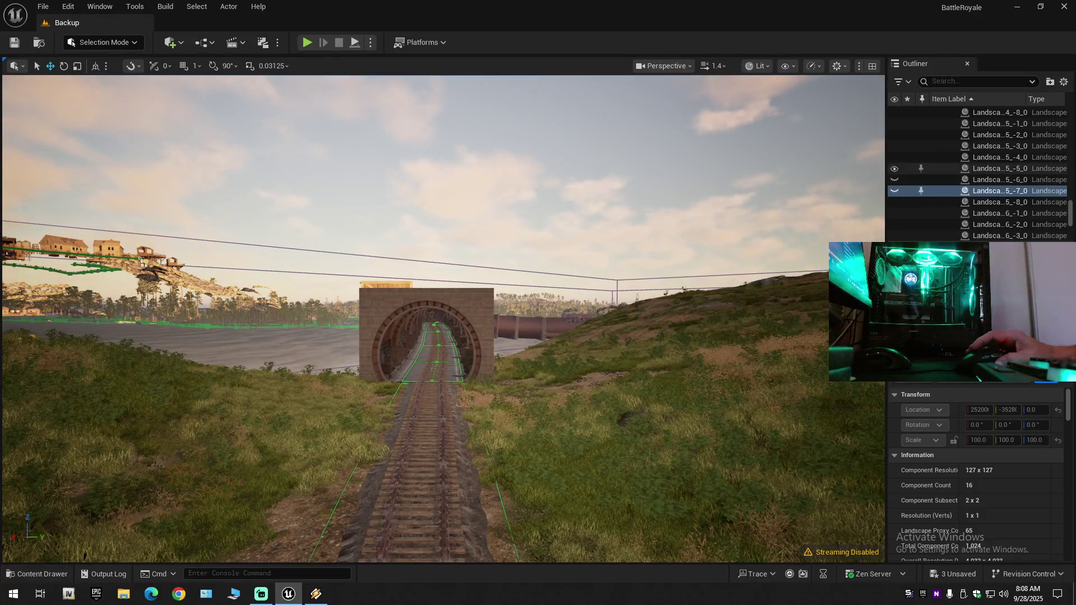
# Collapse the Outliner tree and select the tunnel entrance section in the viewport.
pyautogui.click(1063, 84)
pyautogui.click(954, 138)
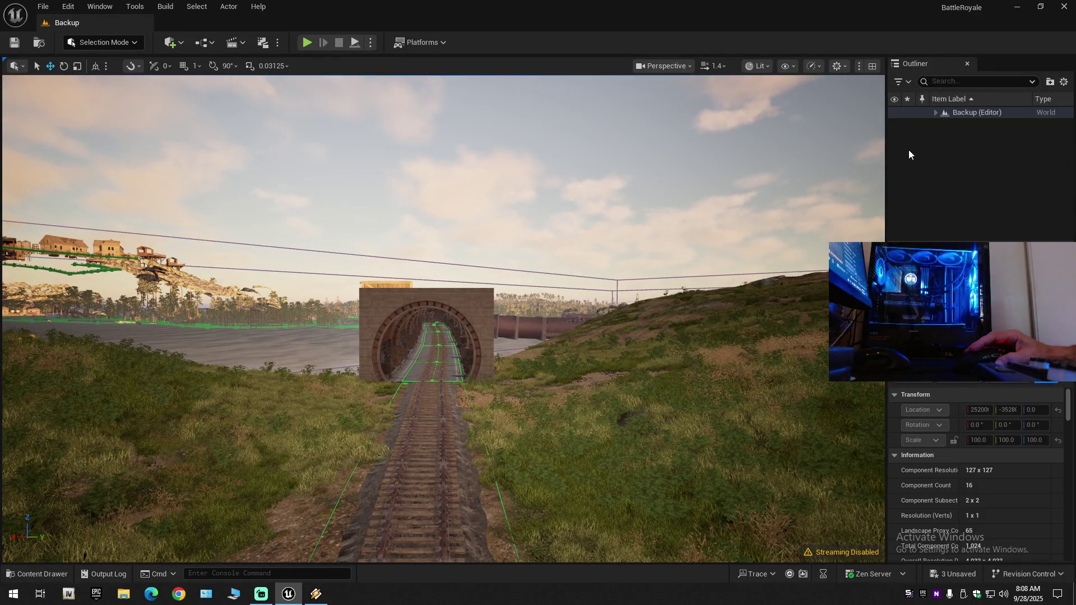
pyautogui.click(934, 113)
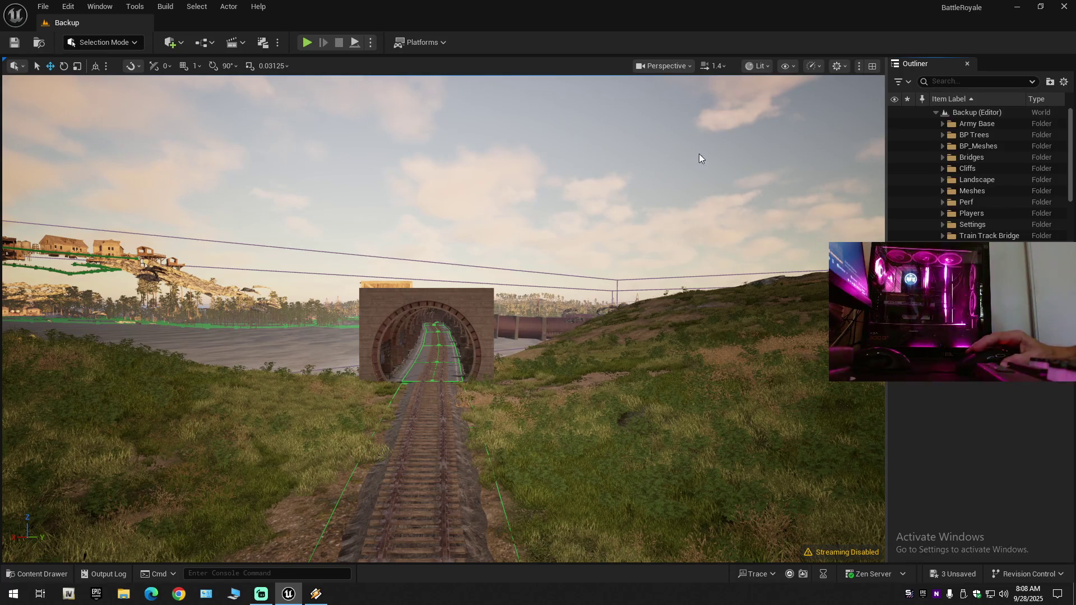
pyautogui.press('w')
pyautogui.press('w')
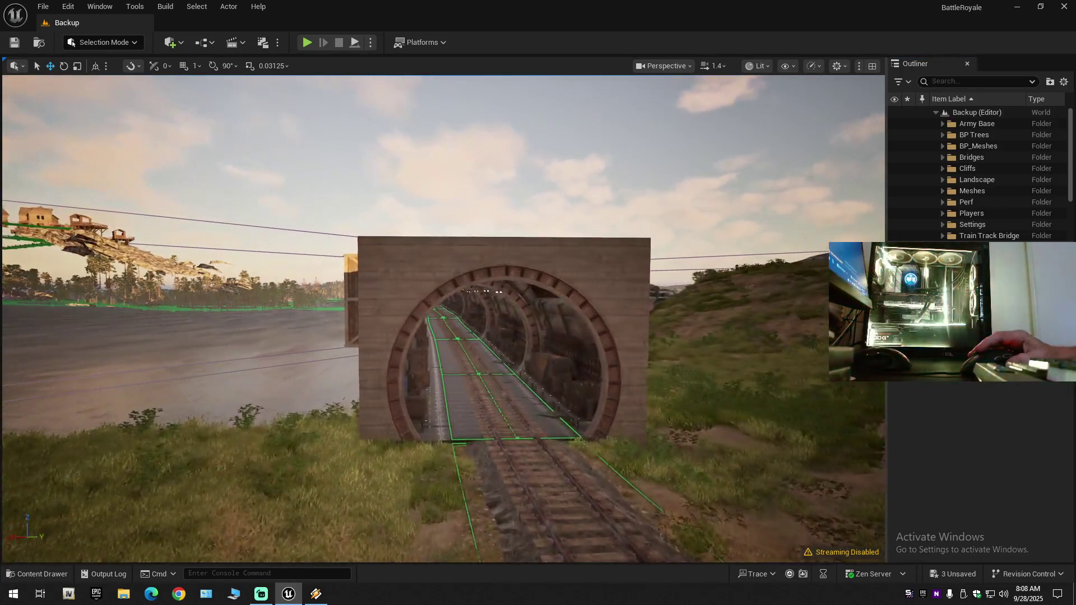
pyautogui.click(549, 283)
pyautogui.press('e')
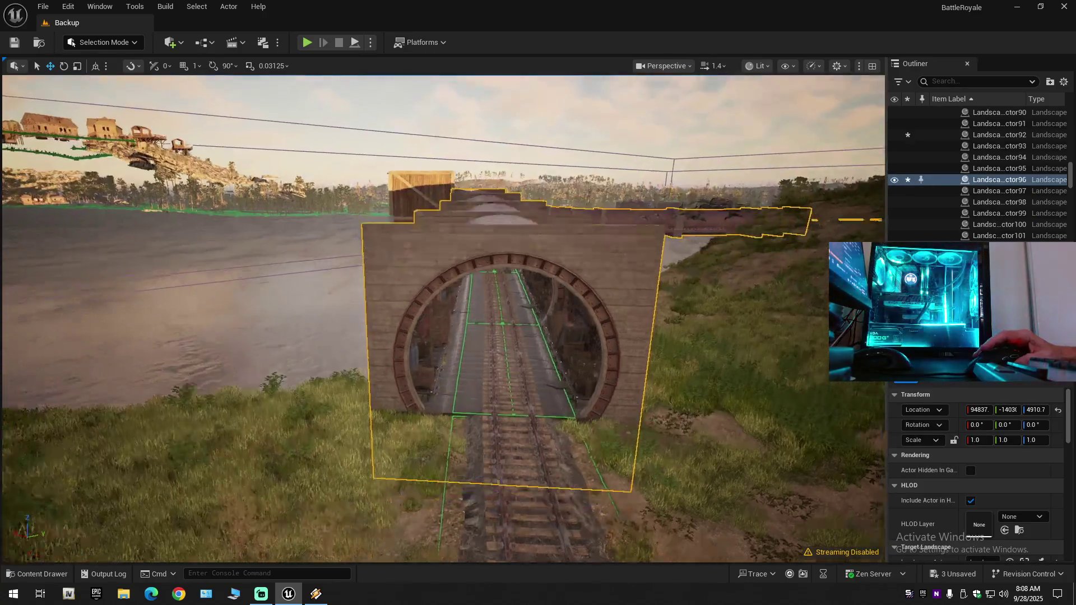
pyautogui.press('q')
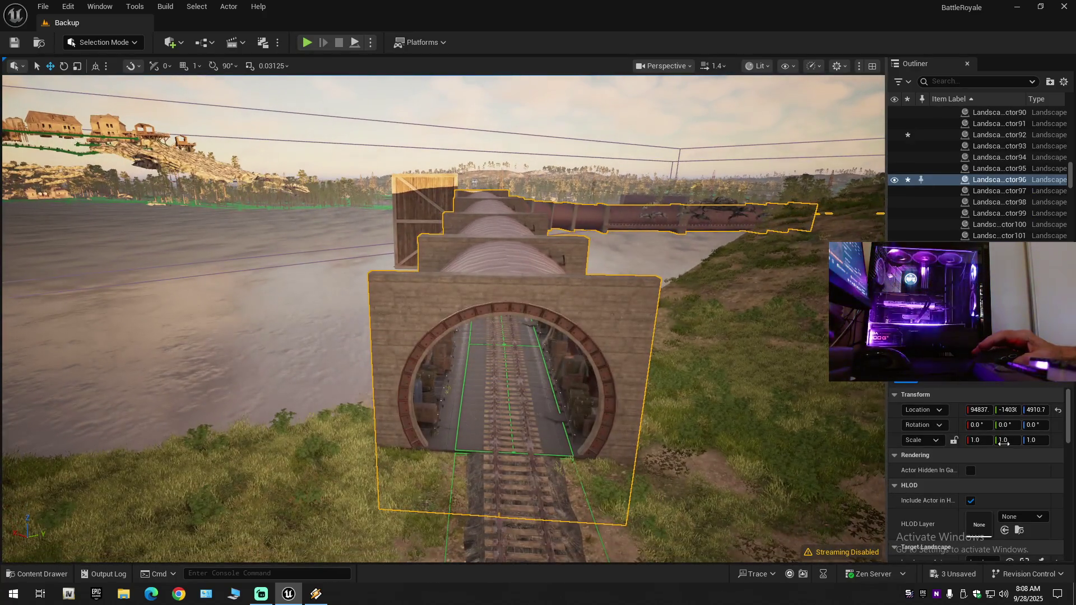
# Scroll the tunnel's Details and open the Content Drawer at Meshes > BarnyardMeshes > Props.
pyautogui.scroll(-3, 954, 458)
pyautogui.scroll(5, 977, 463)
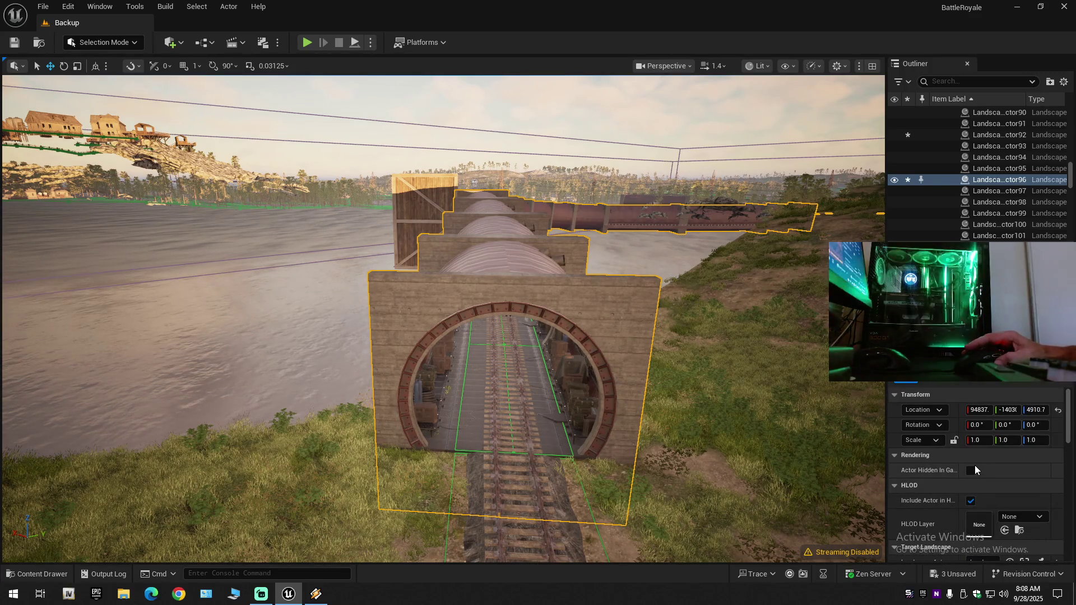
pyautogui.scroll(-3, 974, 465)
pyautogui.scroll(-6, 973, 465)
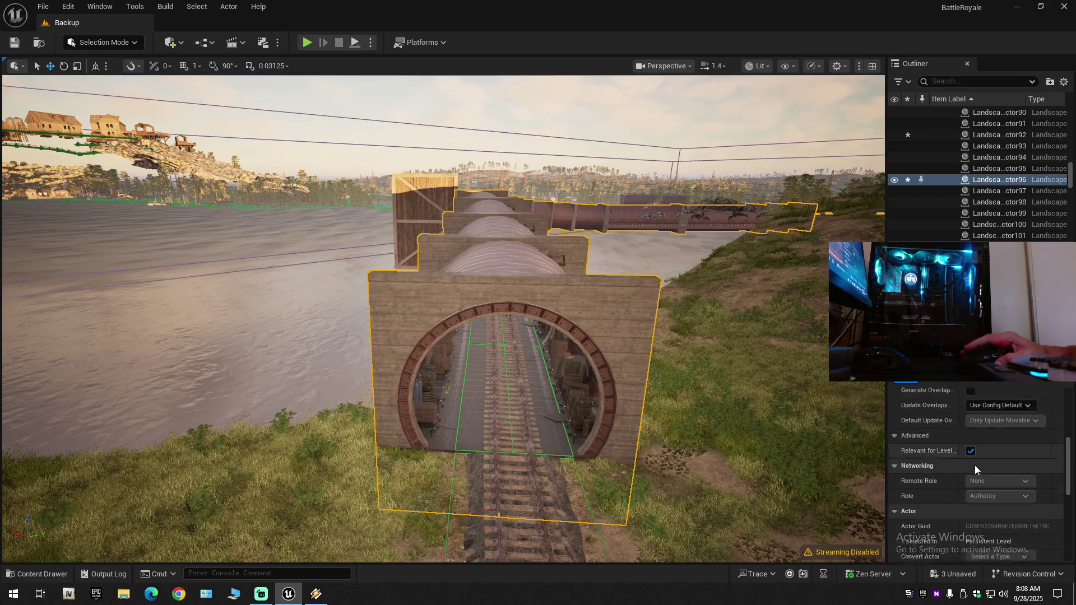
pyautogui.scroll(-3, 973, 465)
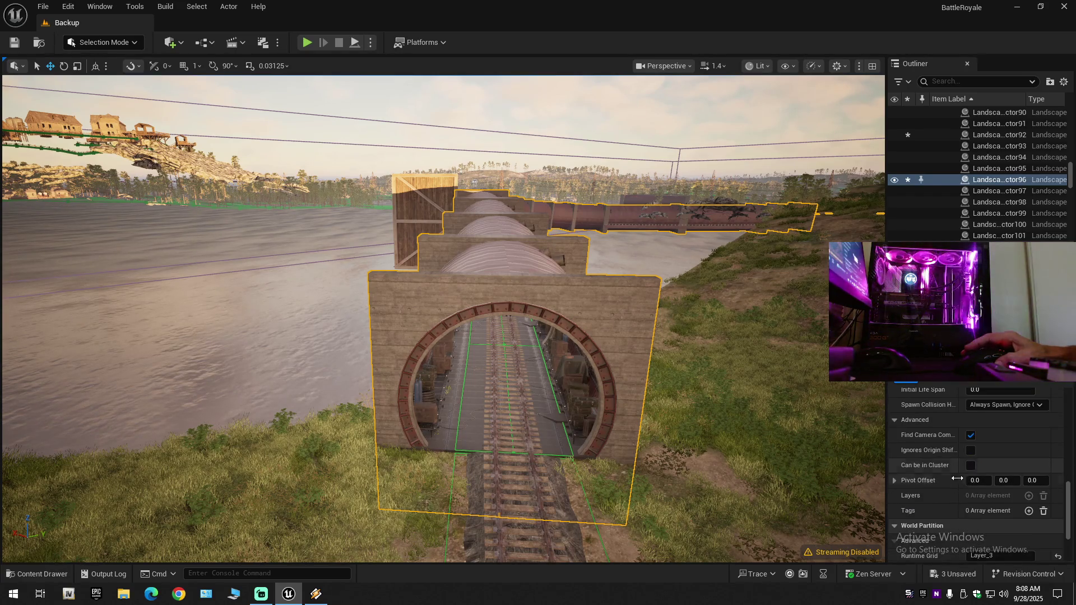
pyautogui.scroll(-2, 950, 481)
pyautogui.scroll(-3, 951, 482)
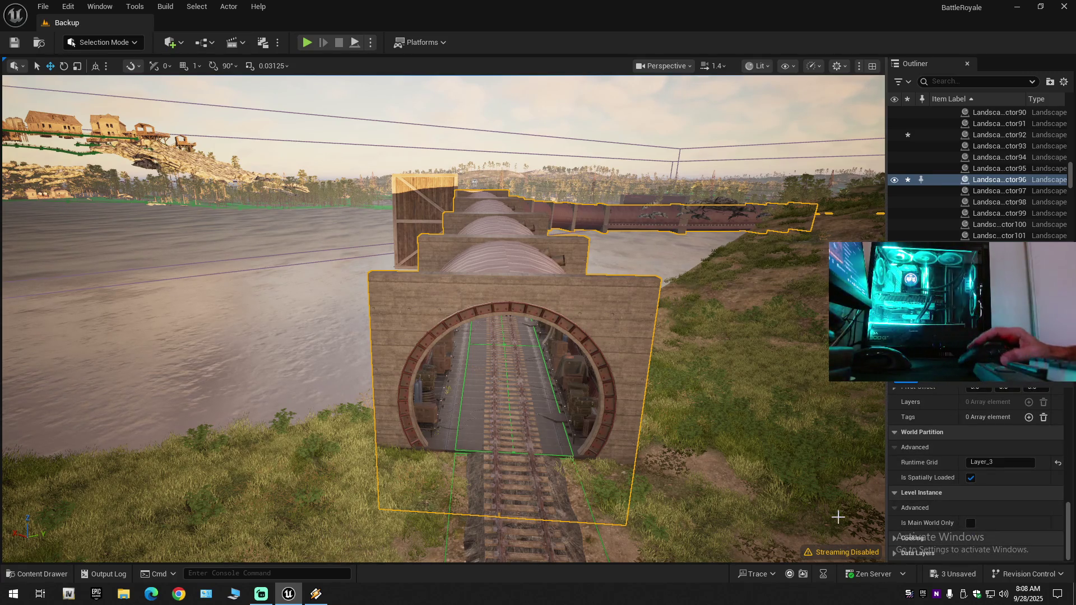
pyautogui.click(37, 573)
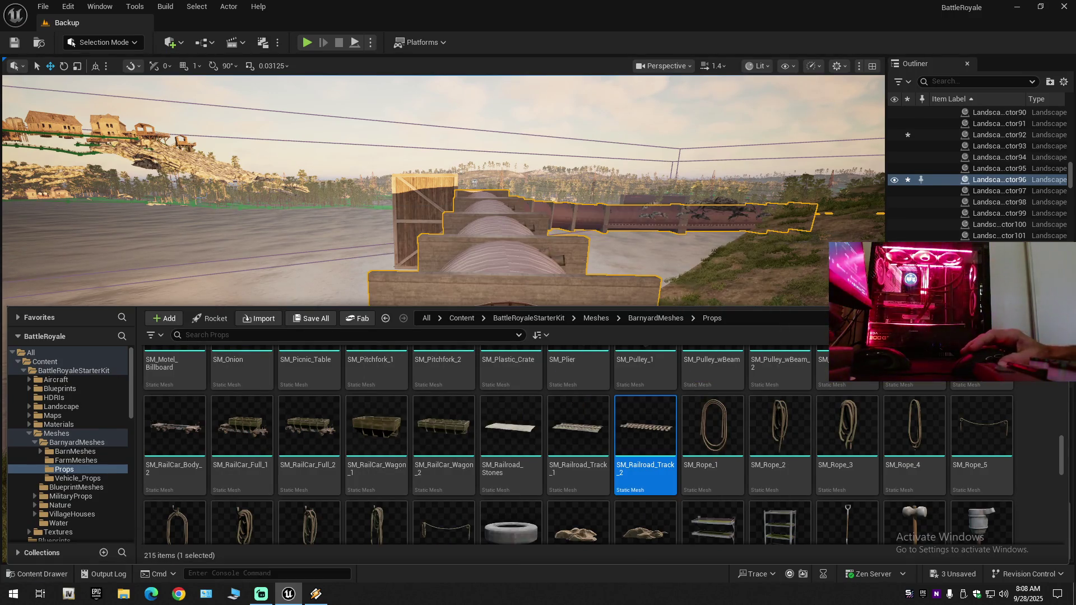
pyautogui.click(127, 45)
pyautogui.press('Escape')
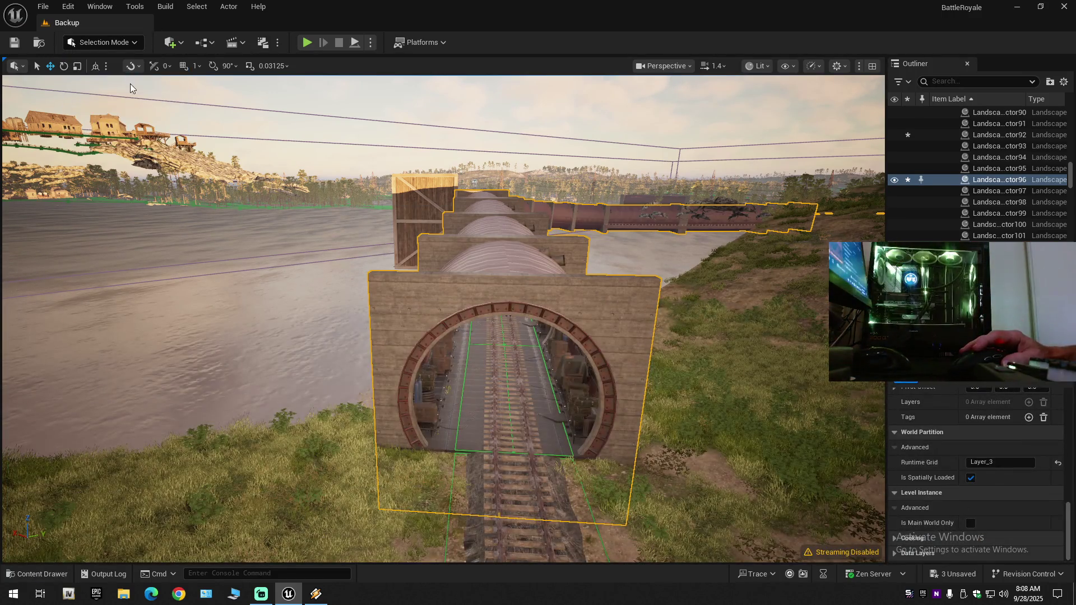
pyautogui.hotkey('shift', '2')
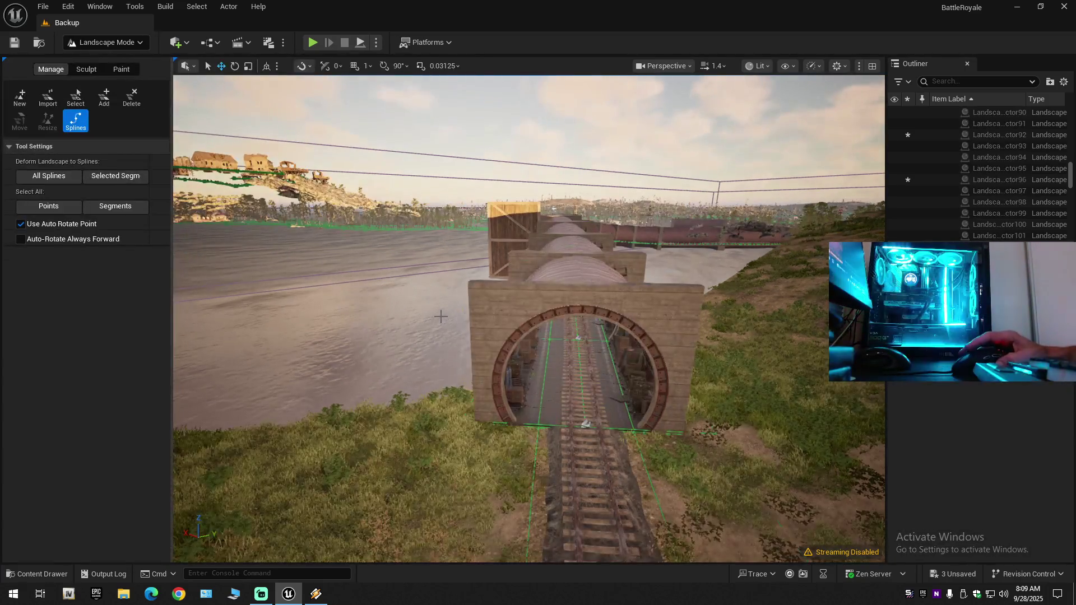
pyautogui.click(574, 289)
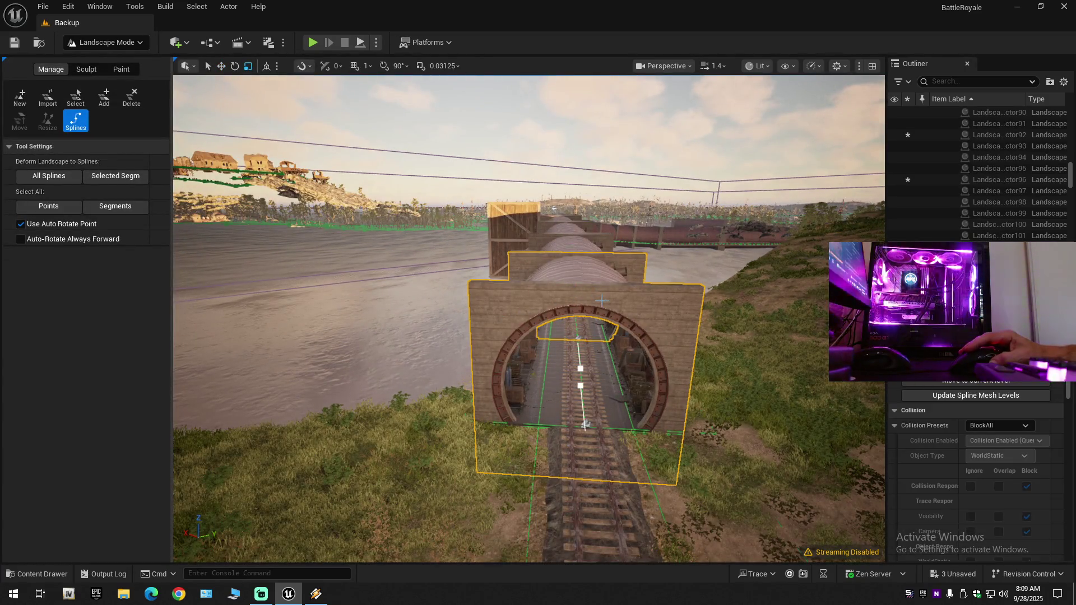
pyautogui.hotkey('ctrl', 'a')
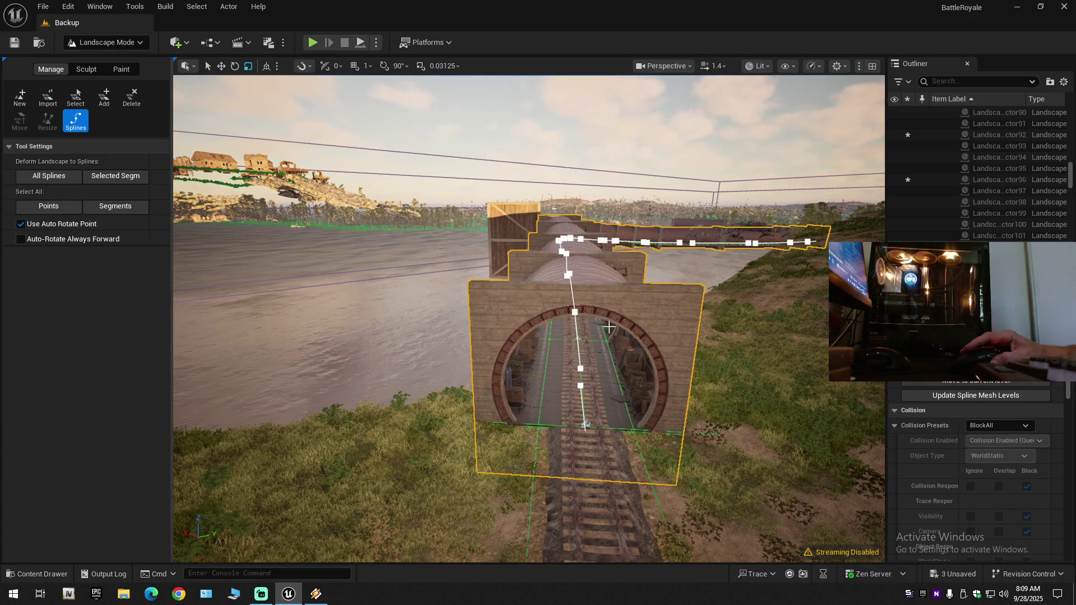
pyautogui.scroll(5, 609, 327)
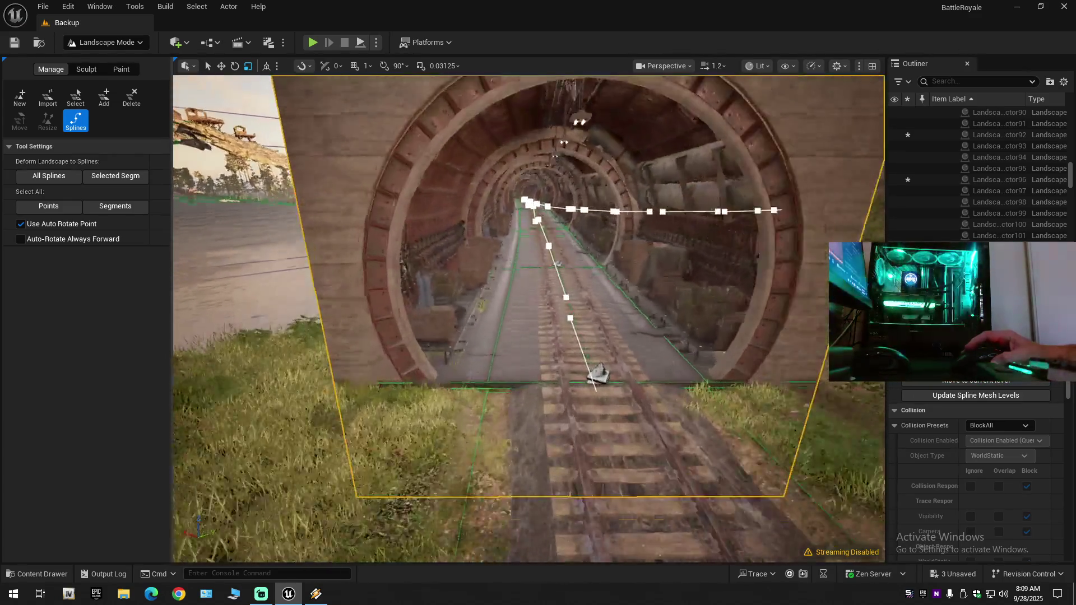
pyautogui.scroll(5, 528, 320)
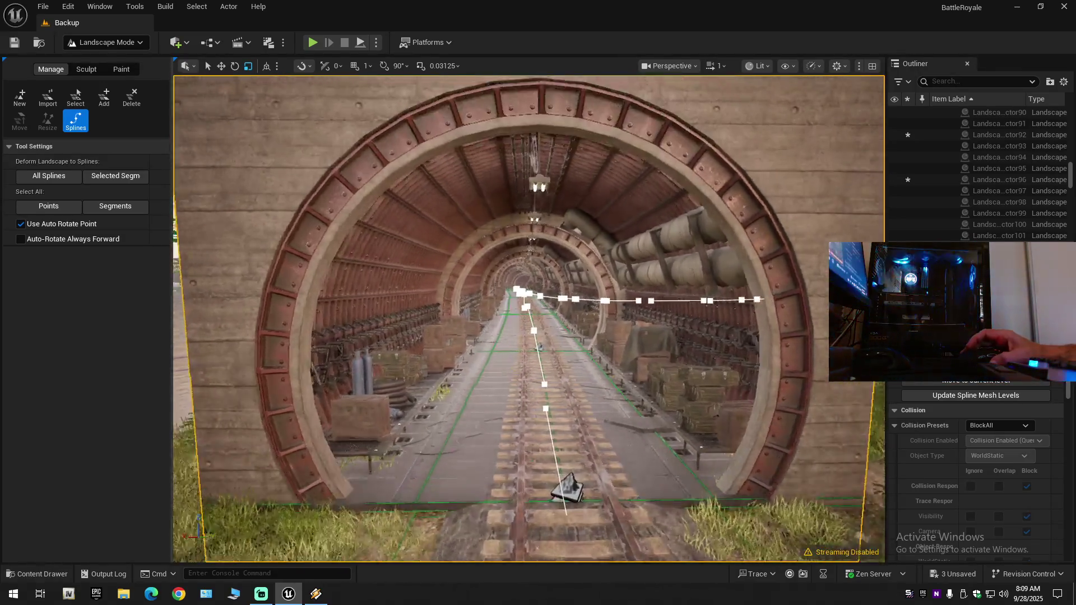
pyautogui.scroll(10, 529, 319)
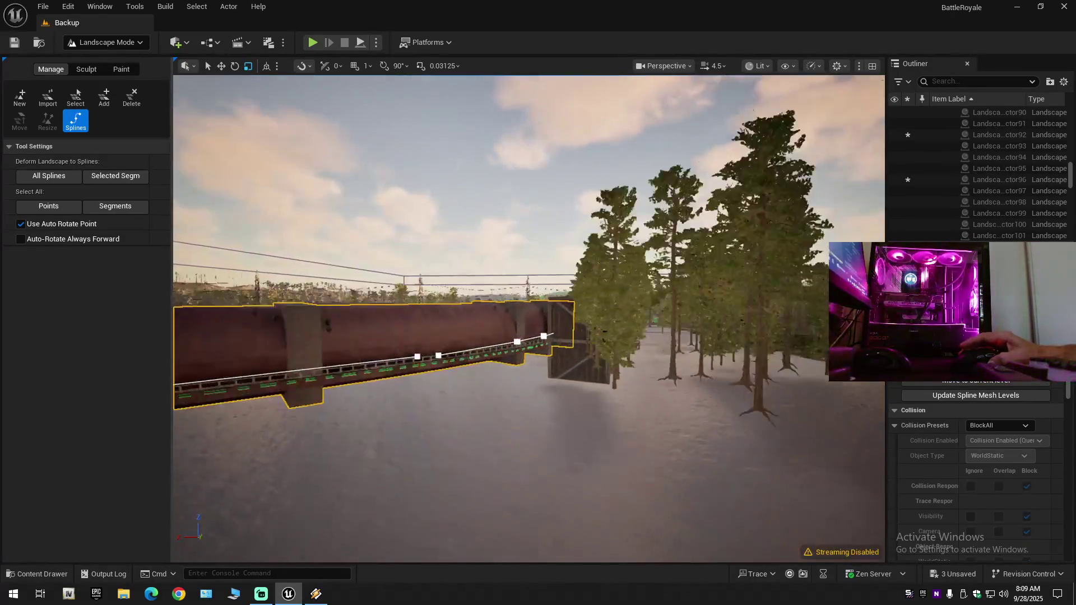
pyautogui.scroll(-5, 529, 319)
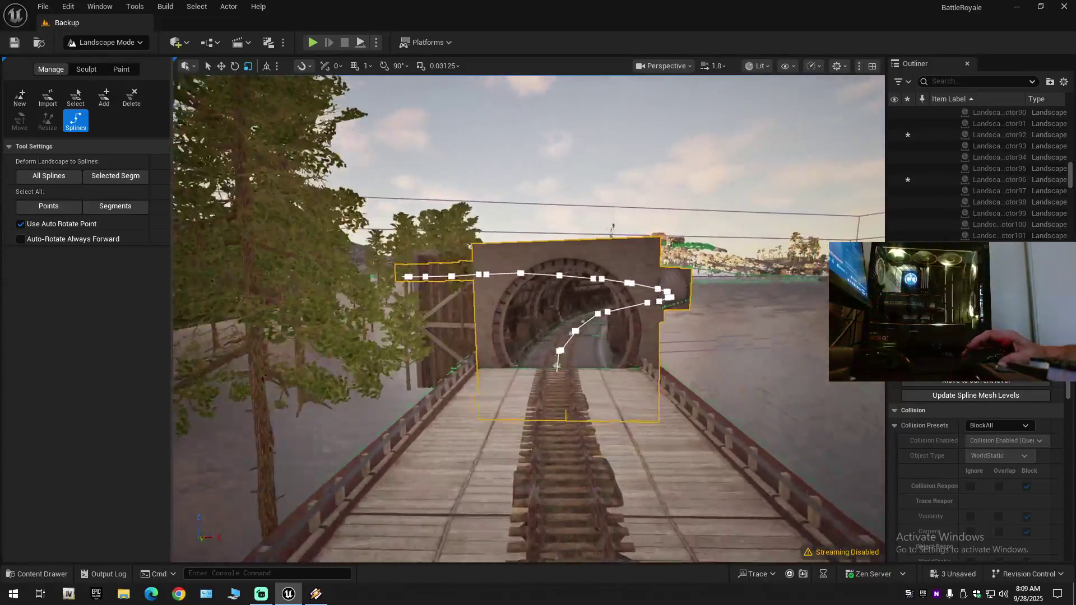
pyautogui.scroll(-2, 528, 319)
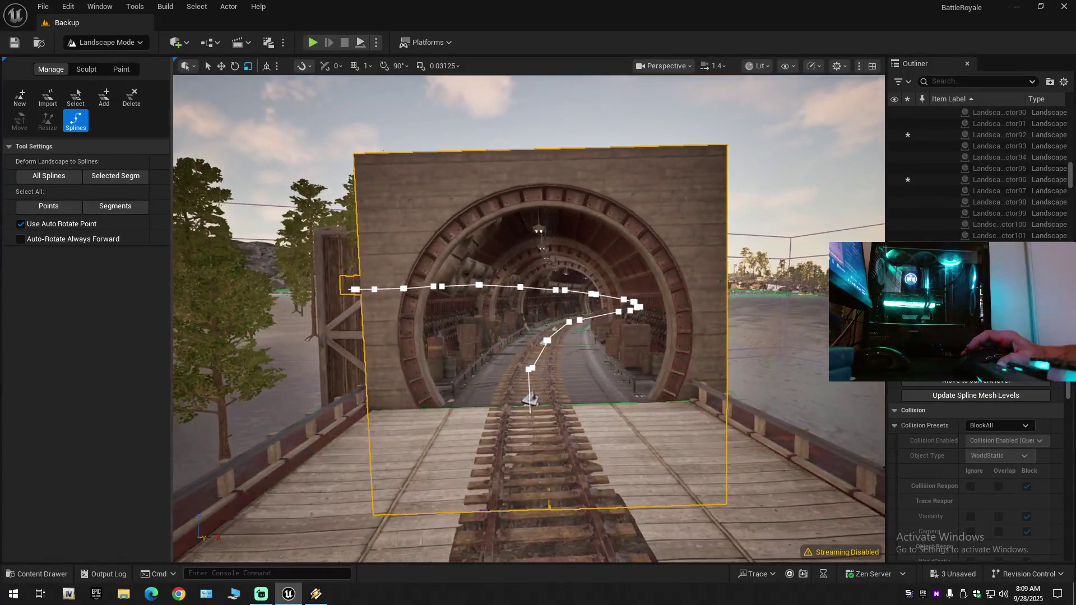
pyautogui.scroll(-5, 1027, 486)
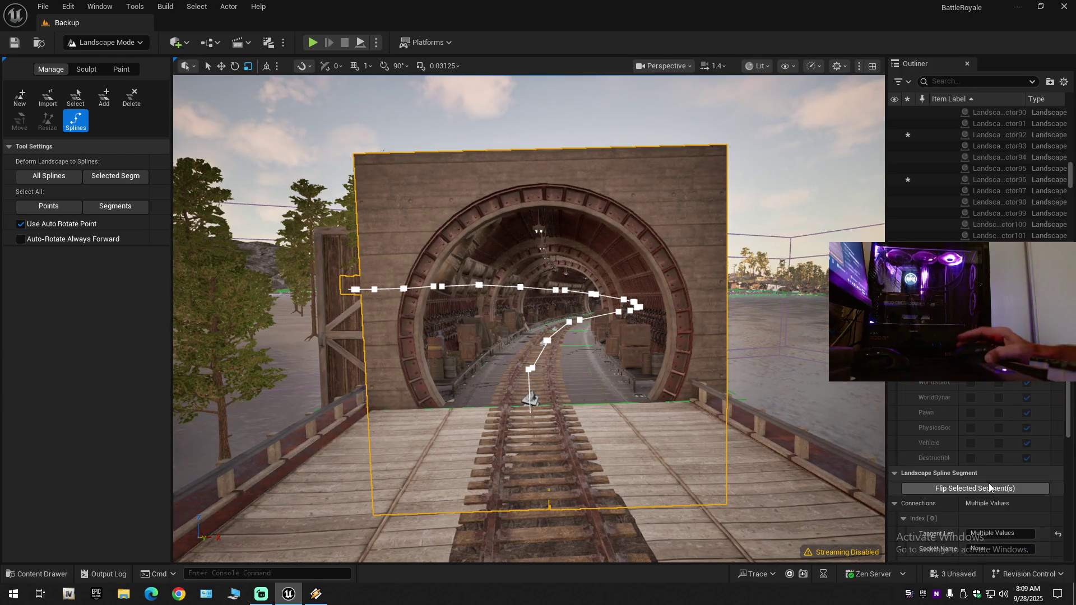
# Scroll to Landscape Spline Meshes and type 10 over the Center Adjust X value 0.0.
pyautogui.scroll(-2, 1006, 491)
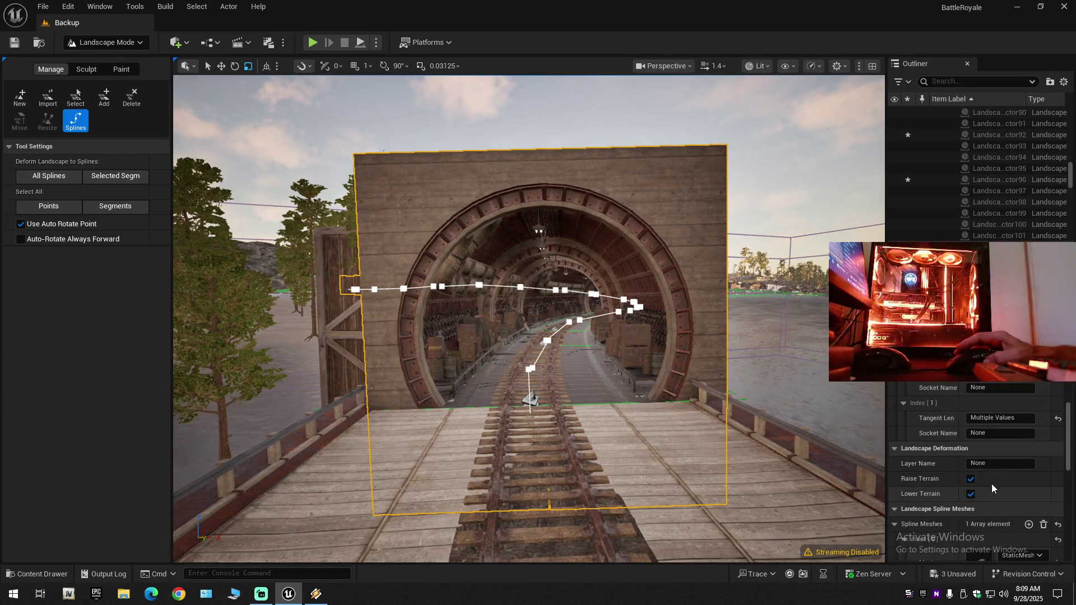
pyautogui.scroll(-5, 983, 479)
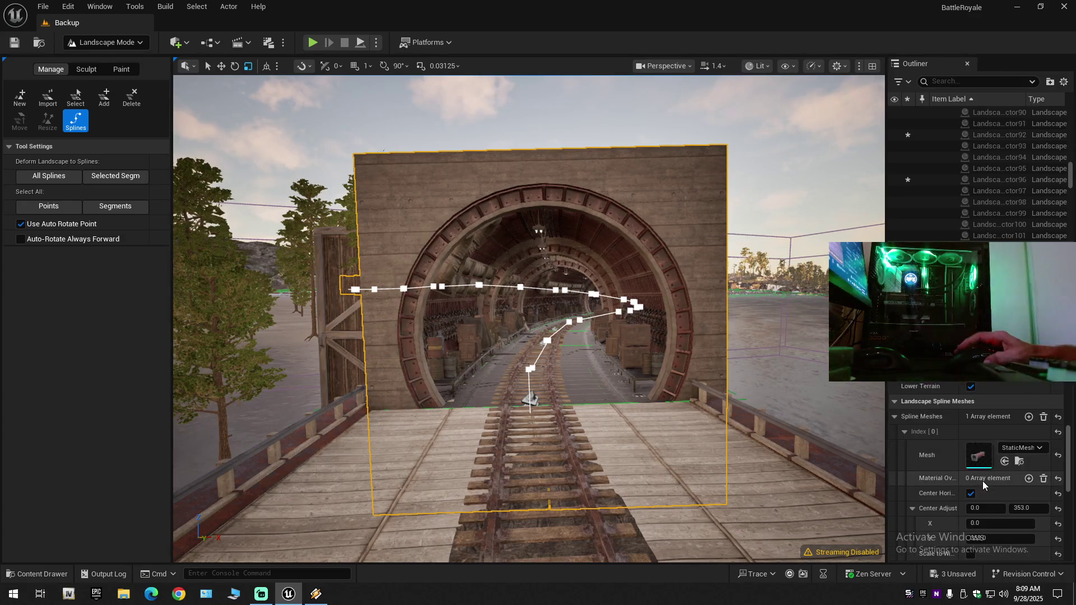
pyautogui.scroll(-1, 983, 481)
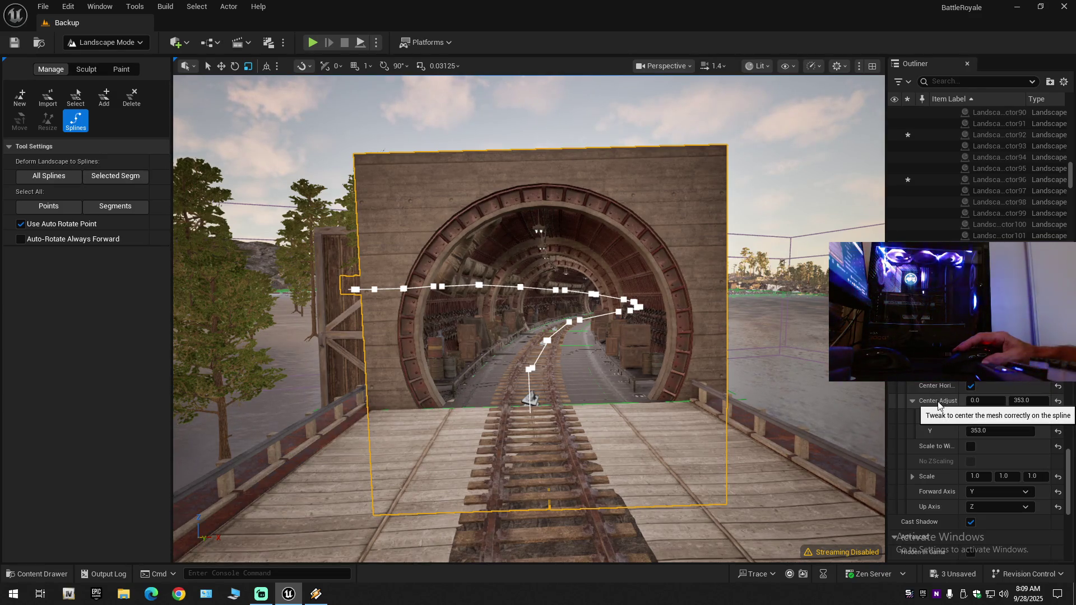
pyautogui.click(990, 401)
pyautogui.doubleClick(989, 401)
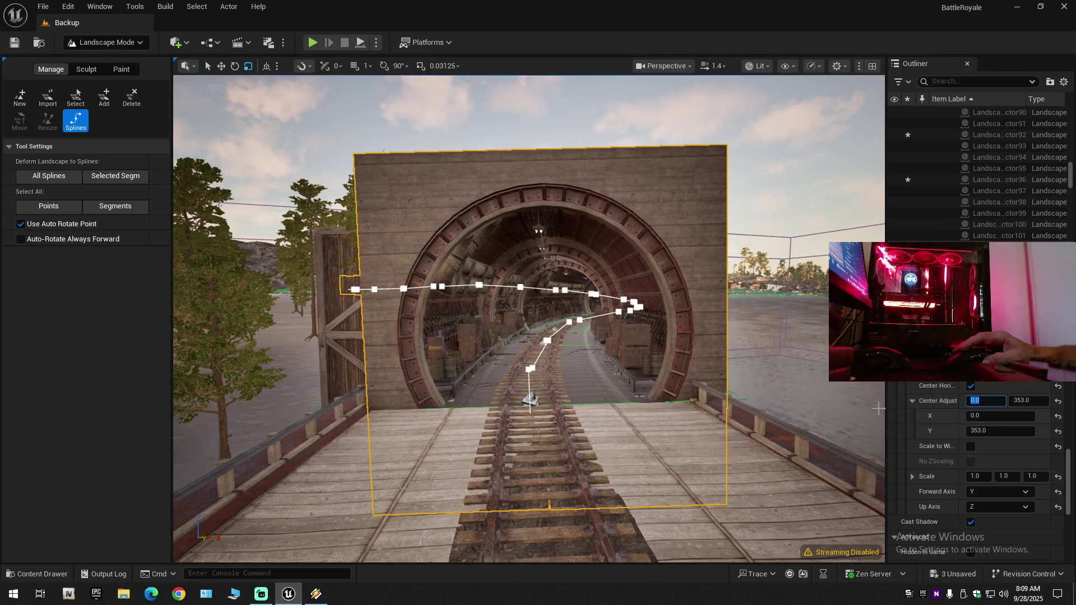
pyautogui.write('10')
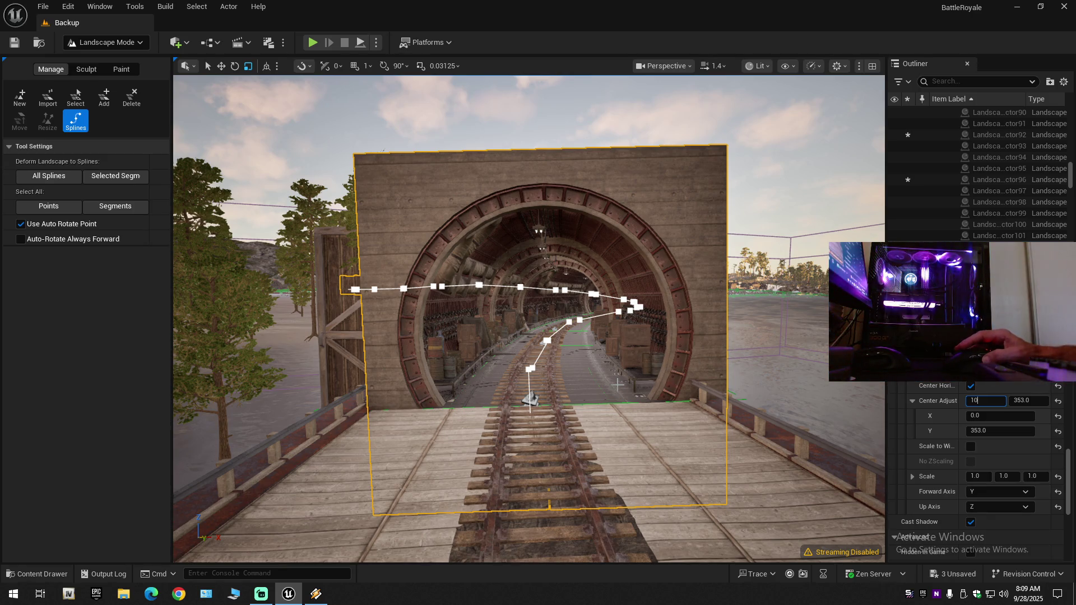
# Apply Center Adjust X of 10, then change it to 20.
pyautogui.press('Return')
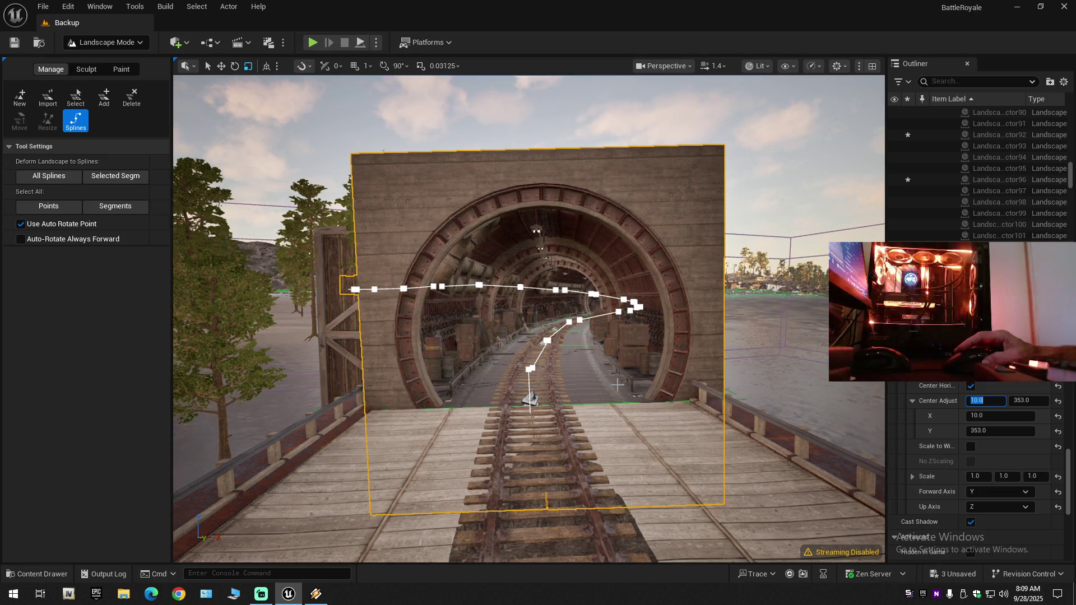
pyautogui.scroll(5, 552, 382)
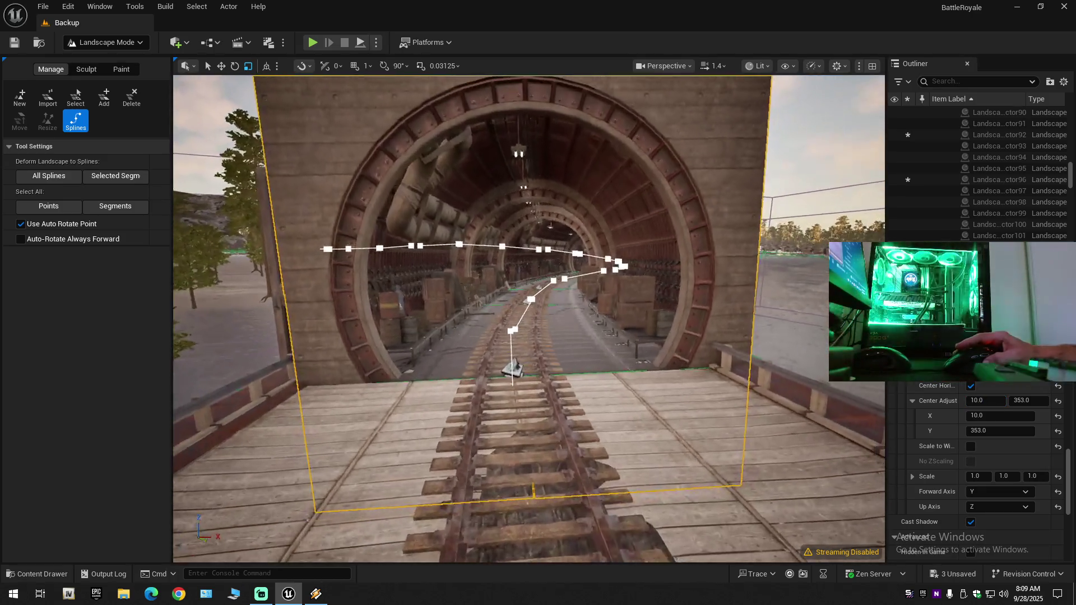
pyautogui.scroll(-5, 529, 318)
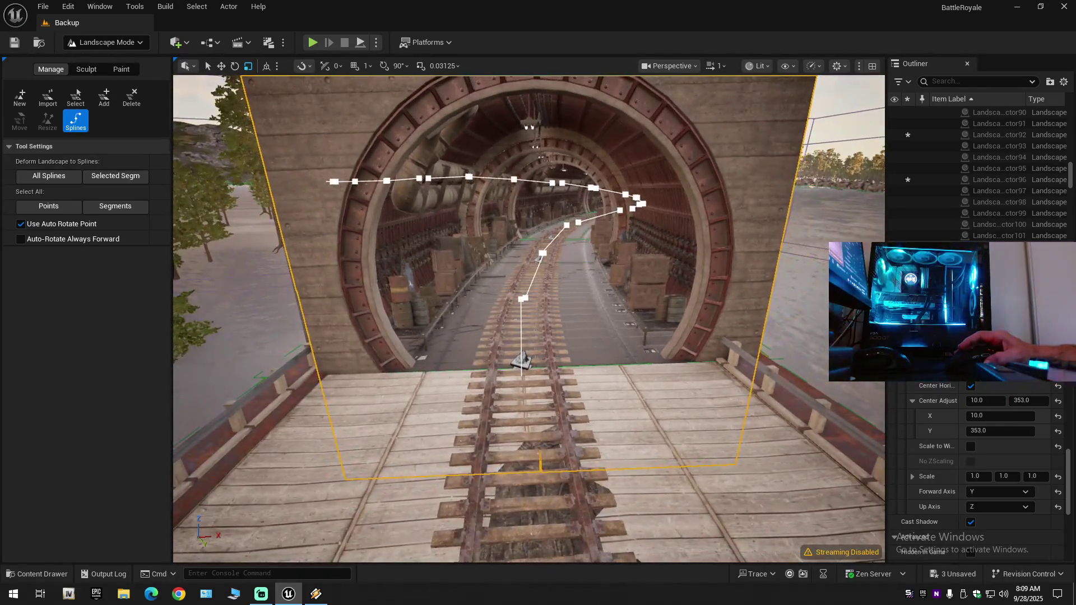
pyautogui.scroll(-2, 528, 320)
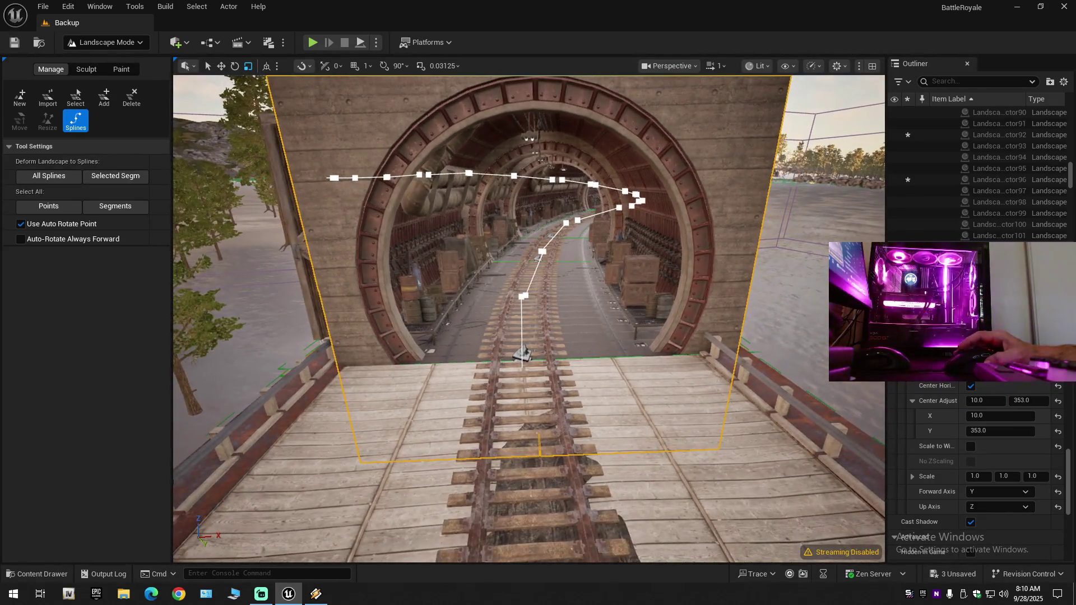
pyautogui.click(1000, 416)
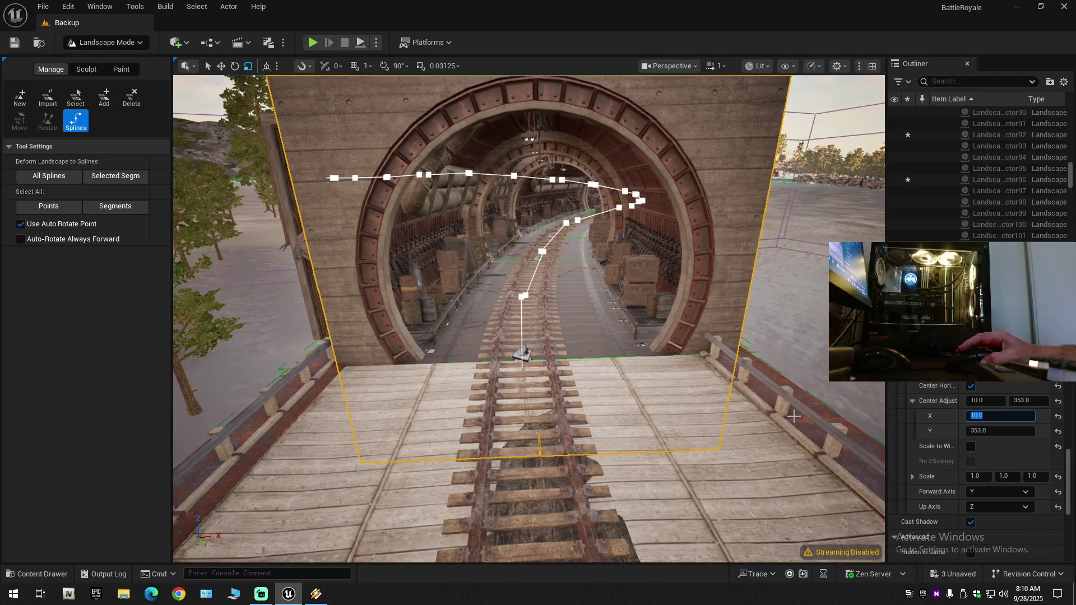
pyautogui.write('2')
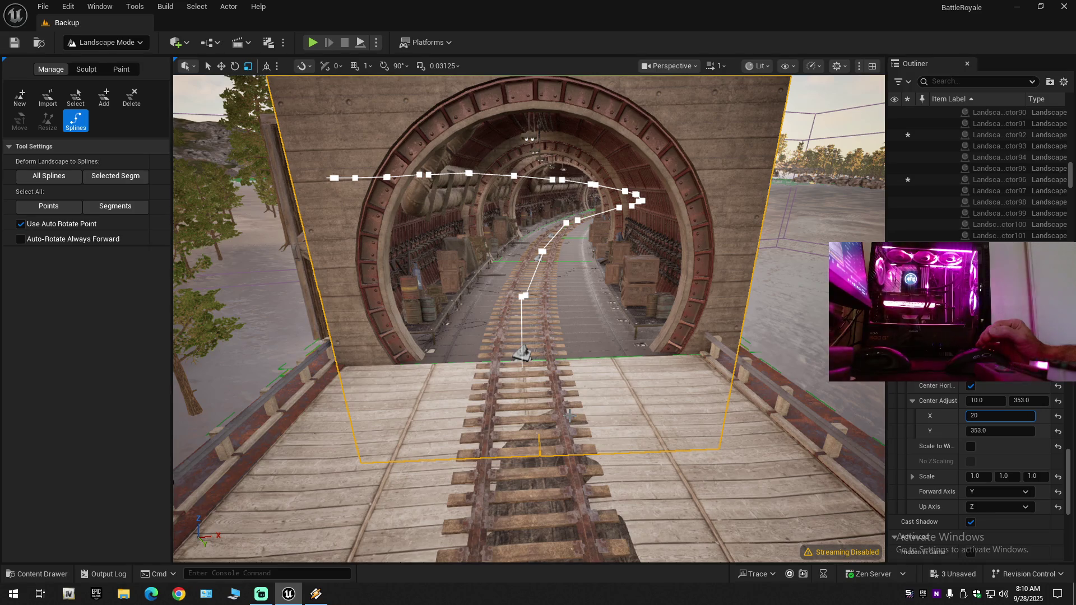
pyautogui.press('Return')
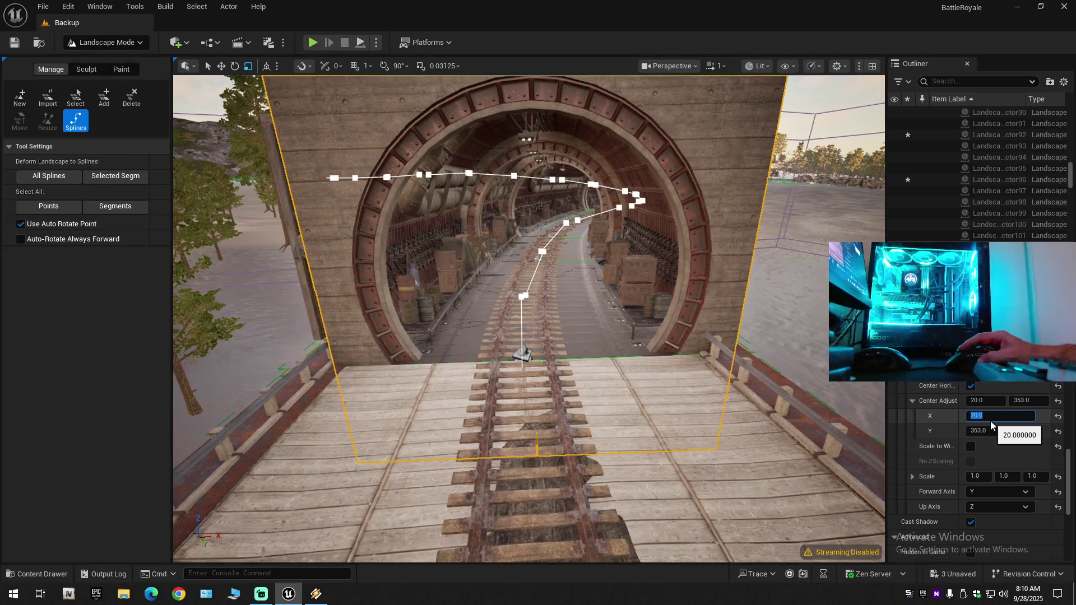
# Set Center Adjust X to 30 and select the field for the next value.
pyautogui.write('30')
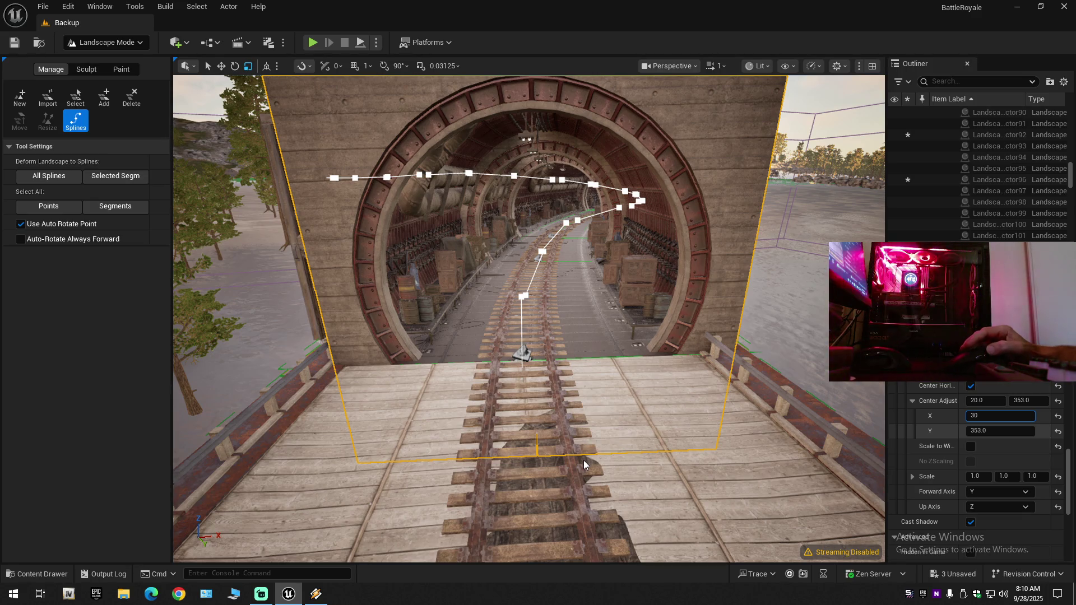
pyautogui.press('Return')
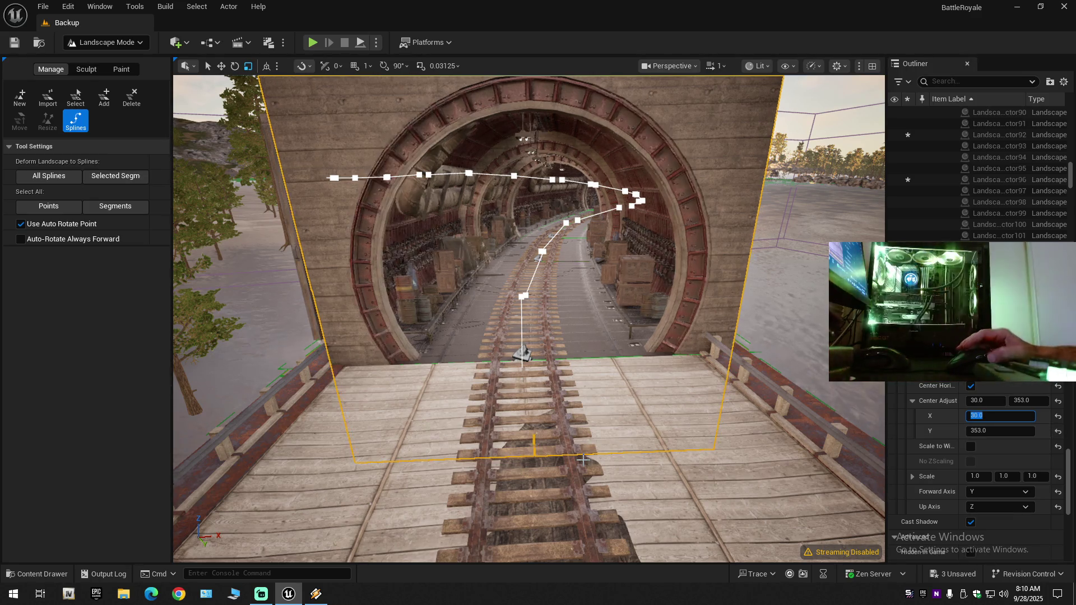
pyautogui.scroll(3, 582, 460)
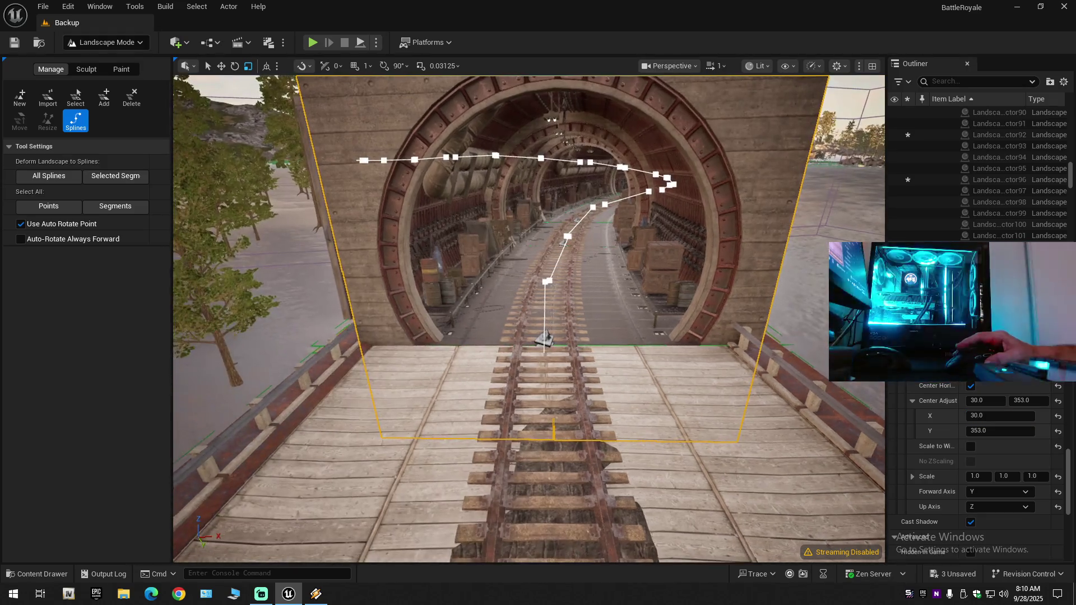
pyautogui.scroll(5, 529, 319)
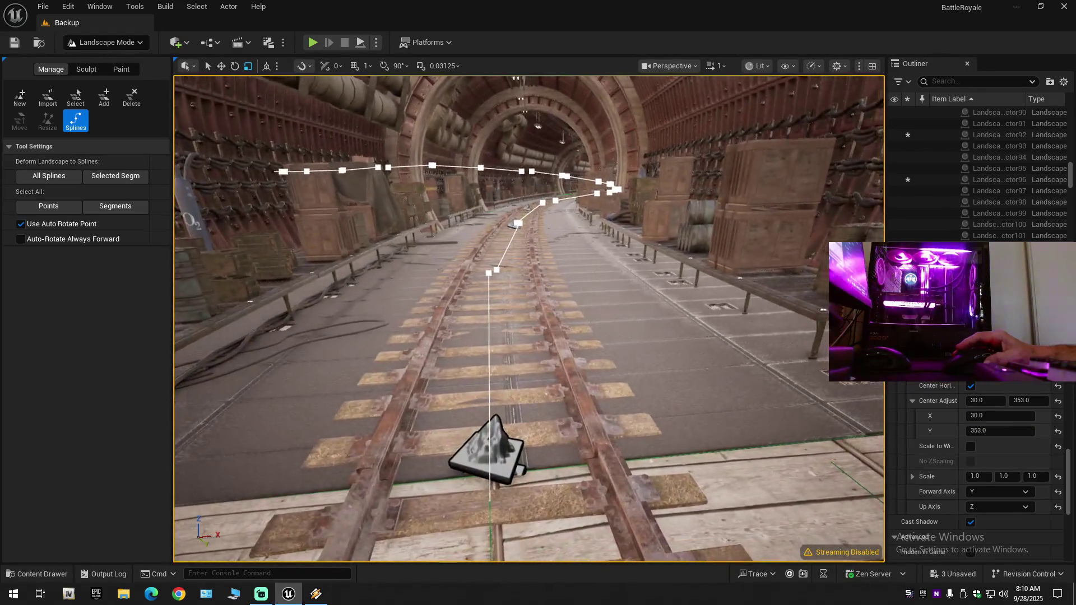
pyautogui.scroll(-5, 529, 319)
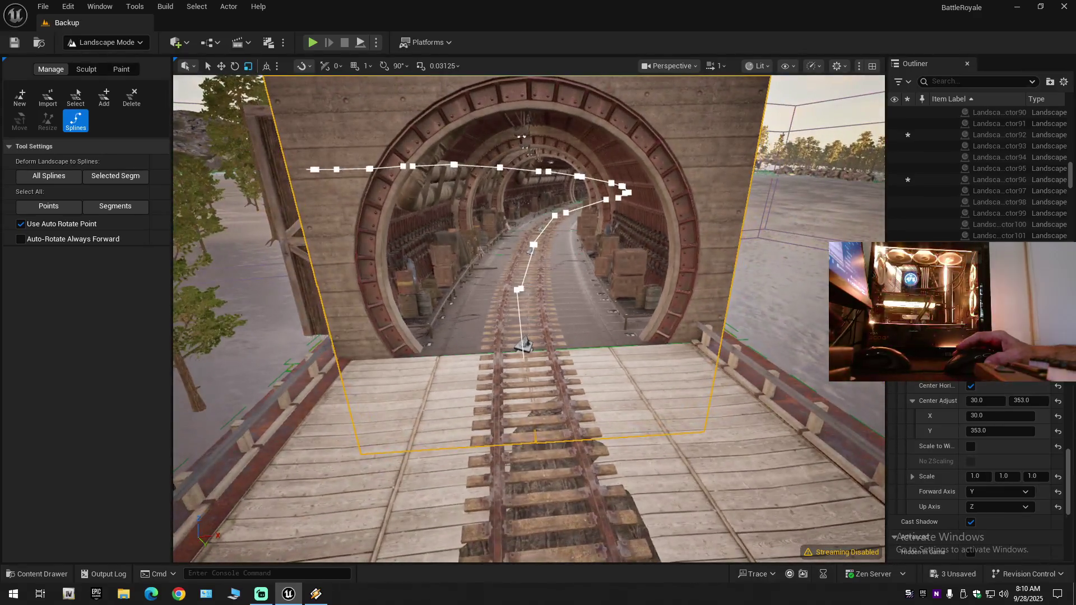
pyautogui.scroll(5, 528, 320)
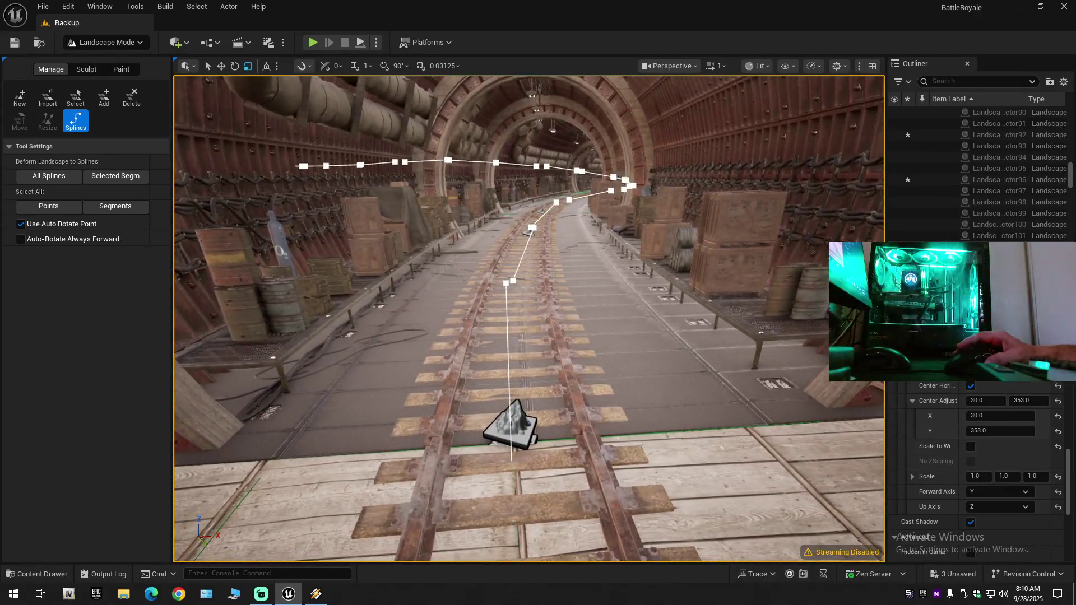
pyautogui.click(975, 417)
pyautogui.write('40')
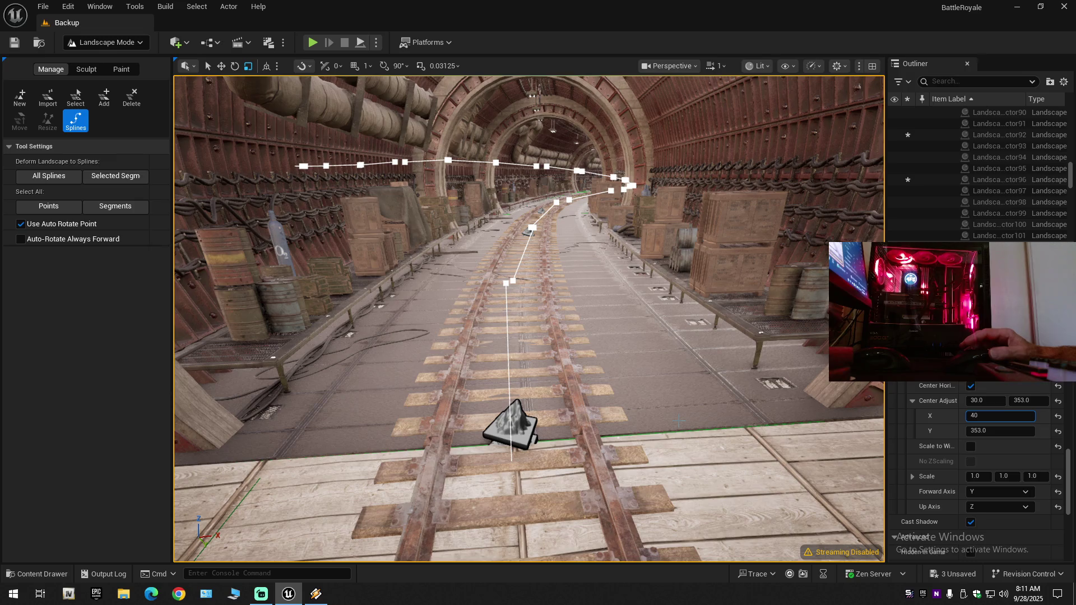
# Apply a Center Adjust X of 40 to the tunnel mesh, check it, then raise it to 50.0.
pyautogui.press('Return')
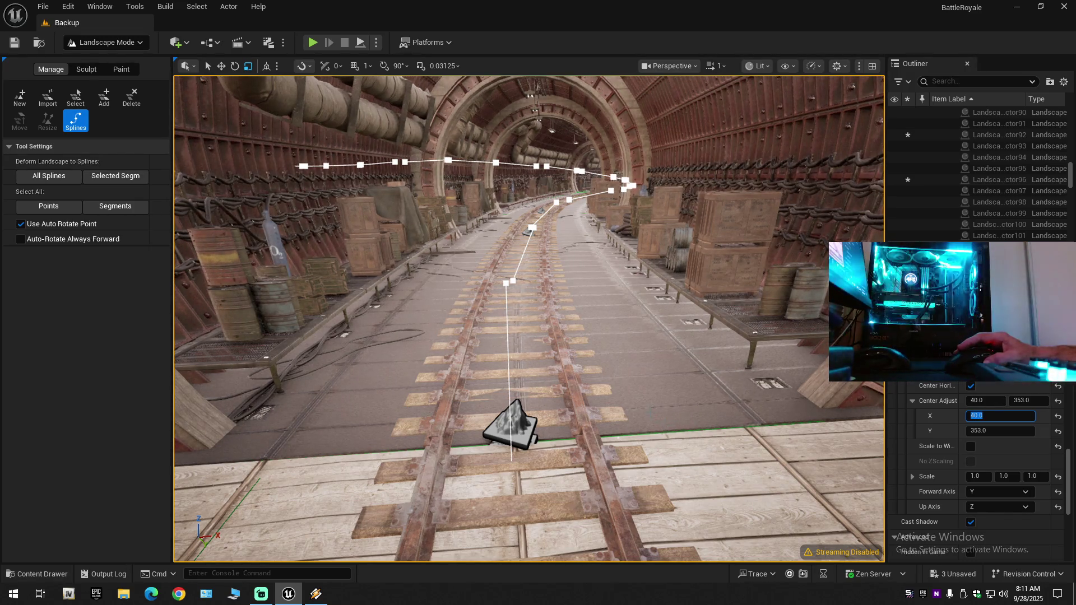
pyautogui.scroll(3, 688, 430)
pyautogui.scroll(-5, 529, 319)
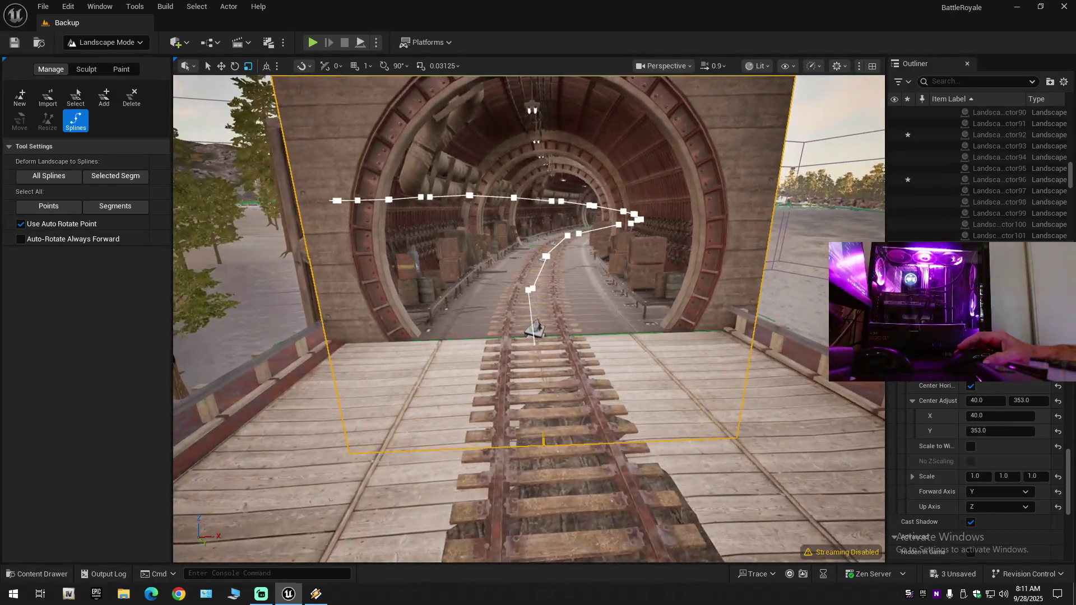
pyautogui.scroll(5, 528, 318)
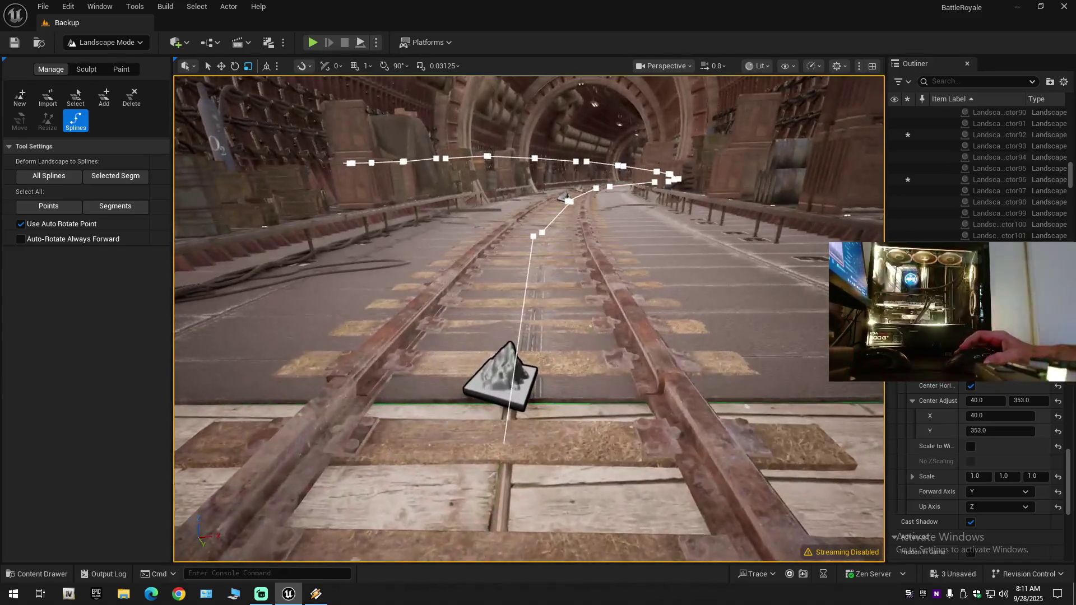
pyautogui.scroll(4, 528, 318)
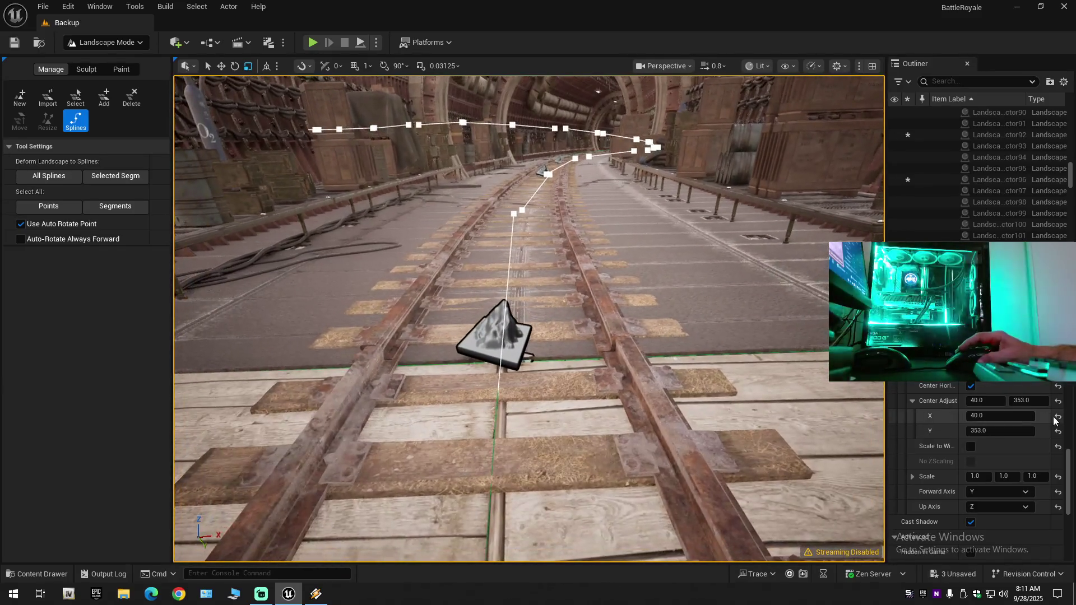
pyautogui.click(981, 416)
pyautogui.write('50')
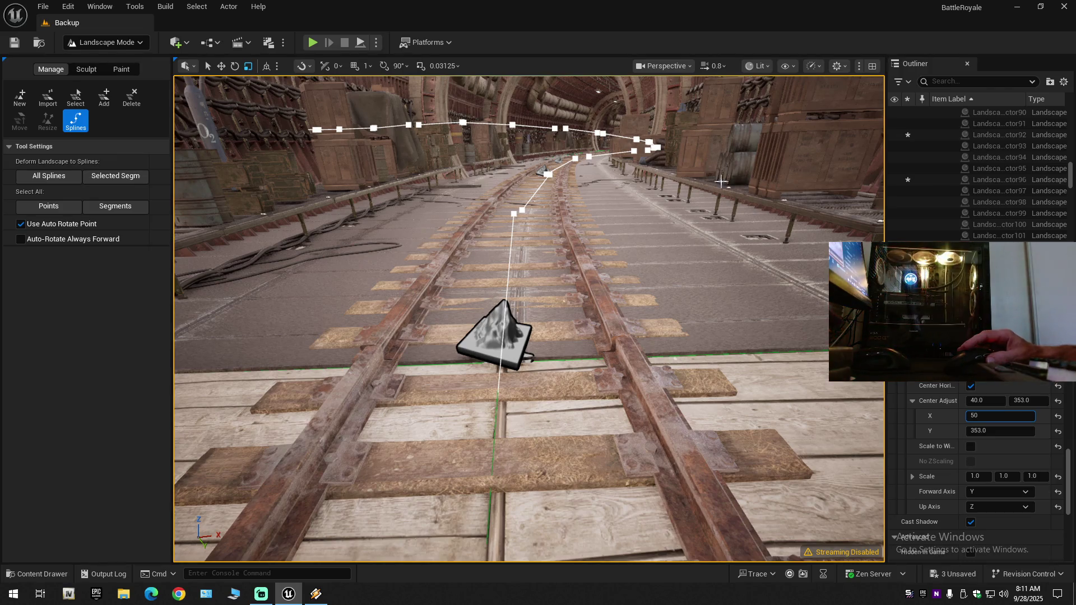
pyautogui.press('Return')
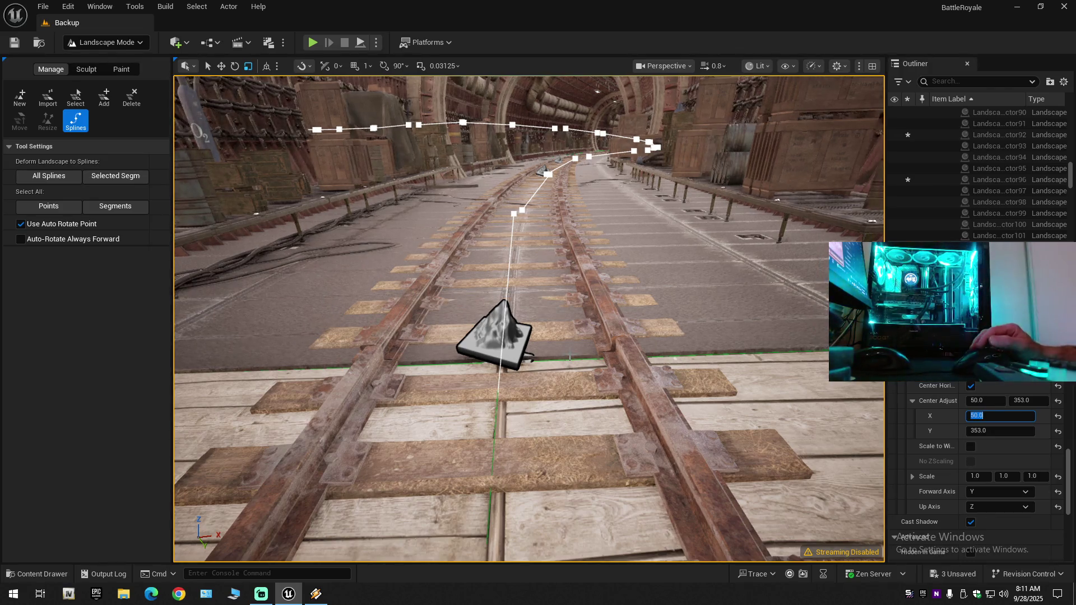
pyautogui.scroll(-10, 599, 345)
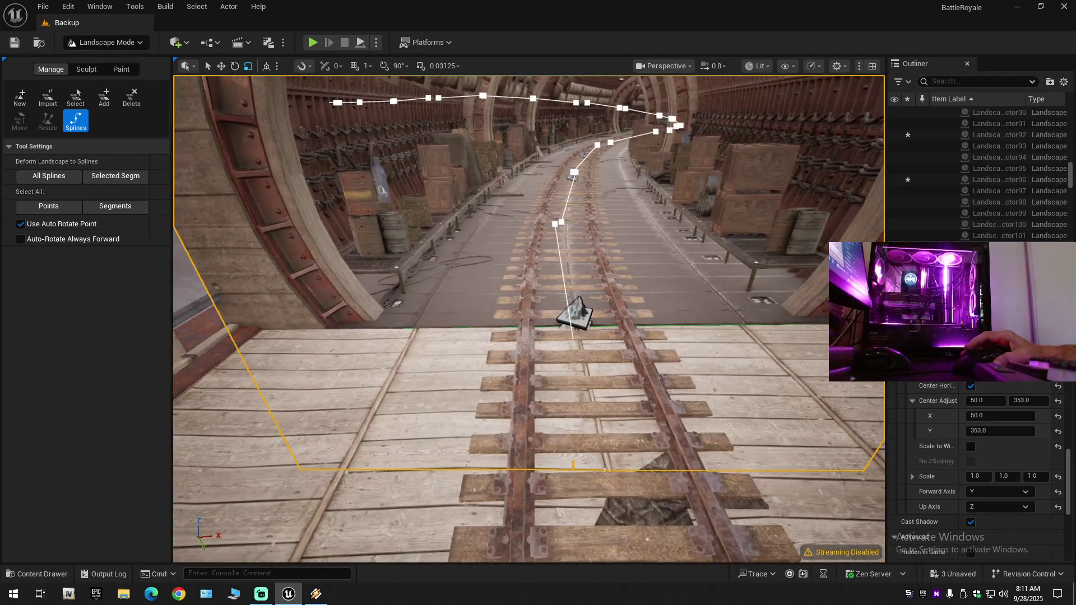
pyautogui.moveTo(599, 345)
pyautogui.mouseDown()
pyautogui.moveTo(568, 193)
pyautogui.moveTo(526, 201)
pyautogui.mouseUp()
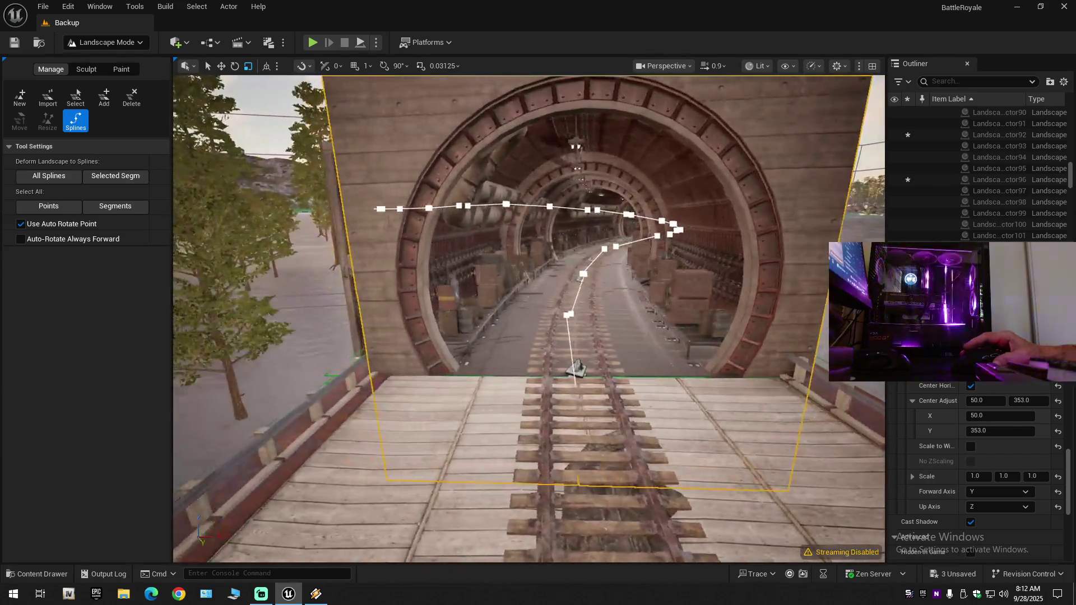
pyautogui.scroll(-2, 529, 318)
pyautogui.press('w')
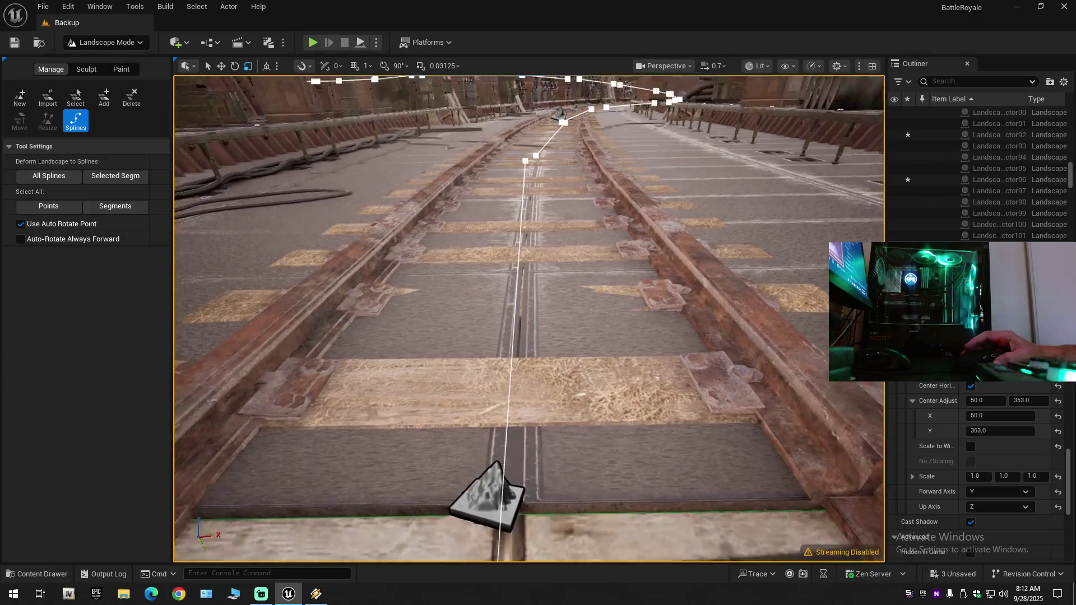
pyautogui.scroll(2, 529, 318)
pyautogui.press('w')
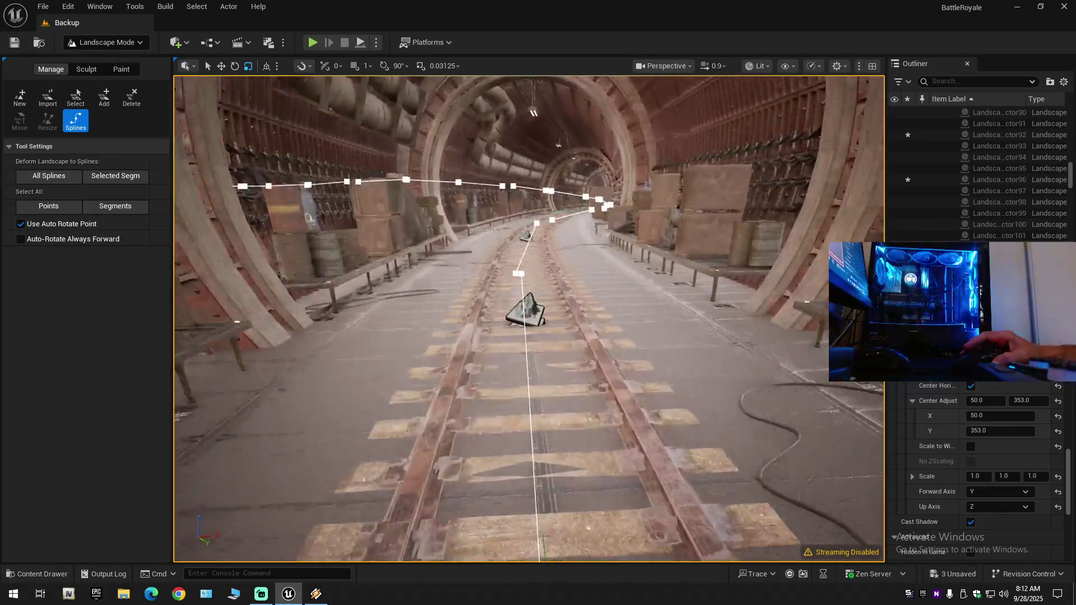
pyautogui.press('w')
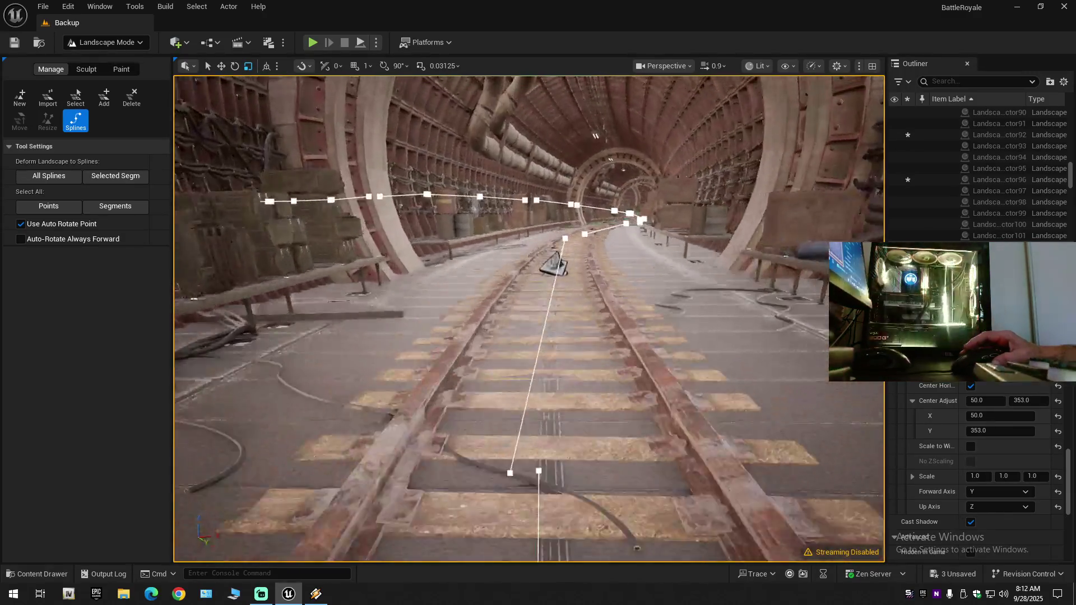
pyautogui.scroll(-1, 529, 318)
pyautogui.press('w')
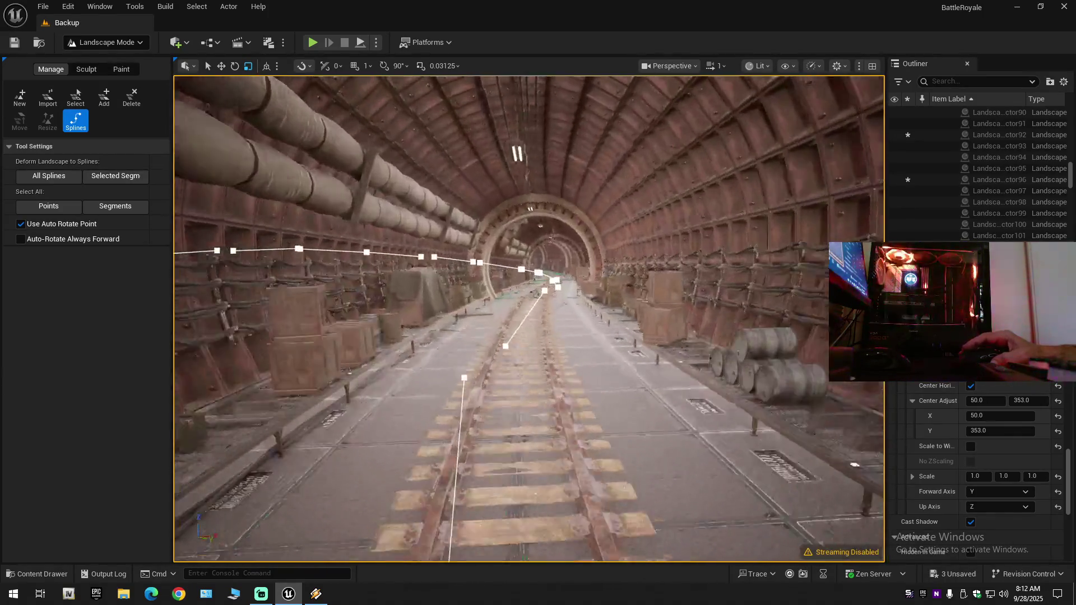
pyautogui.press('w')
pyautogui.press('w')
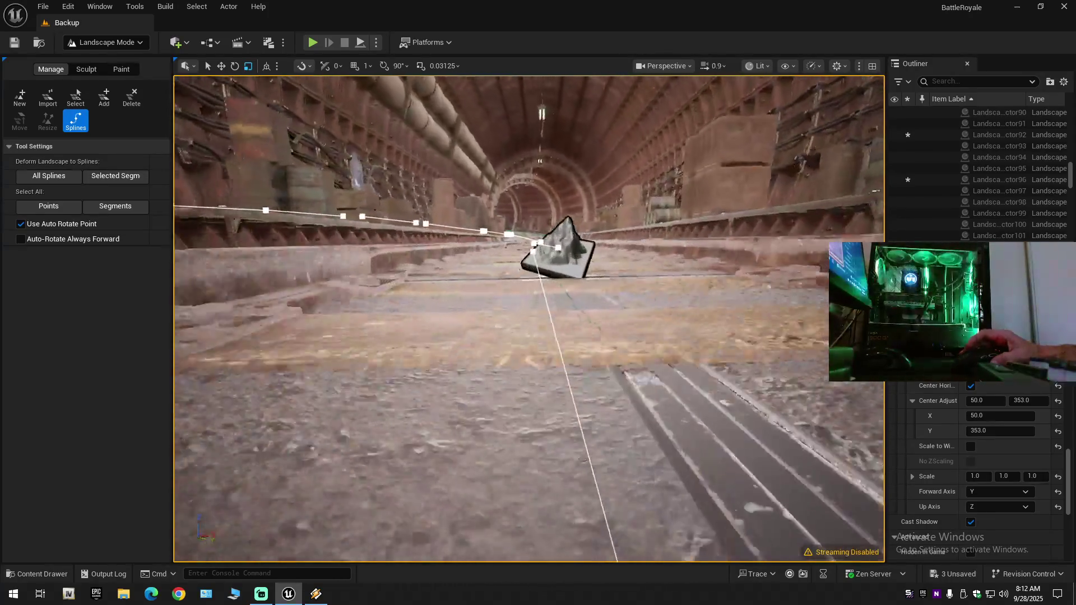
pyautogui.scroll(-1, 528, 318)
pyautogui.press('w')
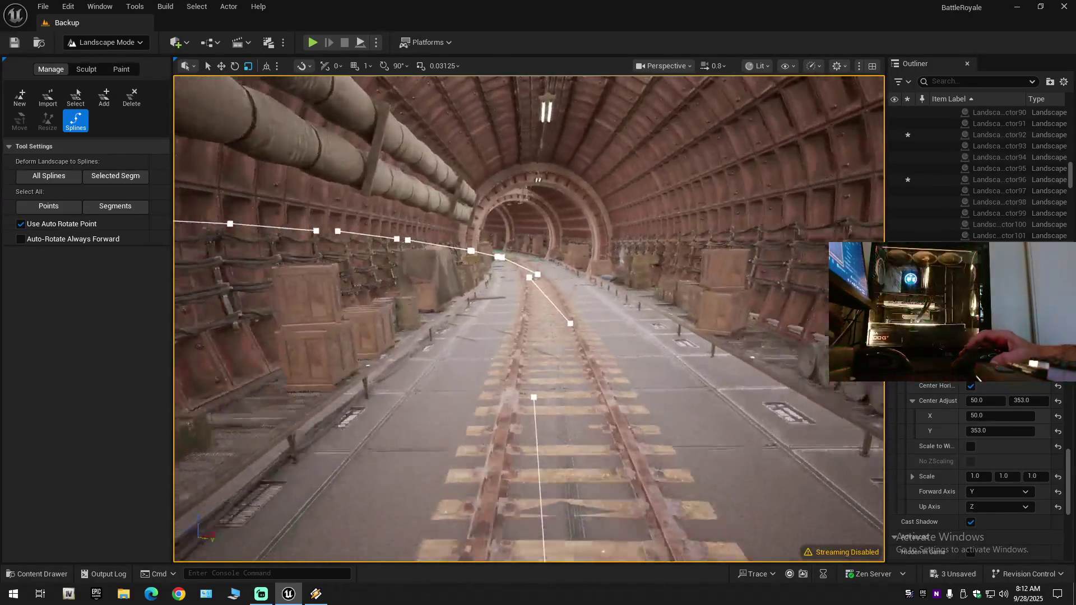
pyautogui.press('s')
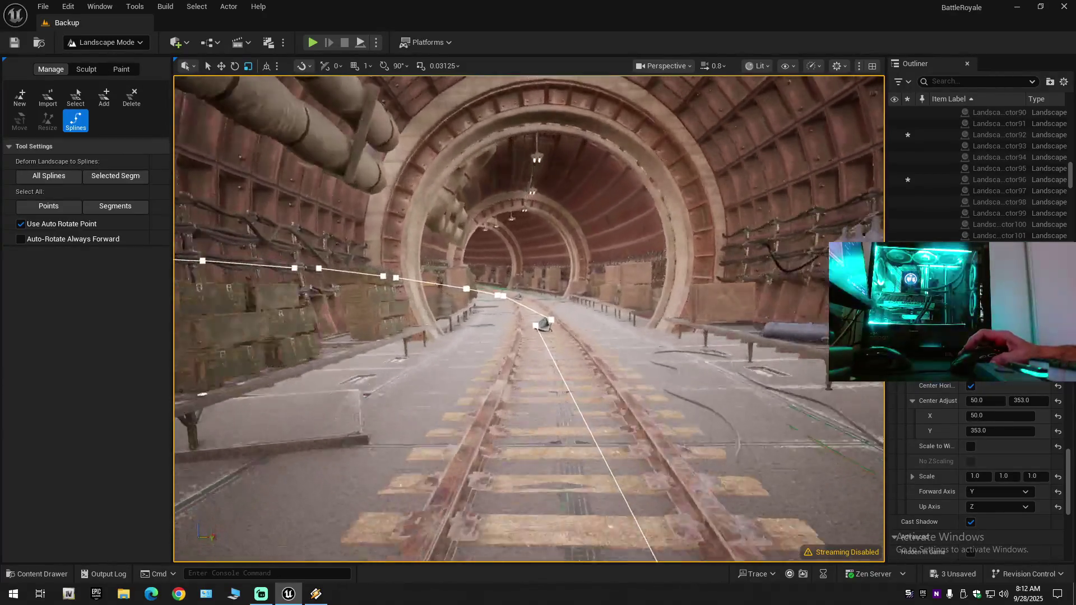
pyautogui.press('w')
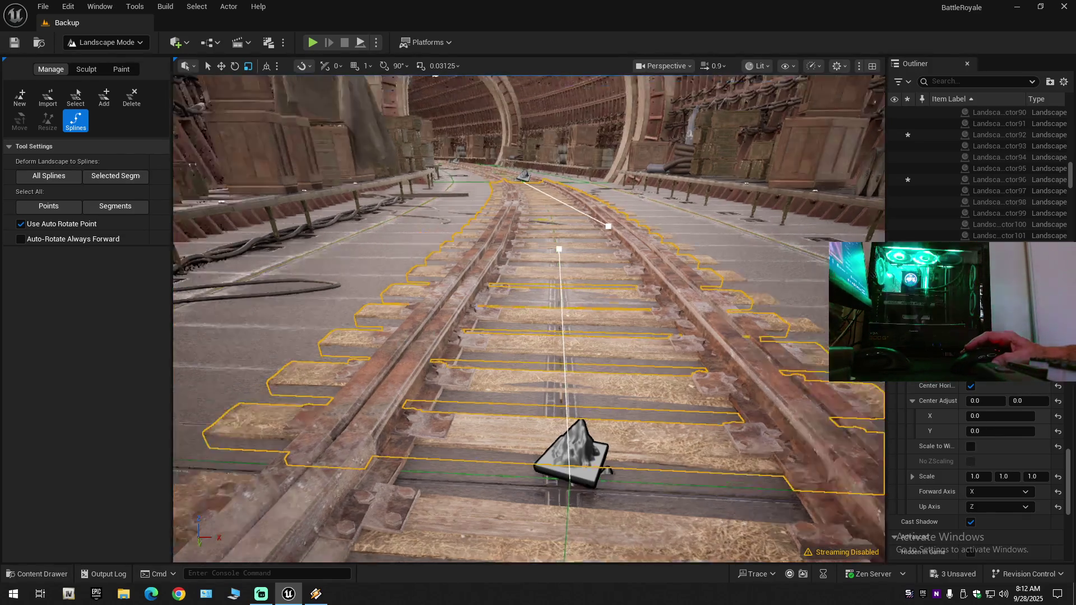
# Fly back along the curving track toward the tunnel arches.
pyautogui.moveTo(527, 320)
pyautogui.mouseDown()
pyautogui.moveTo(526, 381)
pyautogui.moveTo(560, 386)
pyautogui.mouseUp()
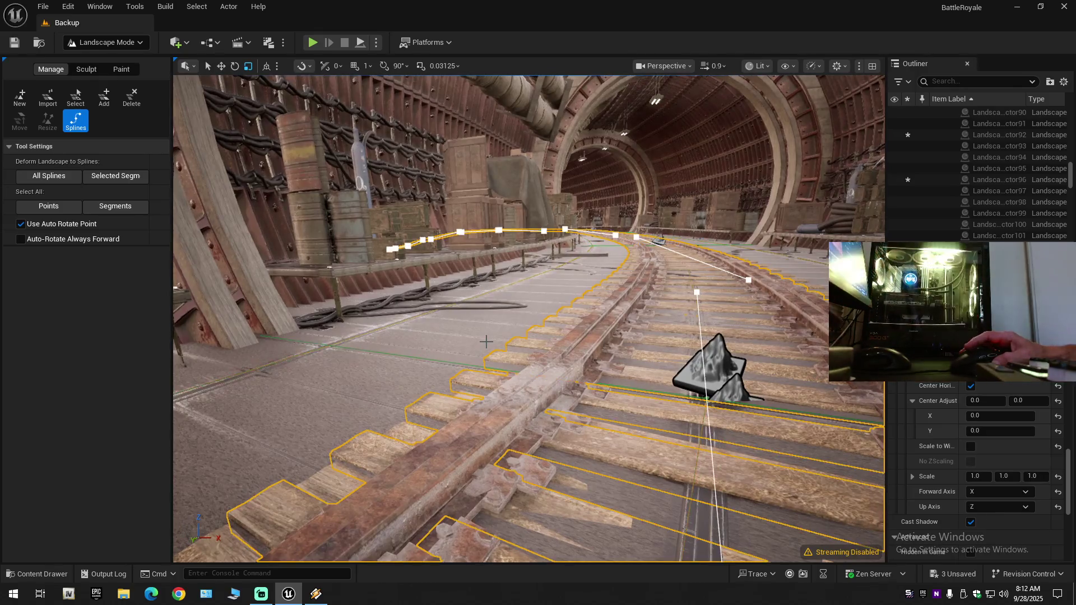
pyautogui.moveTo(486, 341); pyautogui.dragTo(392, 343)
pyautogui.moveTo(527, 319)
pyautogui.mouseDown()
pyautogui.moveTo(493, 322)
pyautogui.moveTo(560, 320)
pyautogui.moveTo(538, 320)
pyautogui.moveTo(532, 303)
pyautogui.mouseUp()
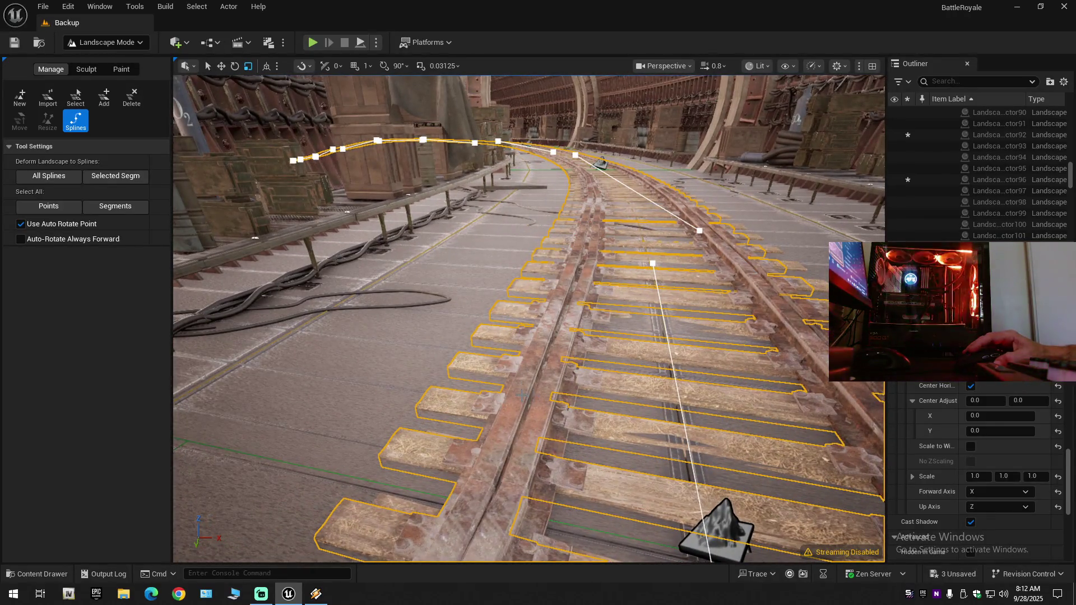
pyautogui.moveTo(529, 319)
pyautogui.mouseDown()
pyautogui.moveTo(524, 352)
pyautogui.moveTo(481, 347)
pyautogui.moveTo(551, 347)
pyautogui.mouseUp()
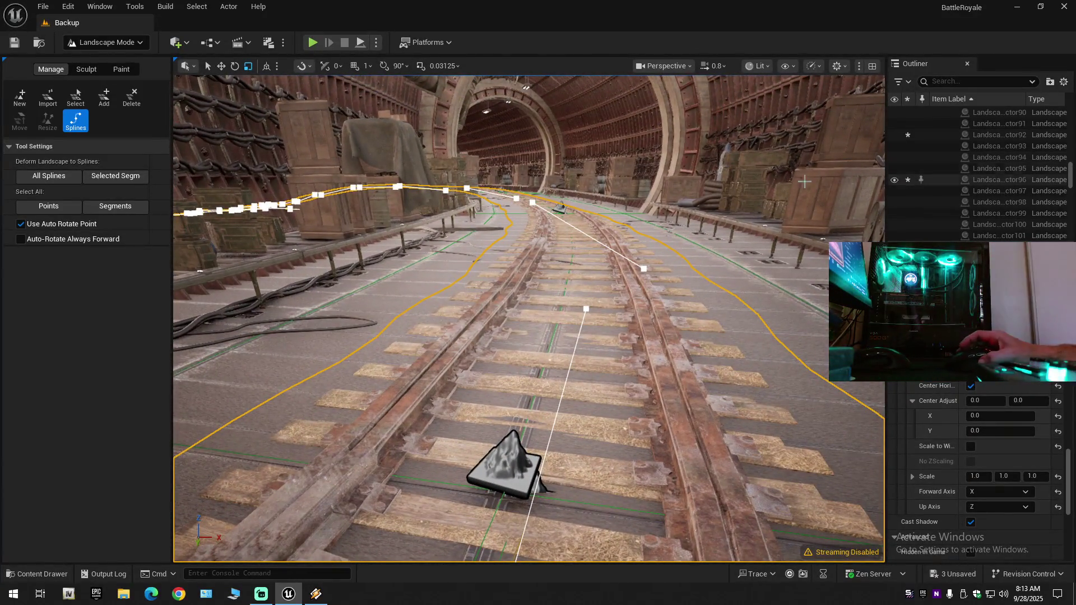
# Switch from Landscape Mode to Selection Mode and select the landscape section around the track.
pyautogui.click(103, 42)
pyautogui.click(120, 57)
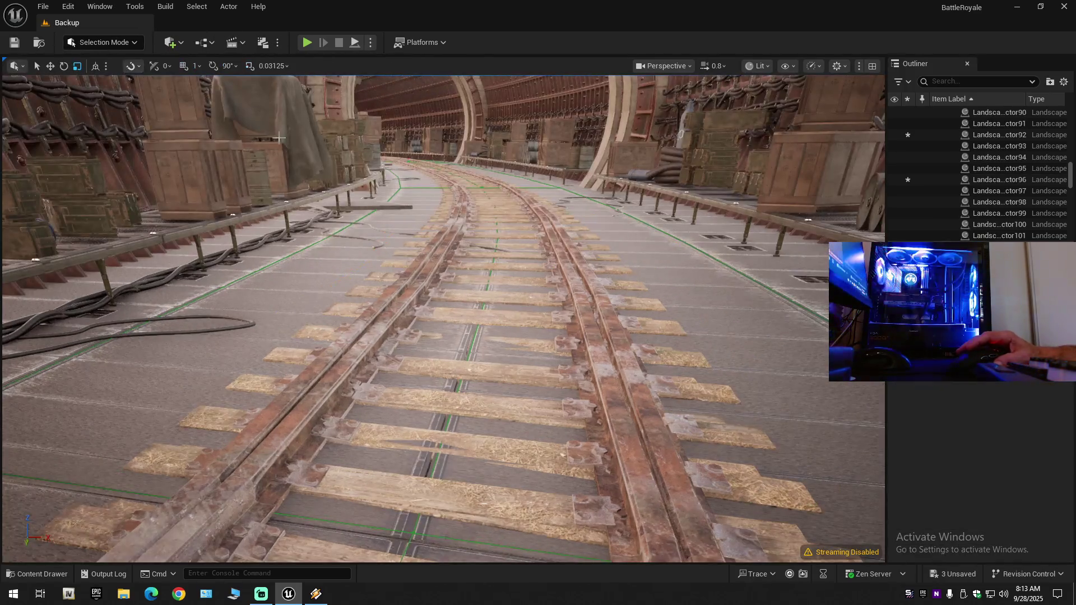
pyautogui.click(449, 336)
# Hide the selected Landscape proxy section with its eye icon in the Outliner.
pyautogui.moveTo(448, 336); pyautogui.dragTo(314, 291)
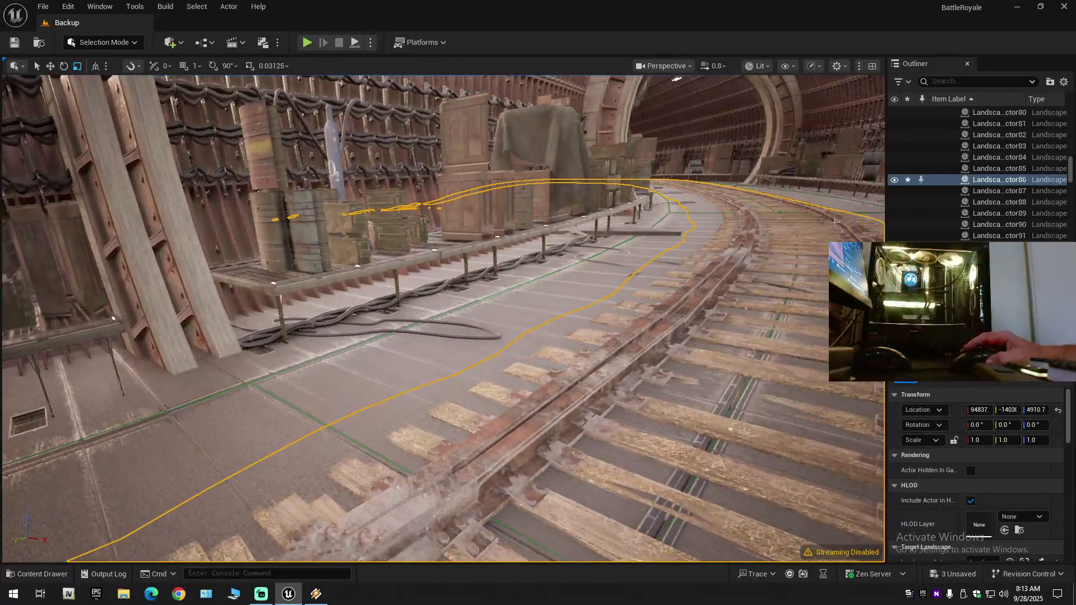
pyautogui.click(895, 179)
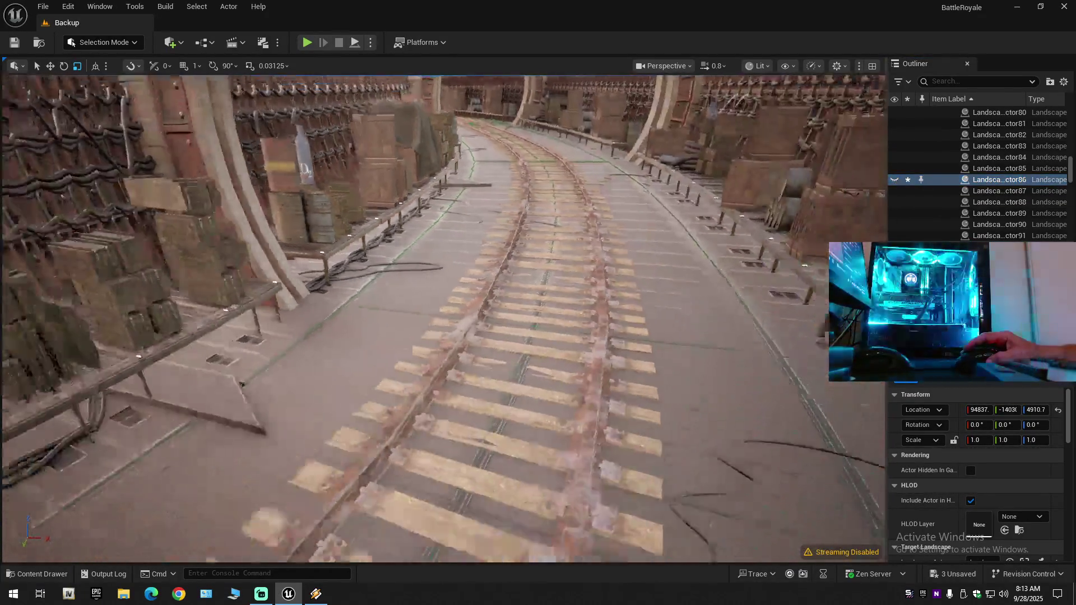
pyautogui.press('w')
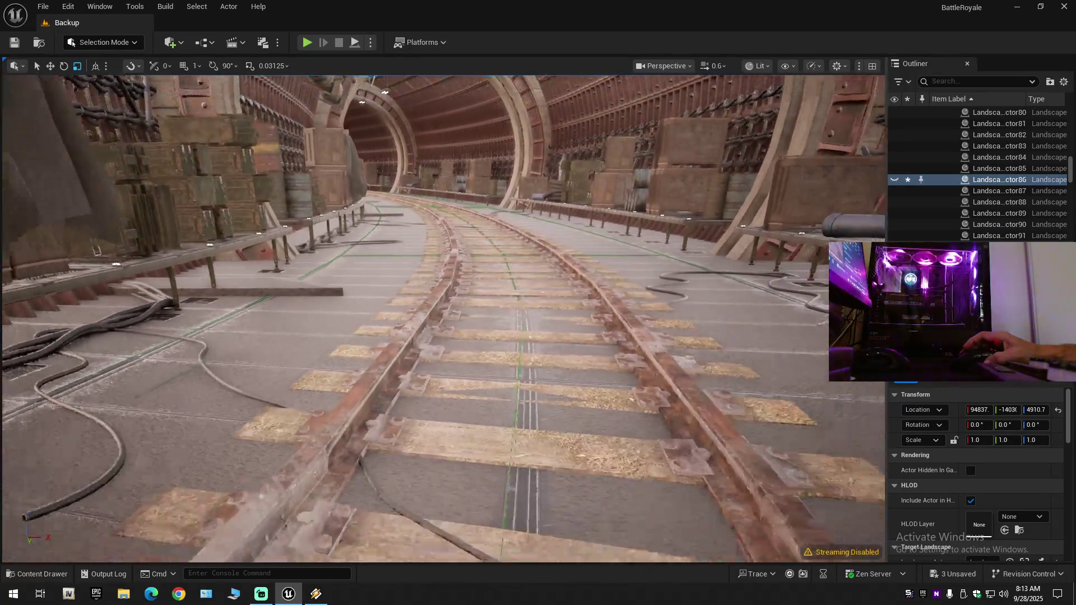
pyautogui.press('w')
pyautogui.press('w')
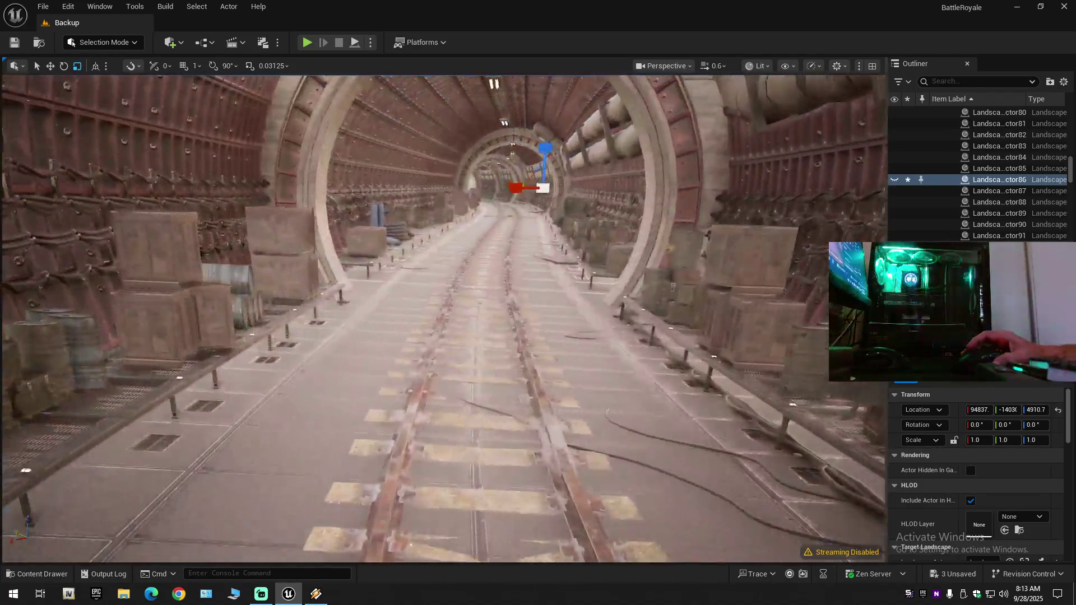
# Fly down the tunnel along the rails past the tunnel rings toward the arches.
pyautogui.press('w')
pyautogui.scroll(1, 443, 318)
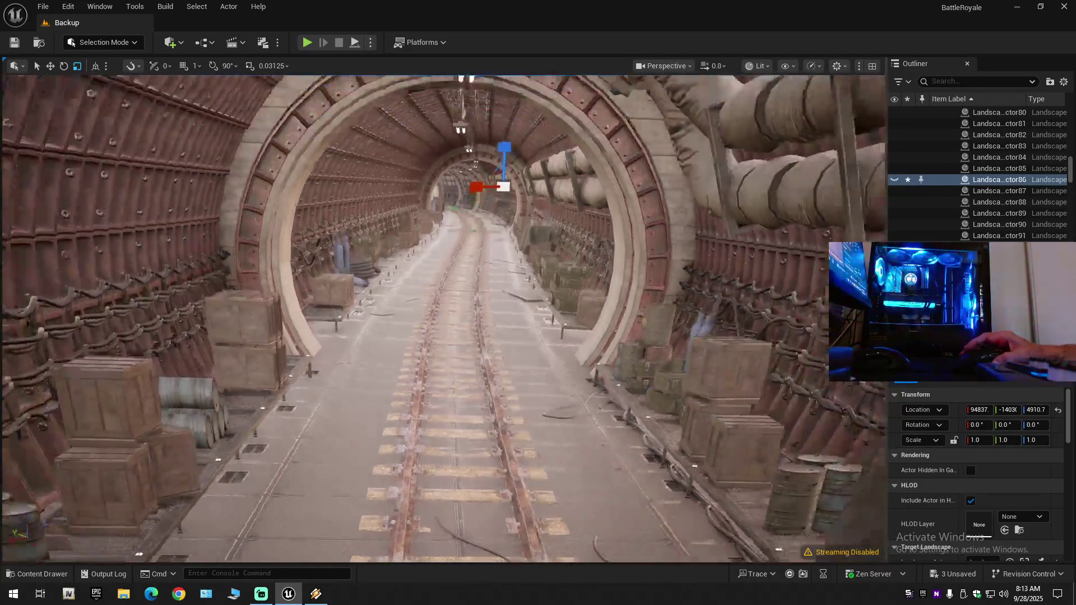
pyautogui.press('w')
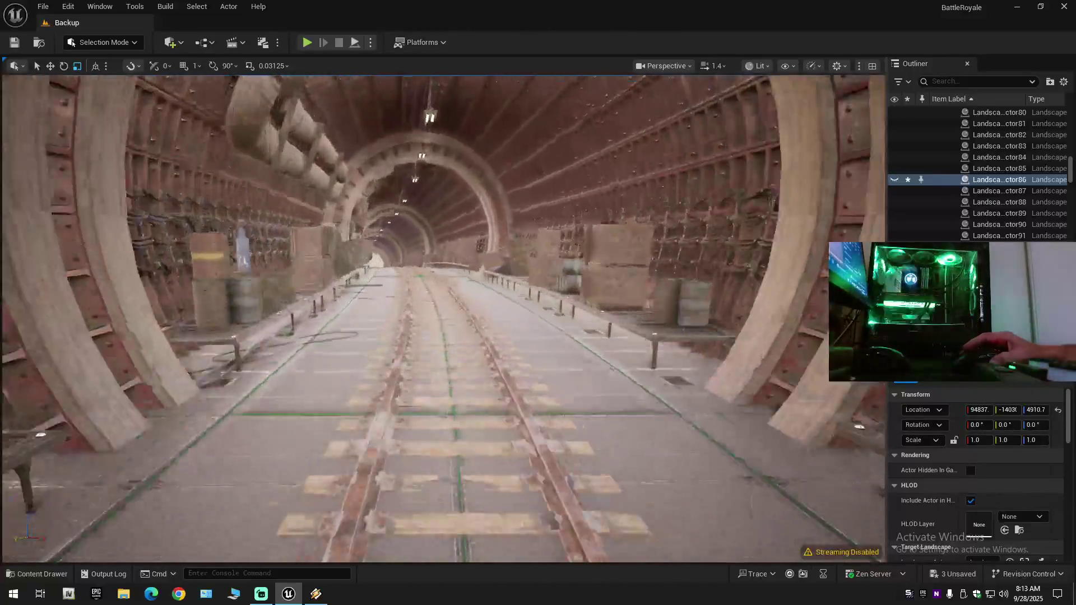
pyautogui.press('w')
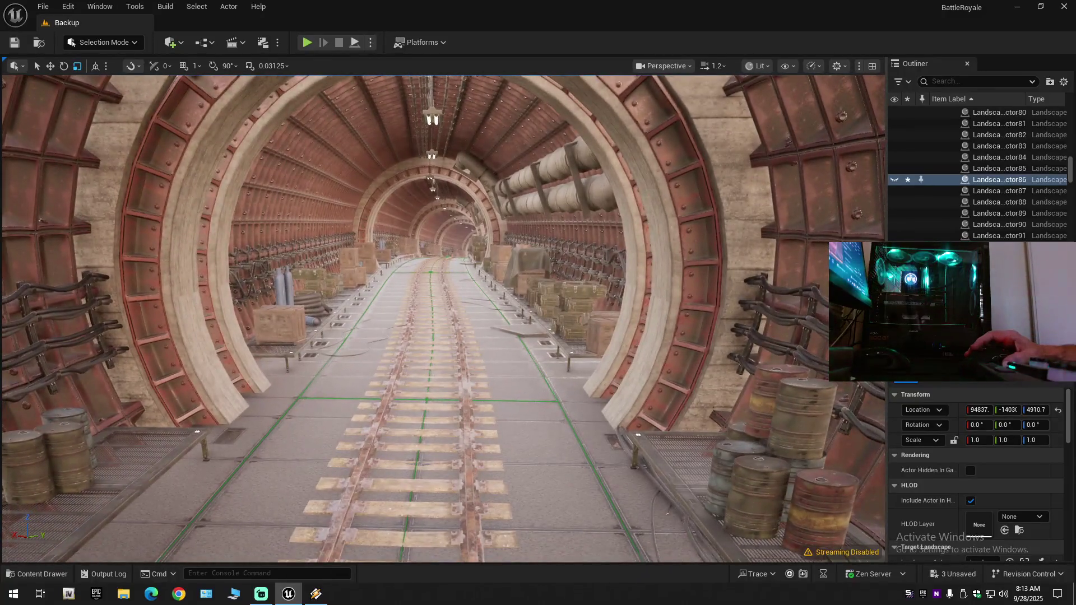
pyautogui.press('w')
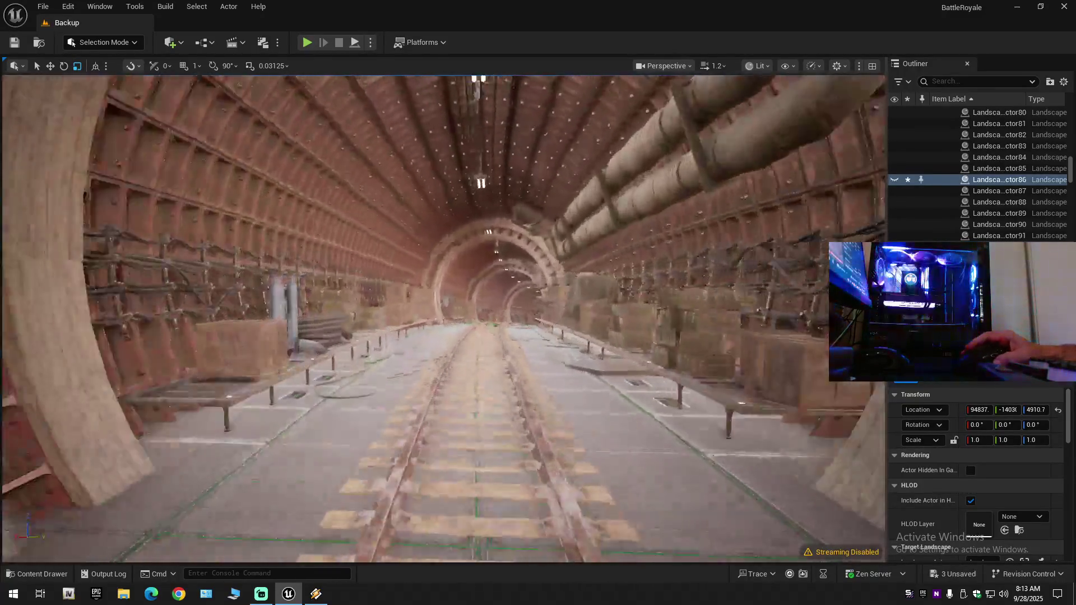
pyautogui.press('w')
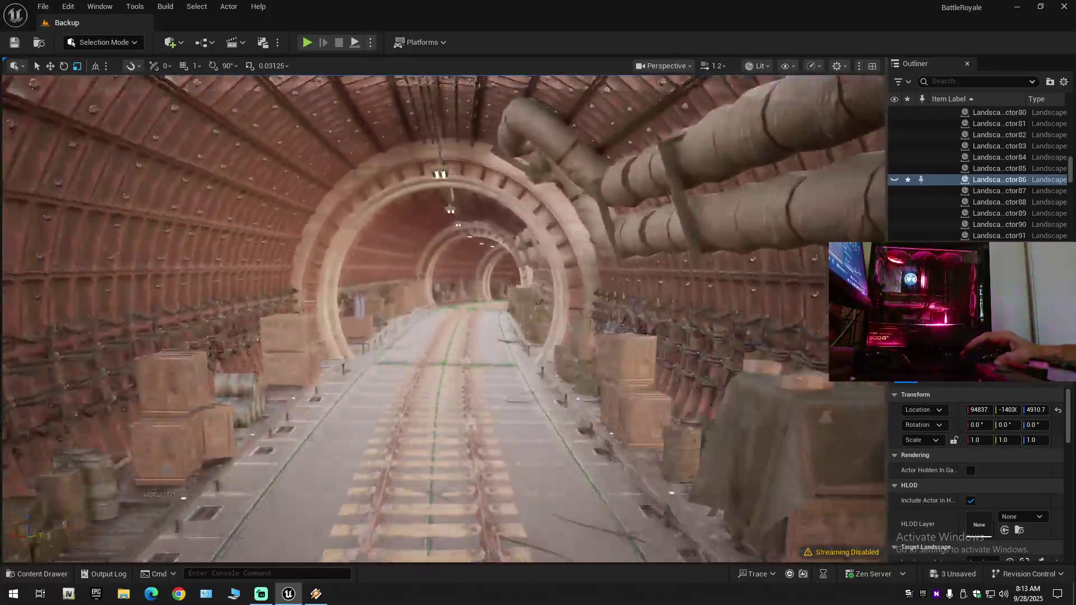
pyautogui.press('w')
pyautogui.scroll(-2, 444, 318)
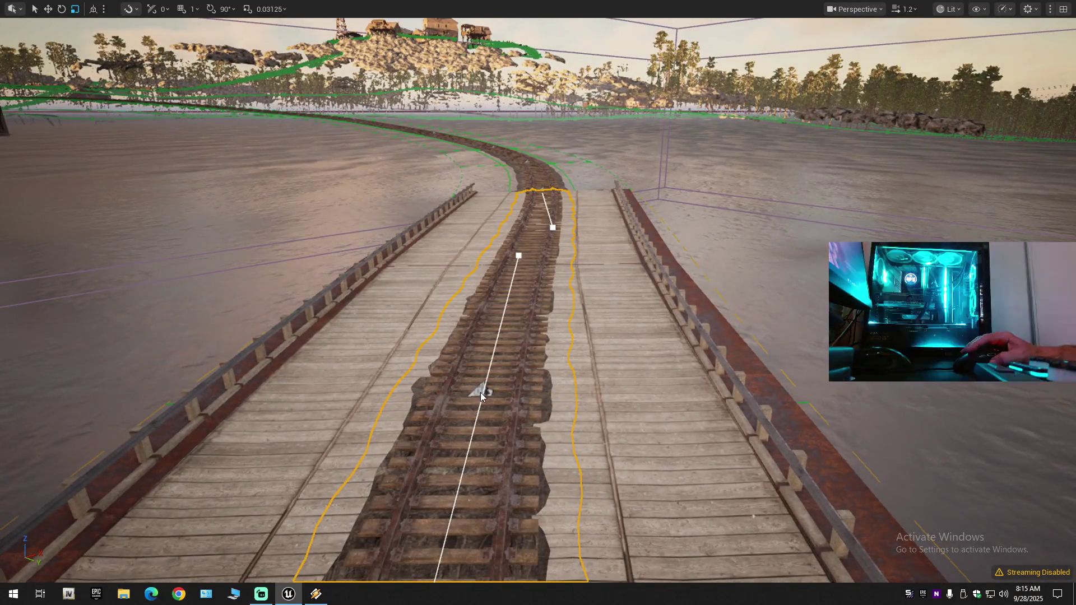
# Fly over the railway bridge and select the farther track section.
pyautogui.press('s')
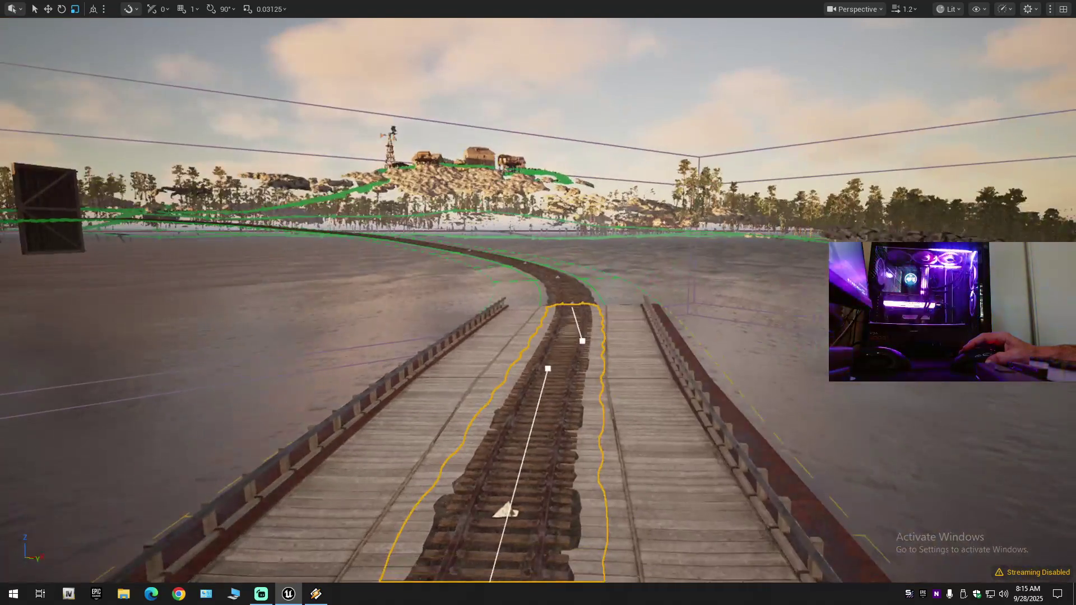
pyautogui.press('w')
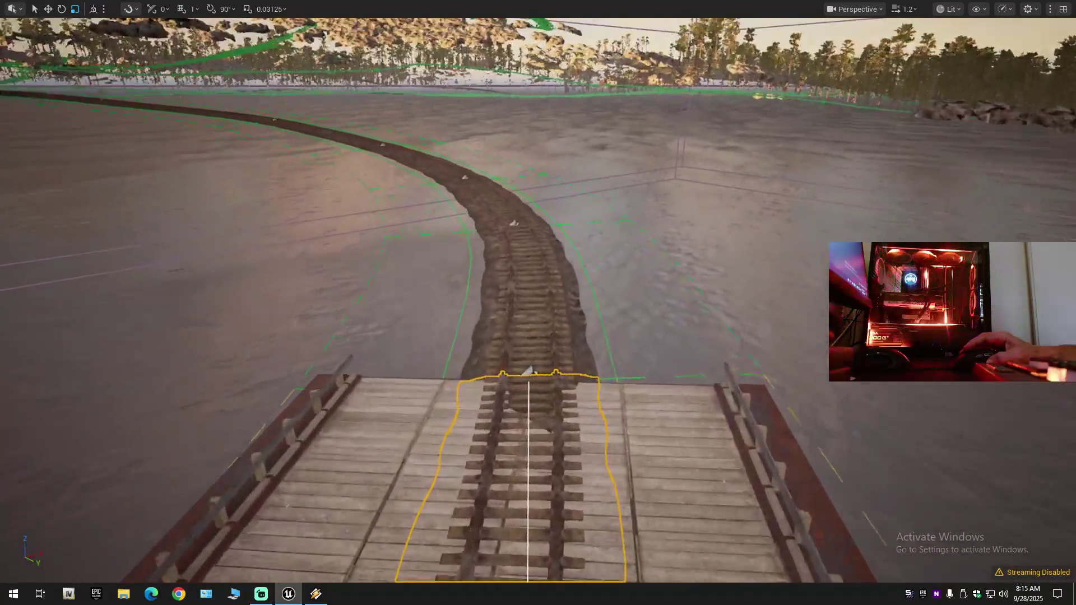
pyautogui.press('w')
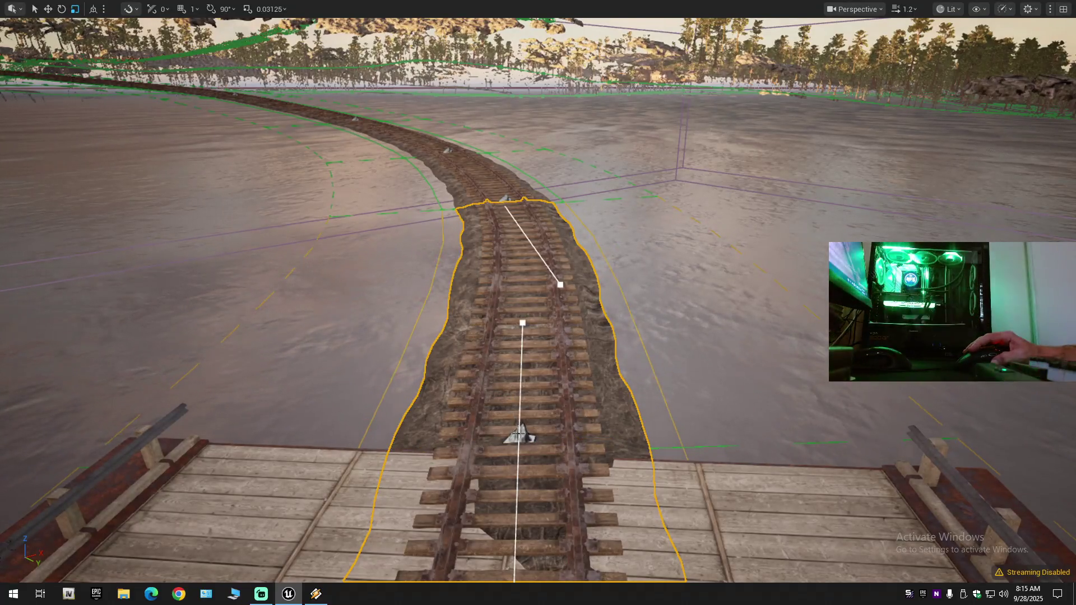
pyautogui.press('s')
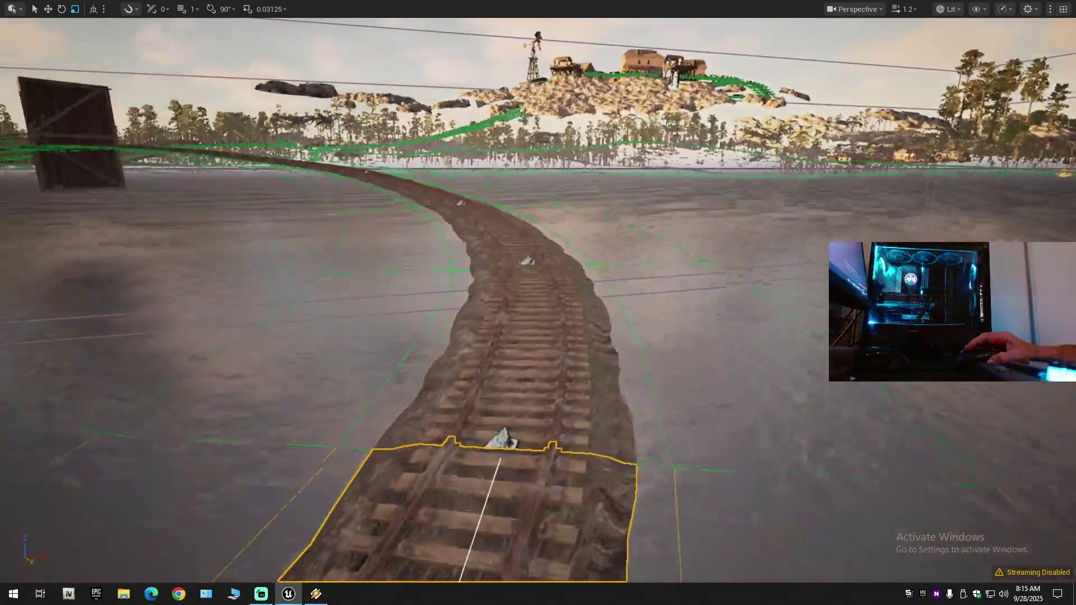
pyautogui.click(508, 262)
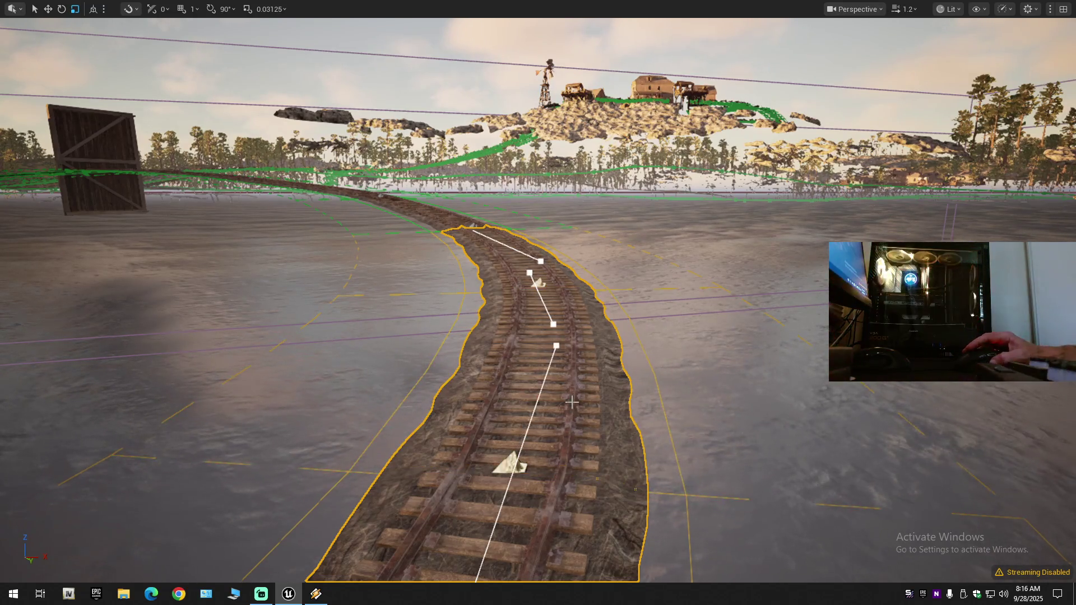
pyautogui.press('s')
pyautogui.moveTo(559, 358); pyautogui.dragTo(559, 411)
# Select the longer middle track section leading to the wooden gate.
pyautogui.click(539, 367)
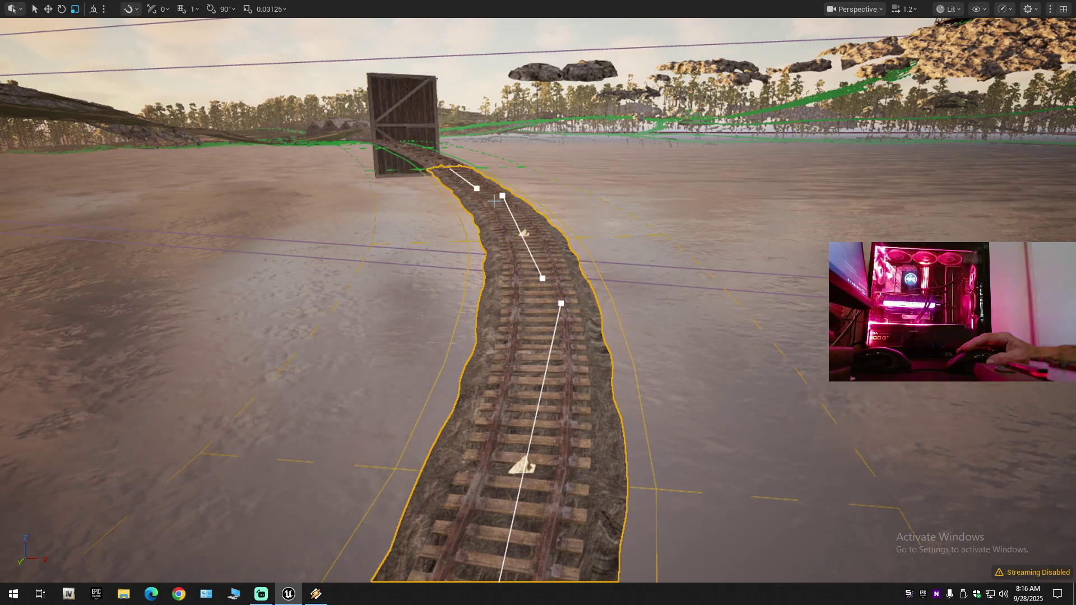
pyautogui.press('s')
pyautogui.press('w')
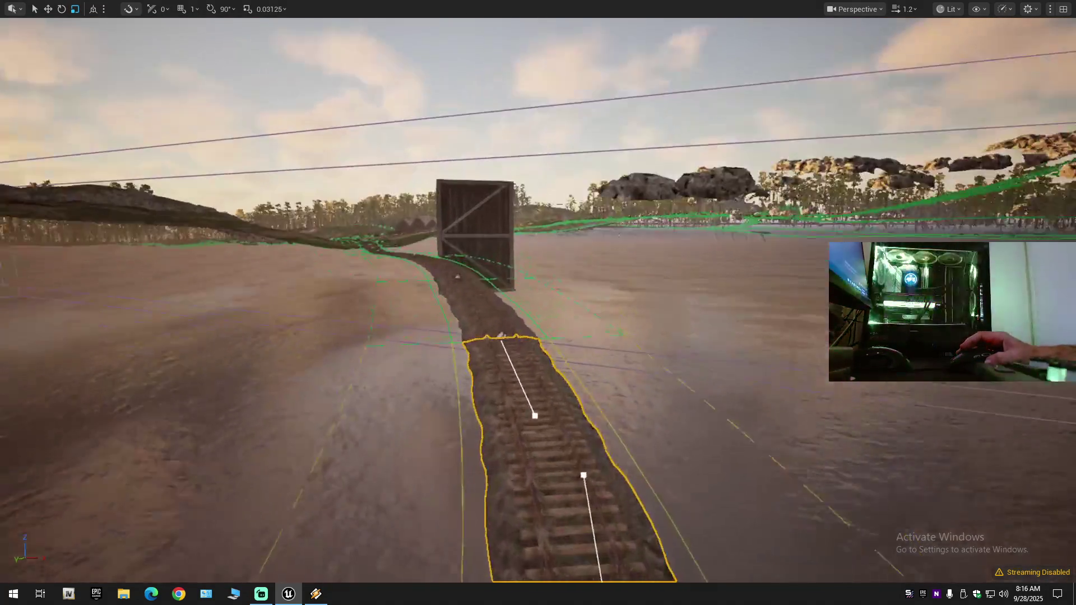
pyautogui.click(476, 382)
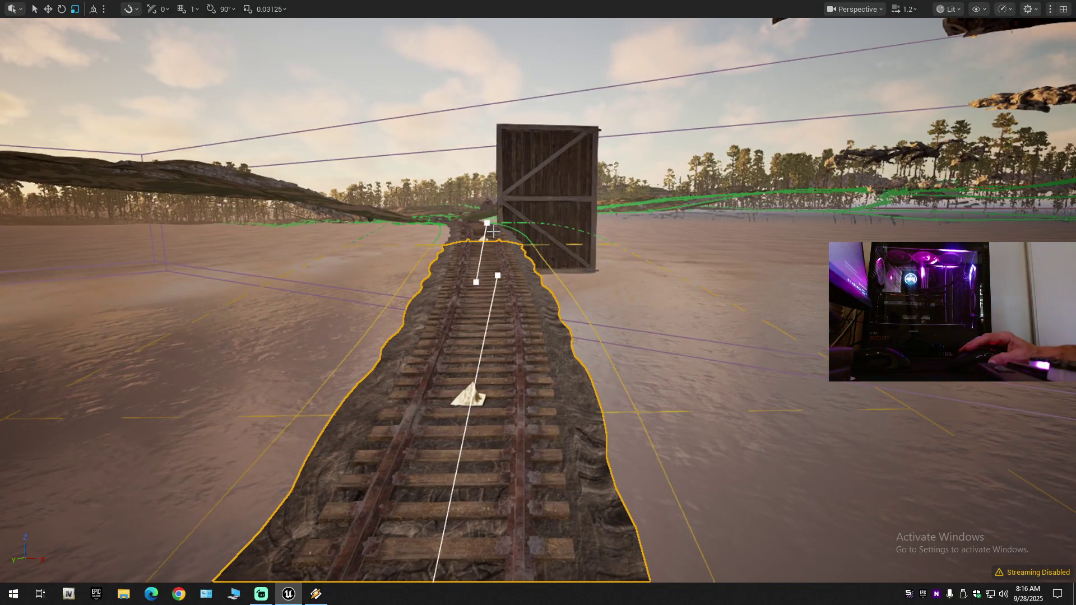
pyautogui.scroll(2, 485, 242)
pyautogui.press('s')
pyautogui.press('w')
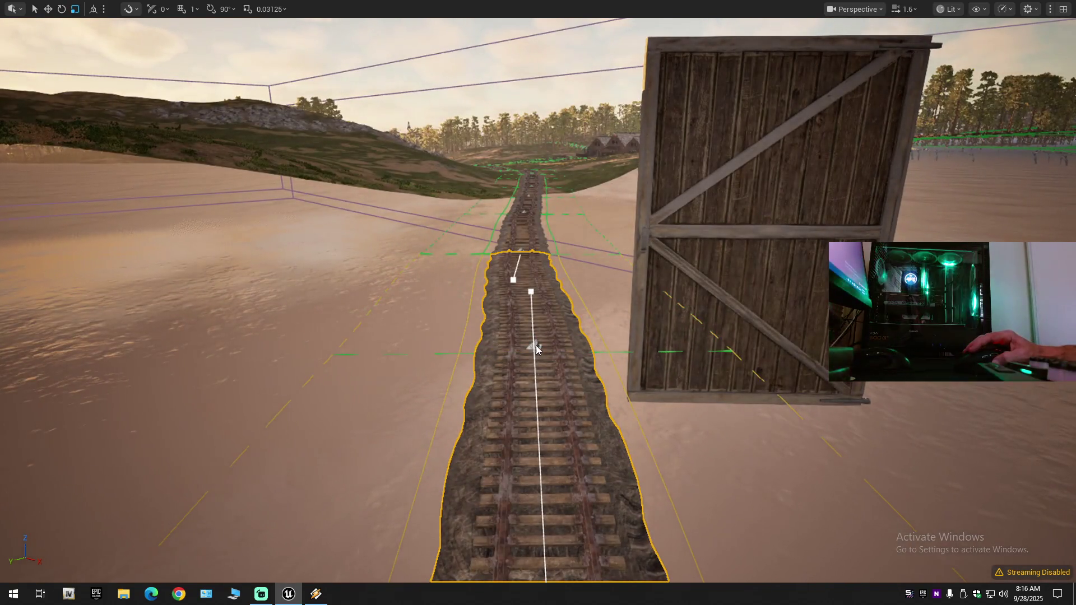
# Delete the spline's far control point, declining to join the two segments.
pyautogui.click(525, 246)
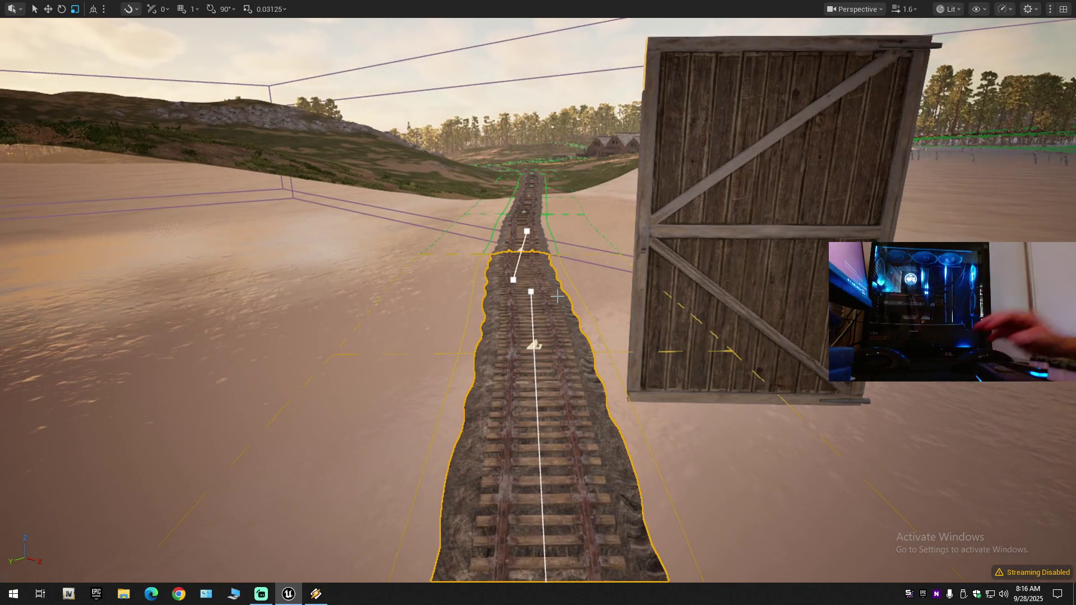
pyautogui.press('Delete')
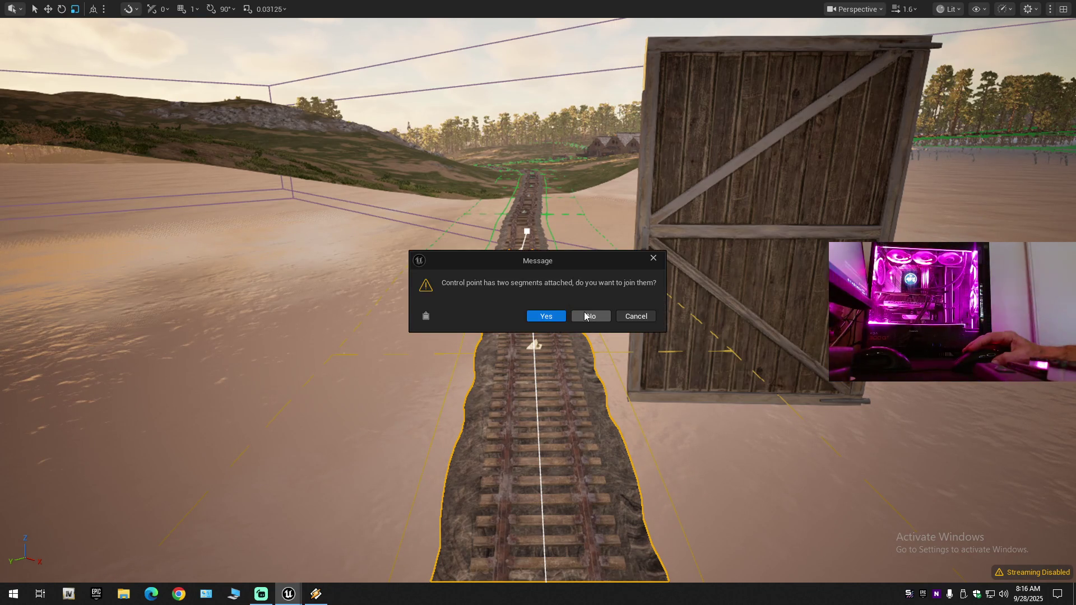
pyautogui.click(585, 316)
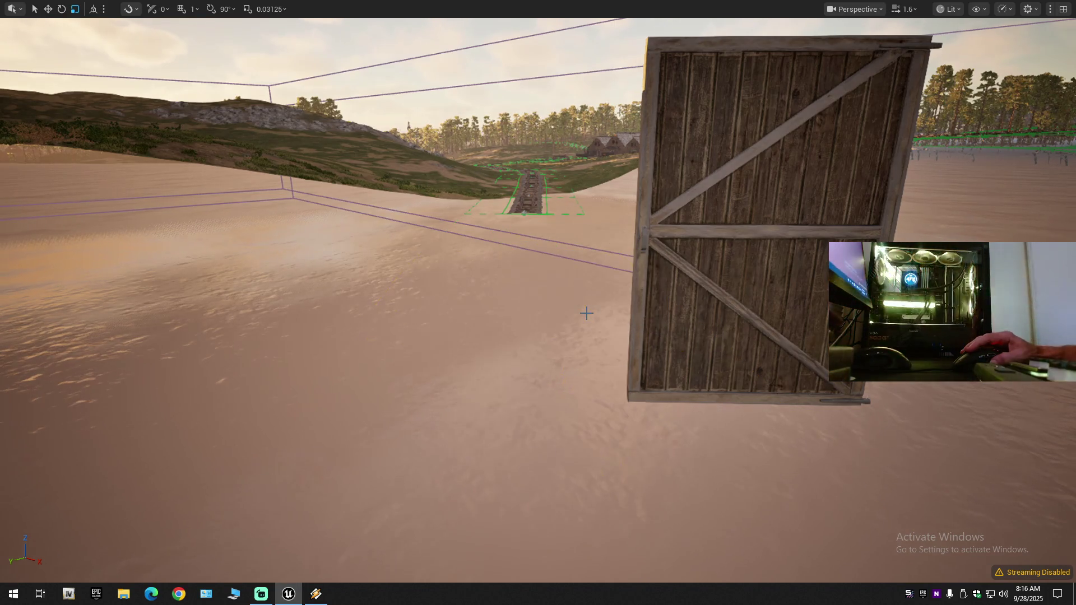
# Select the railway track spline and Alt-drag its end point to extend it.
pyautogui.moveTo(586, 313)
pyautogui.mouseDown()
pyautogui.moveTo(630, 322)
pyautogui.moveTo(621, 336)
pyautogui.moveTo(650, 327)
pyautogui.moveTo(628, 325)
pyautogui.moveTo(539, 368)
pyautogui.mouseUp()
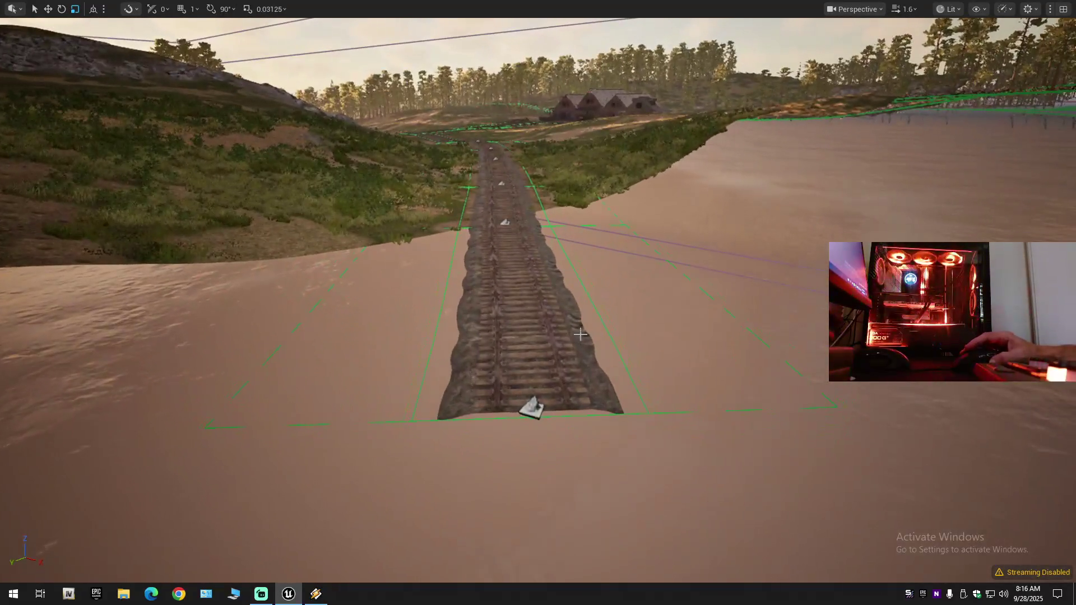
pyautogui.click(539, 368)
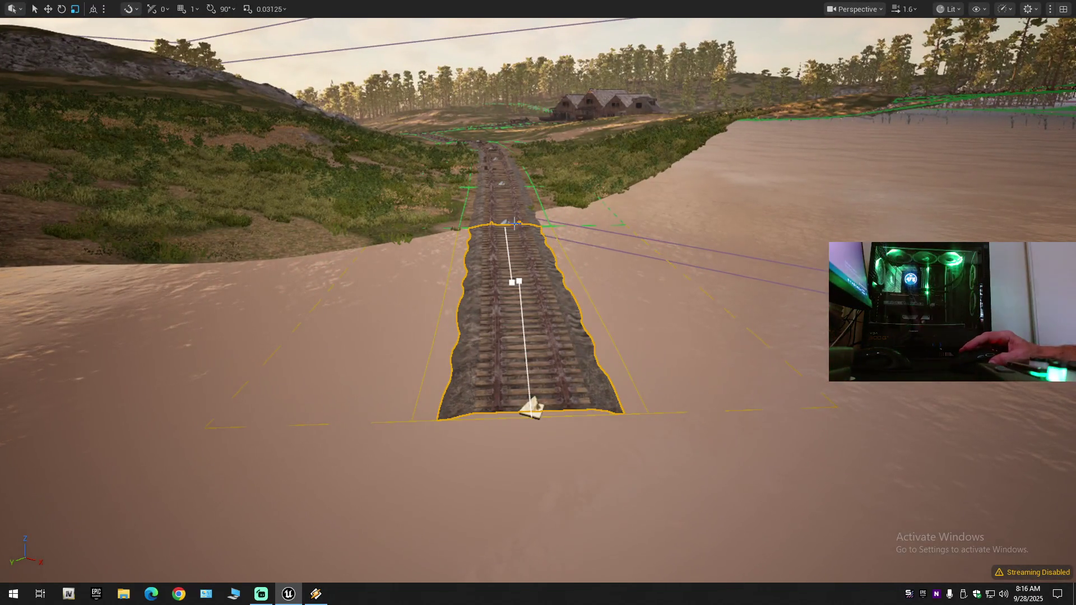
pyautogui.moveTo(504, 208)
pyautogui.mouseDown()
pyautogui.moveTo(543, 253)
pyautogui.moveTo(569, 260)
pyautogui.mouseUp()
# Leave the fullscreen viewport and return the editor to Selection Mode.
pyautogui.moveTo(320, 110); pyautogui.dragTo(320, 110)
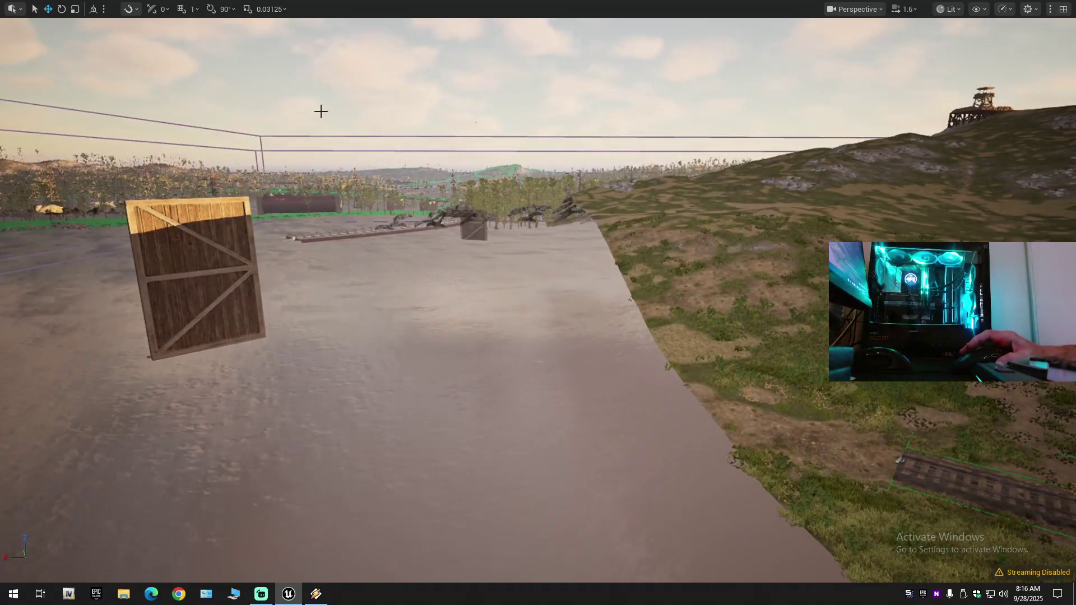
pyautogui.press('F11')
pyautogui.click(128, 42)
pyautogui.click(122, 58)
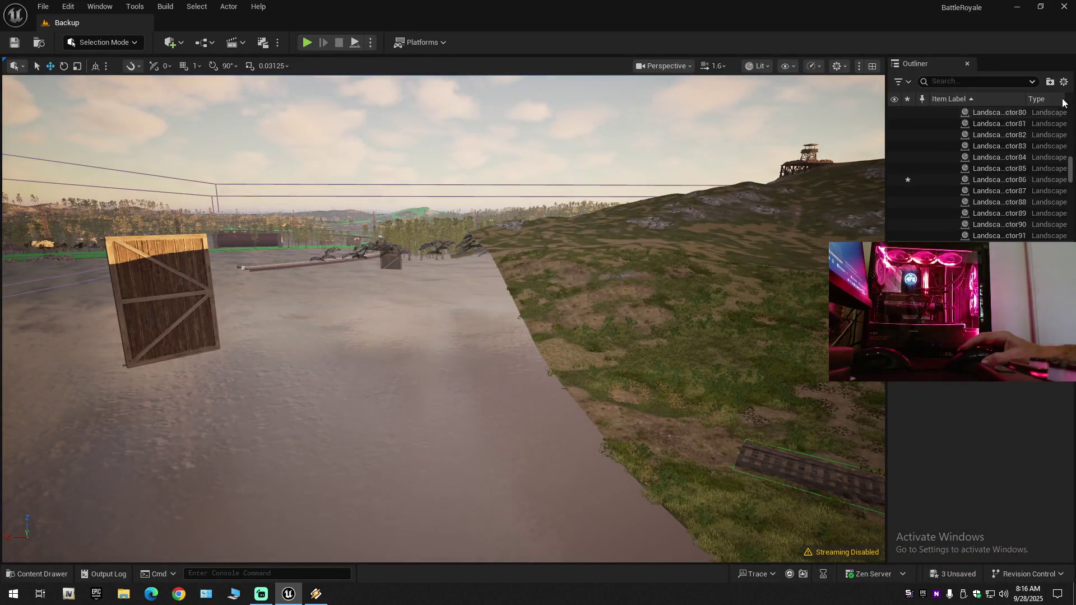
# Collapse the Outliner, expand Backup, and toggle the Landscape folder's visibility off and back on.
pyautogui.click(1063, 82)
pyautogui.click(980, 138)
pyautogui.click(936, 113)
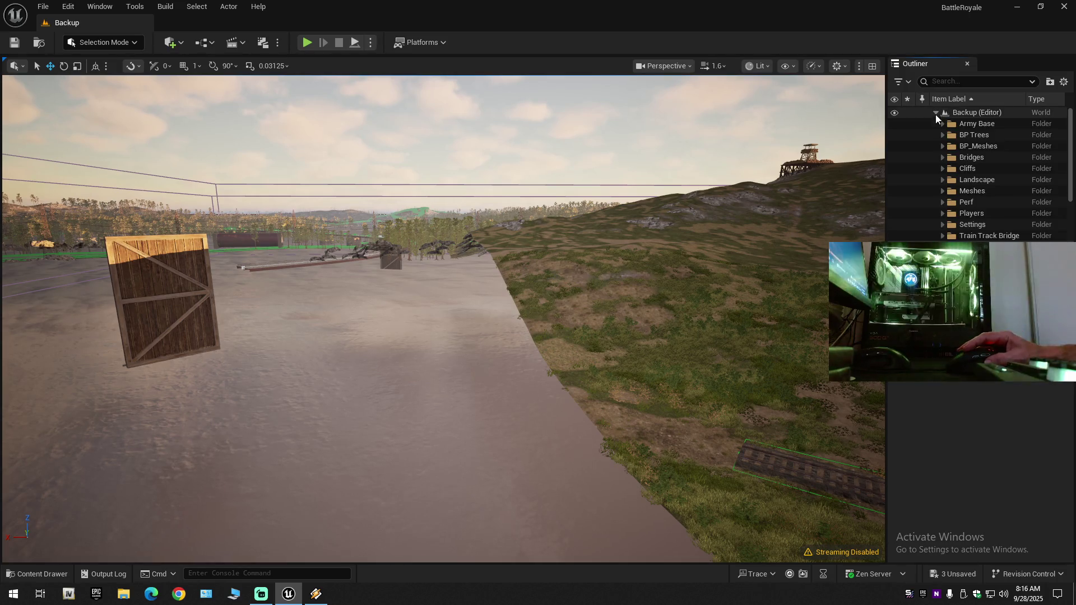
pyautogui.click(894, 179)
pyautogui.click(894, 179)
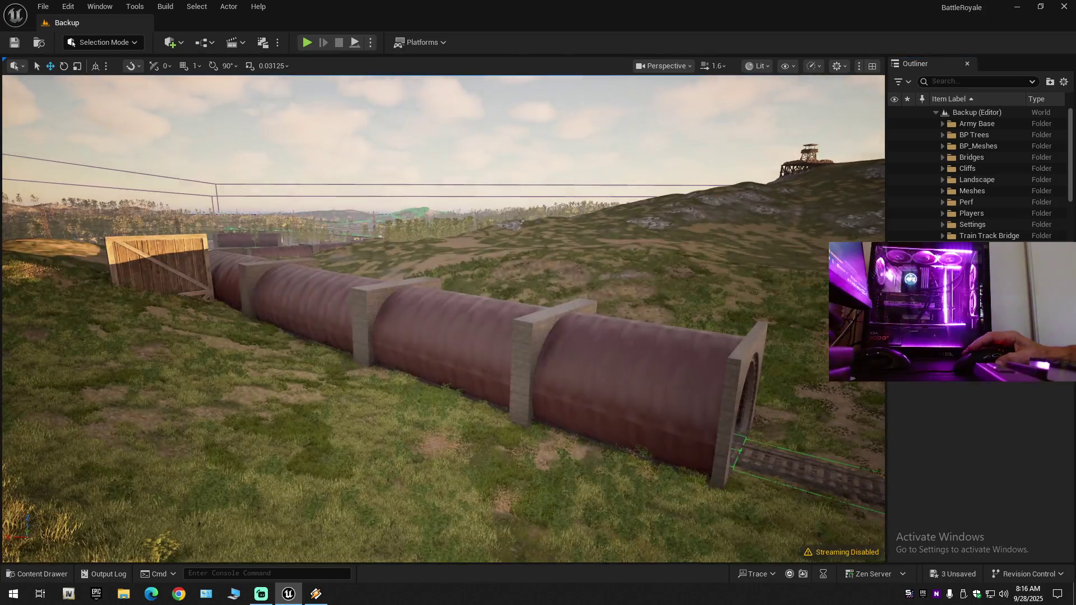
# Fly into the tunnel and select the grassy landscape section covering the track.
pyautogui.scroll(-2, 443, 318)
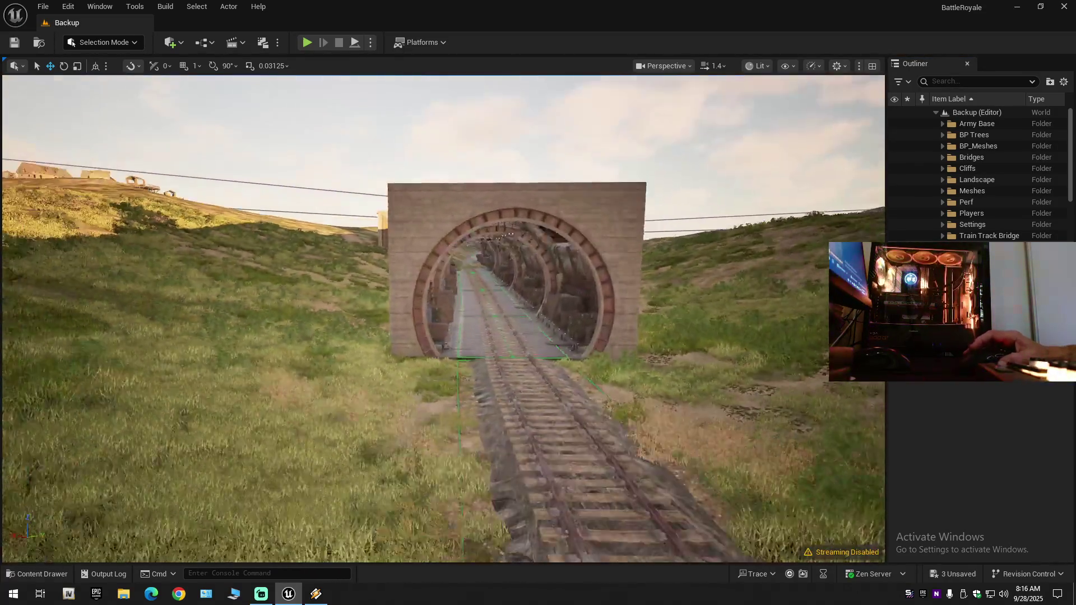
pyautogui.press('w')
pyautogui.scroll(-1, 443, 319)
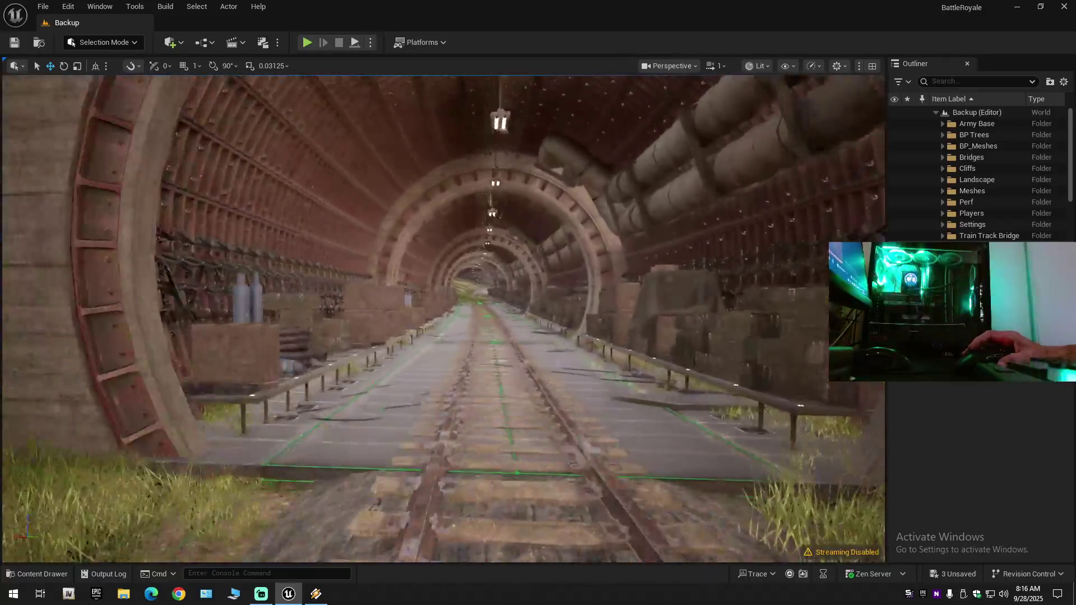
pyautogui.press('w')
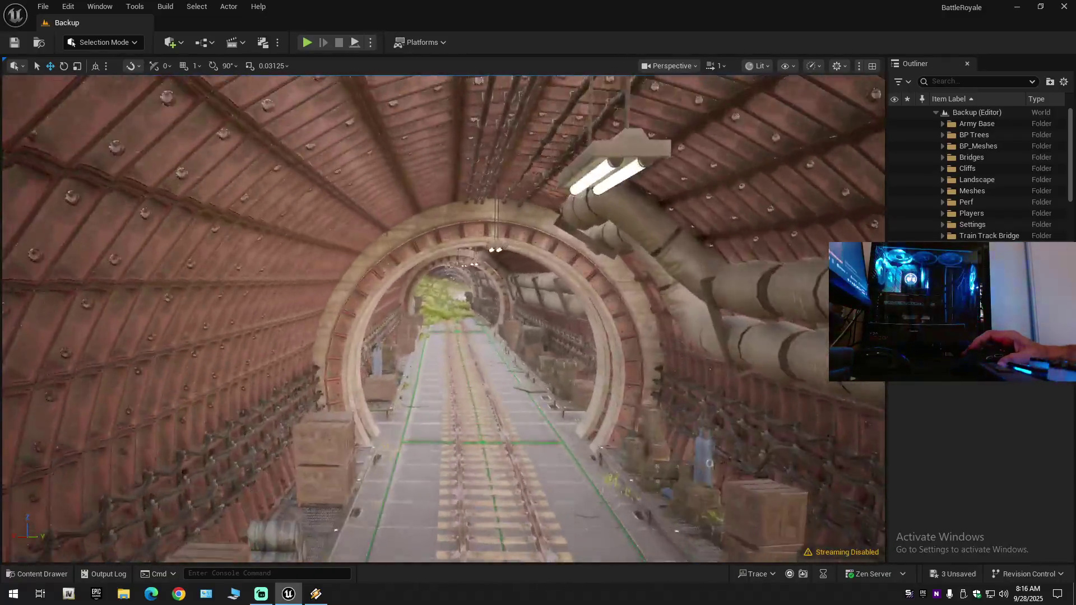
pyautogui.press('w')
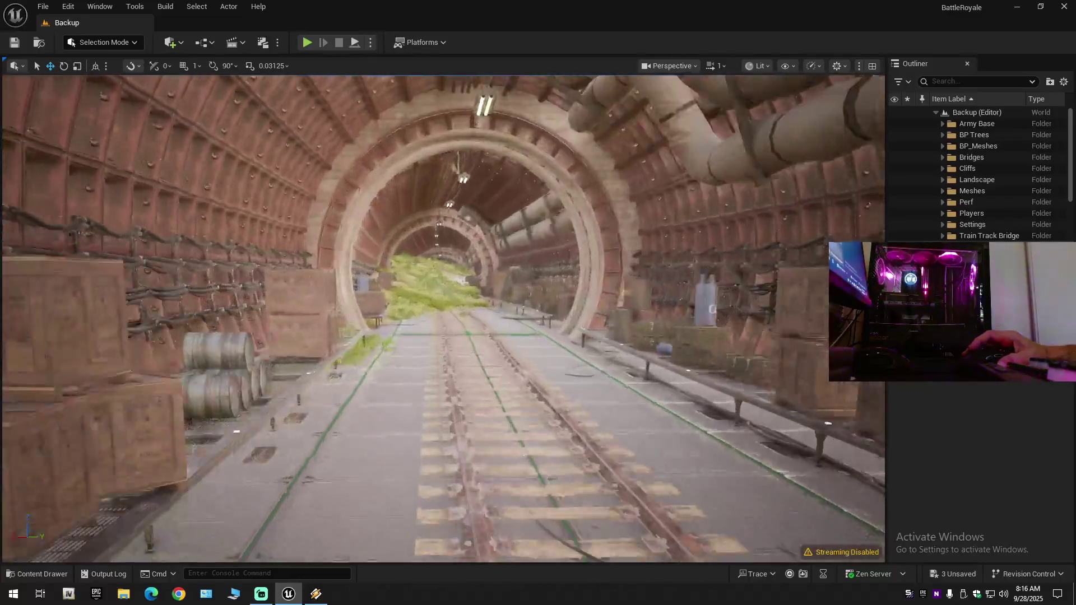
pyautogui.press('w')
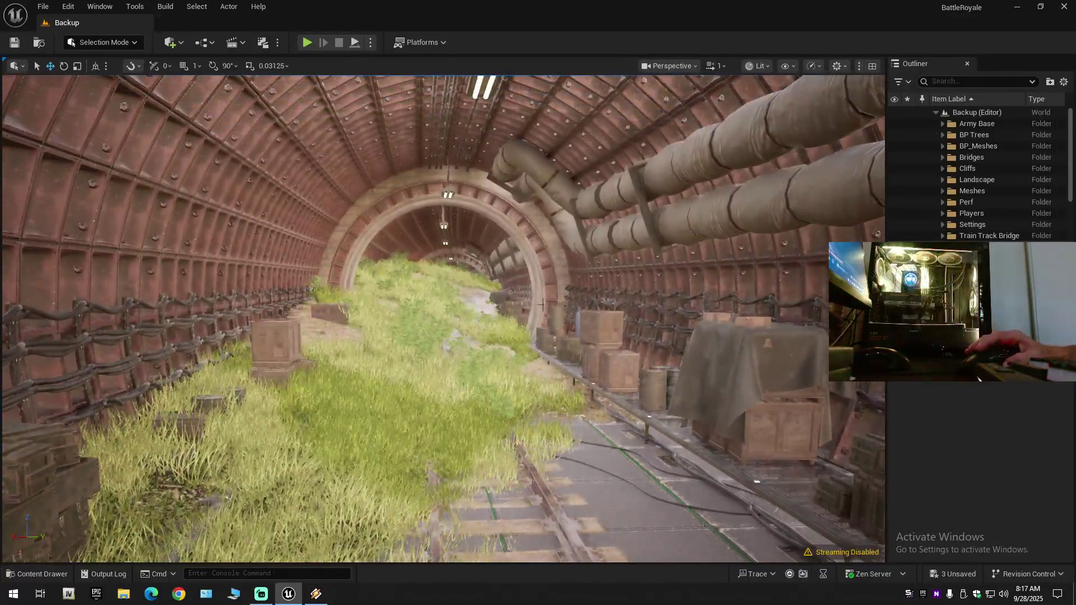
pyautogui.click(655, 273)
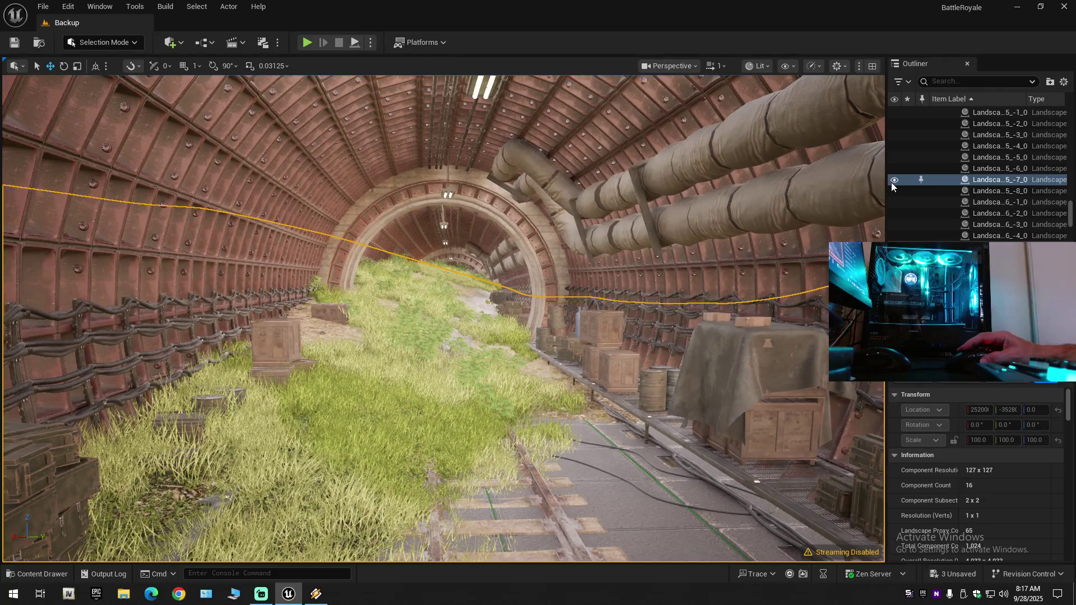
# Hide the selected landscape proxy and its neighbouring section via their Outliner eye icons.
pyautogui.click(894, 179)
pyautogui.scroll(2, 443, 320)
pyautogui.press('e')
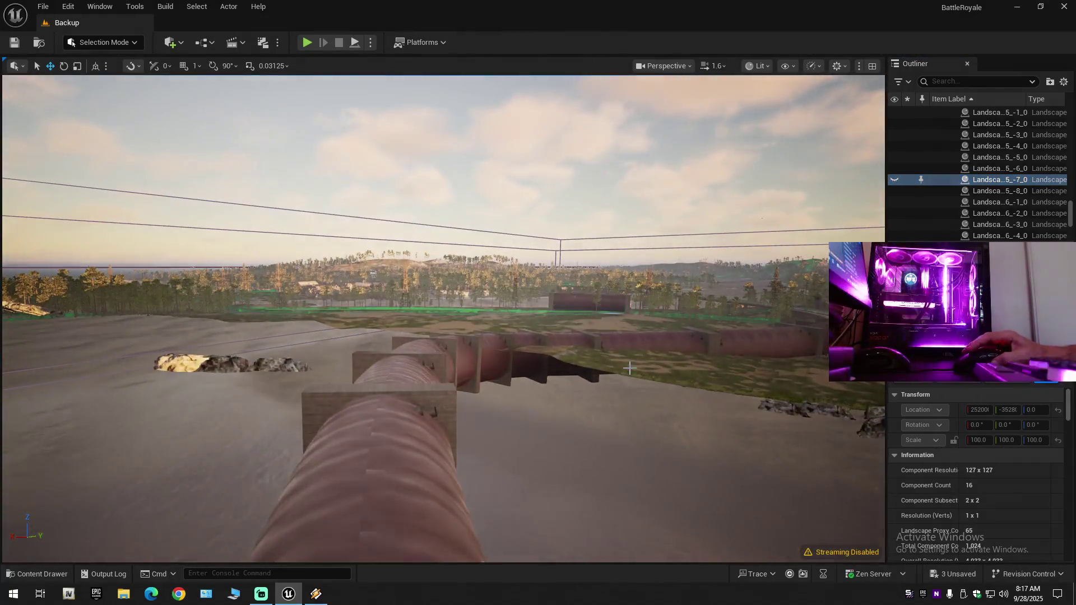
pyautogui.click(629, 368)
pyautogui.click(894, 168)
# Fly through the bunker tunnel down to track level, confirming the grass is gone.
pyautogui.press('Escape')
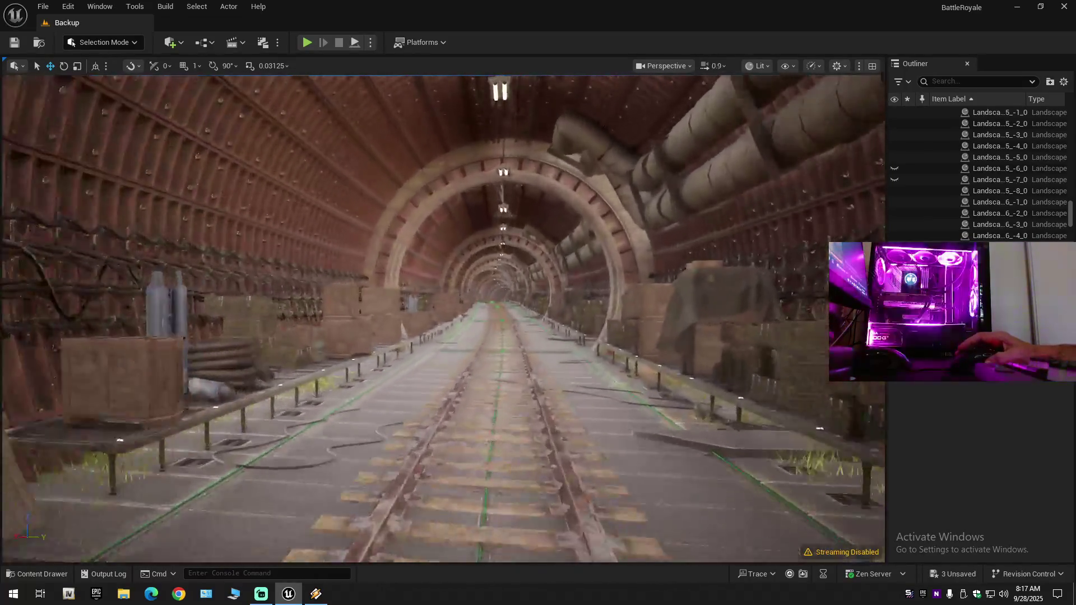
pyautogui.press('w')
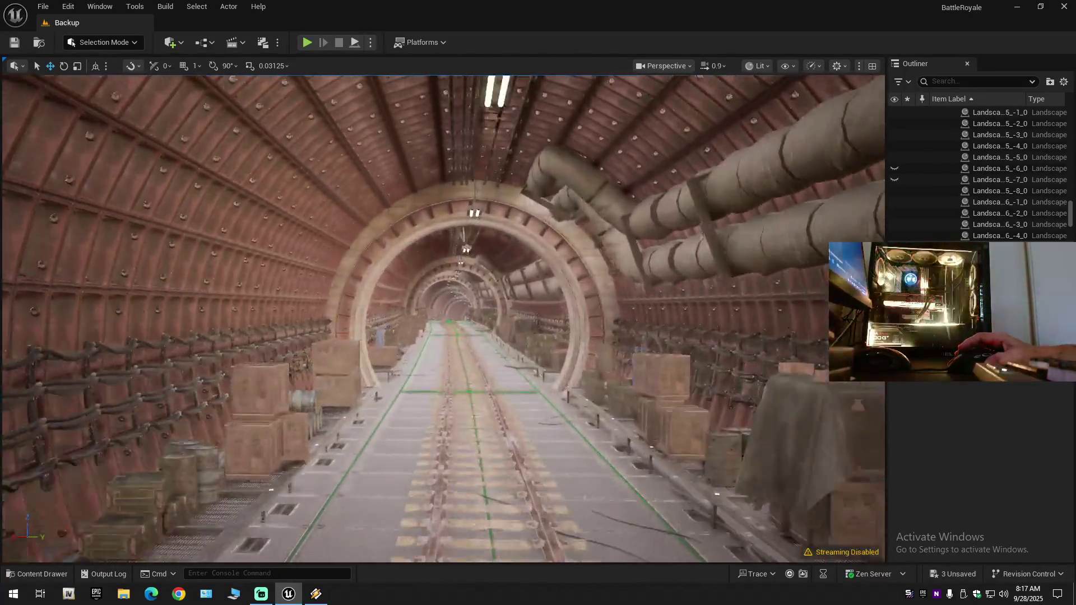
pyautogui.press('w')
pyautogui.press('w')
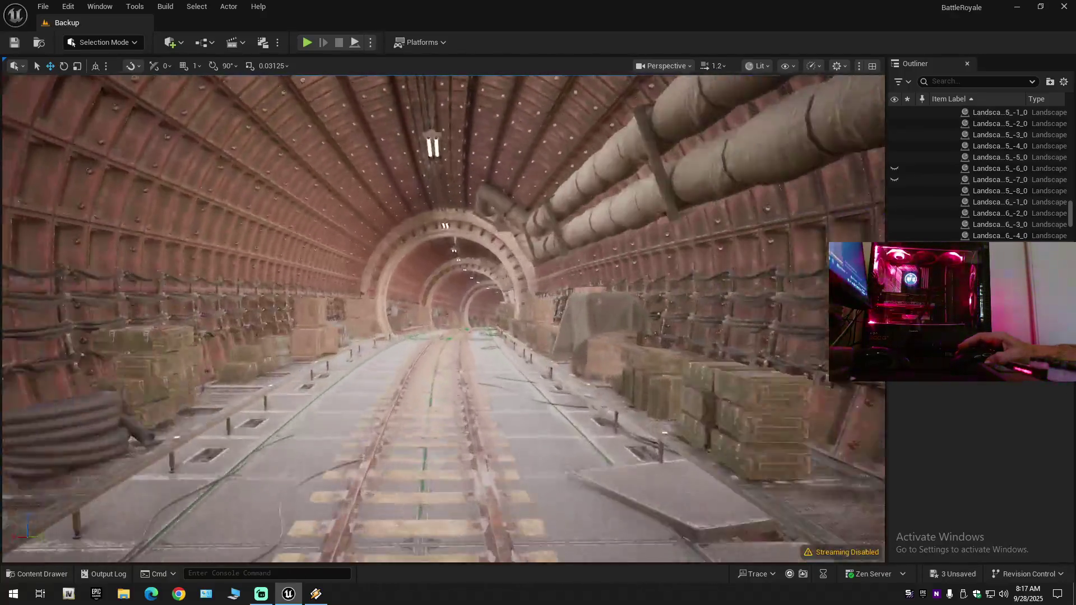
pyautogui.press('w')
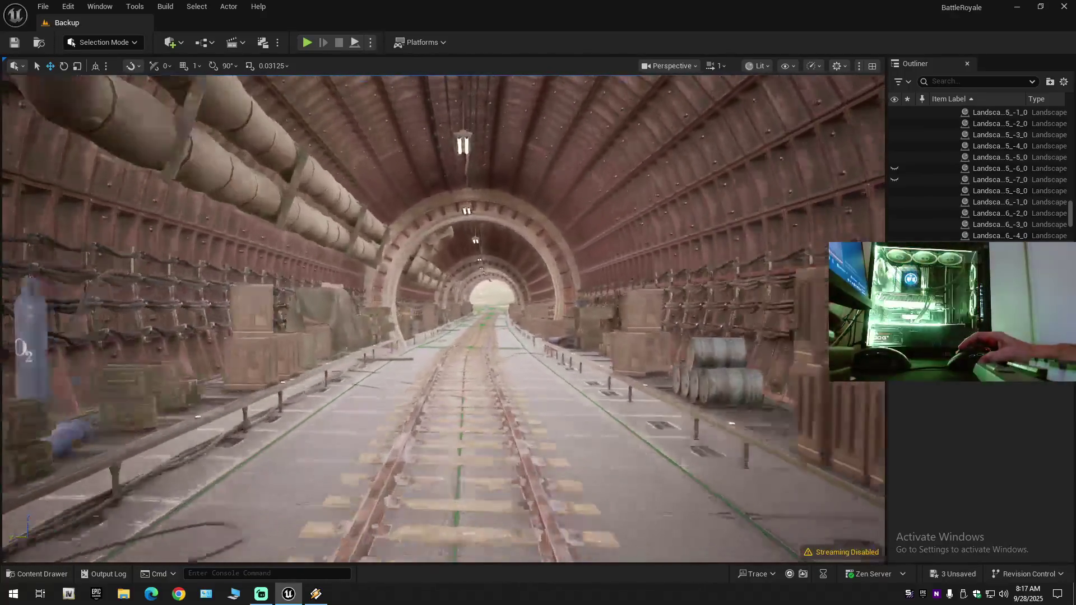
pyautogui.press('s')
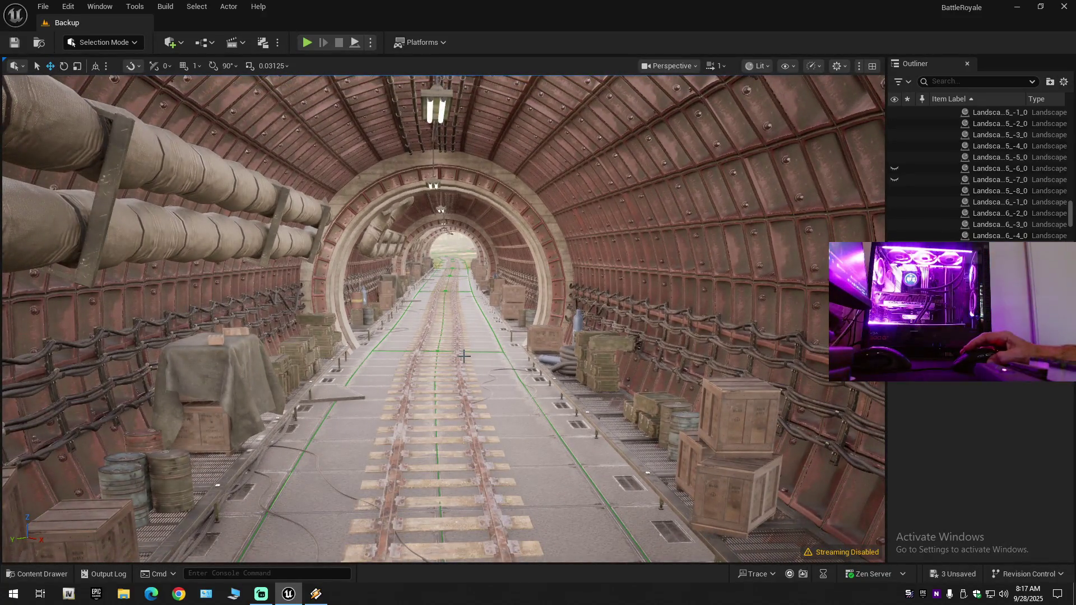
pyautogui.press('w')
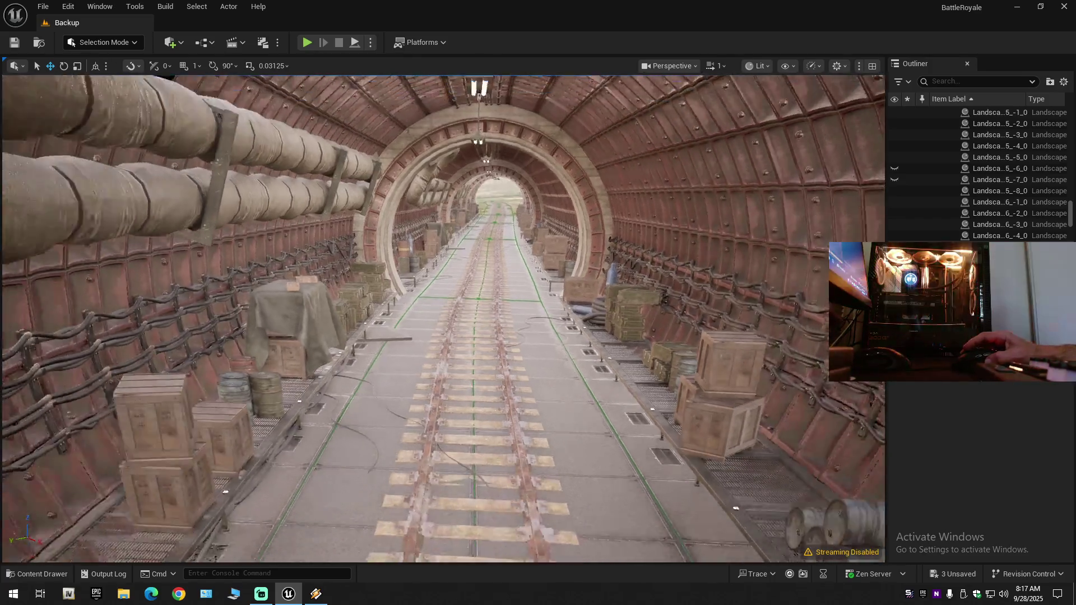
pyautogui.press('w')
pyautogui.scroll(-1, 442, 320)
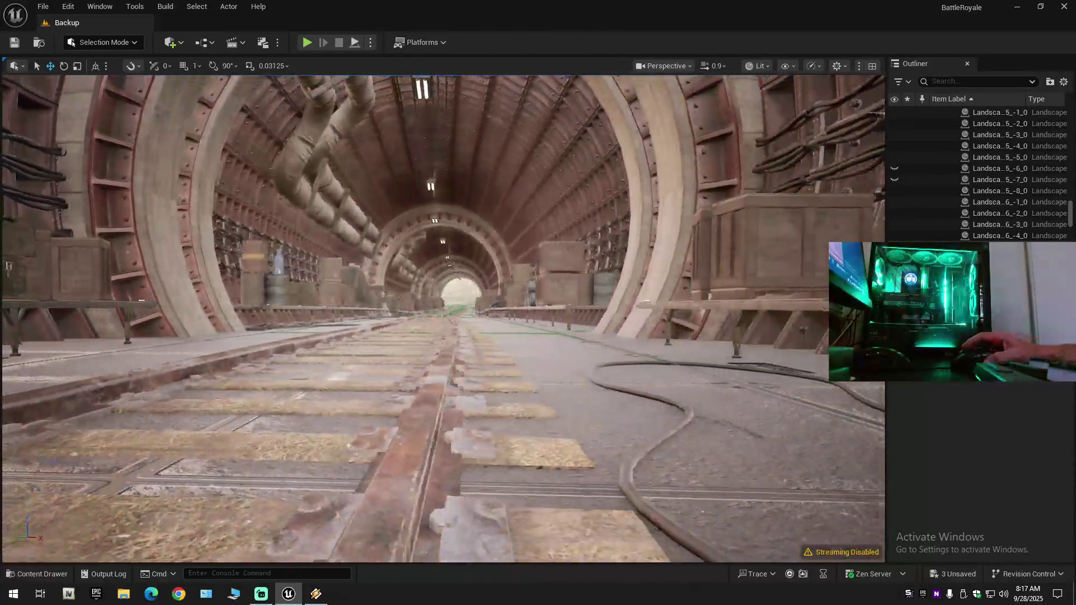
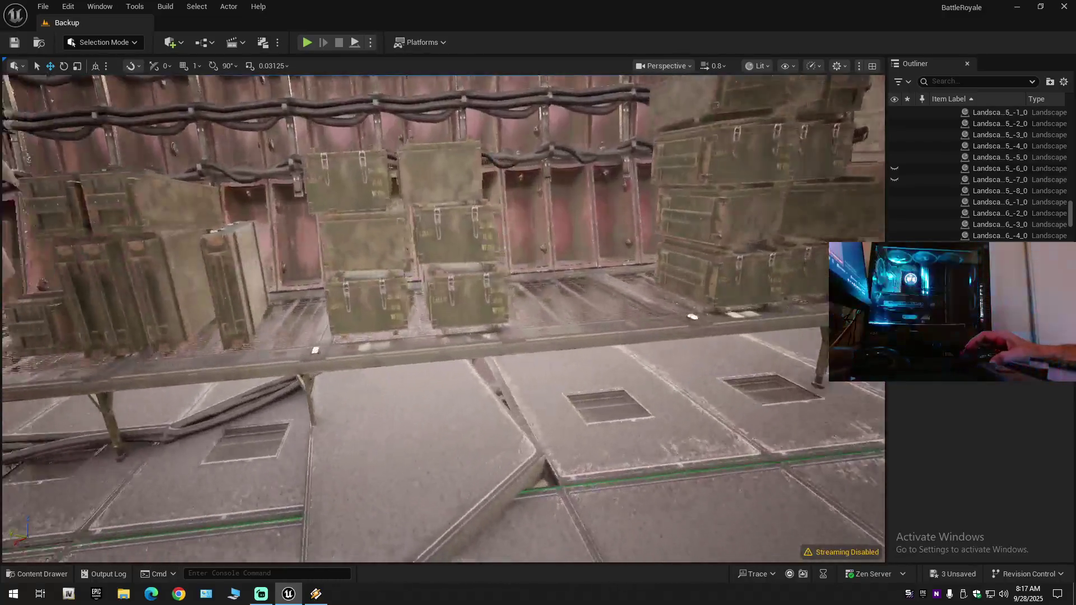
# Fly down the tunnel past the shelf of boxes toward the next arch, raising camera speed.
pyautogui.press('s')
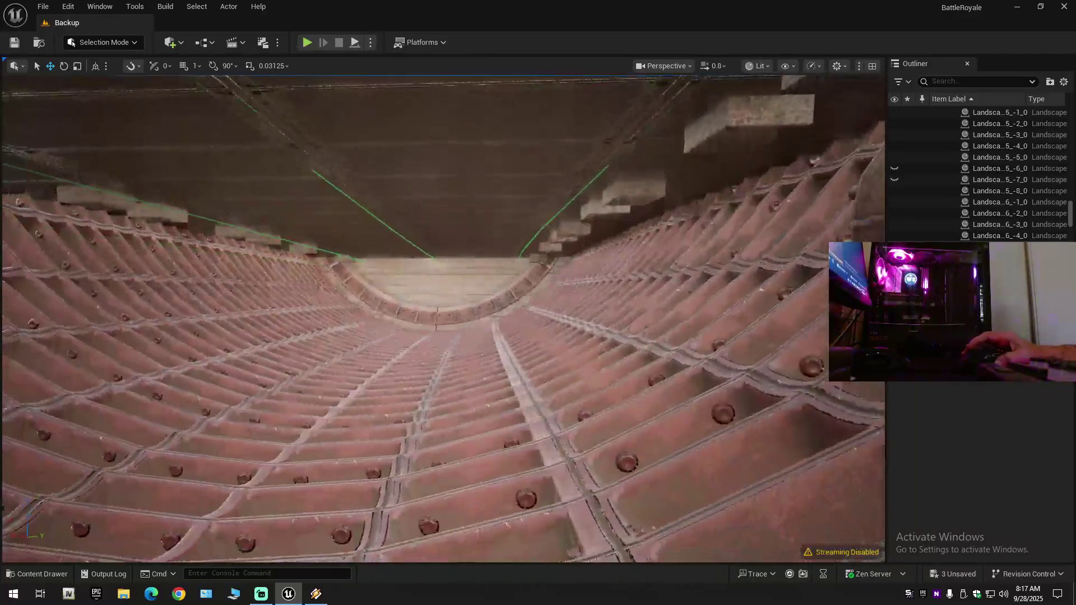
pyautogui.press('s')
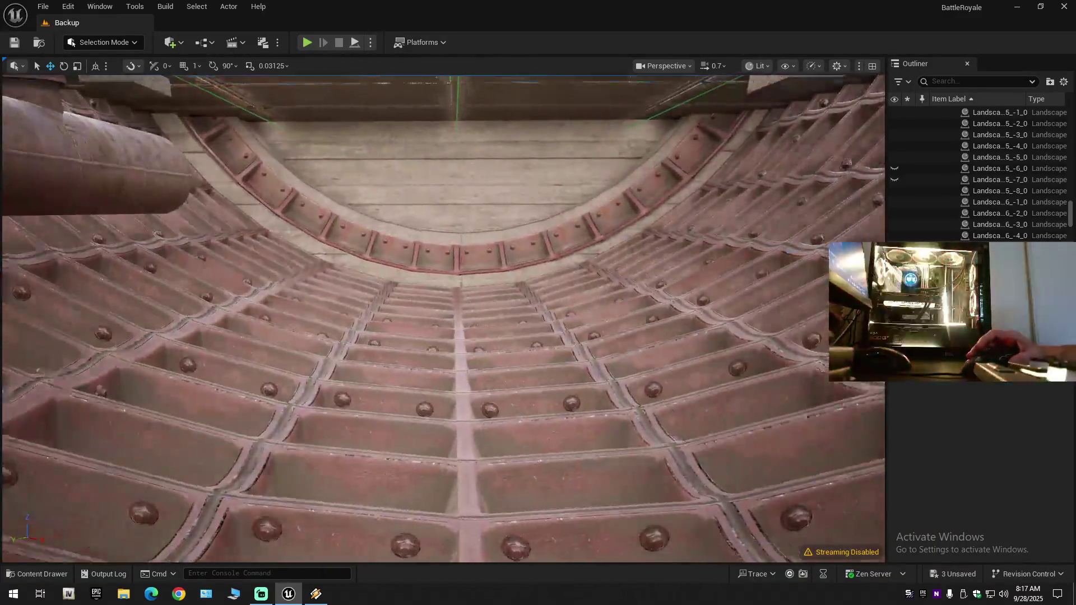
pyautogui.press('d')
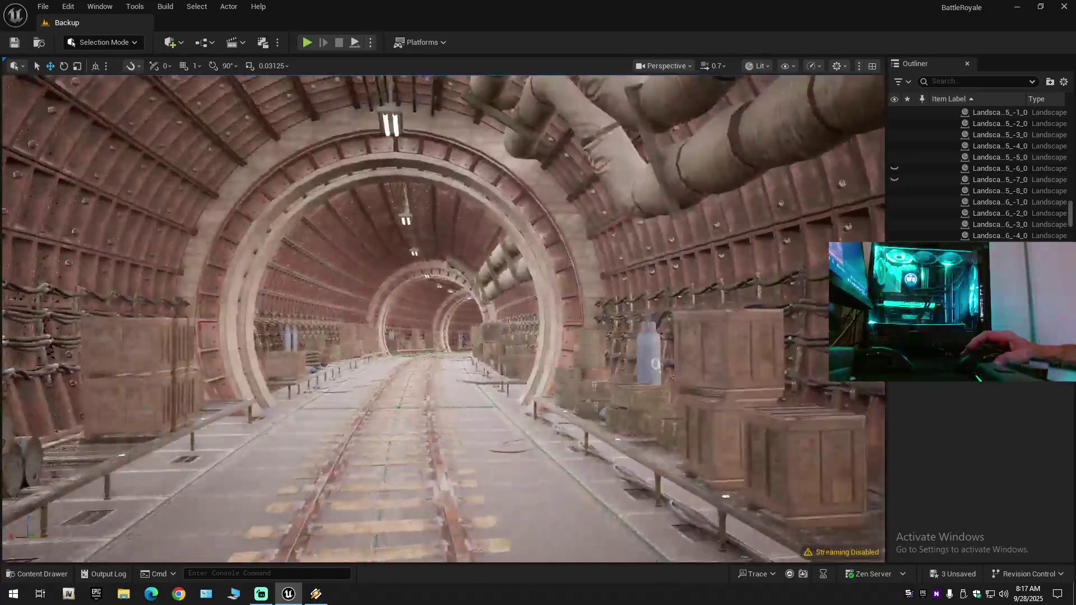
pyautogui.press('w')
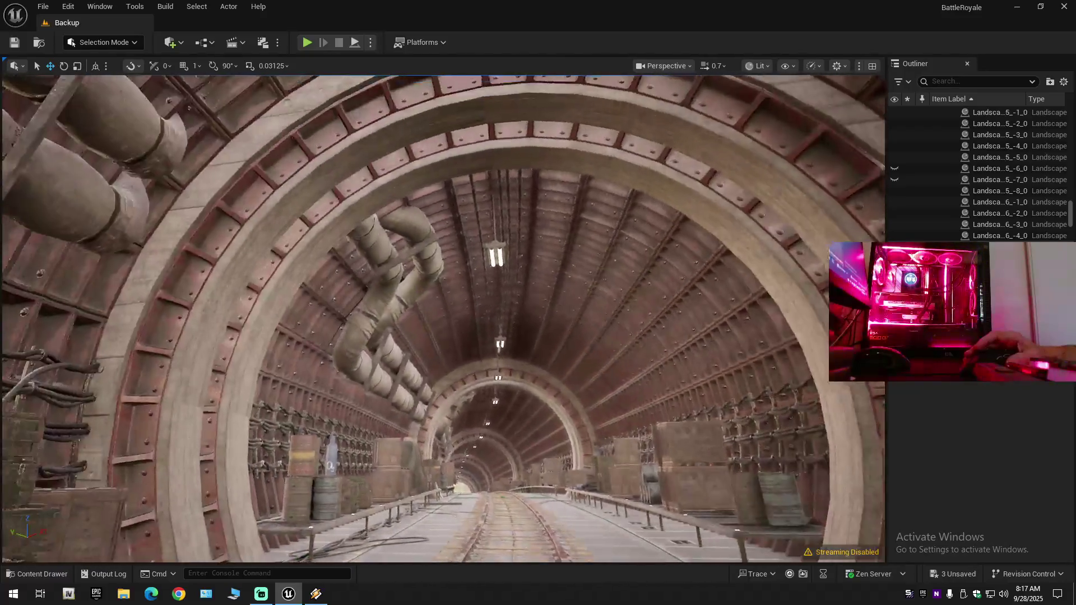
pyautogui.press('w')
pyautogui.press('w')
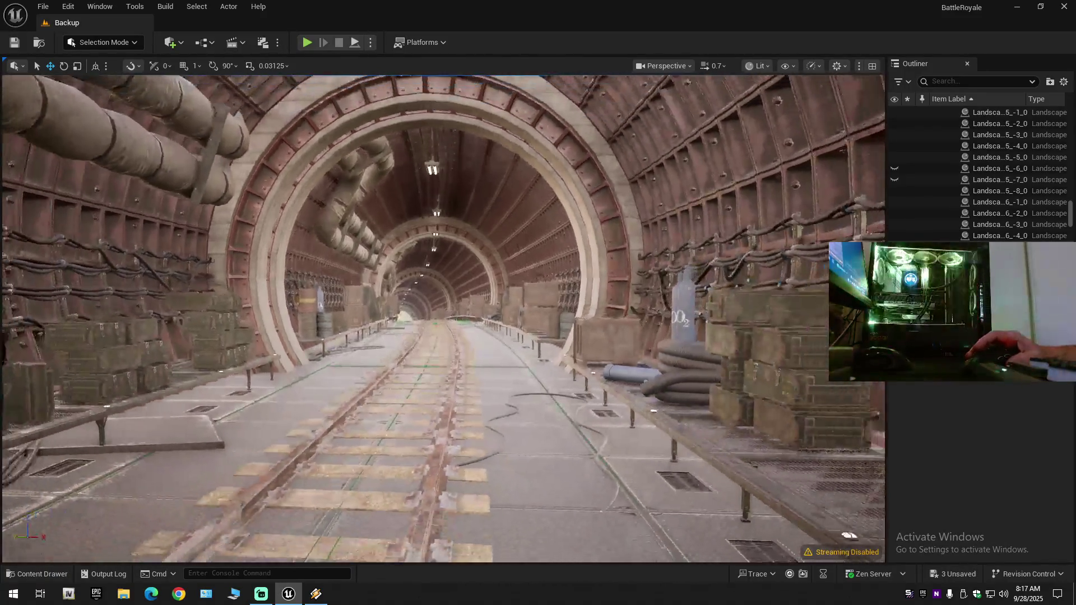
pyautogui.press('a')
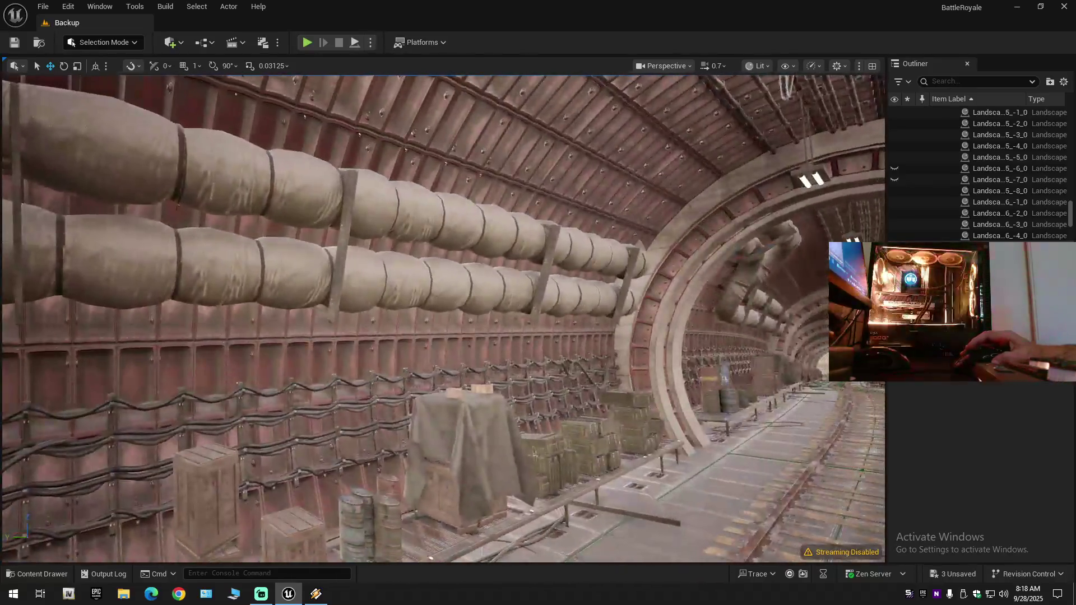
pyautogui.press('w')
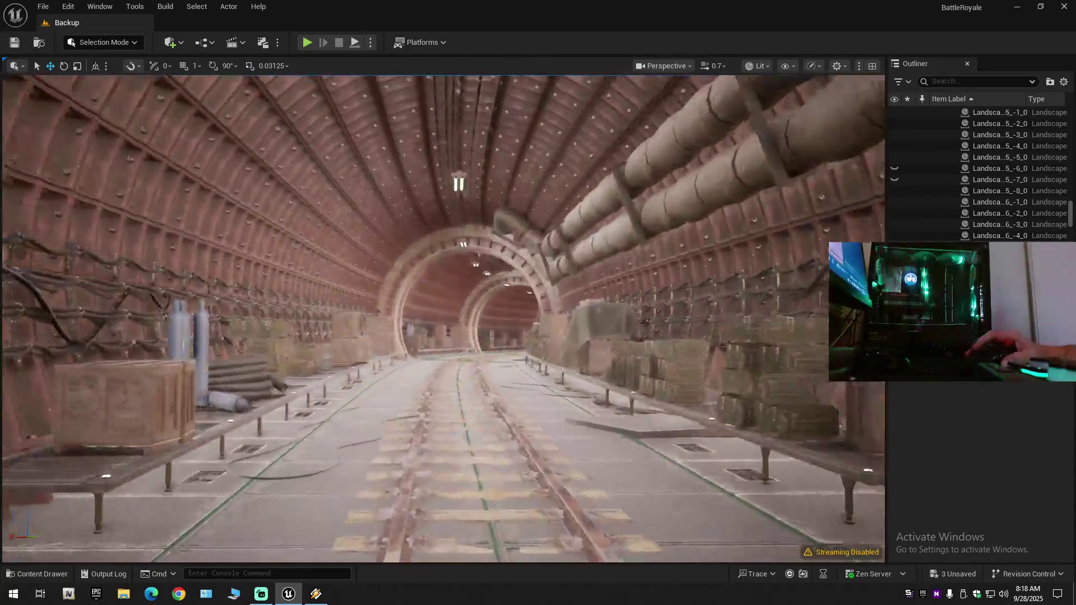
pyautogui.press('w')
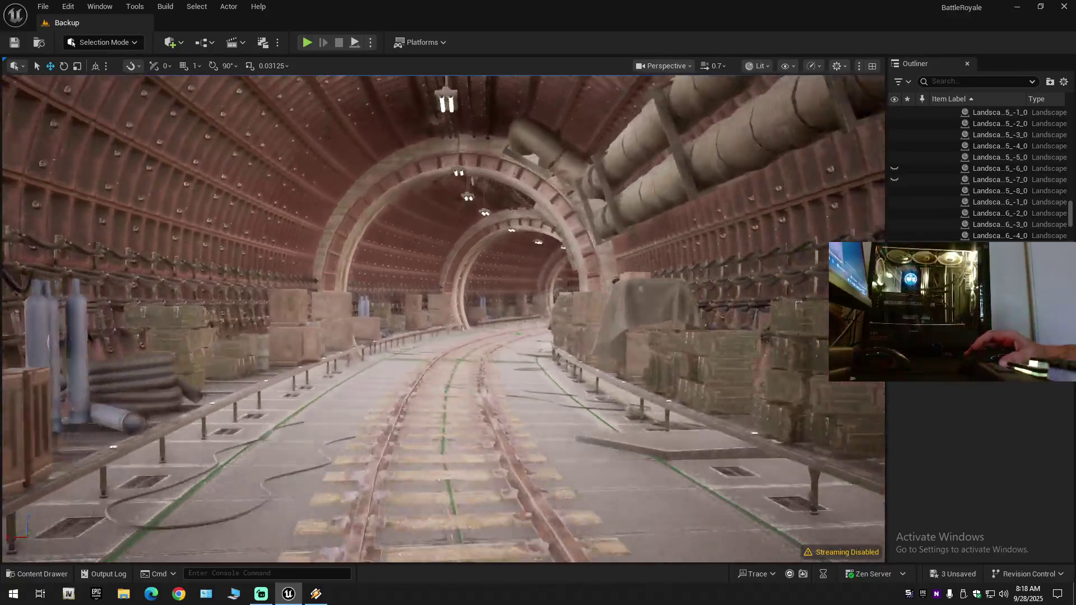
pyautogui.scroll(2, 443, 319)
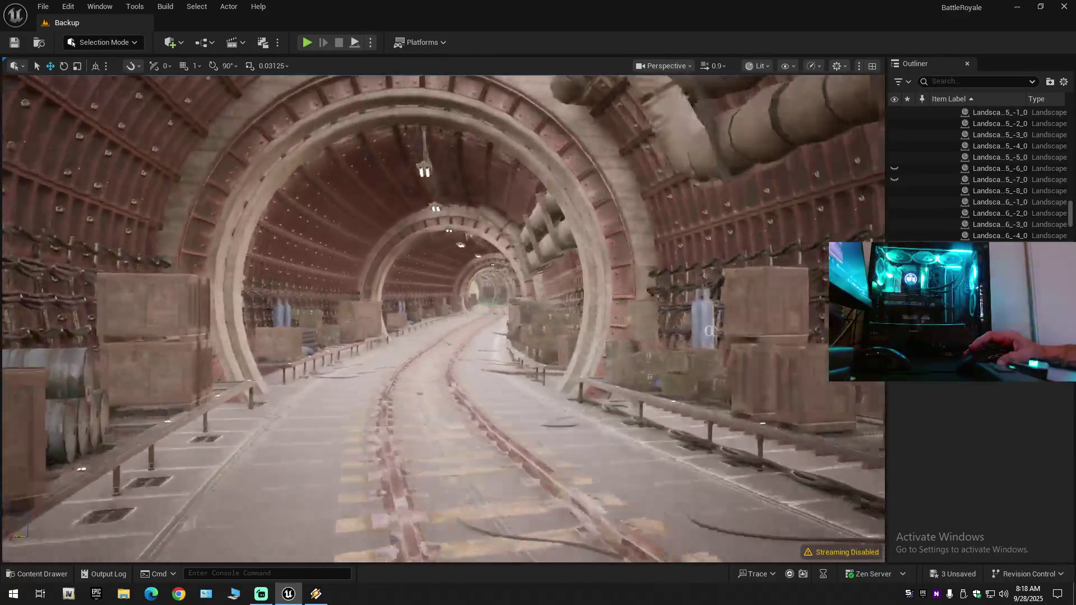
pyautogui.scroll(1, 443, 319)
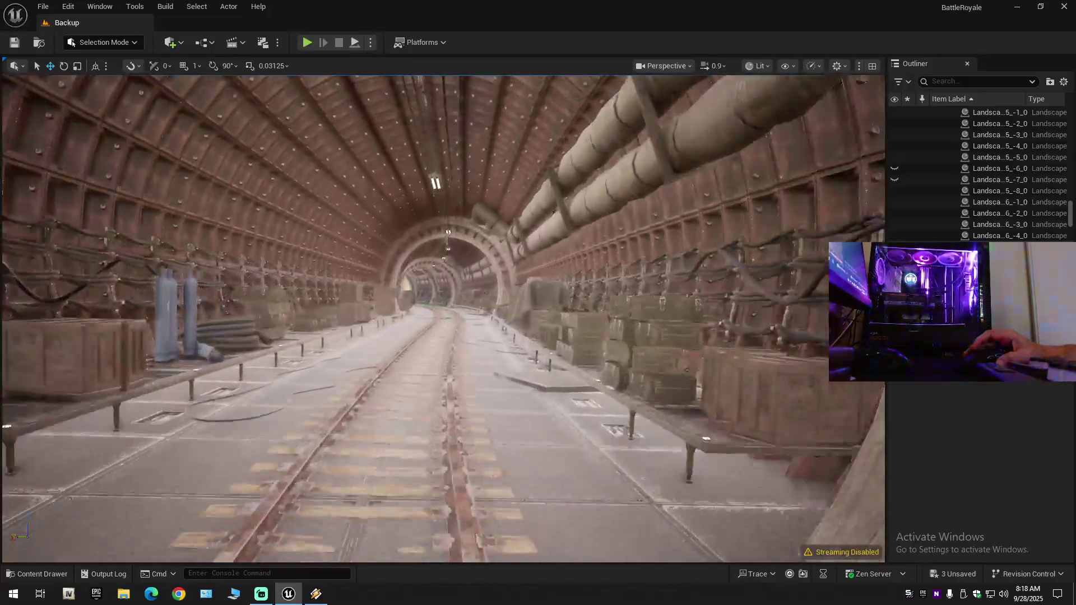
pyautogui.scroll(1, 443, 320)
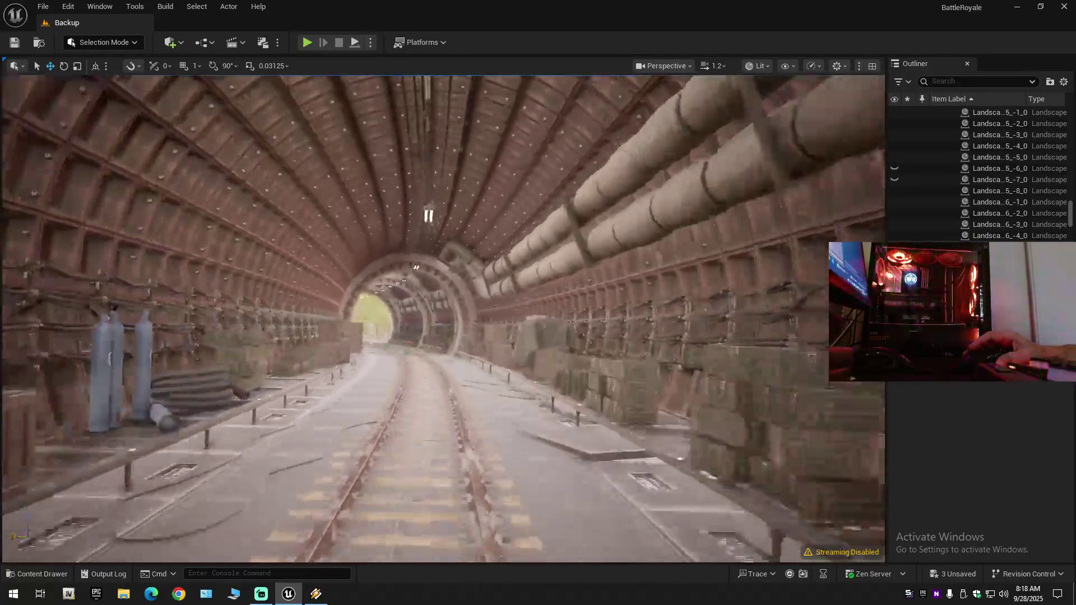
# Fly out of the tunnel mouth over the bridge and along the curving pipe outside.
pyautogui.press('w')
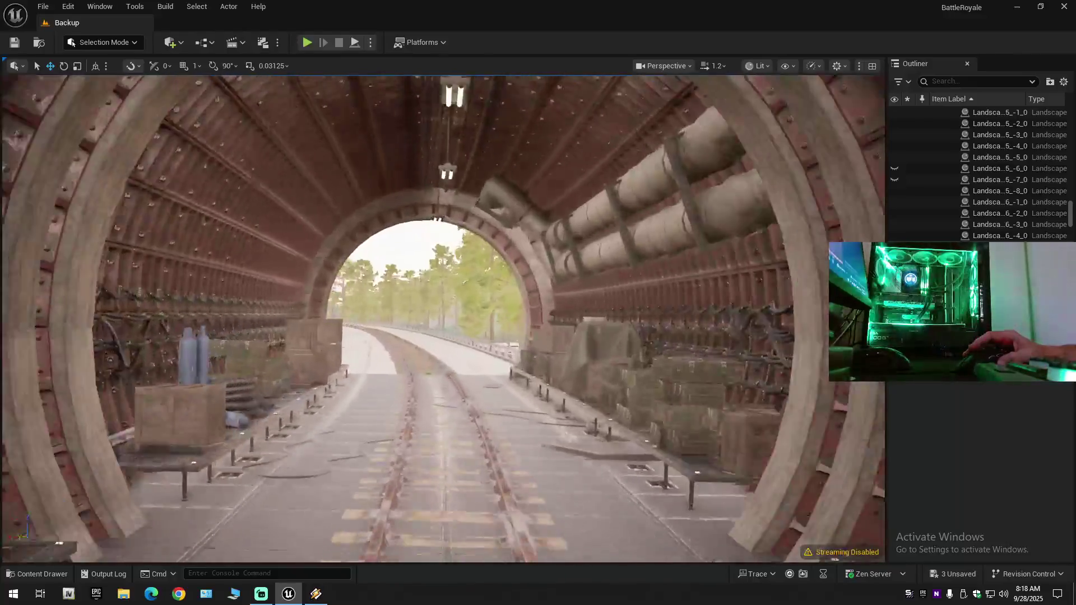
pyautogui.scroll(1, 443, 319)
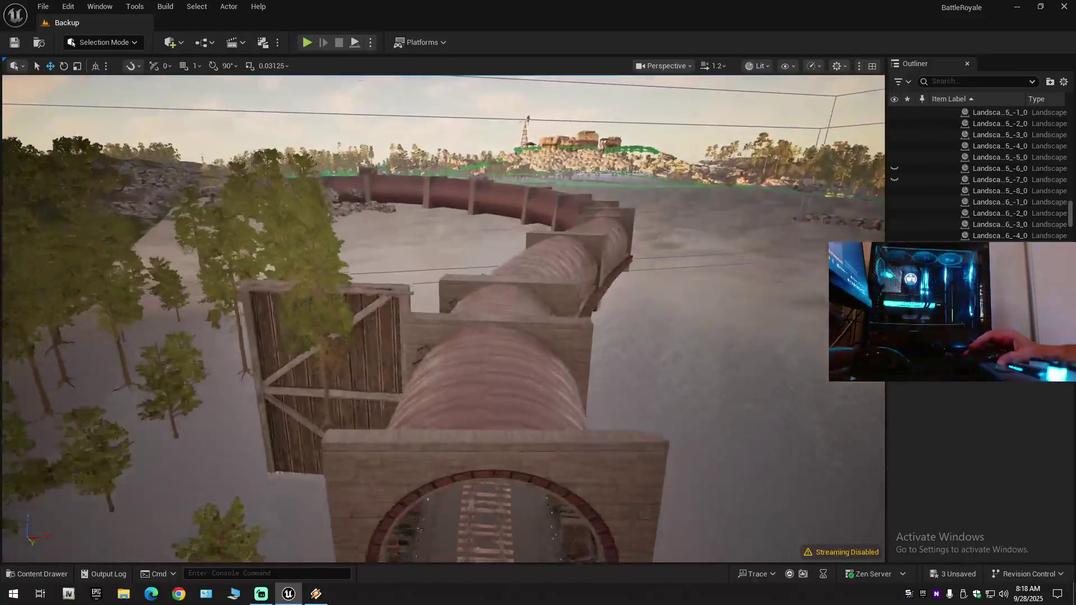
pyautogui.press('s')
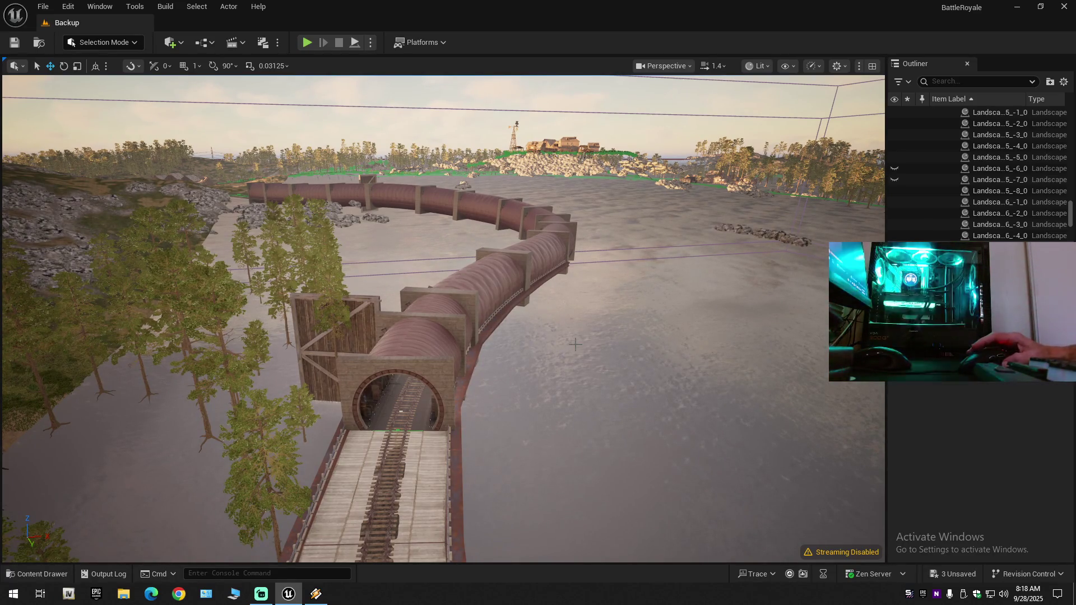
pyautogui.press('w')
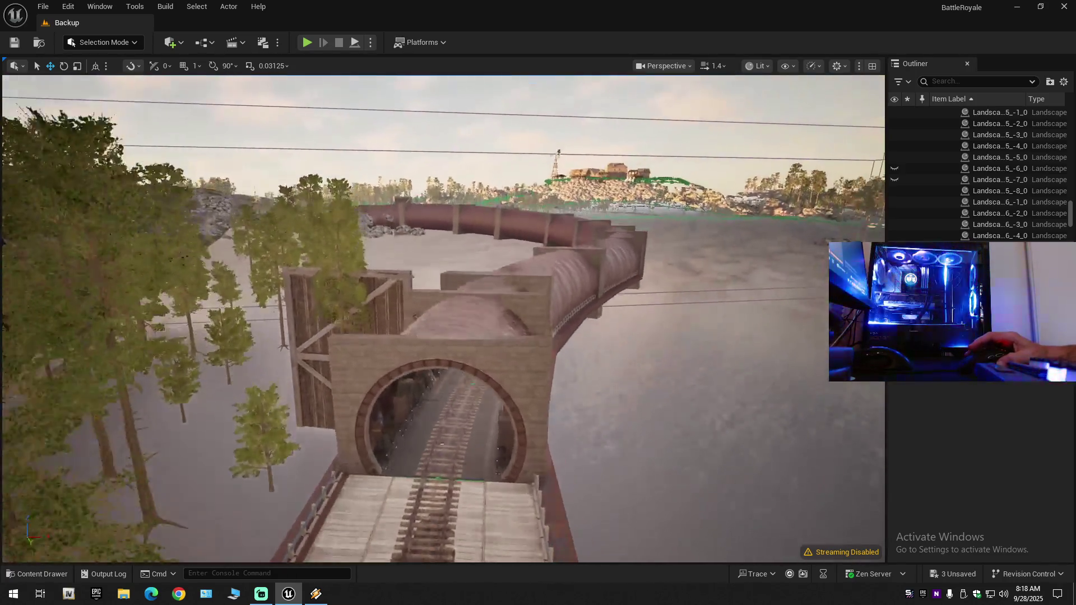
pyautogui.press('s')
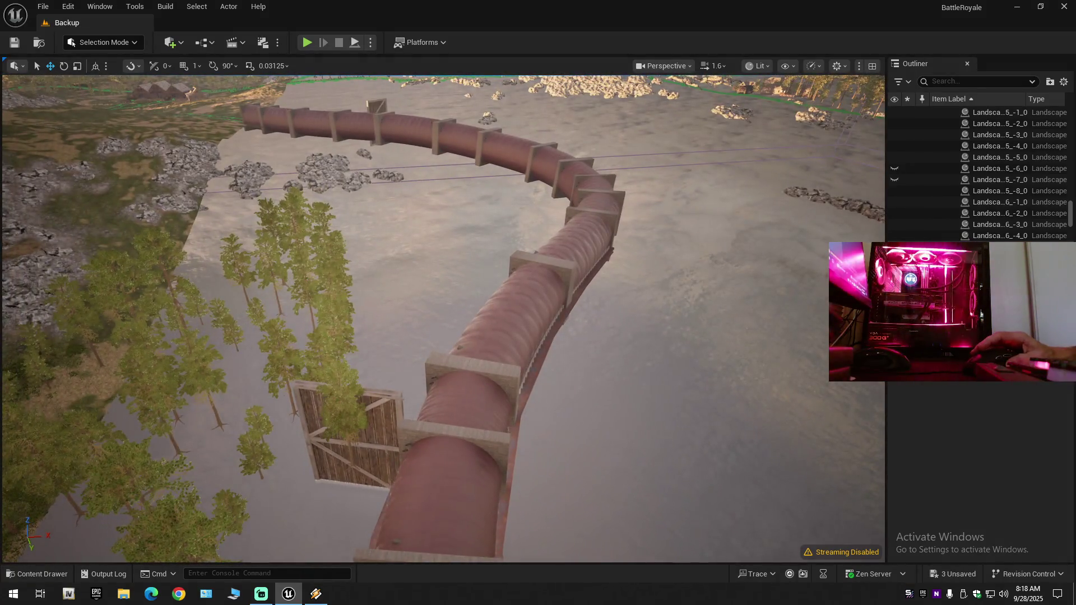
pyautogui.press('w')
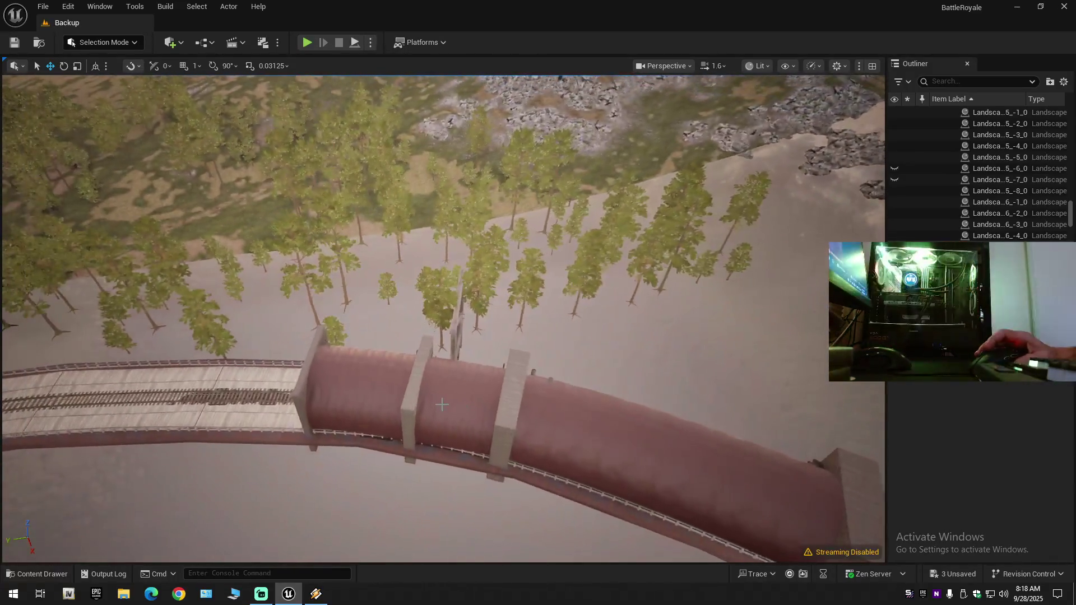
pyautogui.press('s')
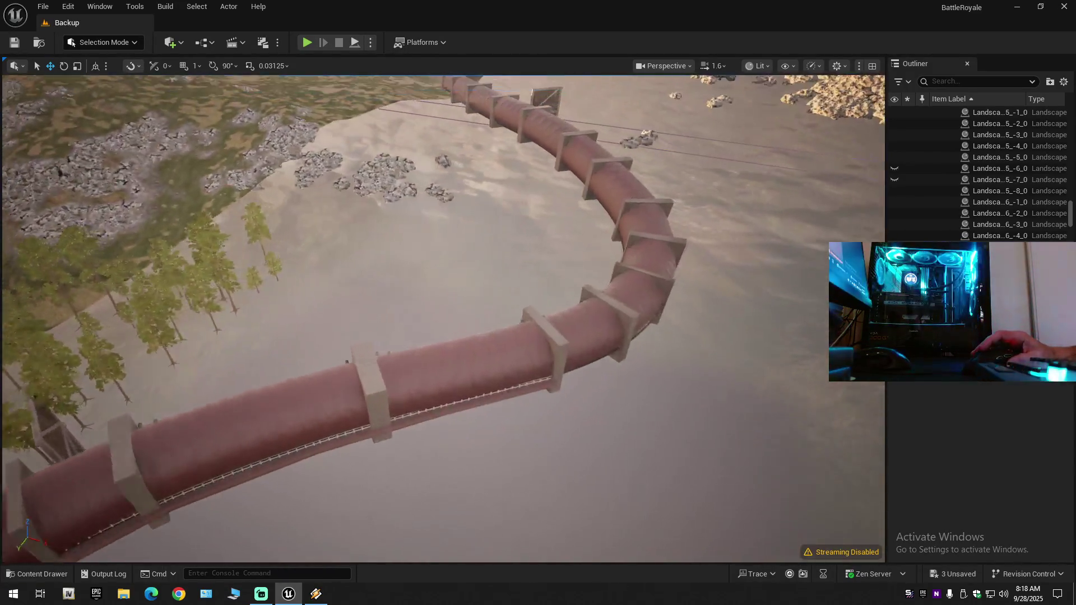
pyautogui.press('w')
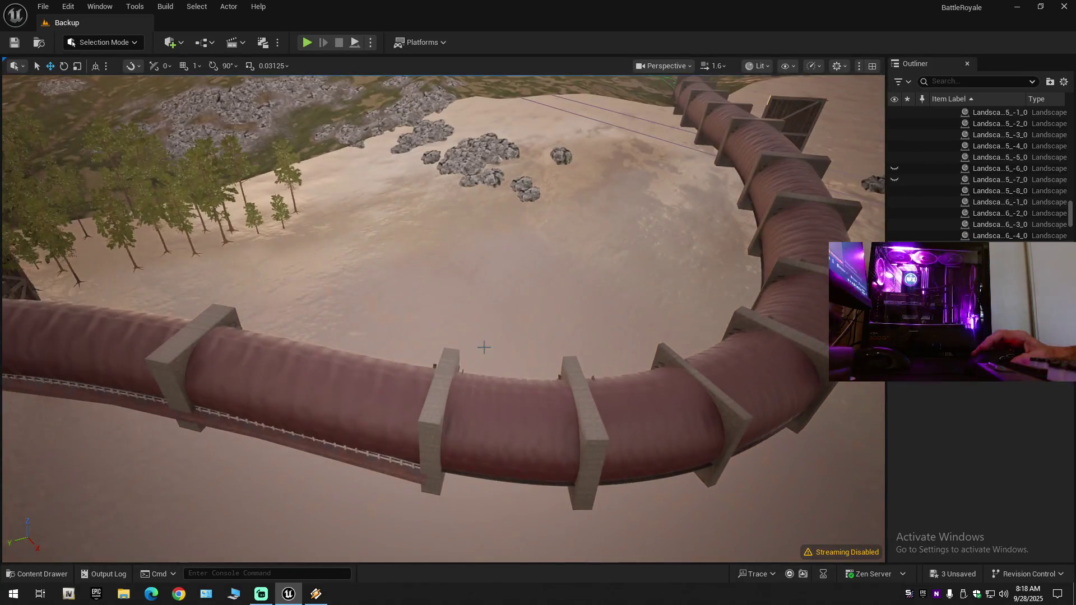
pyautogui.press('s')
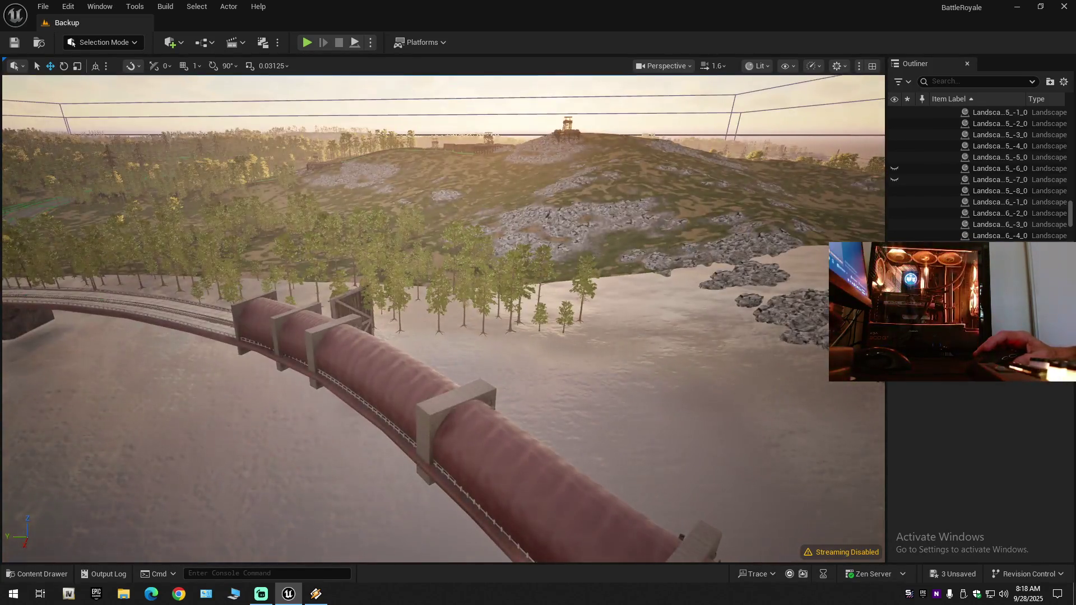
pyautogui.press('w')
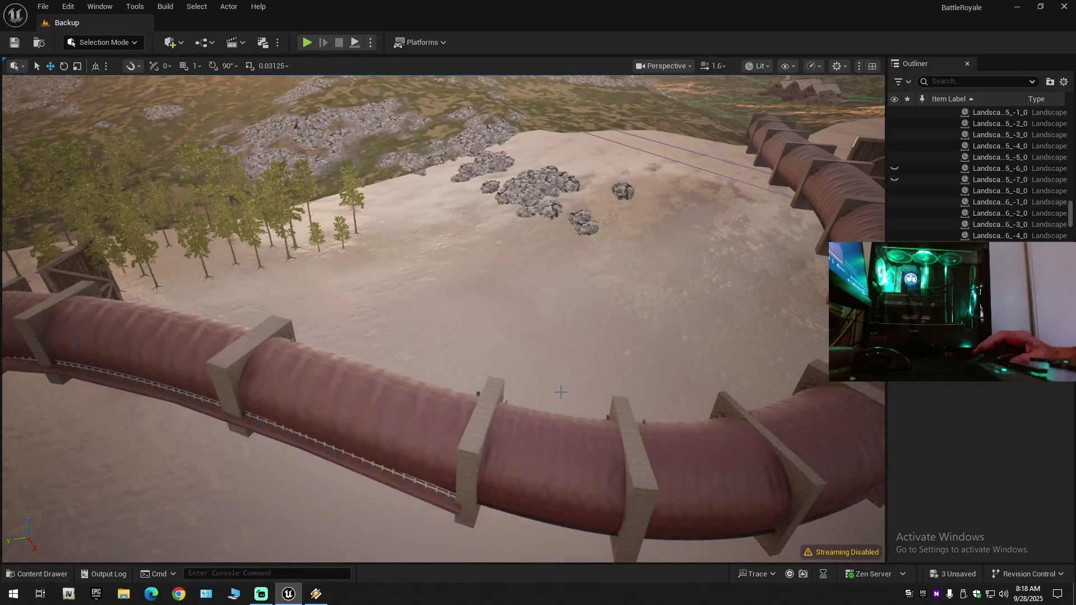
pyautogui.press('w')
pyautogui.scroll(-1, 569, 407)
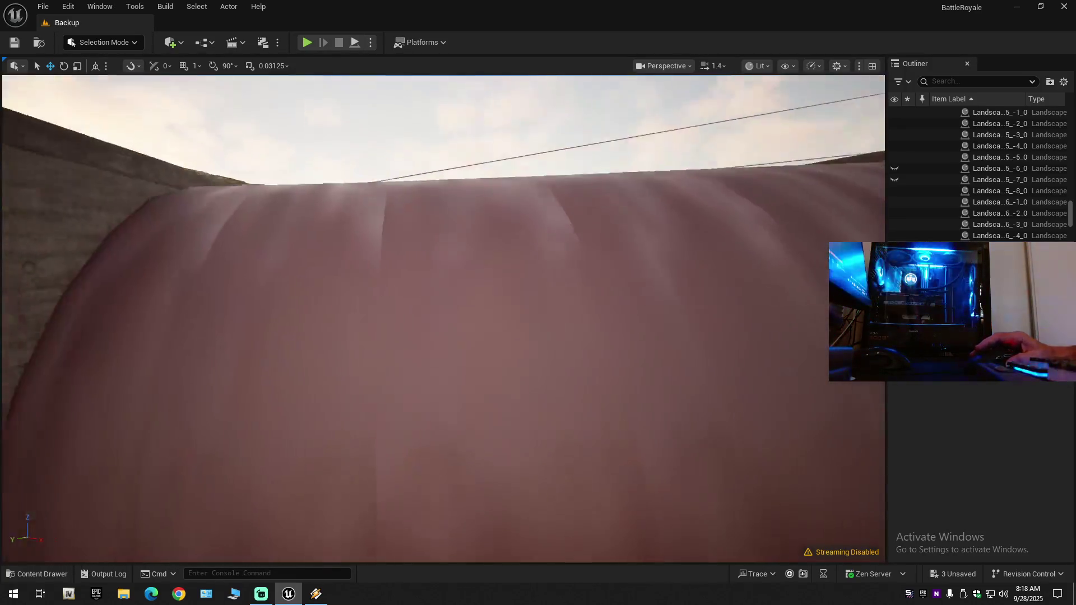
pyautogui.press('s')
# Return inside the railway tunnel to view its ceiling pipes, tracks and wall of crates.
pyautogui.press('w')
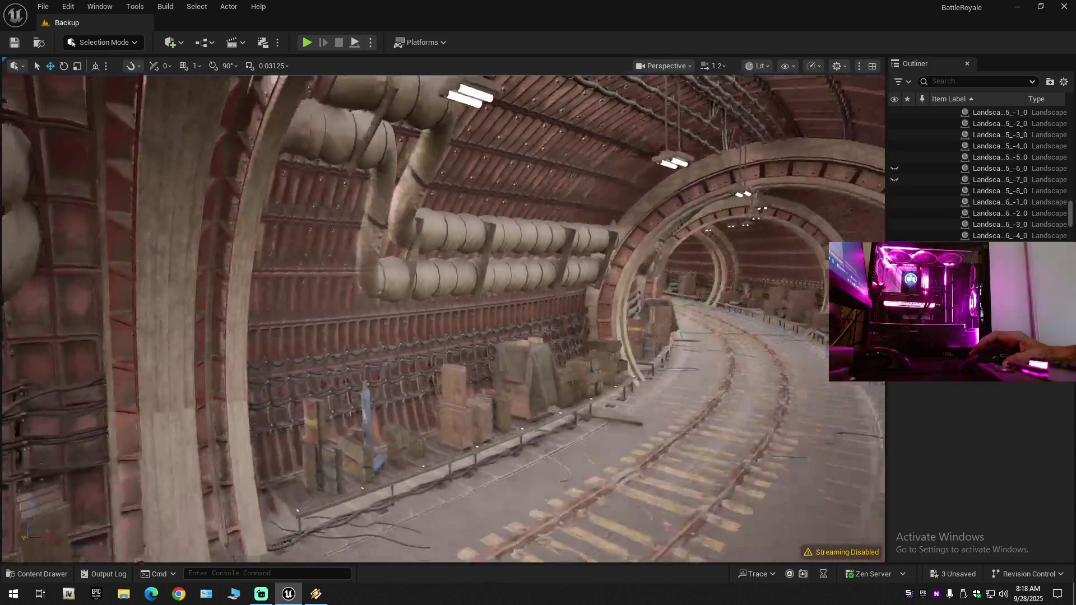
pyautogui.press('s')
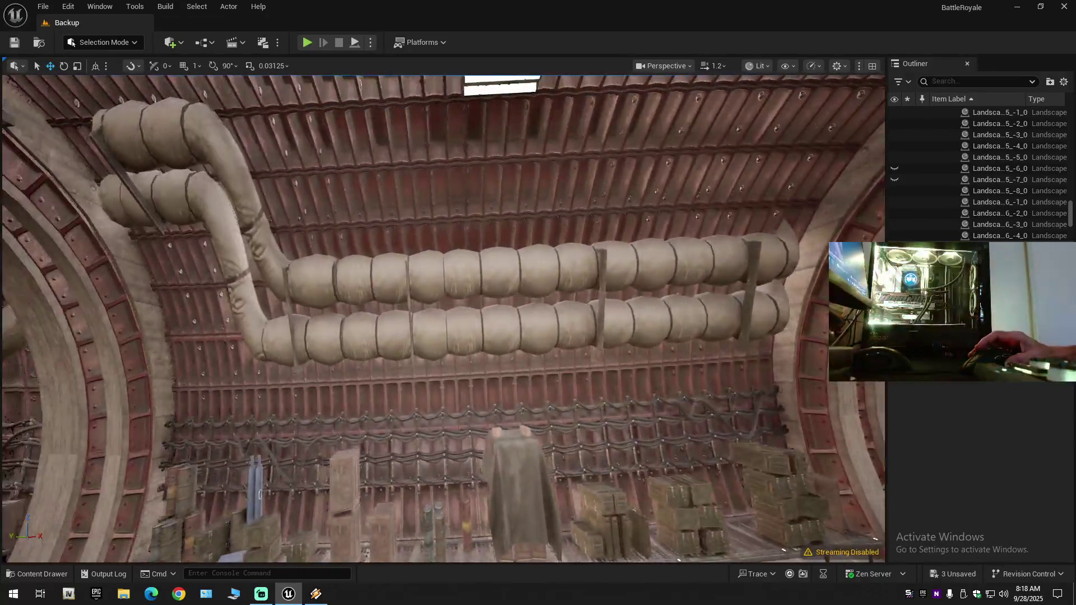
pyautogui.press('e')
pyautogui.press('s')
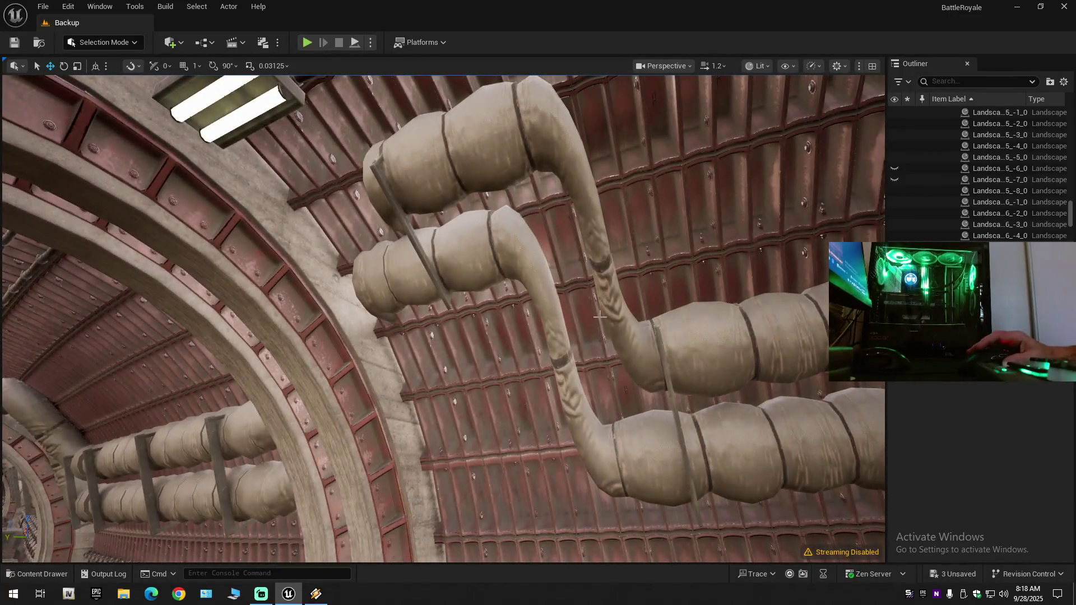
pyautogui.press('s')
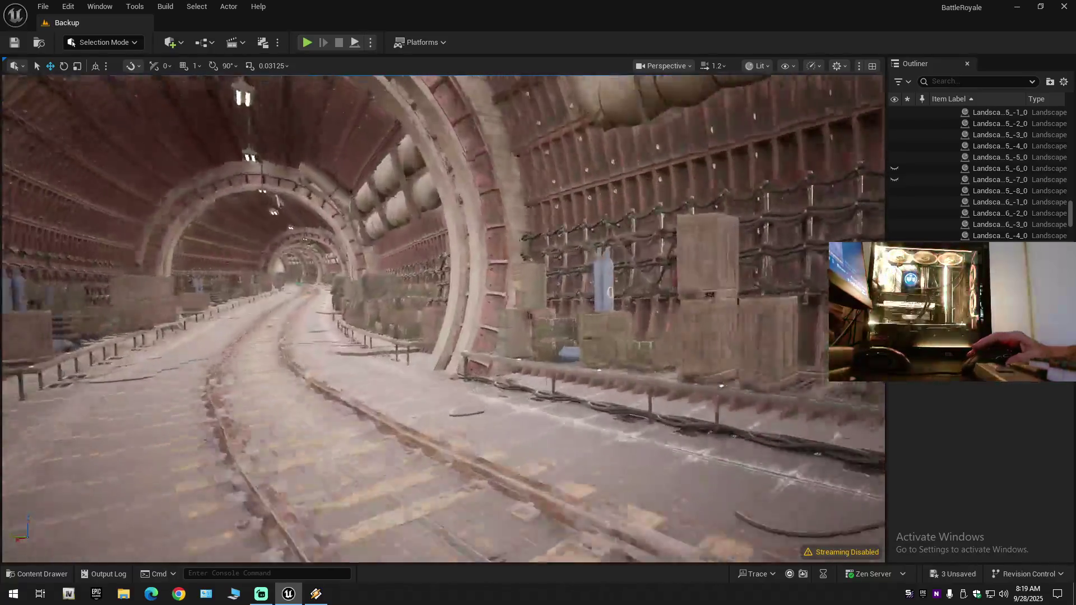
pyautogui.scroll(-1, 443, 318)
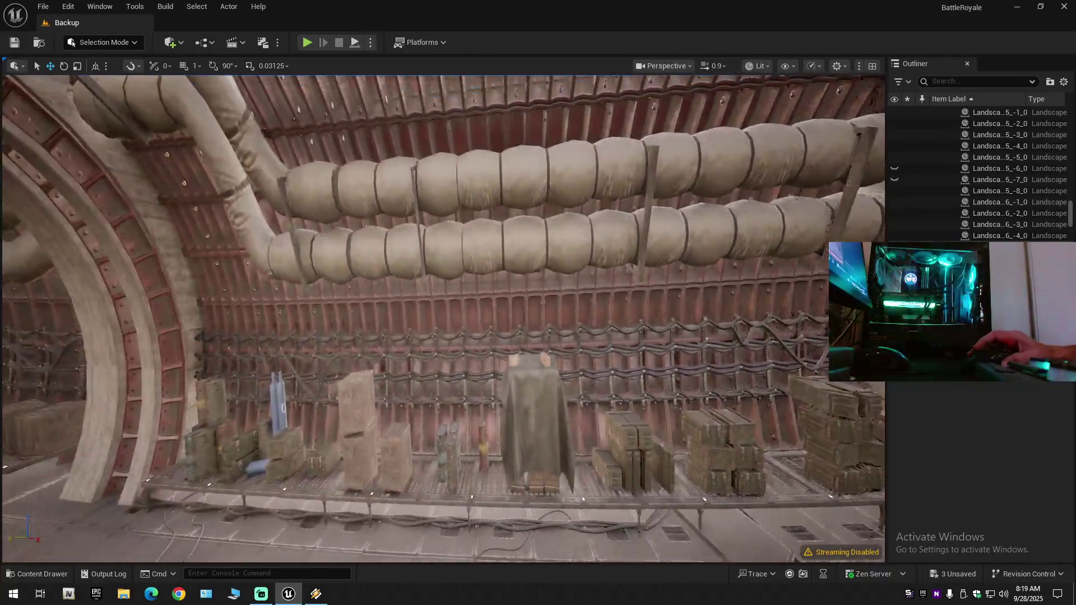
pyautogui.press('s')
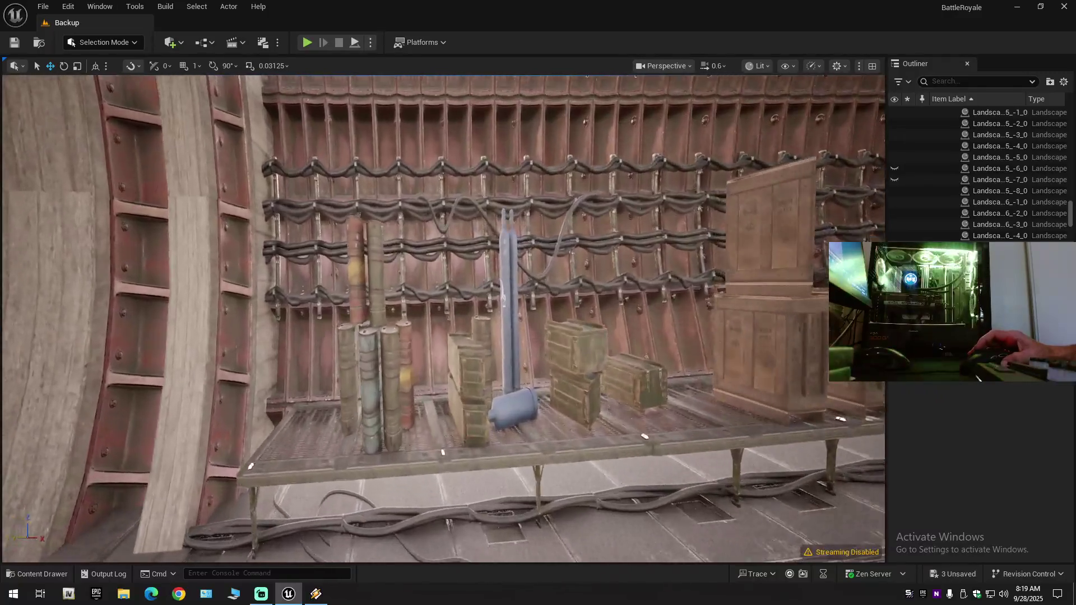
pyautogui.press('w')
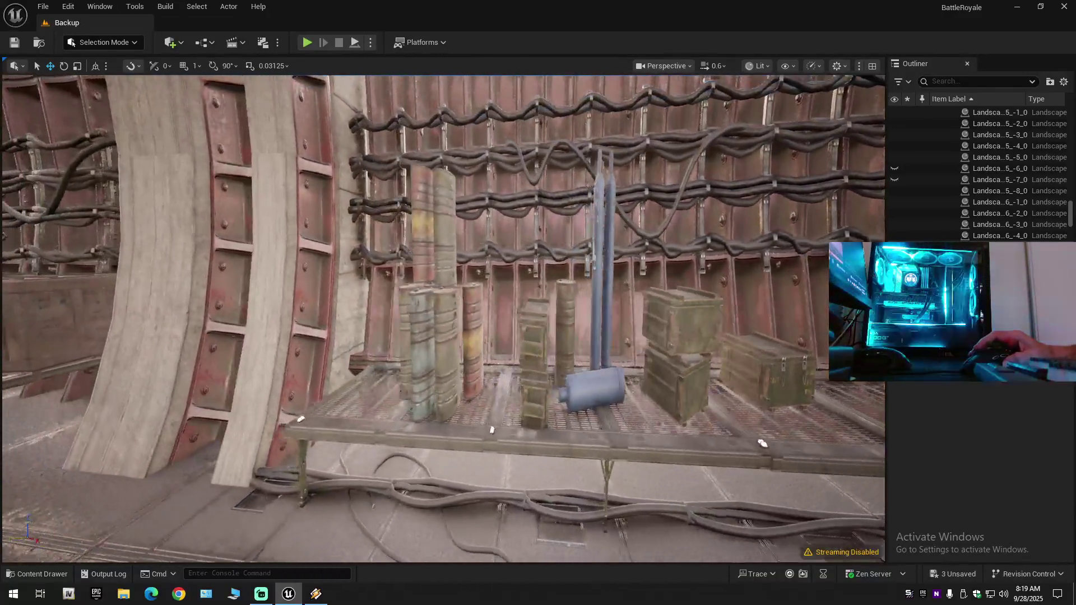
pyautogui.press('d')
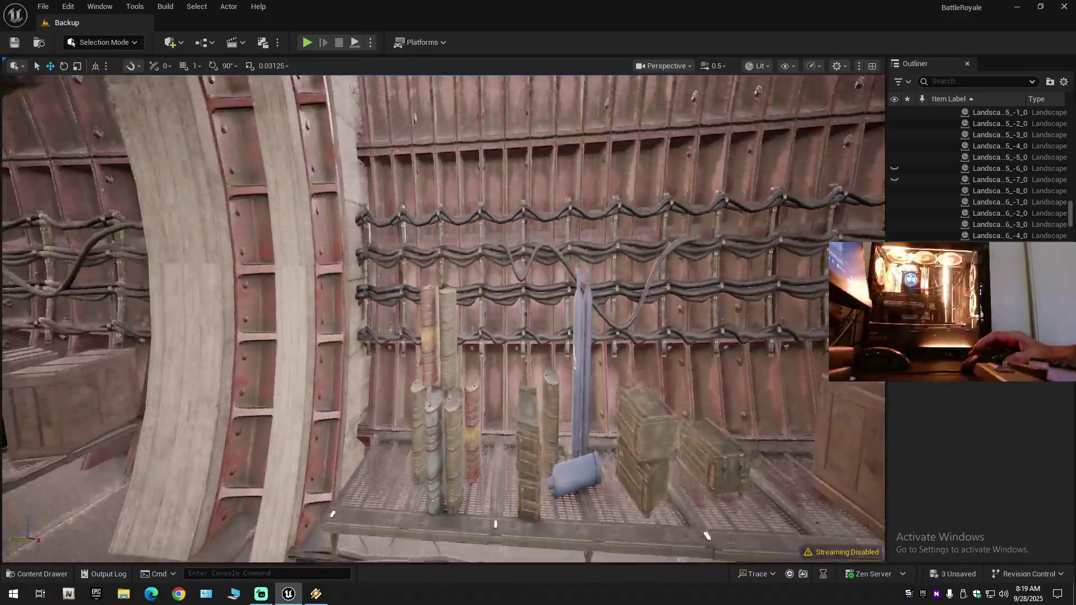
pyautogui.press('s')
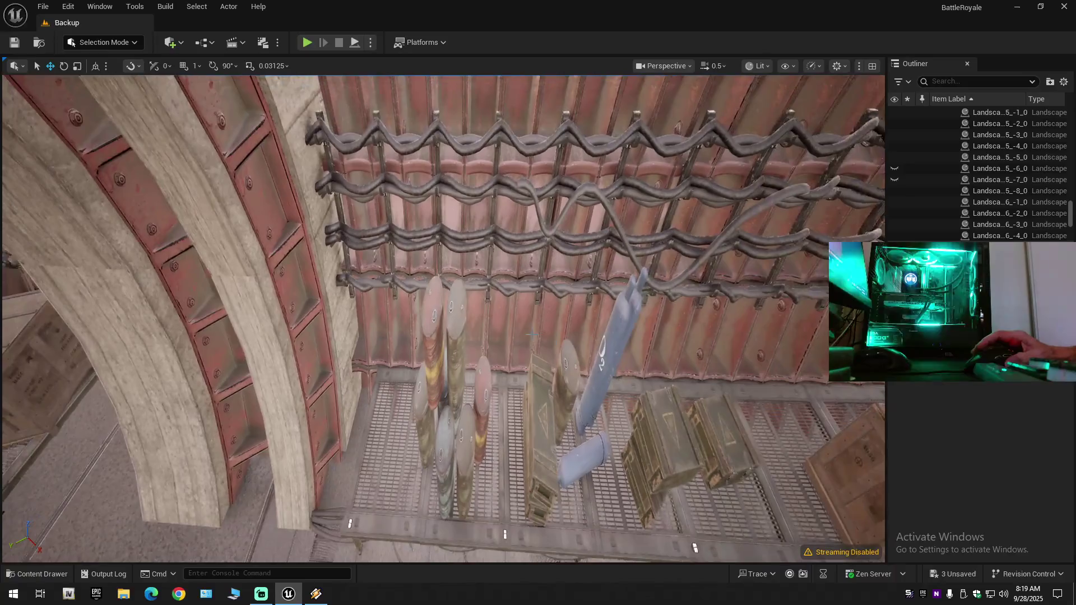
# Select one landscape section of the level so its transform details appear.
pyautogui.click(424, 327)
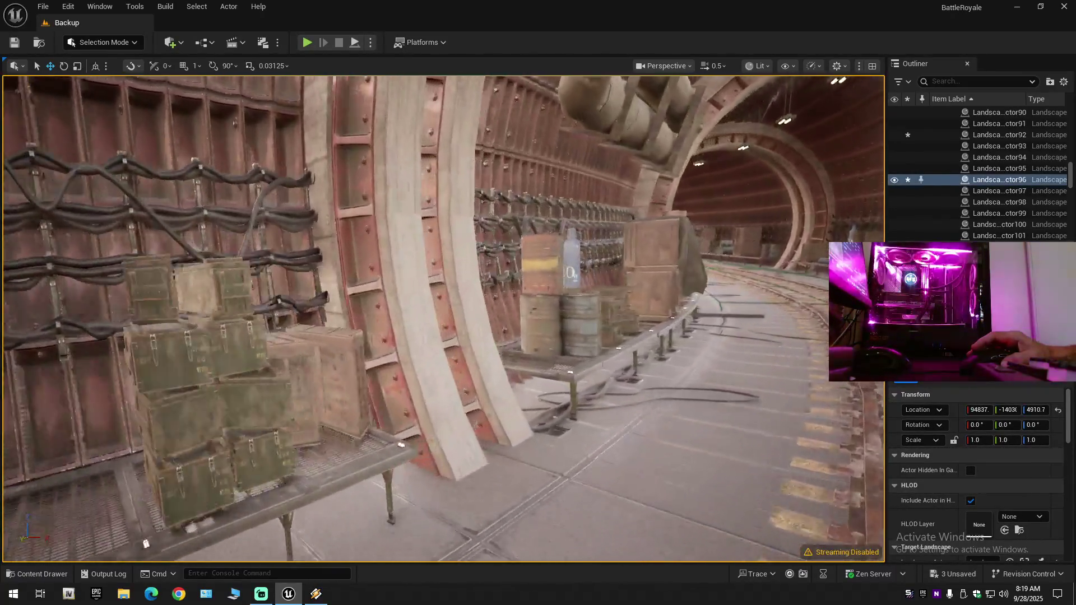
pyautogui.press('w')
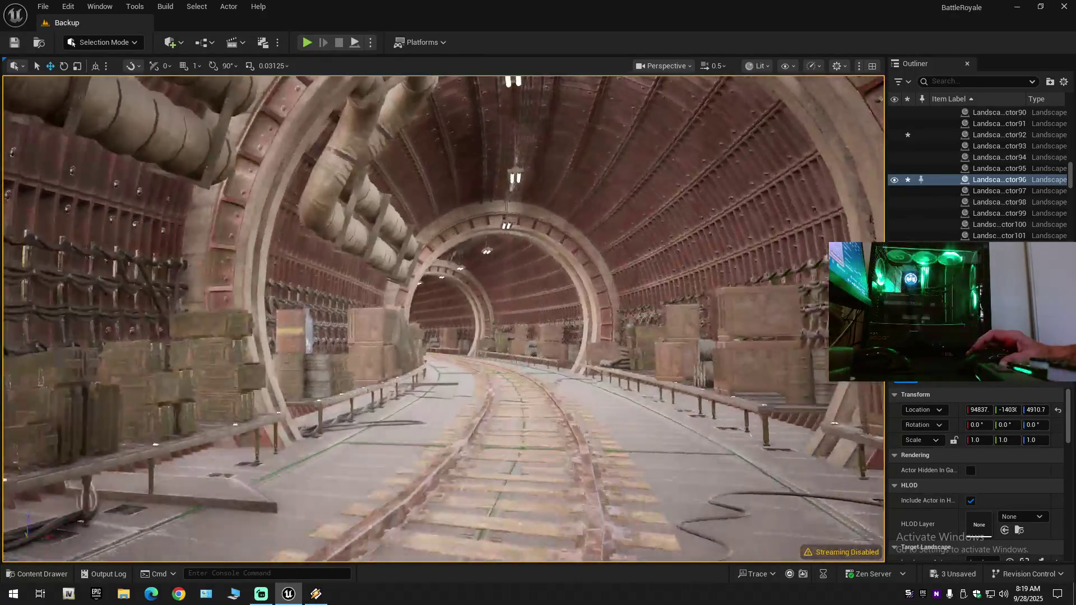
pyautogui.scroll(2, 443, 319)
pyautogui.moveTo(442, 320); pyautogui.dragTo(275, 319)
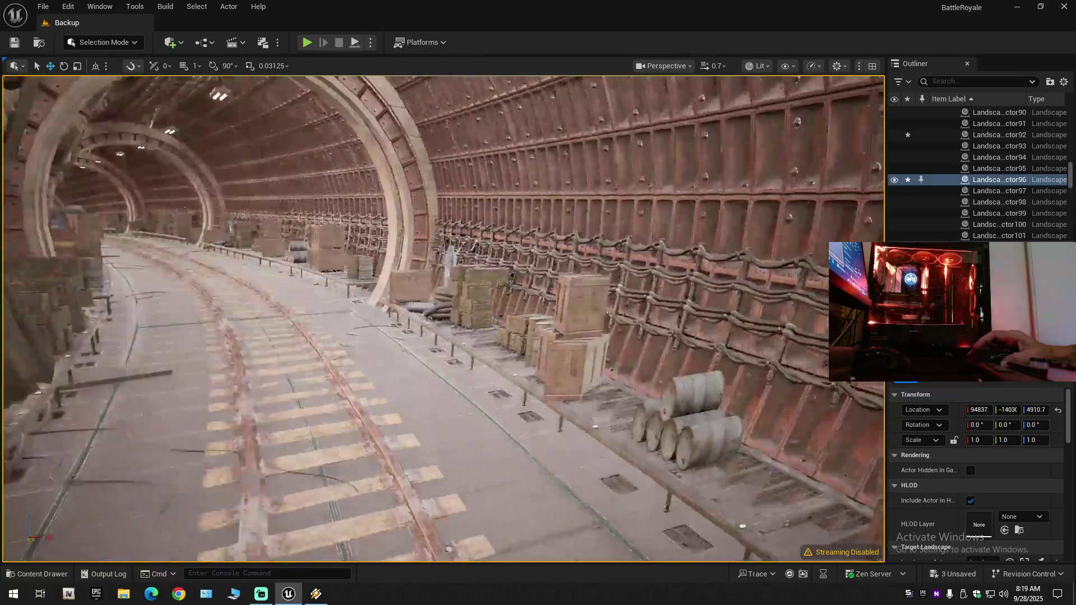
# Look around the tunnel wall, stacked crates and corridor toward the tunnel's far end.
pyautogui.press('w')
pyautogui.scroll(-2, 442, 319)
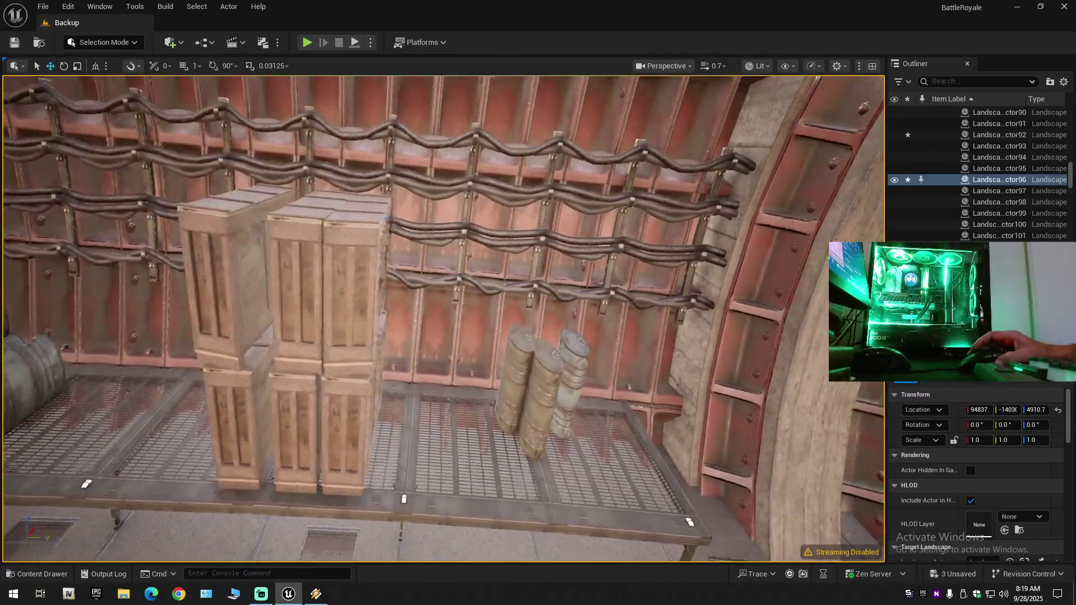
pyautogui.press('s')
pyautogui.moveTo(442, 319); pyautogui.dragTo(263, 320)
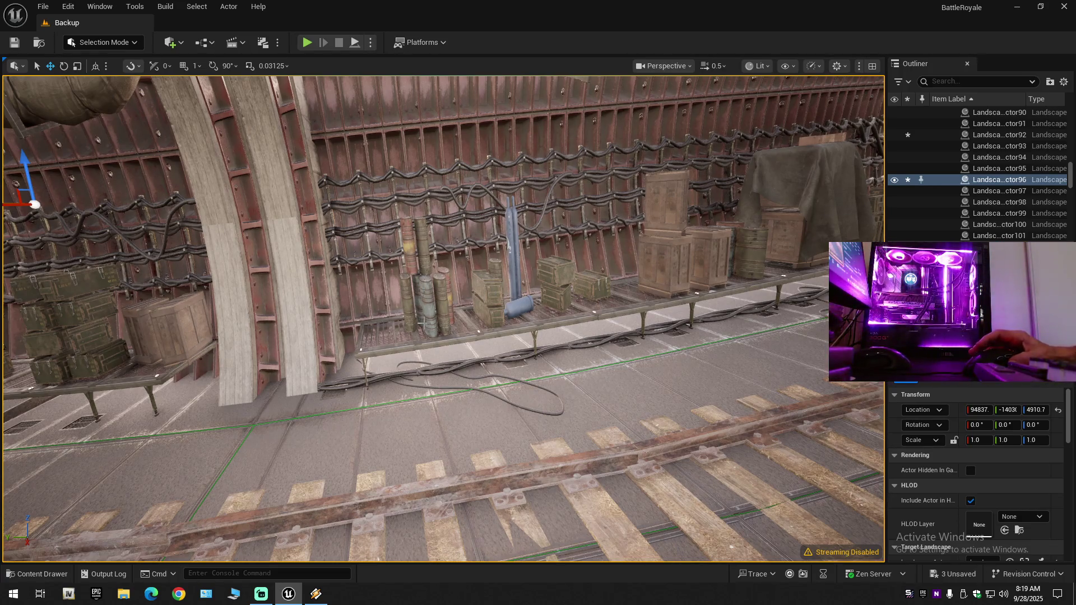
pyautogui.moveTo(480, 356)
pyautogui.mouseDown()
pyautogui.moveTo(375, 353)
pyautogui.moveTo(454, 353)
pyautogui.moveTo(458, 322)
pyautogui.mouseUp()
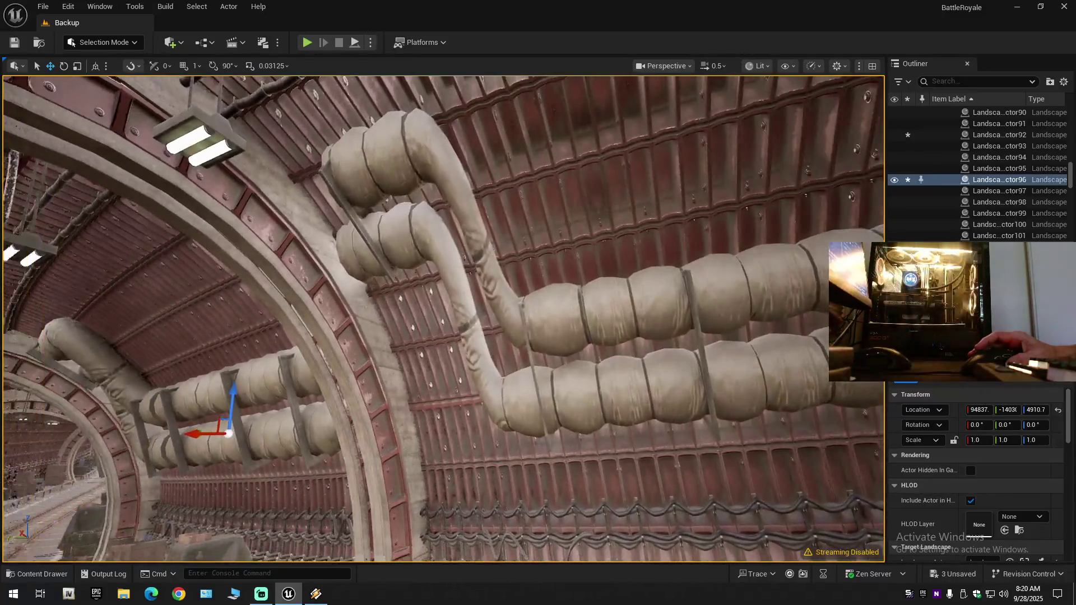
pyautogui.moveTo(458, 322); pyautogui.dragTo(431, 319)
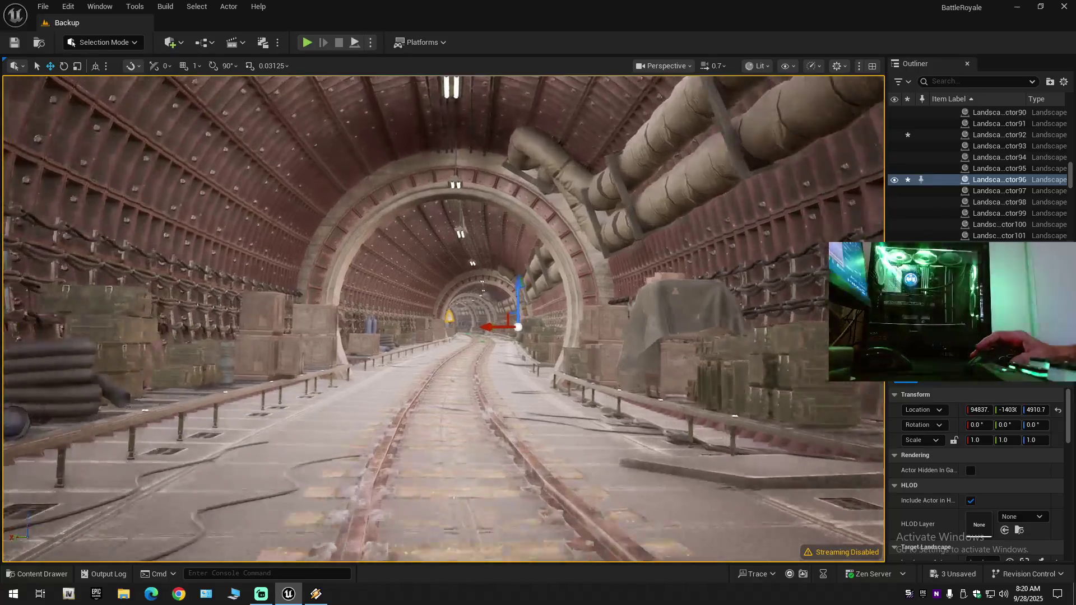
pyautogui.moveTo(442, 320)
pyautogui.mouseDown()
pyautogui.moveTo(386, 303)
pyautogui.moveTo(384, 269)
pyautogui.mouseUp()
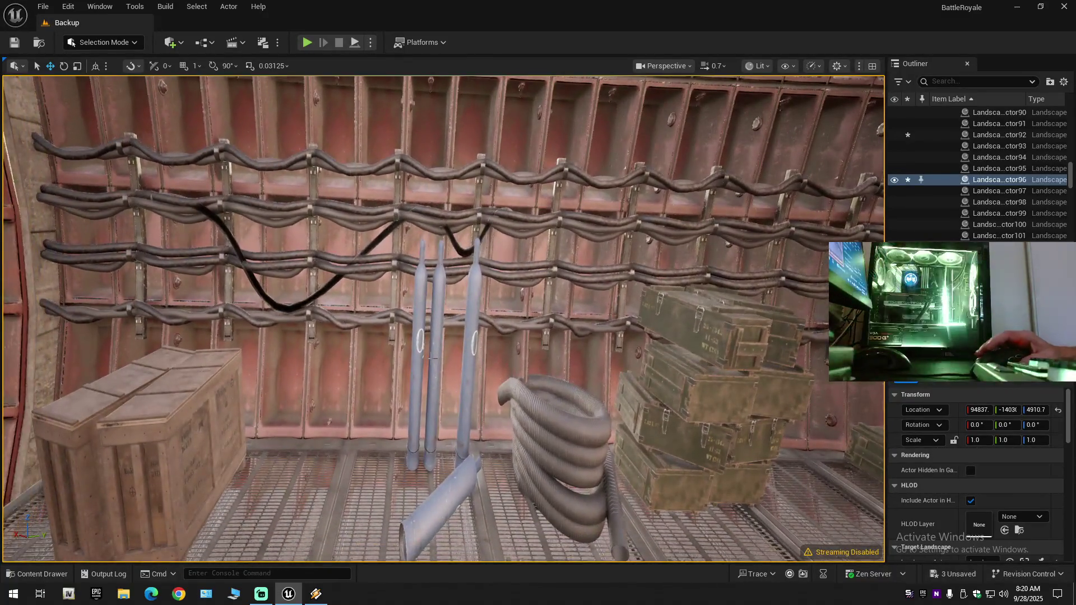
pyautogui.moveTo(420, 357); pyautogui.dragTo(426, 353)
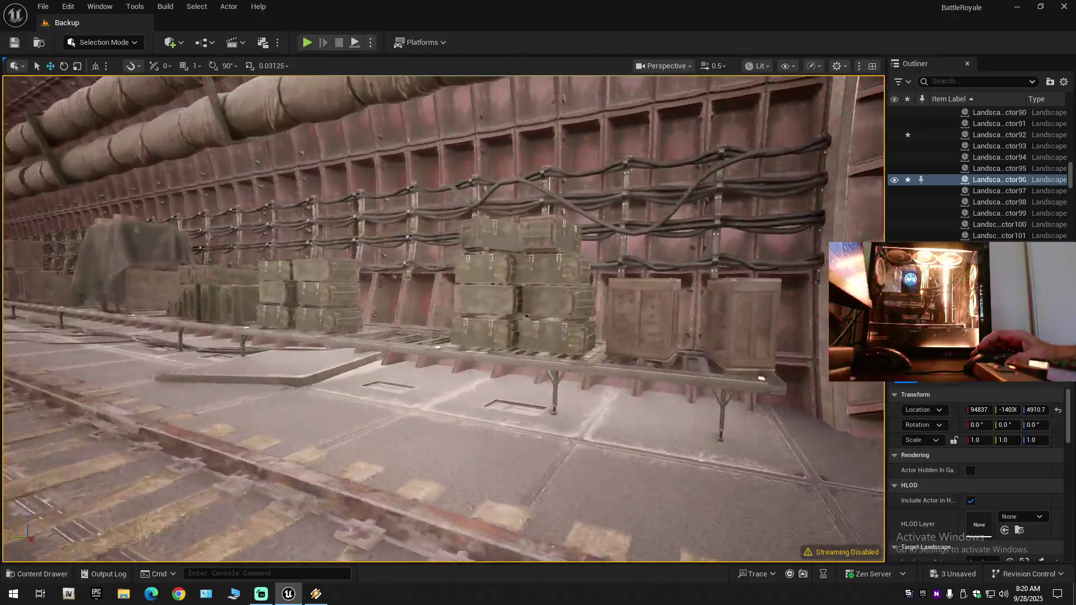
# Fly down the middle of the tunnel to the right wall's crates and blue pipes.
pyautogui.press('w')
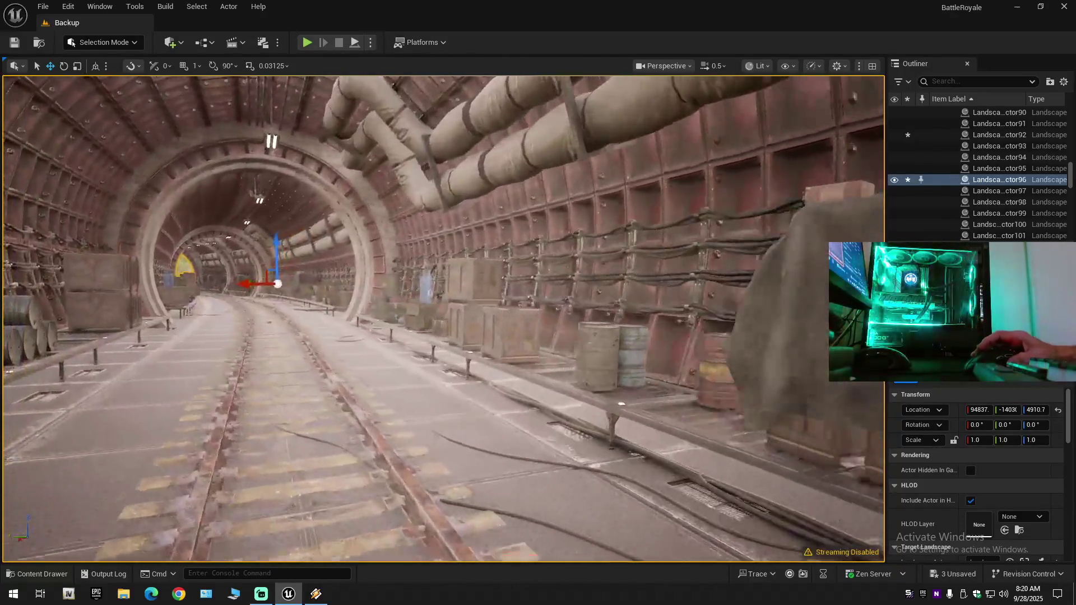
pyautogui.scroll(2, 443, 320)
pyautogui.press('w')
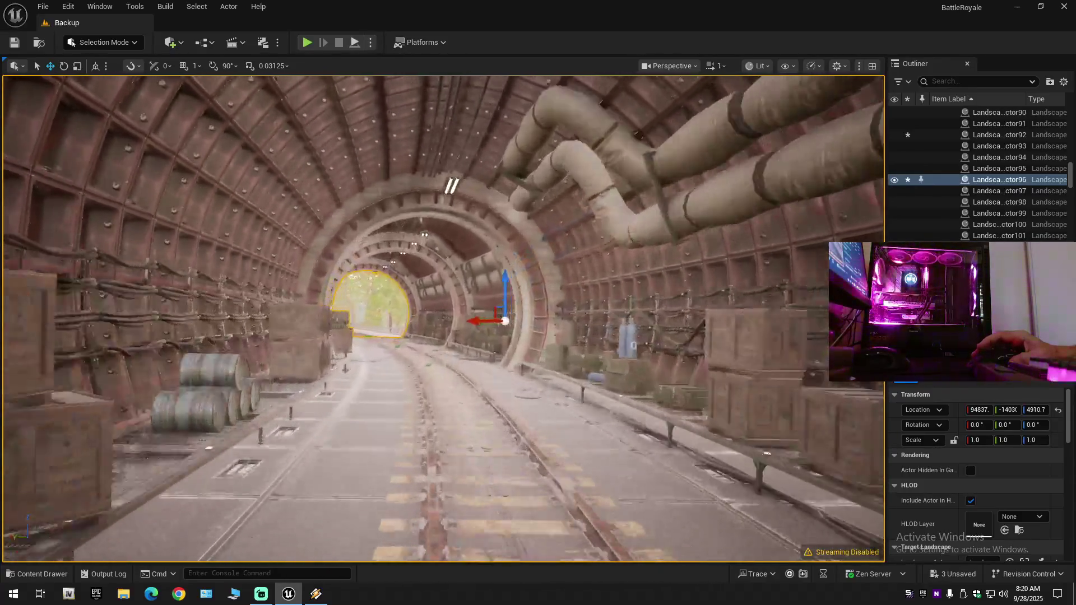
pyautogui.press('d')
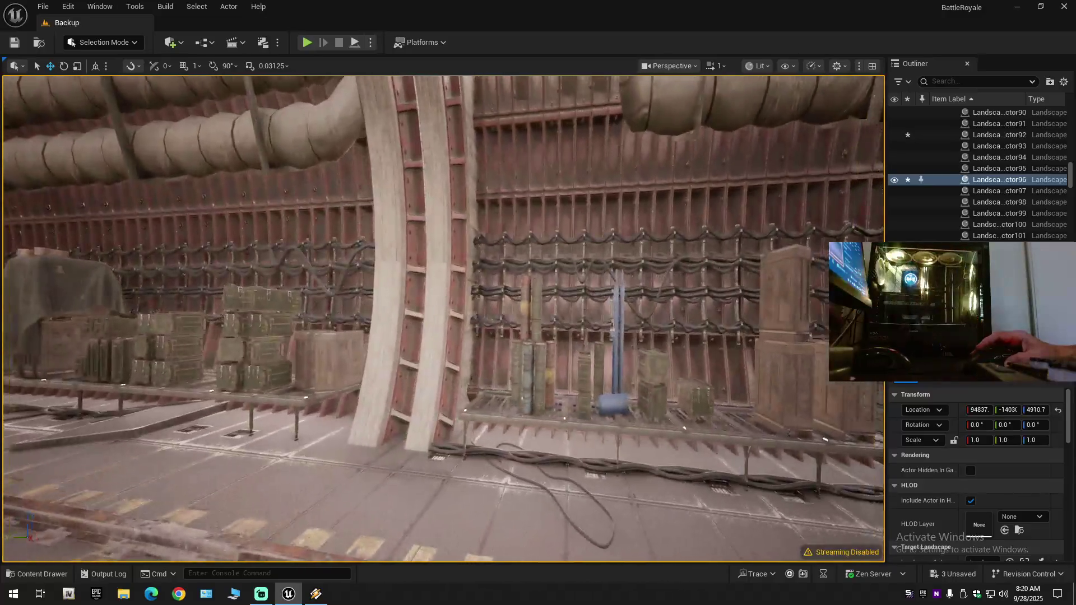
pyautogui.press('w')
pyautogui.scroll(-1, 442, 319)
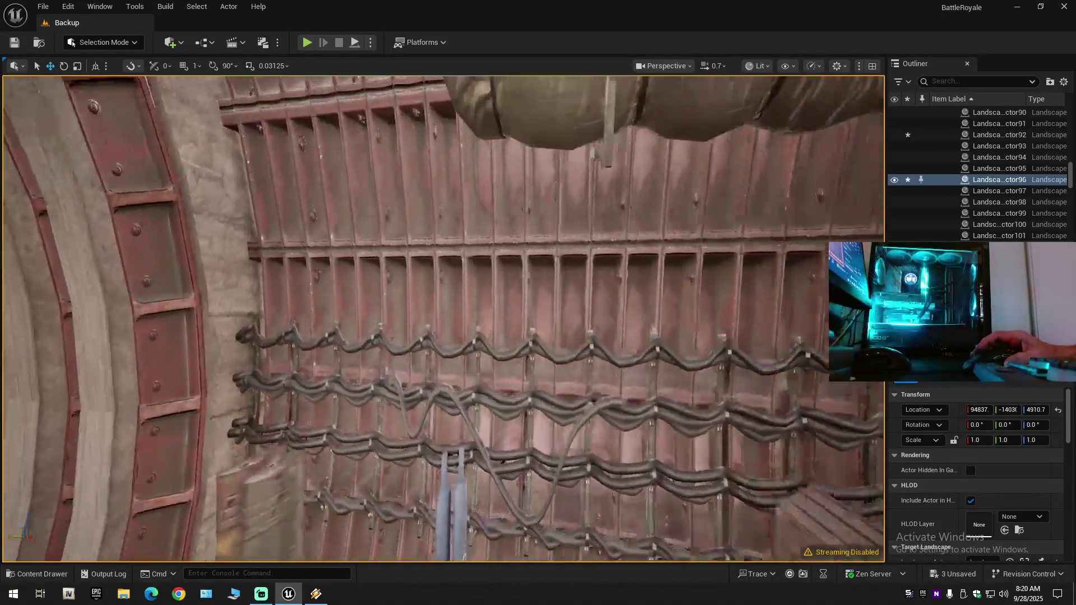
pyautogui.press('w')
pyautogui.scroll(-1, 442, 320)
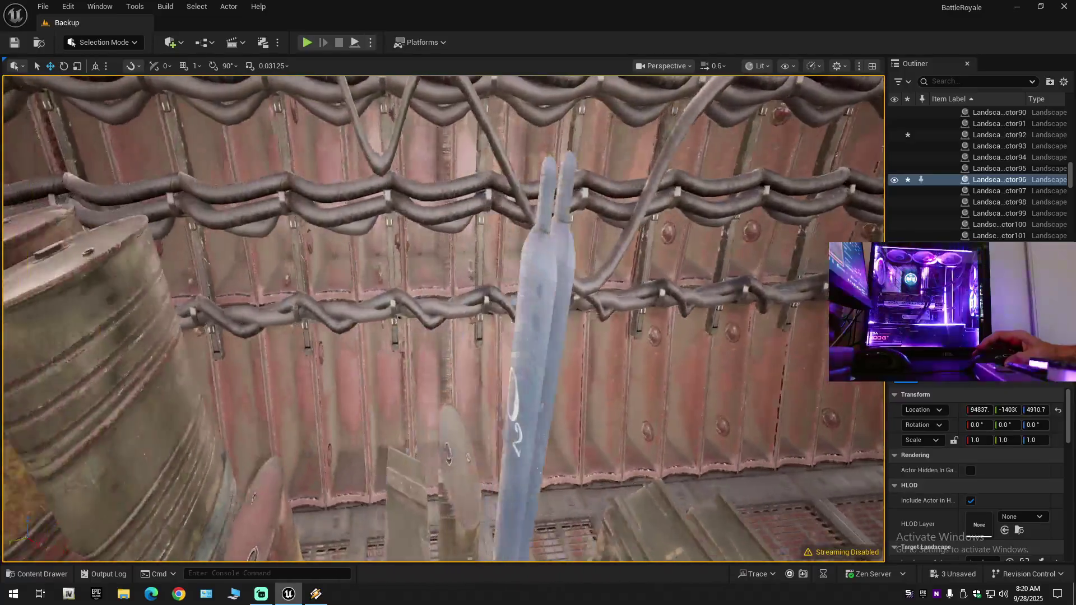
# Look along the rails toward the tunnel exit and fly further down the tunnel.
pyautogui.press('s')
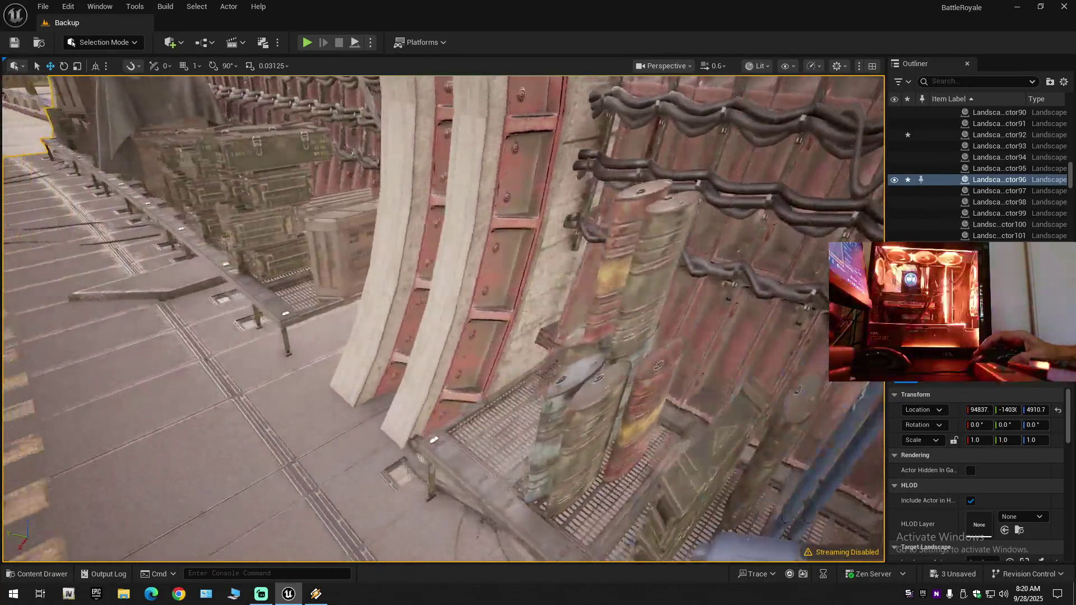
pyautogui.press('s')
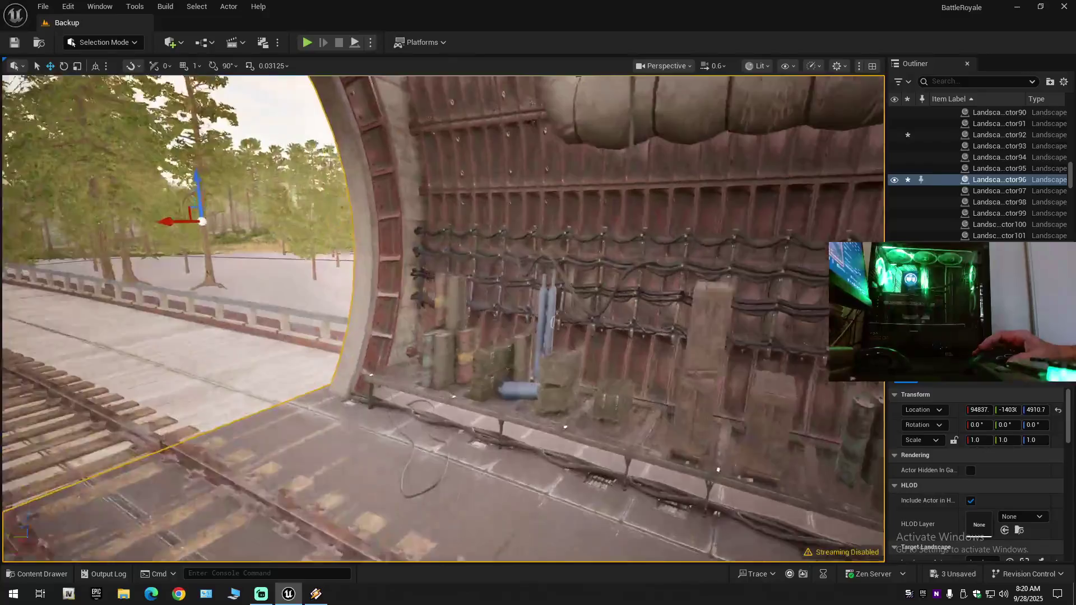
pyautogui.press('d')
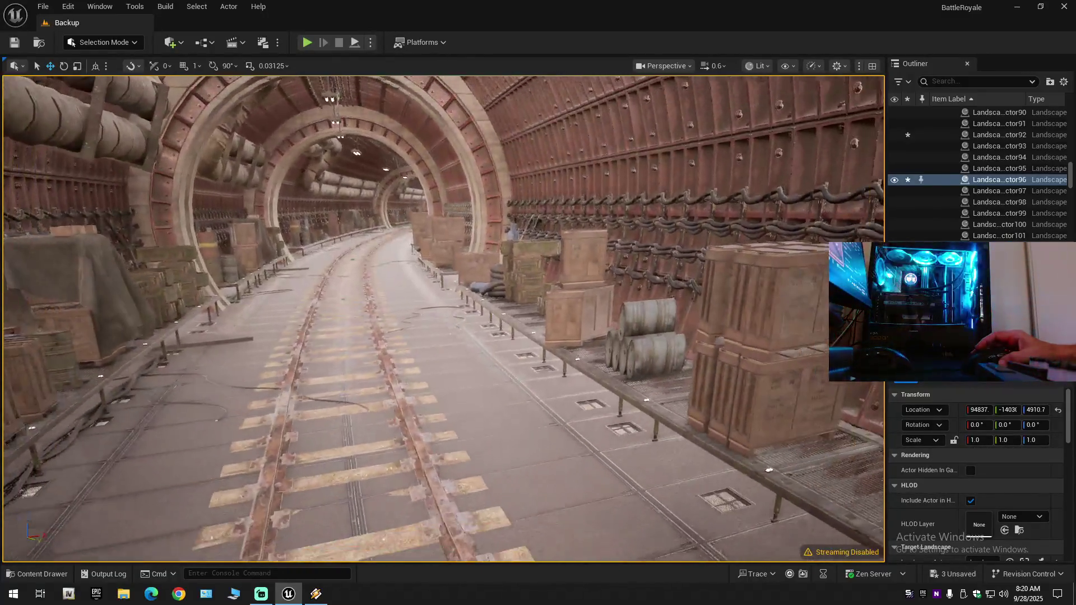
pyautogui.press('d')
pyautogui.press('w')
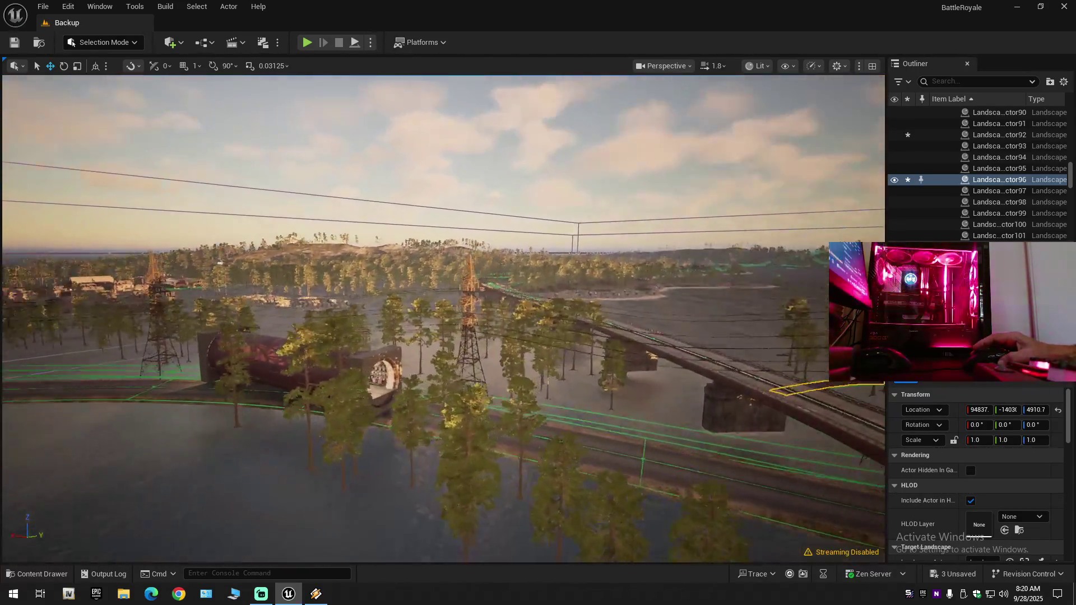
# Fly past the wall pipes and oxygen cylinders toward the exit and the pipe outside.
pyautogui.press('w')
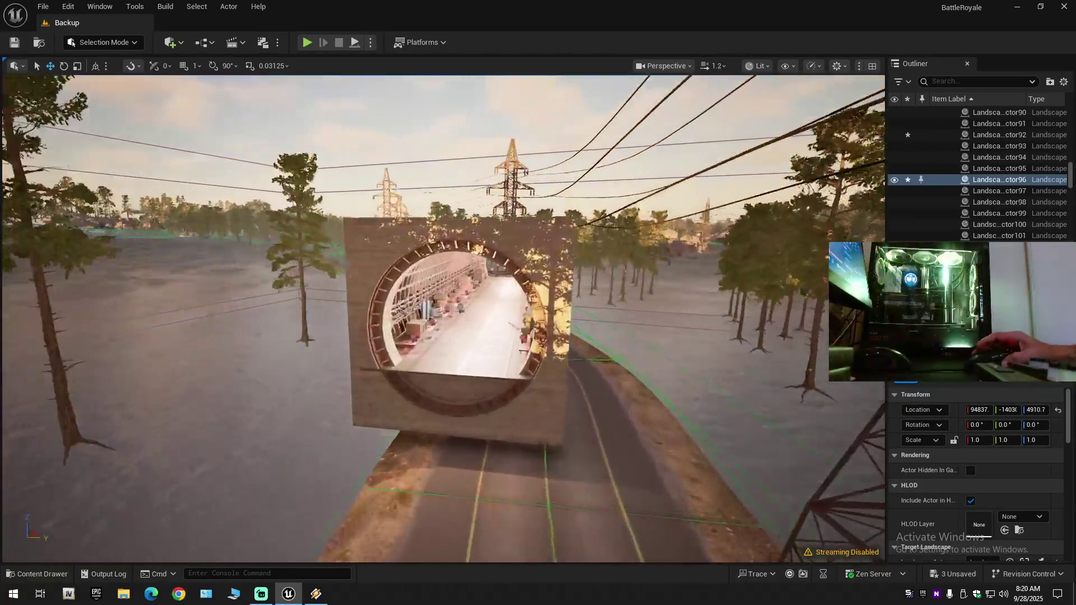
pyautogui.press('w')
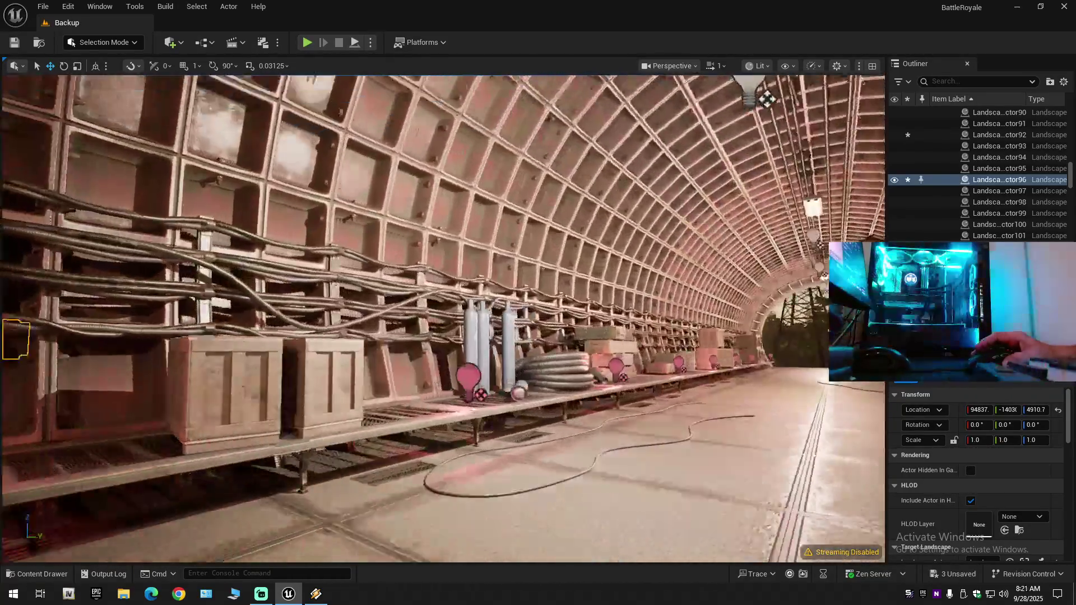
pyautogui.scroll(-1, 443, 320)
pyautogui.press('w')
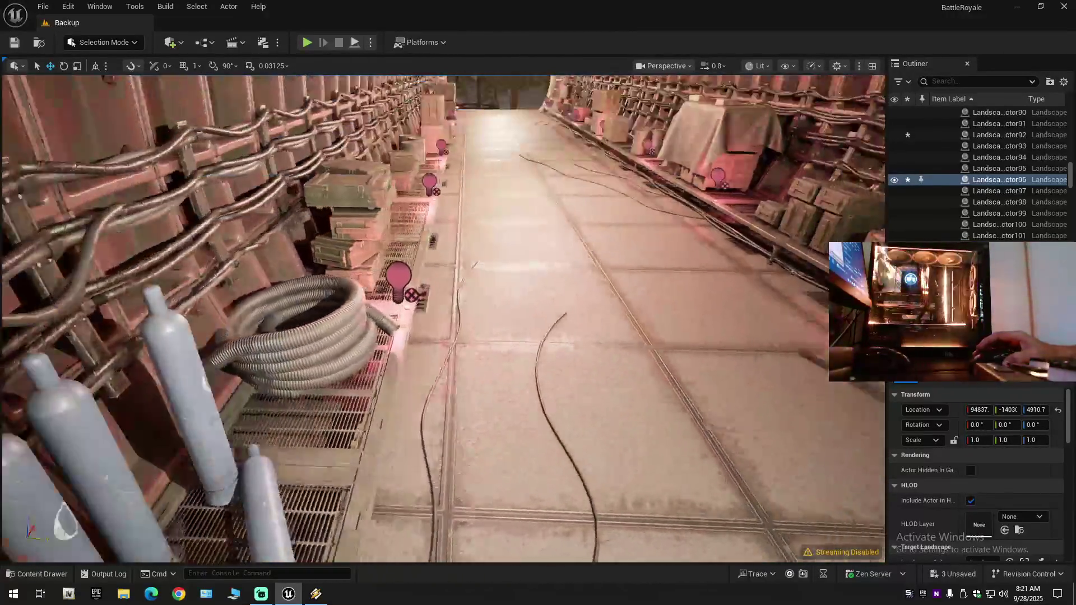
pyautogui.press('w')
pyautogui.press('w')
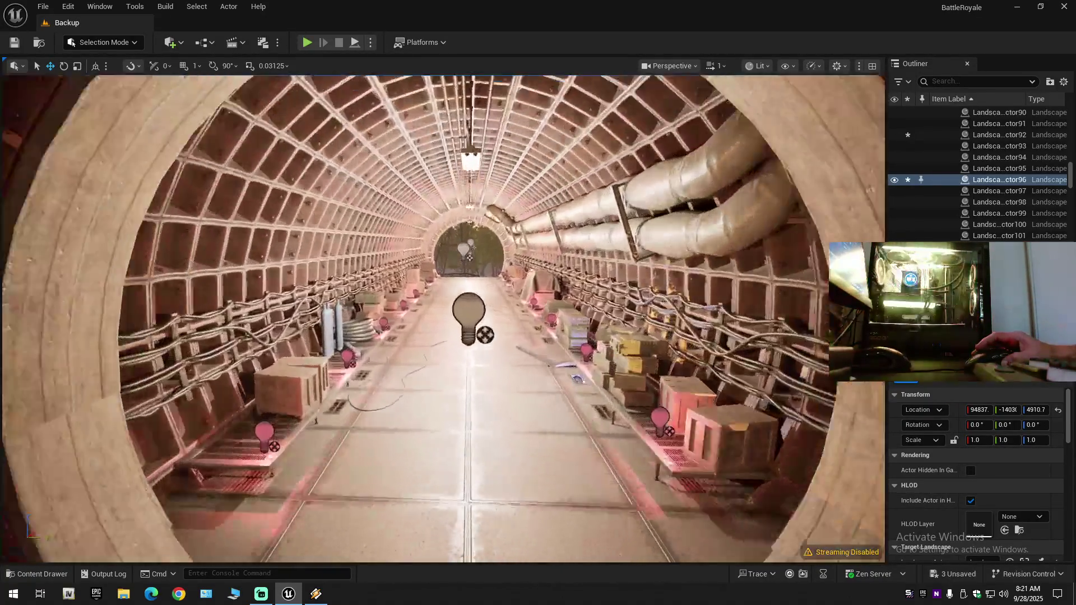
pyautogui.press('w')
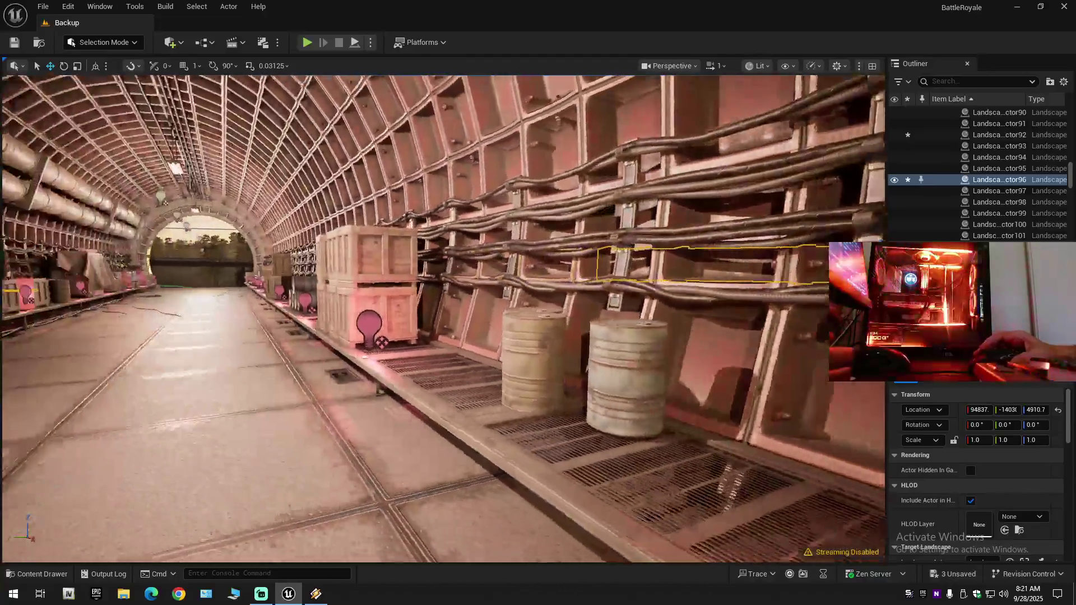
pyautogui.press('w')
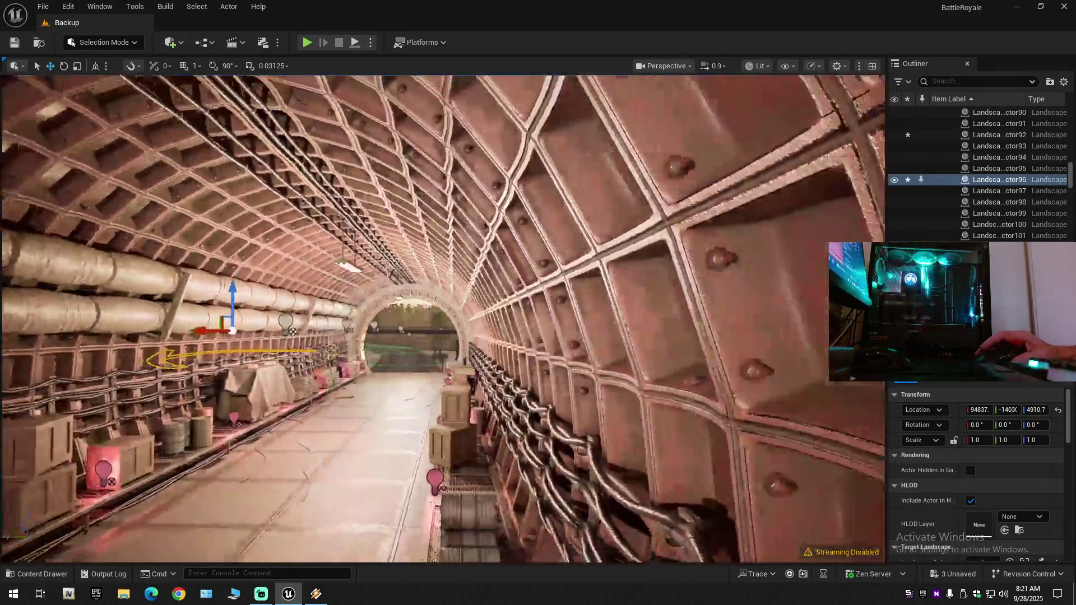
pyautogui.moveTo(426, 319); pyautogui.dragTo(392, 303)
pyautogui.press('w')
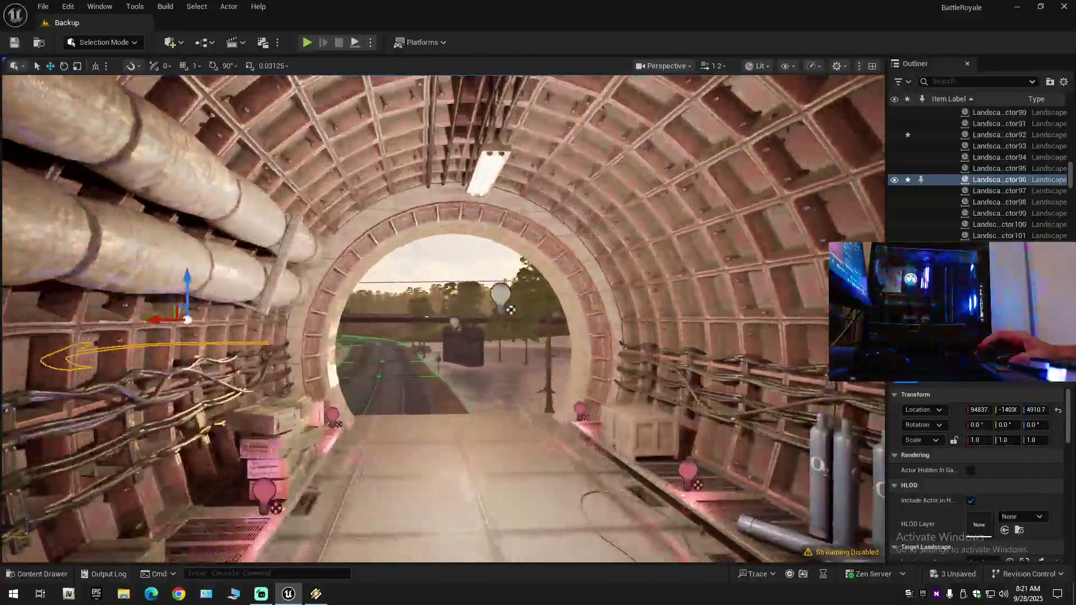
pyautogui.scroll(1, 442, 319)
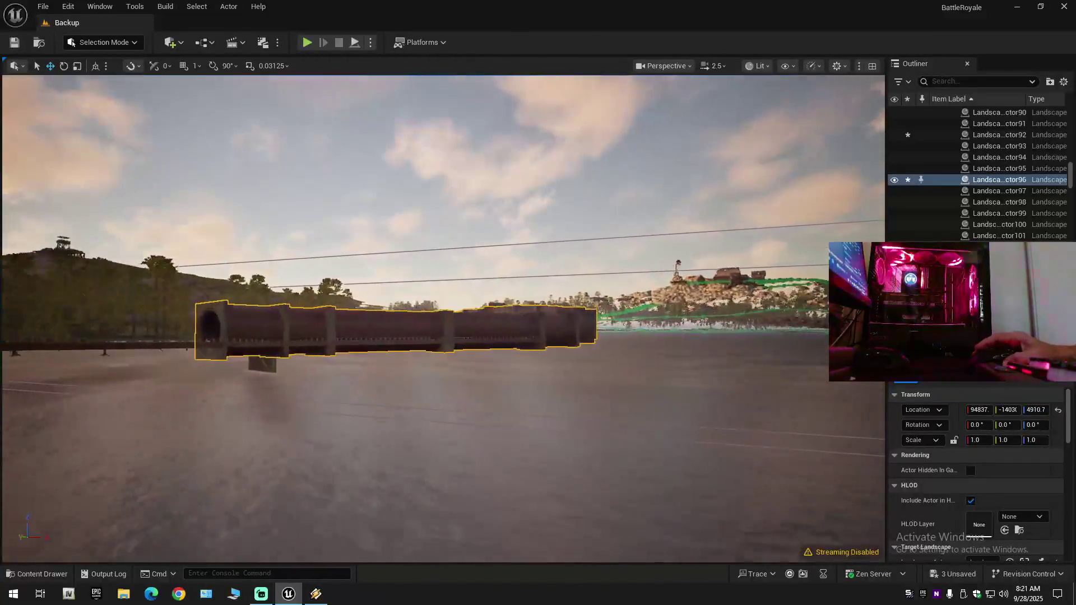
pyautogui.press('a')
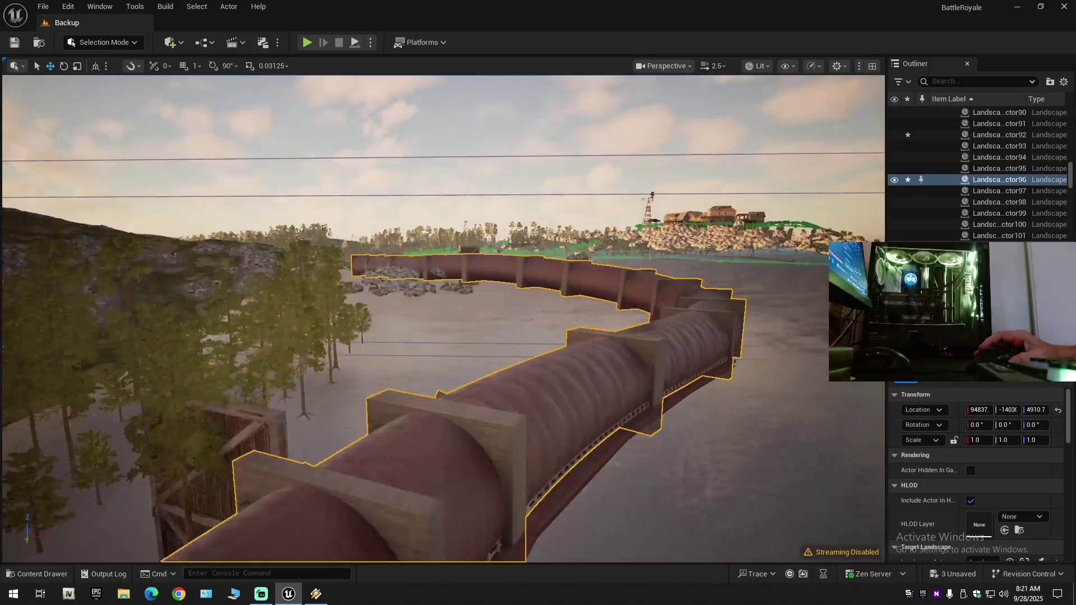
pyautogui.press('a')
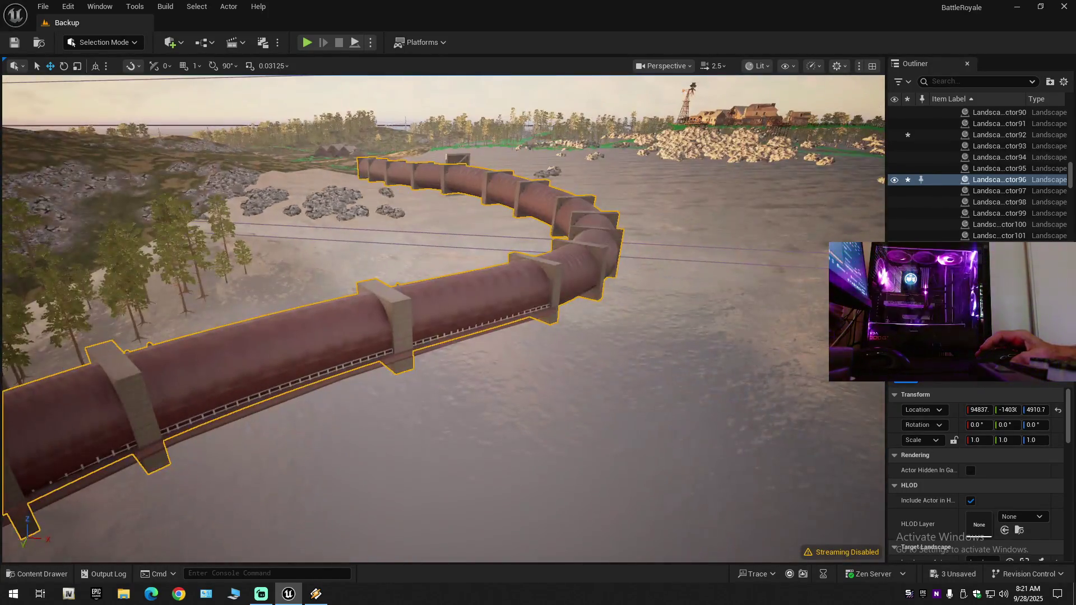
pyautogui.press('a')
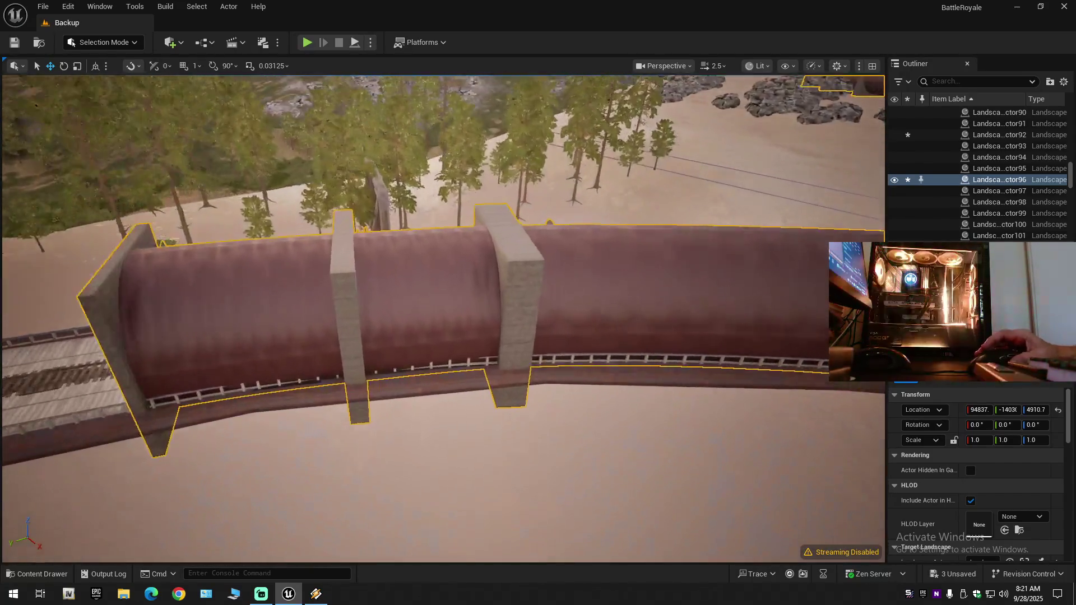
pyautogui.press('s')
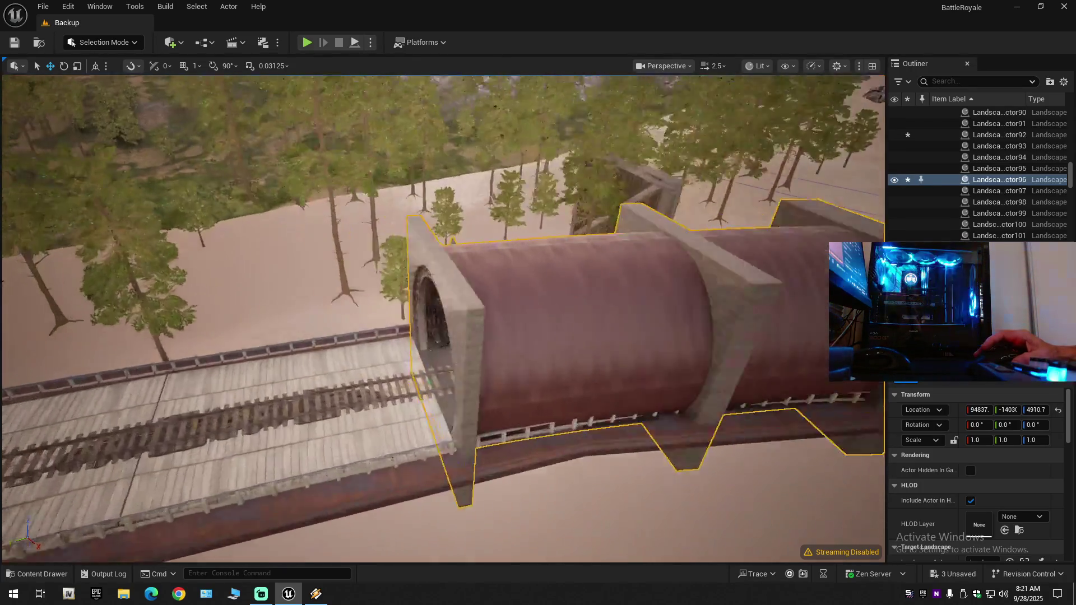
pyautogui.scroll(-2, 443, 318)
pyautogui.press('w')
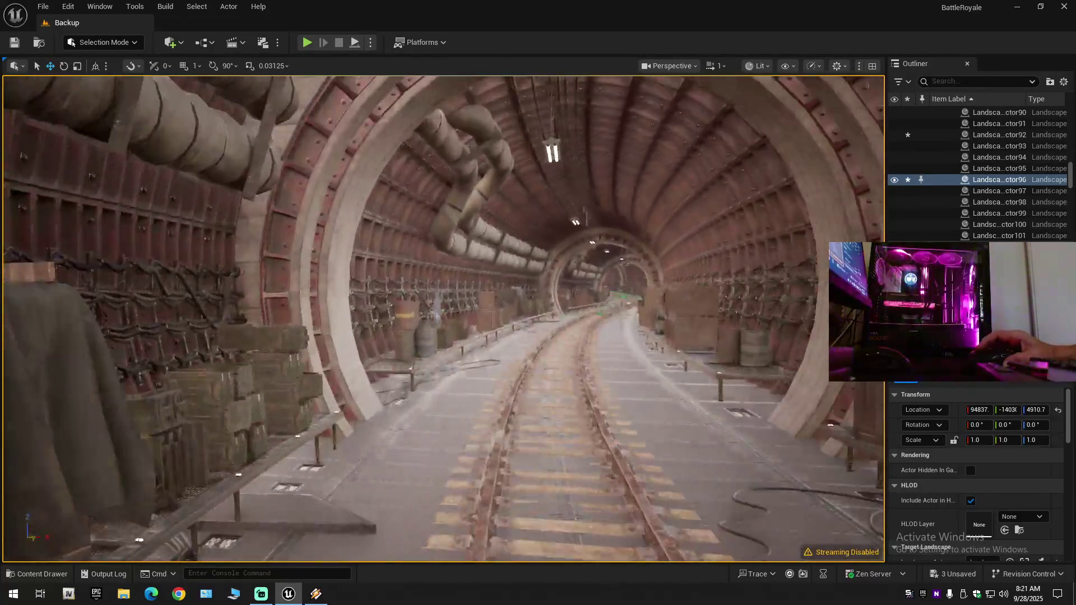
pyautogui.scroll(-1, 443, 319)
pyautogui.press('w')
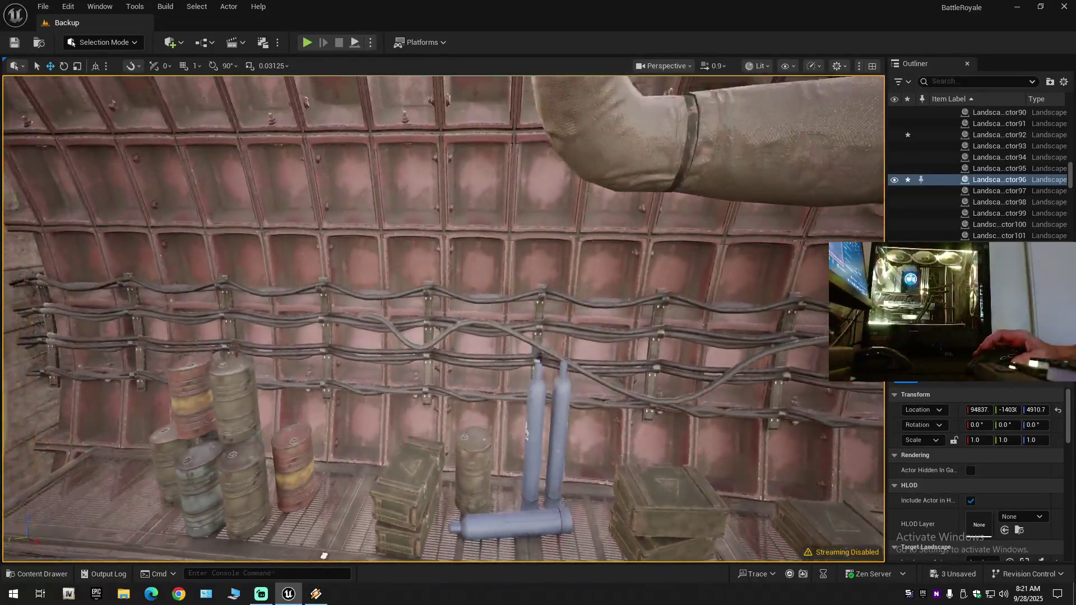
pyautogui.press('s')
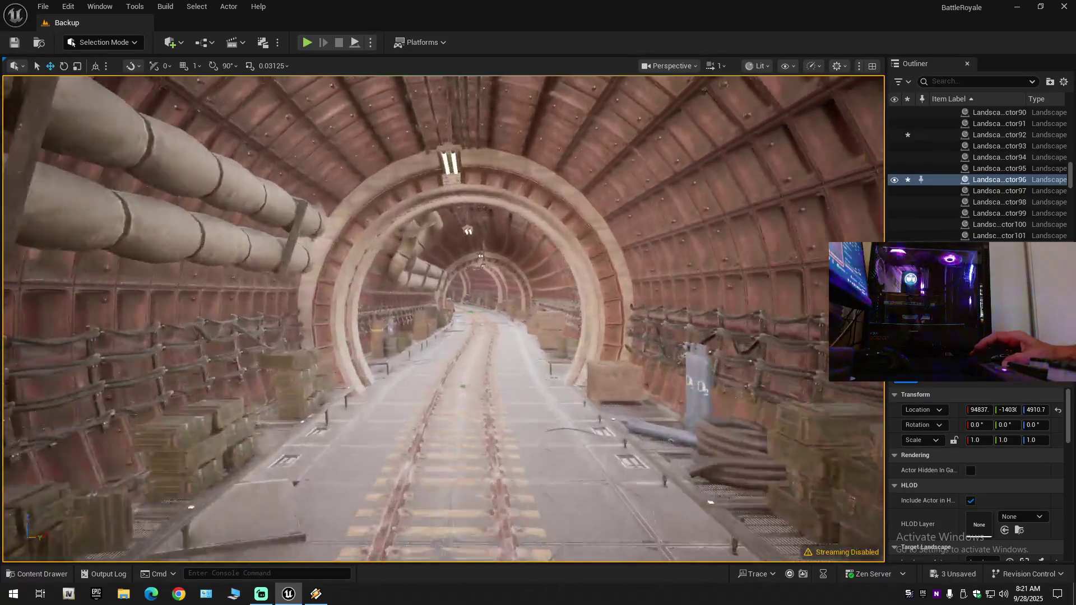
pyautogui.press('w')
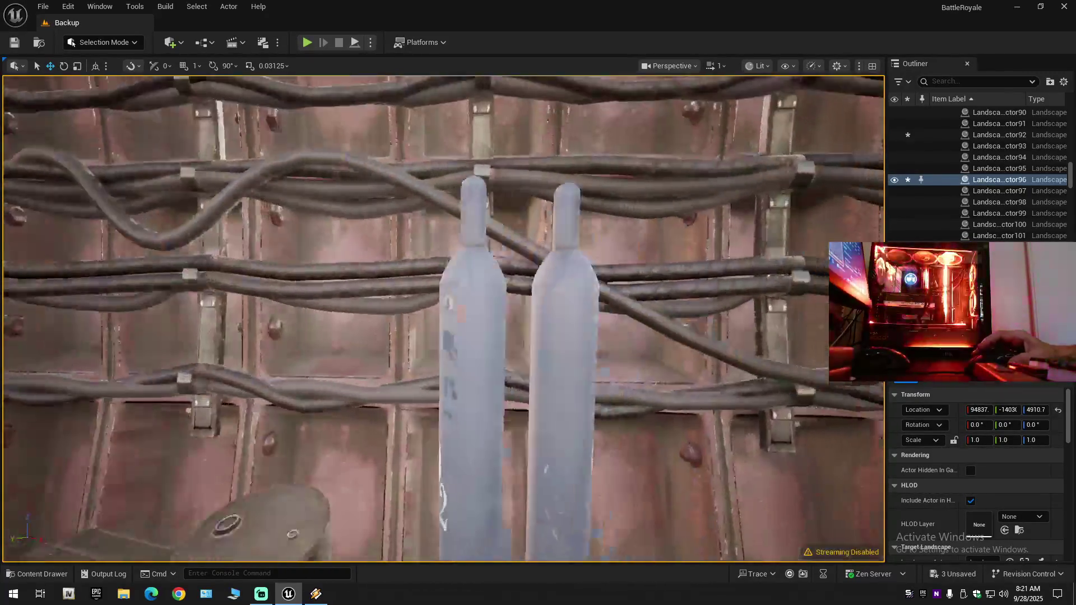
pyautogui.press('s')
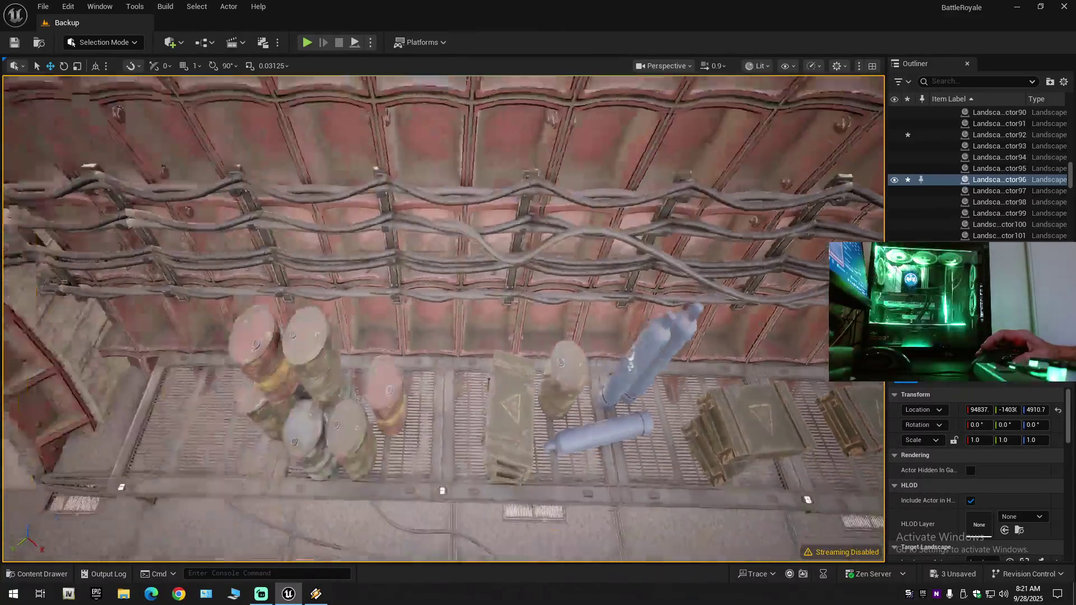
pyautogui.scroll(-2, 443, 319)
pyautogui.press('w')
pyautogui.press('s')
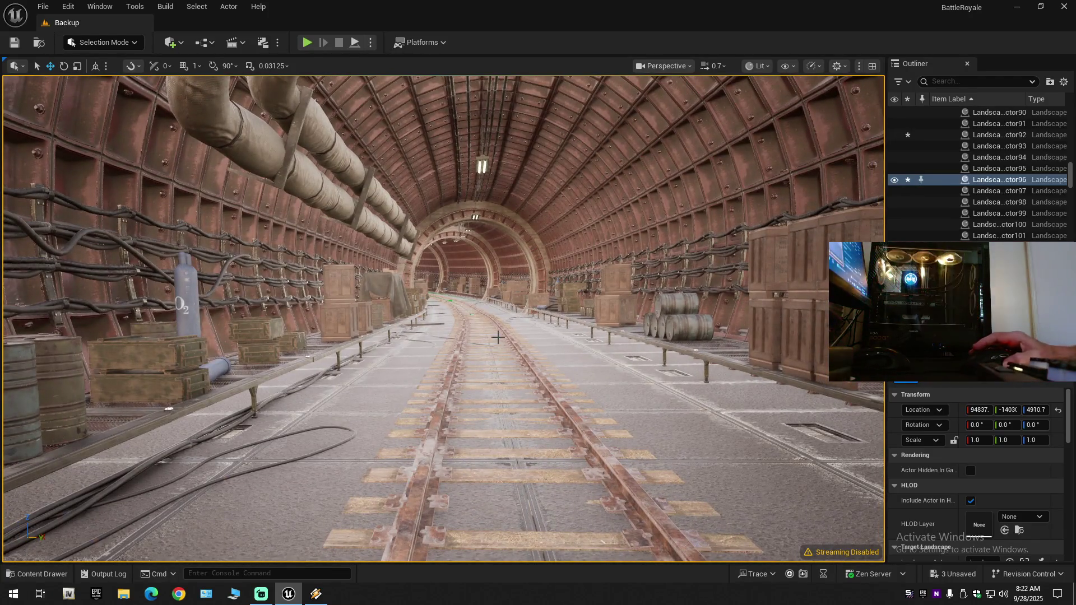
pyautogui.moveTo(498, 336); pyautogui.dragTo(645, 337)
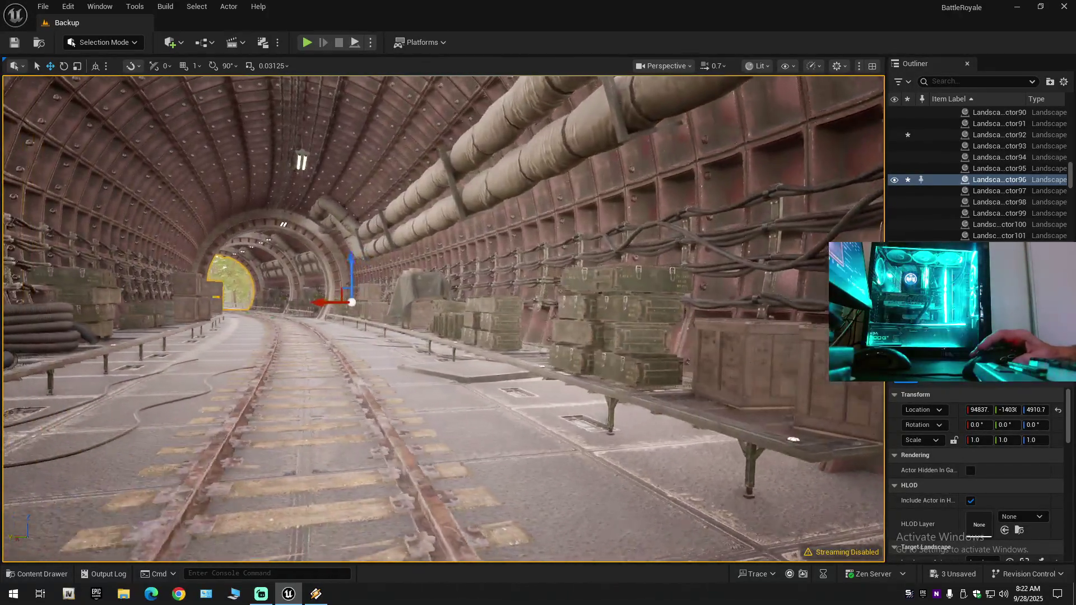
pyautogui.moveTo(409, 158); pyautogui.dragTo(337, 158)
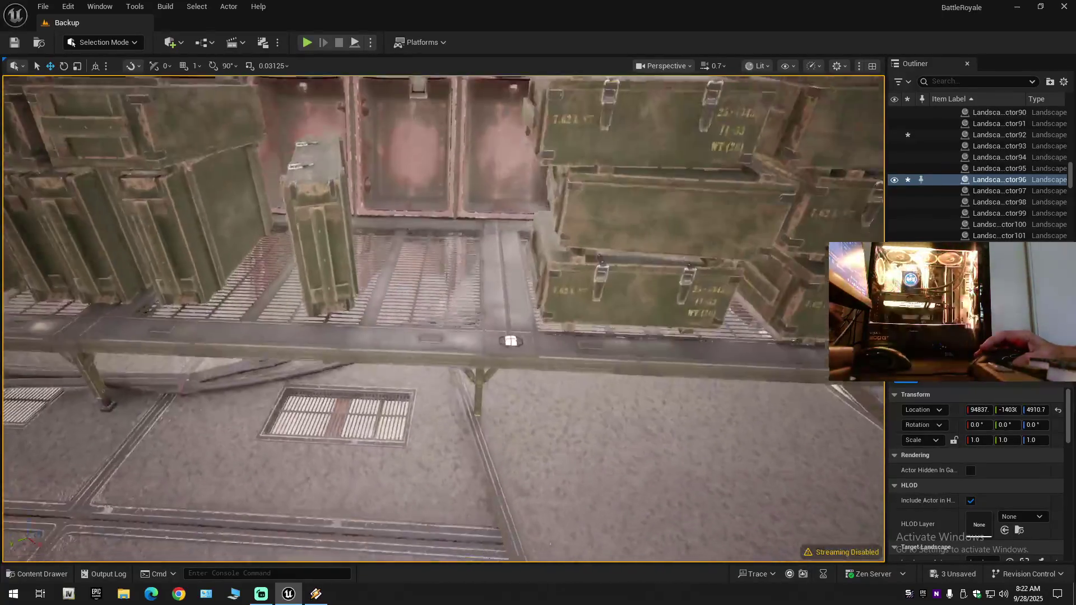
pyautogui.moveTo(448, 336); pyautogui.dragTo(538, 336)
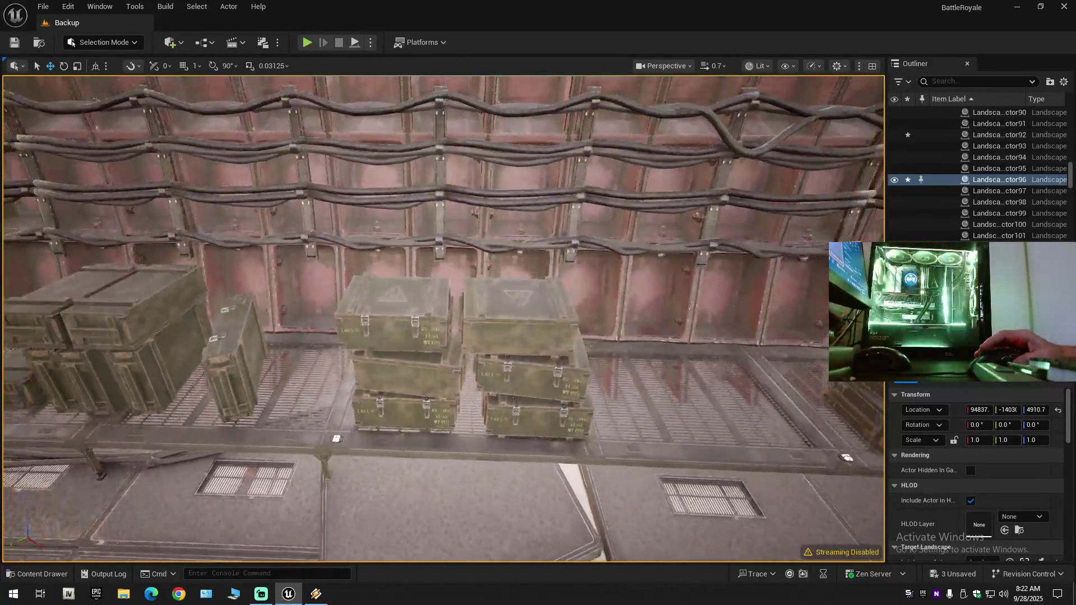
pyautogui.moveTo(405, 327); pyautogui.dragTo(414, 328)
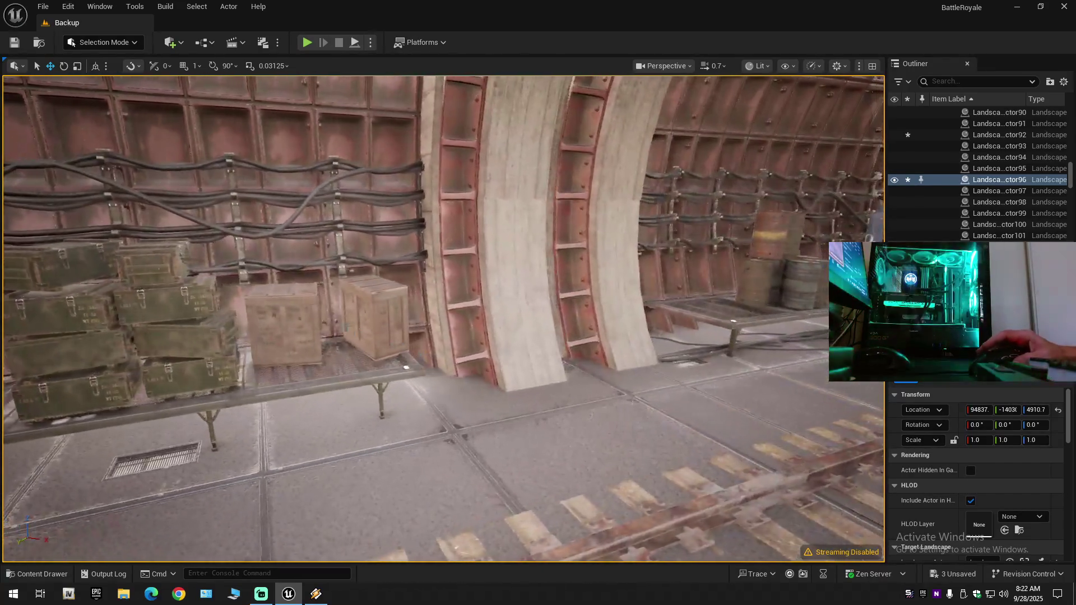
pyautogui.moveTo(442, 319); pyautogui.dragTo(359, 319)
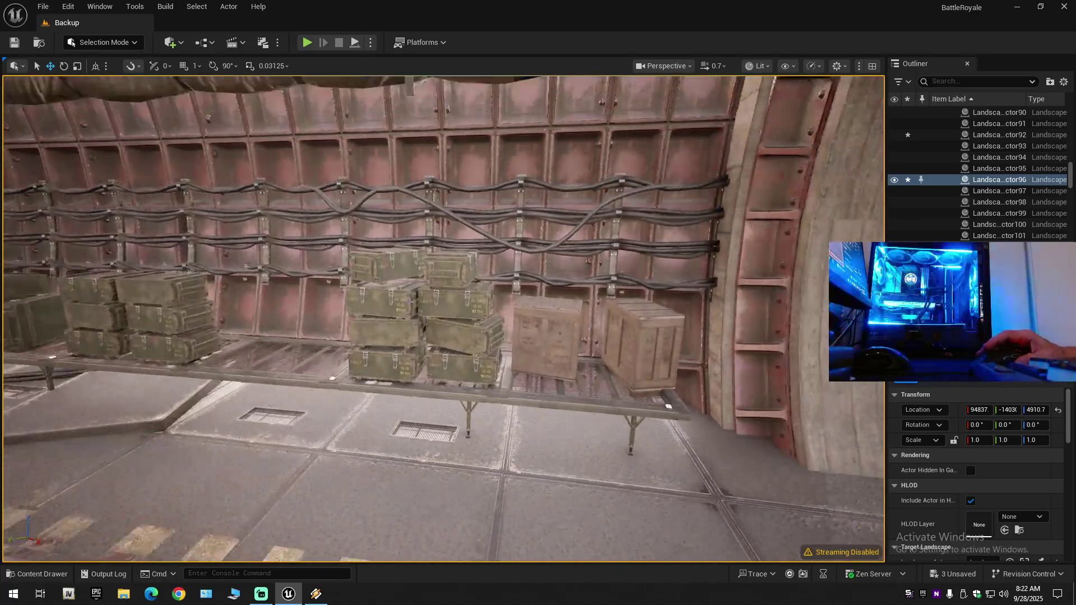
pyautogui.moveTo(443, 320); pyautogui.dragTo(538, 319)
pyautogui.moveTo(443, 319); pyautogui.dragTo(336, 319)
pyautogui.moveTo(443, 319); pyautogui.dragTo(555, 319)
pyautogui.moveTo(443, 320)
pyautogui.mouseDown()
pyautogui.moveTo(415, 319)
pyautogui.moveTo(449, 320)
pyautogui.mouseUp()
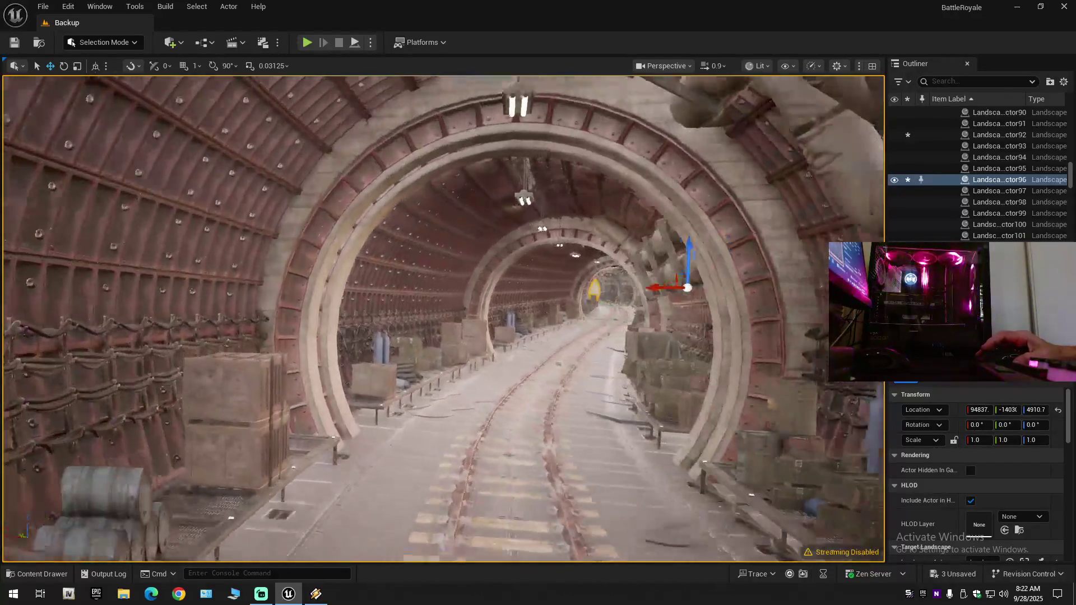
pyautogui.moveTo(442, 320)
pyautogui.mouseDown()
pyautogui.moveTo(386, 325)
pyautogui.moveTo(426, 314)
pyautogui.moveTo(409, 308)
pyautogui.moveTo(505, 316)
pyautogui.moveTo(440, 317)
pyautogui.moveTo(443, 330)
pyautogui.moveTo(437, 310)
pyautogui.moveTo(393, 311)
pyautogui.moveTo(442, 336)
pyautogui.mouseUp()
pyautogui.scroll(-1, 426, 314)
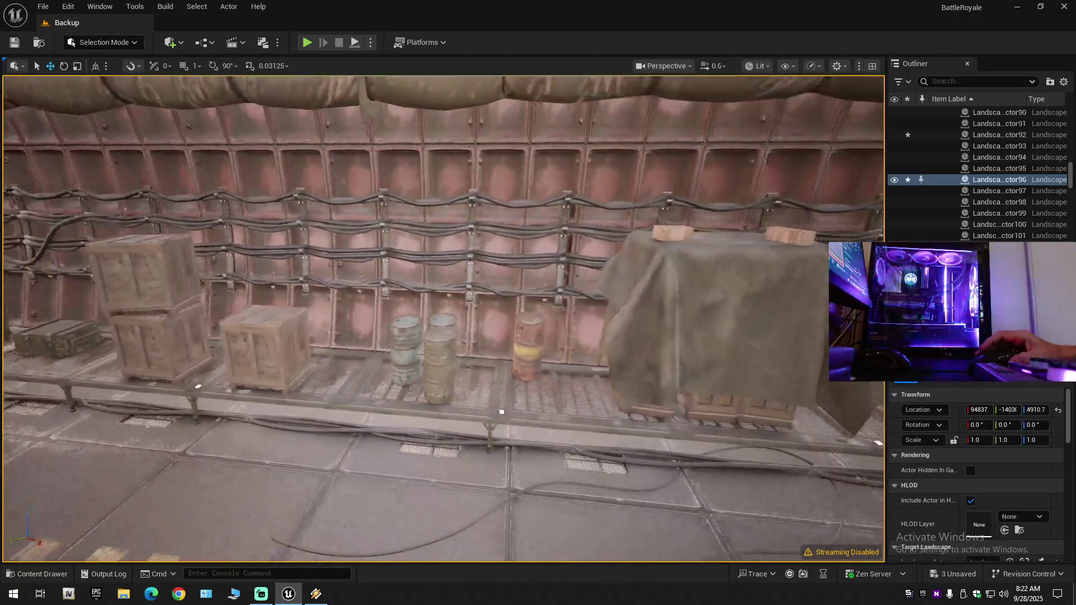
pyautogui.moveTo(604, 339); pyautogui.dragTo(603, 330)
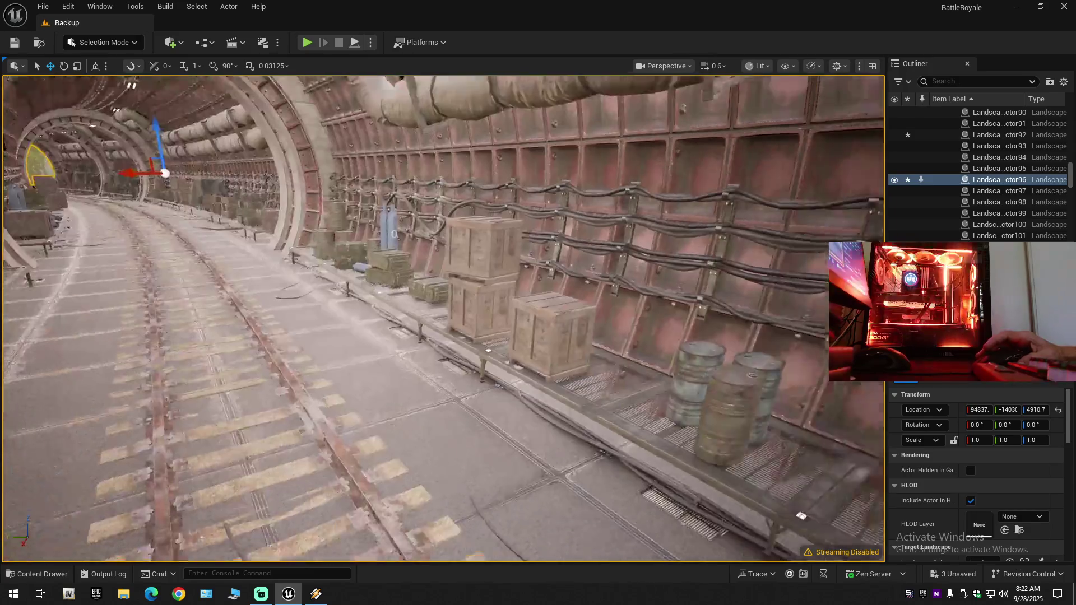
pyautogui.moveTo(442, 319); pyautogui.dragTo(571, 320)
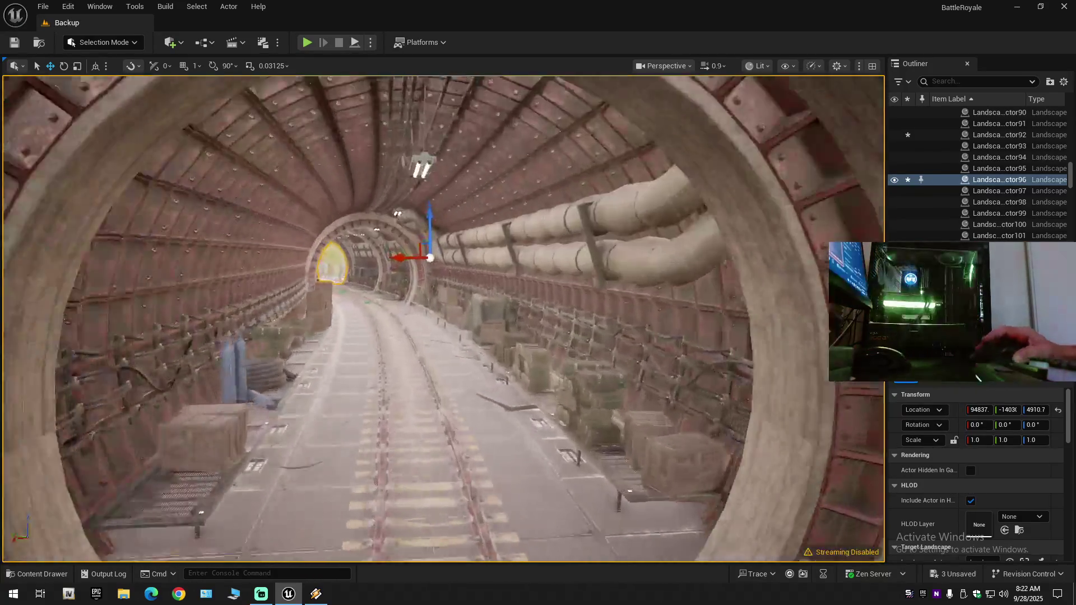
pyautogui.moveTo(442, 319); pyautogui.dragTo(448, 291)
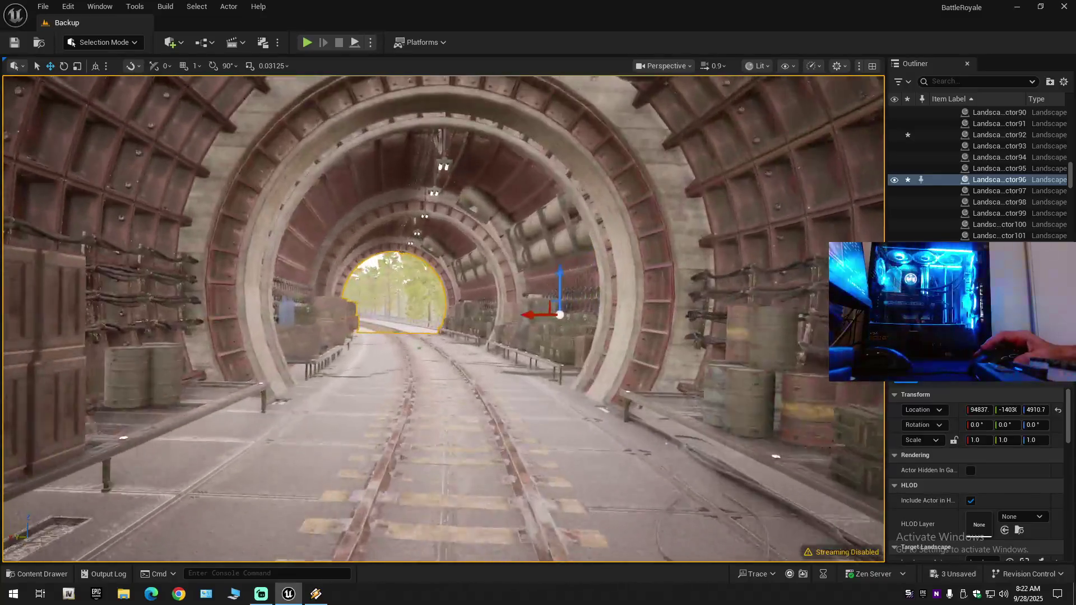
pyautogui.press('w')
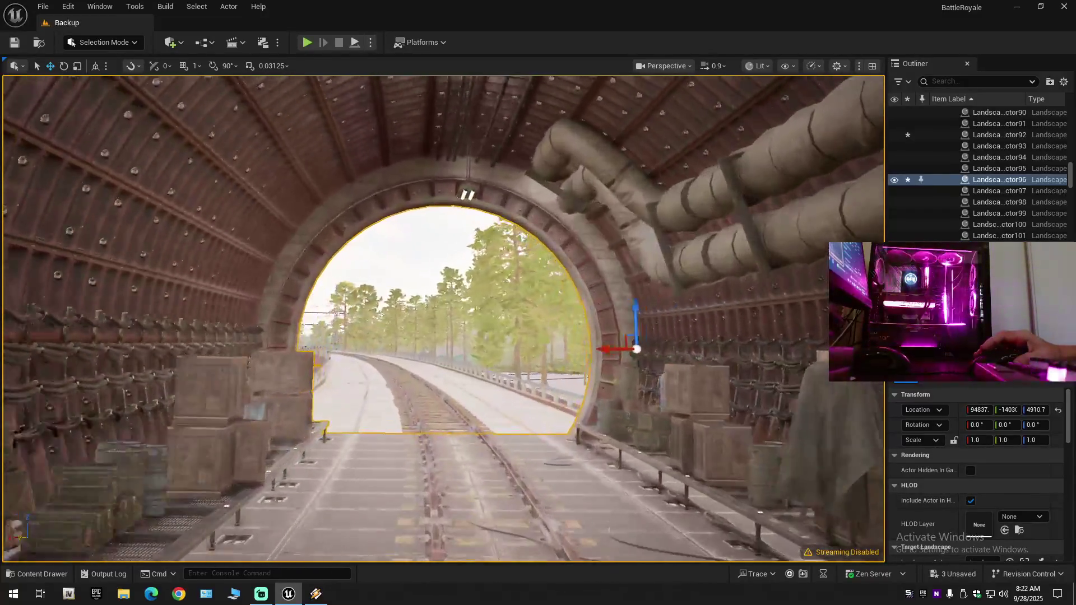
pyautogui.press('s')
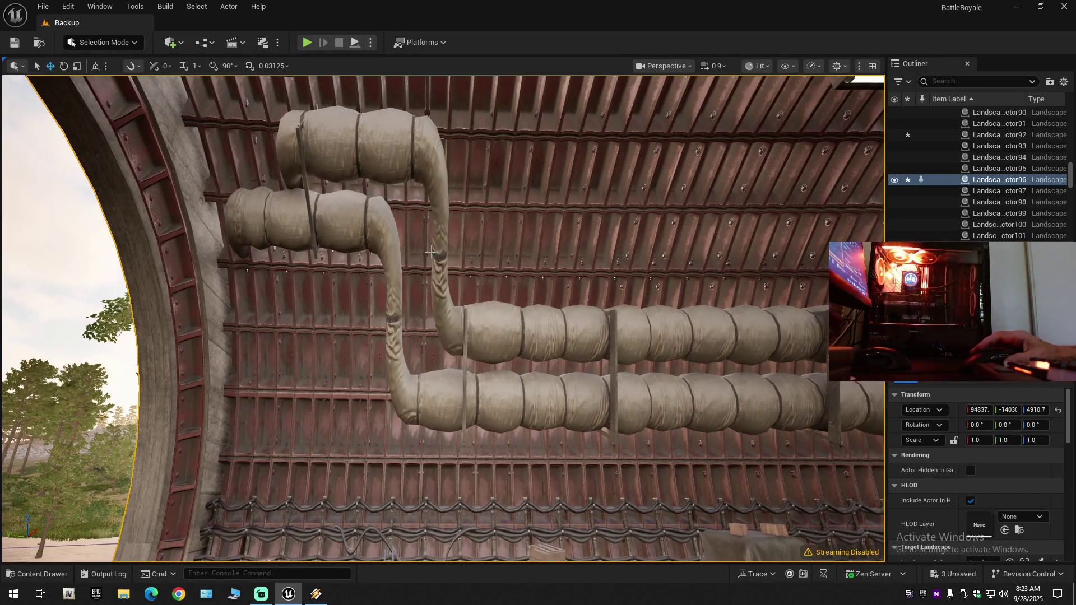
# Look over the tunnel's wall pipes and floor crates, then fly out toward the barn's railway track.
pyautogui.moveTo(442, 280); pyautogui.dragTo(443, 325)
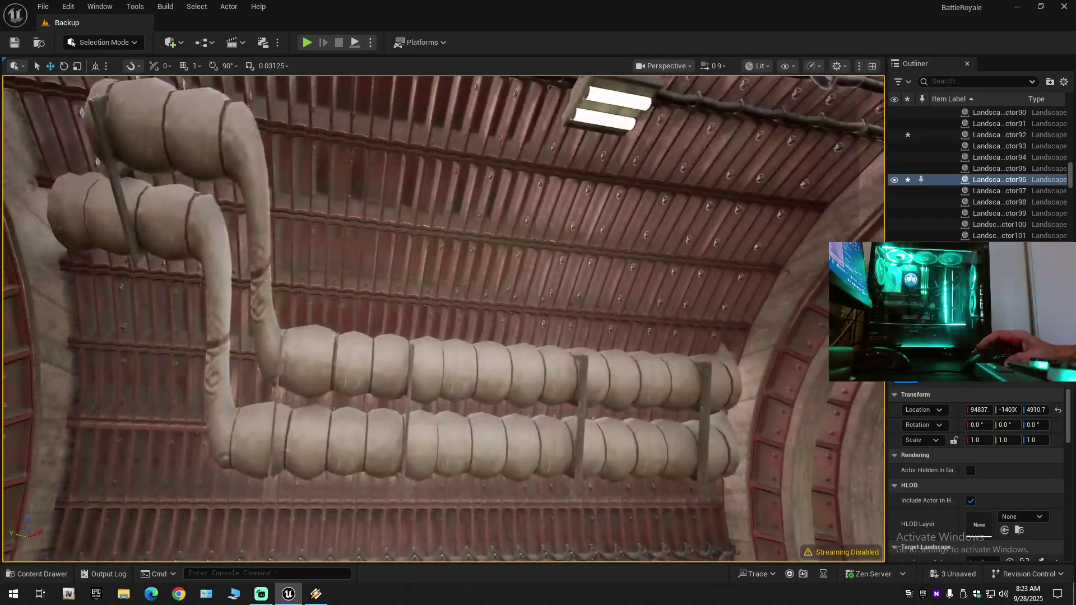
pyautogui.moveTo(442, 280)
pyautogui.mouseDown()
pyautogui.moveTo(442, 313)
pyautogui.moveTo(415, 313)
pyautogui.moveTo(442, 358)
pyautogui.mouseUp()
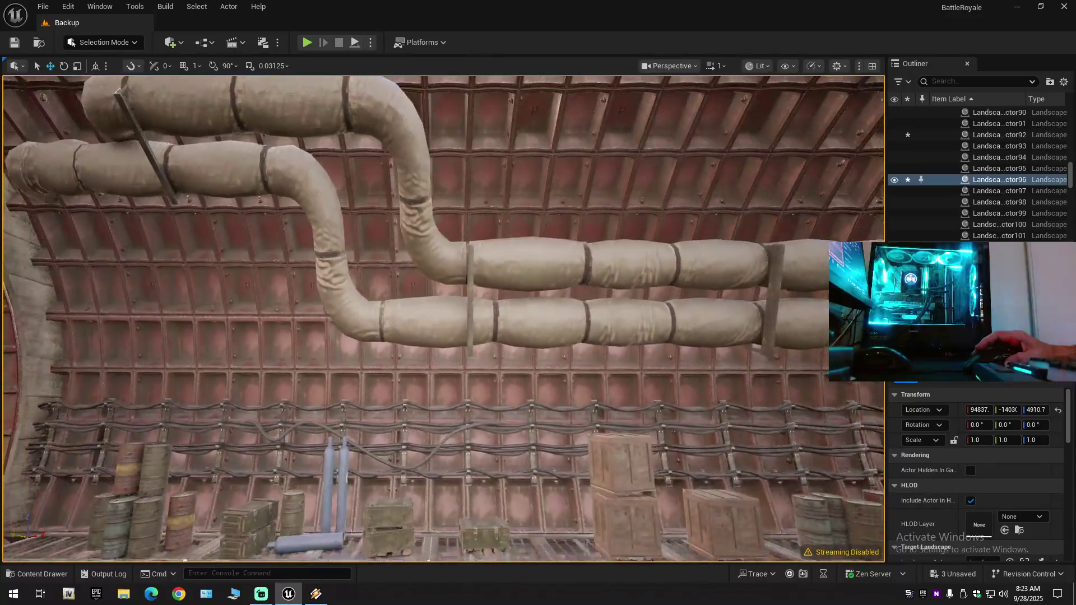
pyautogui.moveTo(424, 318)
pyautogui.mouseDown()
pyautogui.moveTo(417, 403)
pyautogui.moveTo(418, 358)
pyautogui.mouseUp()
pyautogui.moveTo(430, 407); pyautogui.dragTo(429, 392)
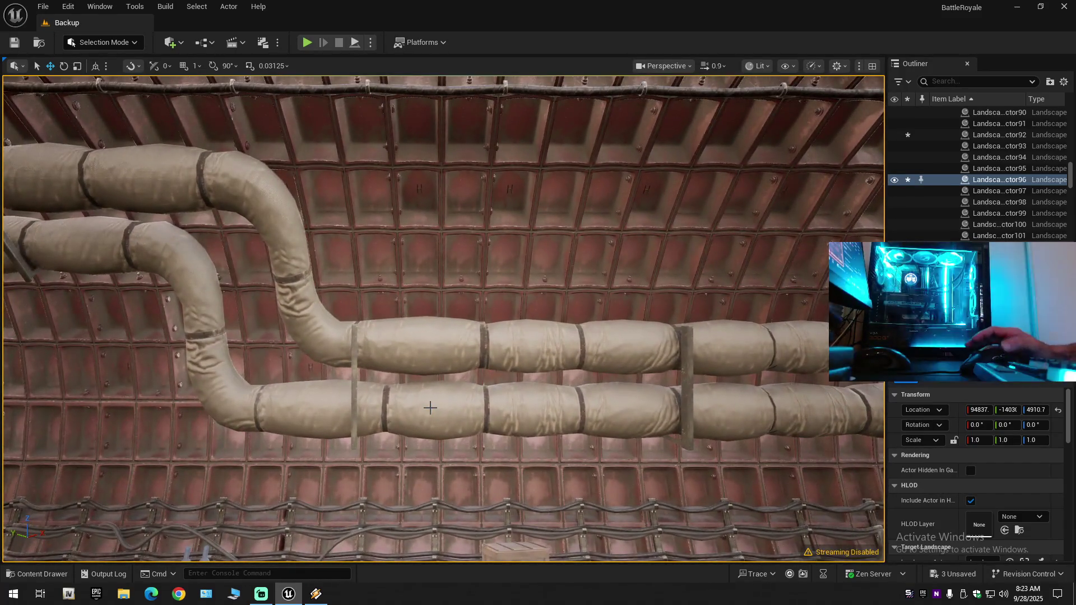
pyautogui.moveTo(429, 407); pyautogui.dragTo(429, 442)
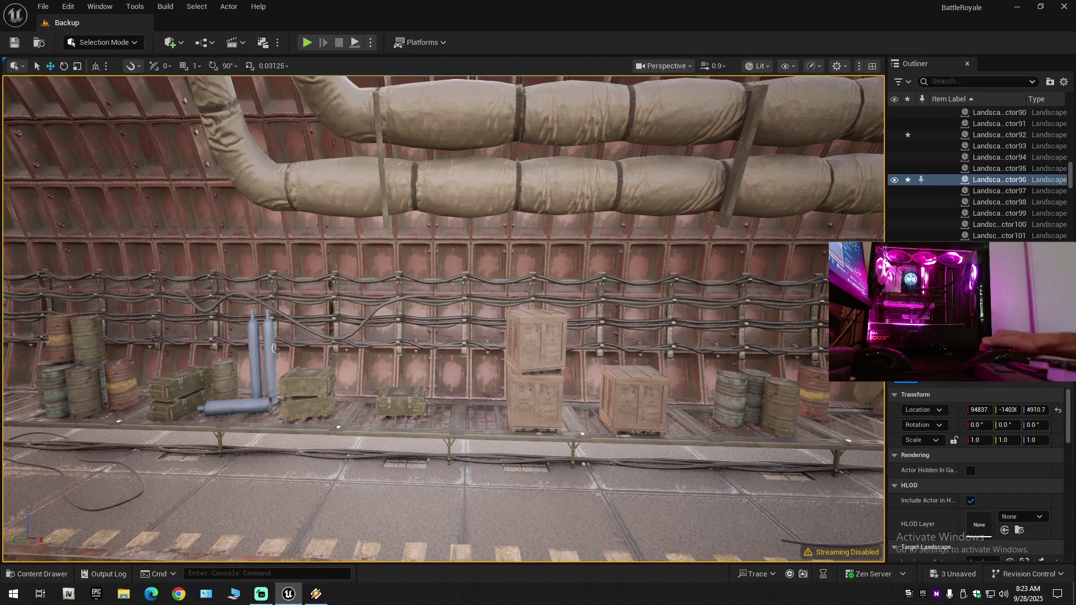
pyautogui.moveTo(430, 443)
pyautogui.mouseDown()
pyautogui.moveTo(373, 442)
pyautogui.moveTo(381, 488)
pyautogui.moveTo(425, 443)
pyautogui.moveTo(476, 468)
pyautogui.mouseUp()
pyautogui.scroll(5, 373, 443)
pyautogui.scroll(2, 392, 476)
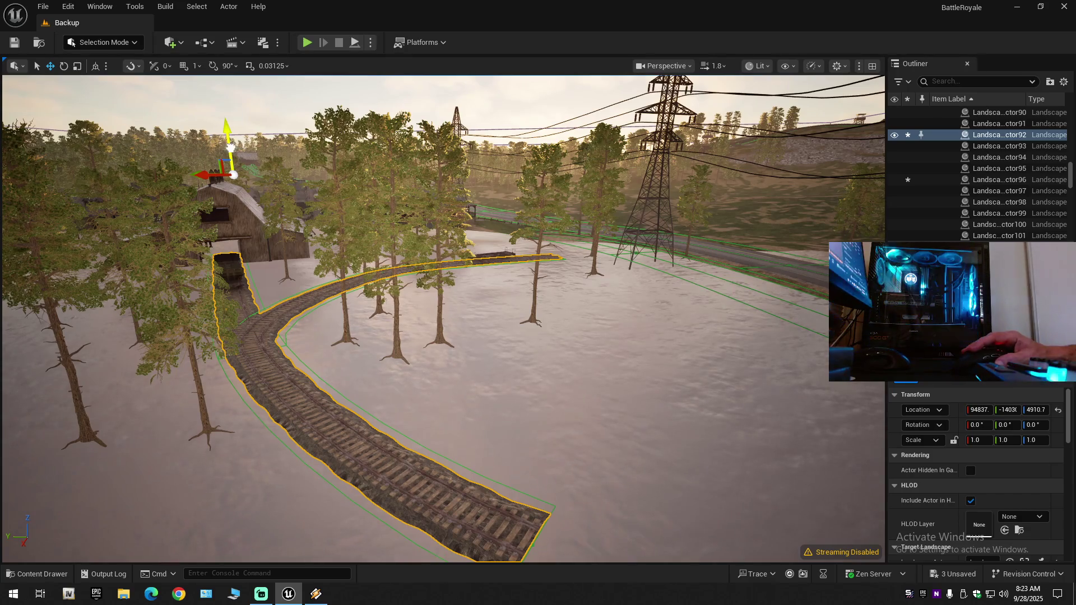
# Raise a track landscape piece and toggle a neighbouring piece's visibility, then undo those changes.
pyautogui.click(279, 380)
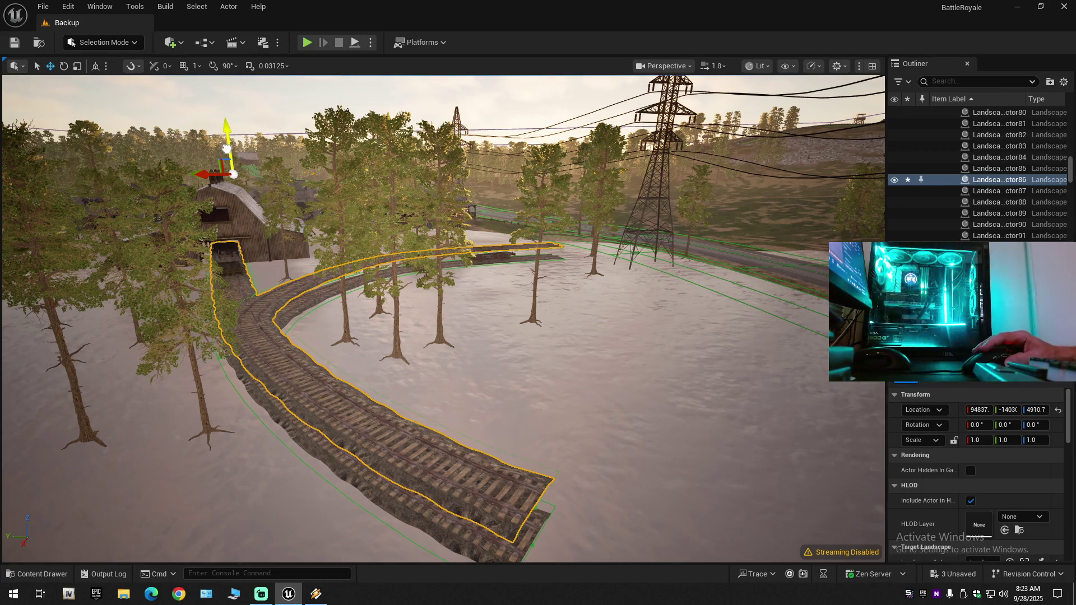
pyautogui.moveTo(227, 149); pyautogui.dragTo(227, 143)
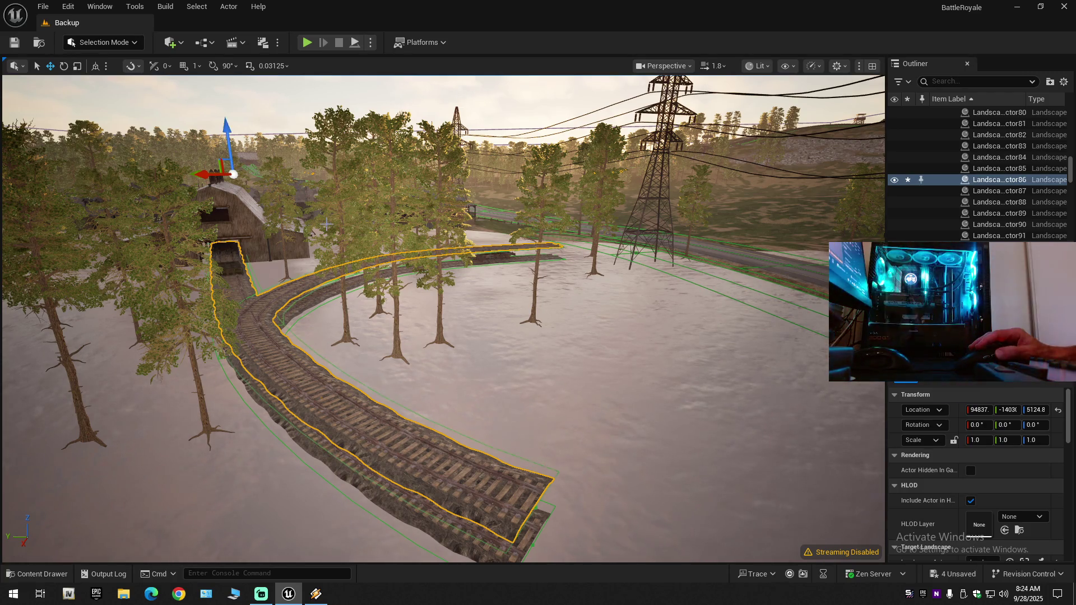
pyautogui.click(313, 445)
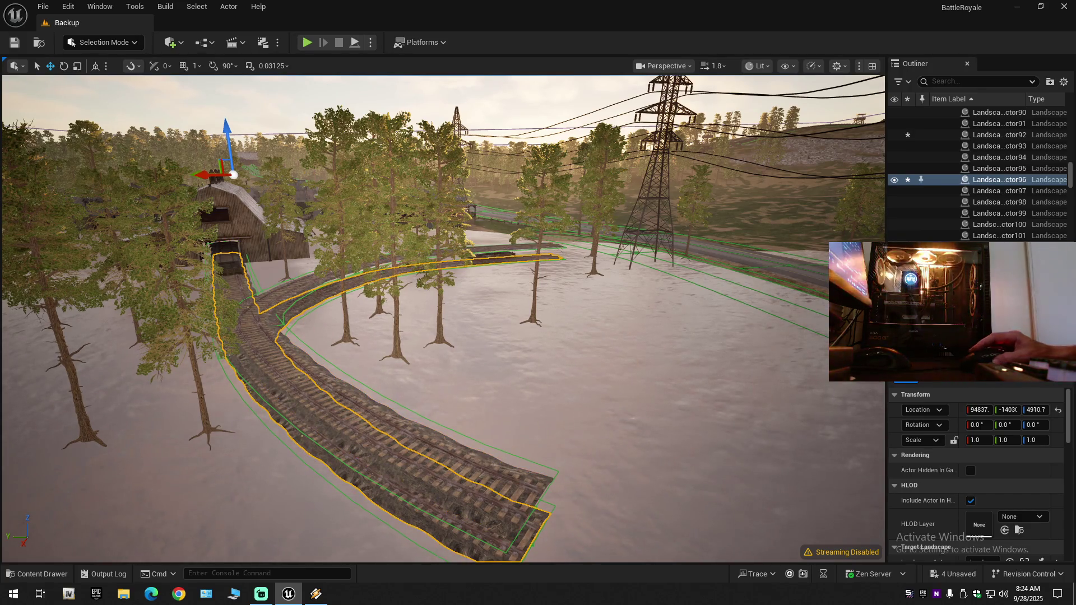
pyautogui.click(895, 180)
pyautogui.click(895, 180)
pyautogui.moveTo(566, 252); pyautogui.dragTo(566, 220)
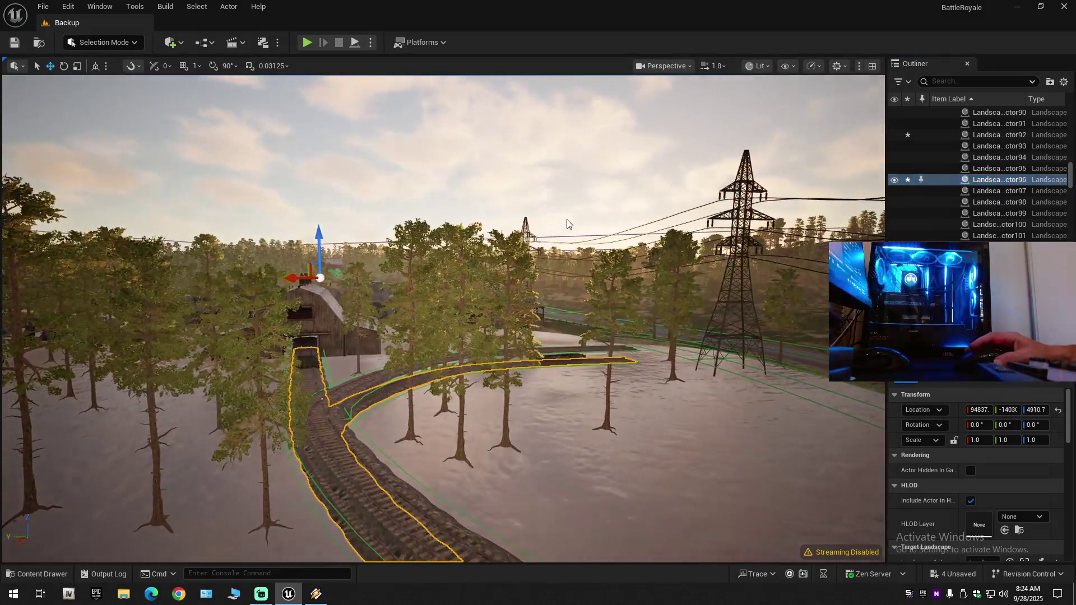
pyautogui.hotkey('ctrl', 'z')
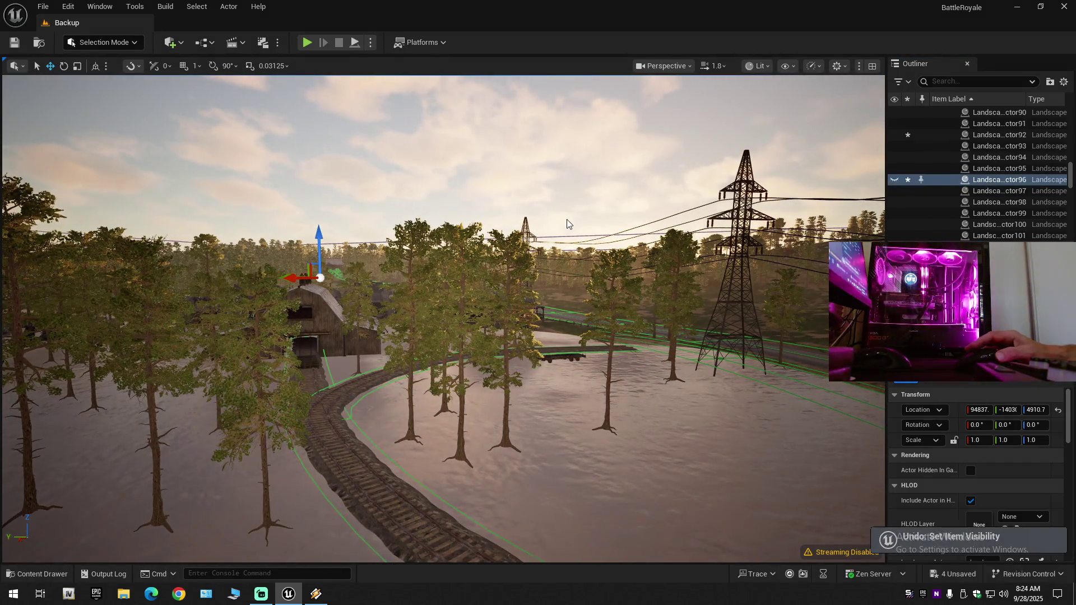
pyautogui.hotkey('ctrl', 'z')
pyautogui.hotkey('ctrl', 'z')
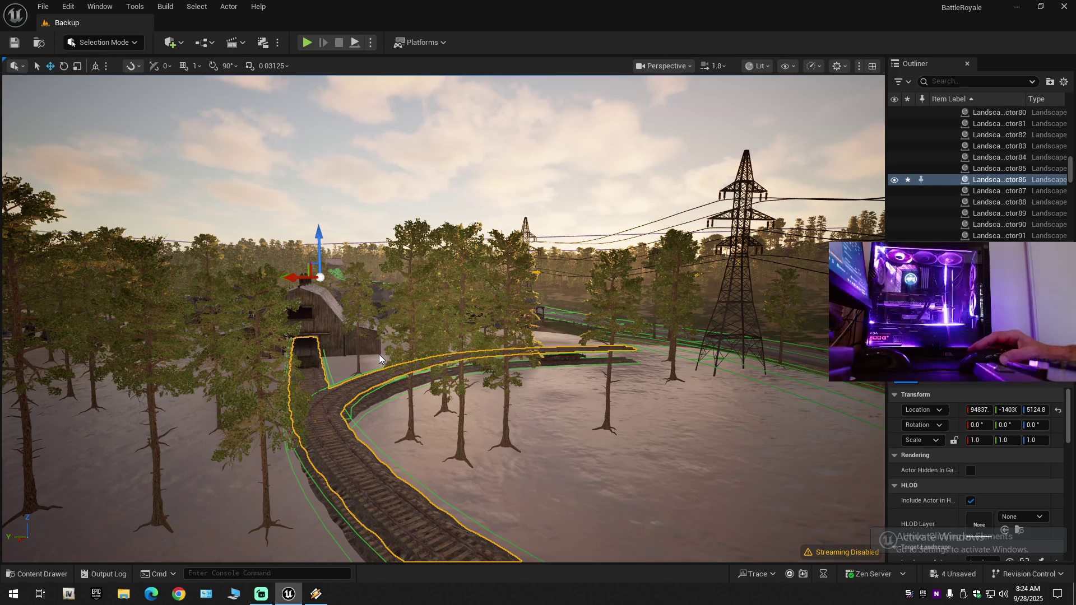
pyautogui.hotkey('ctrl', 'z')
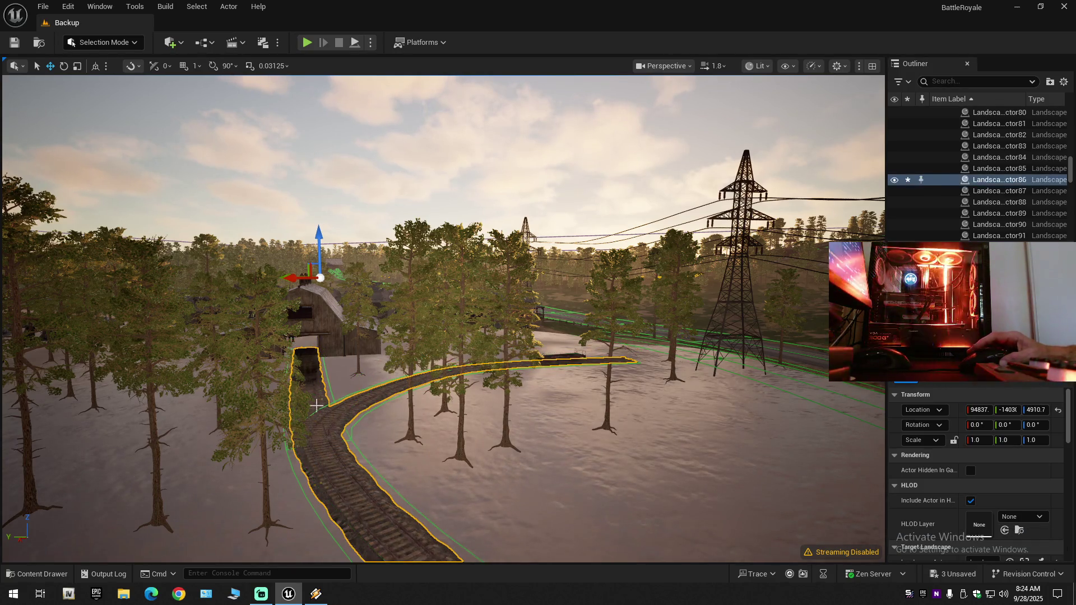
# Fly toward the barn and switch to Landscape Mode's Splines tool with Shift+2.
pyautogui.scroll(3, 378, 359)
pyautogui.press('w')
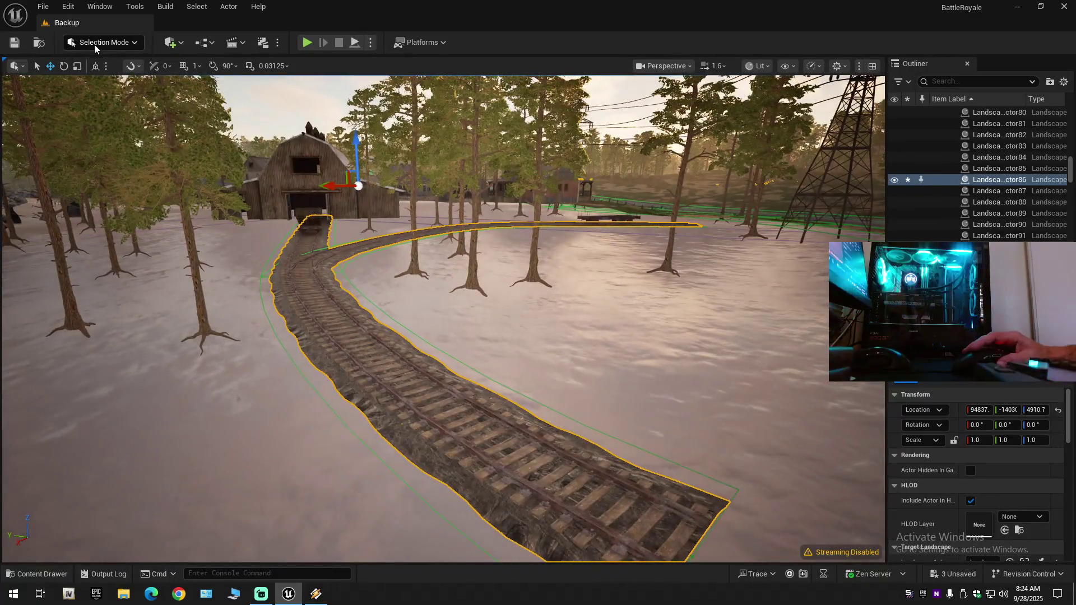
pyautogui.click(94, 44)
pyautogui.click(104, 65)
pyautogui.hotkey('shift', '2')
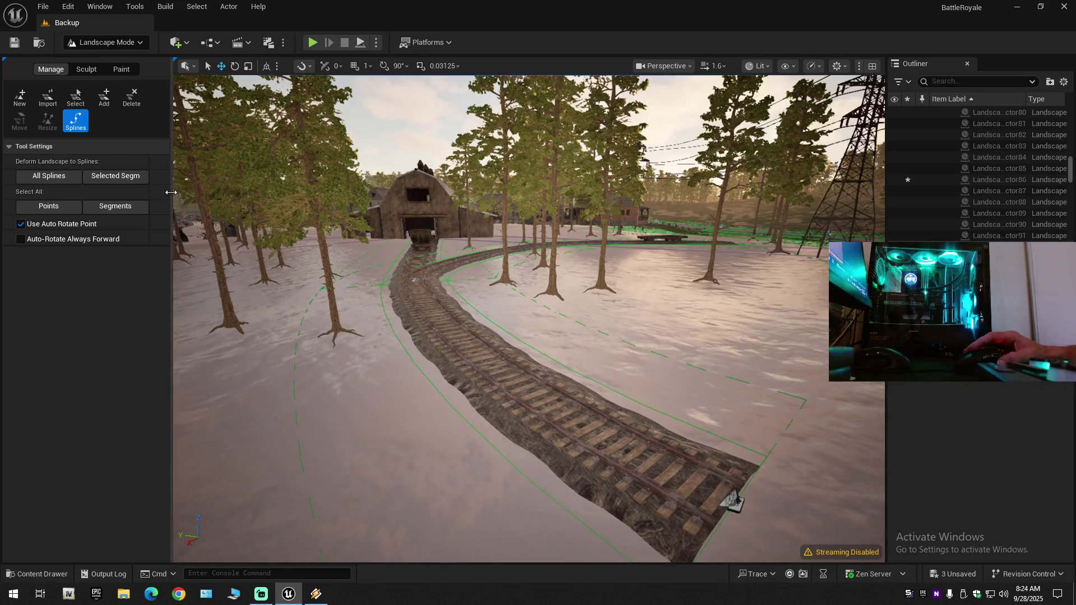
# Select the spline segment at the track's end, add a new end point, and undo it.
pyautogui.moveTo(174, 193); pyautogui.dragTo(173, 129)
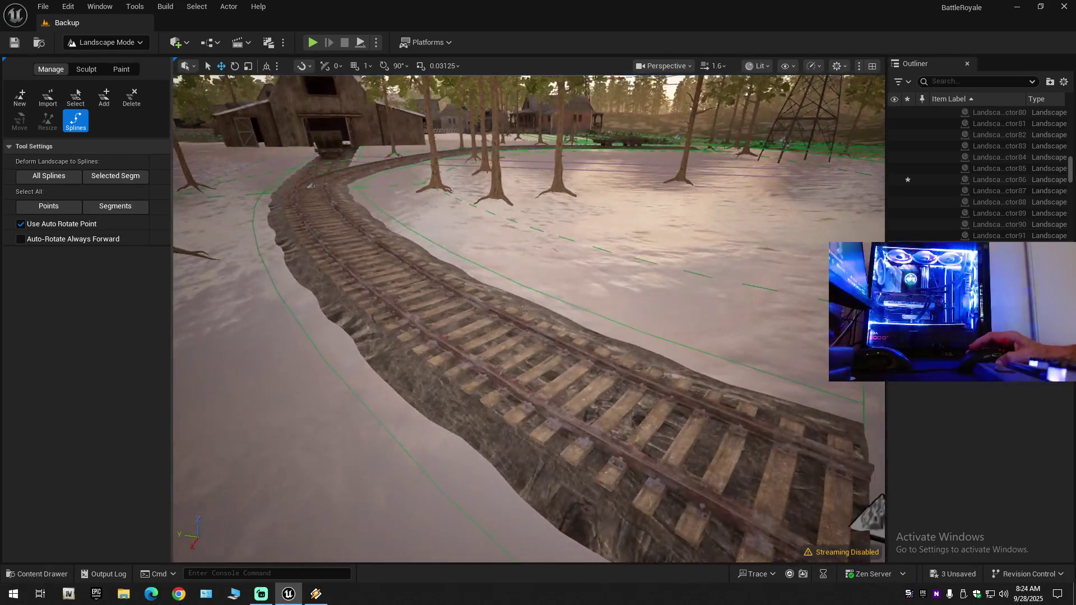
pyautogui.moveTo(358, 336); pyautogui.dragTo(359, 263)
pyautogui.click(555, 384)
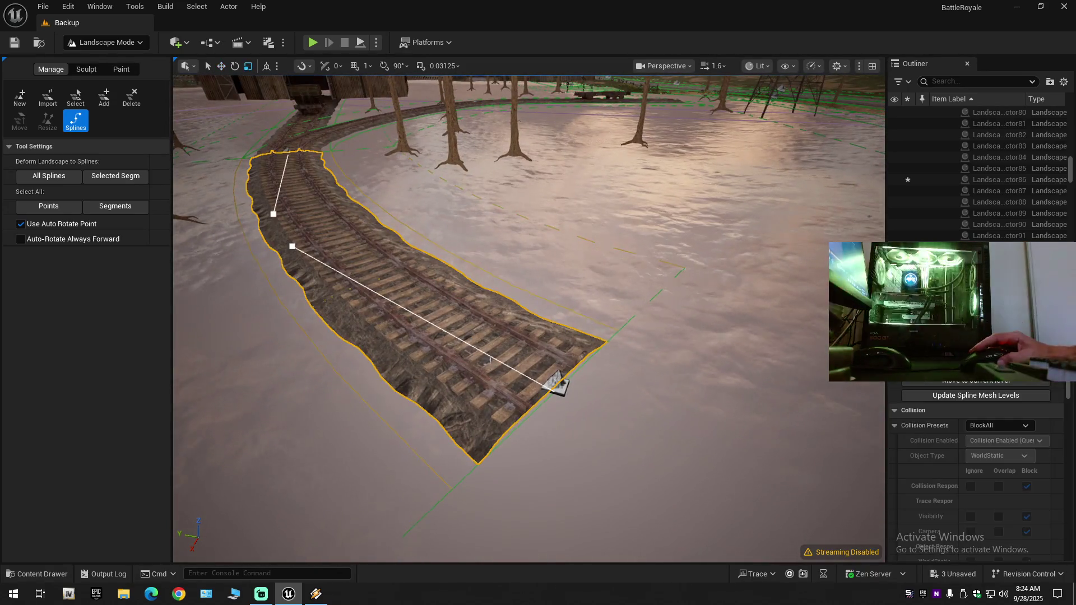
pyautogui.click(554, 382)
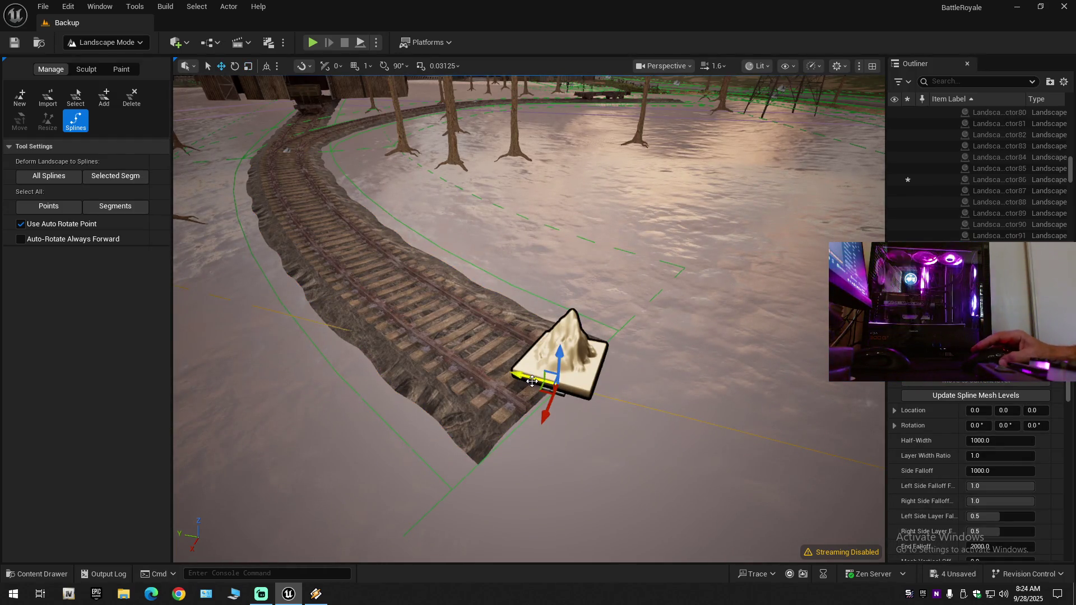
pyautogui.hotkey('ctrl', 'z')
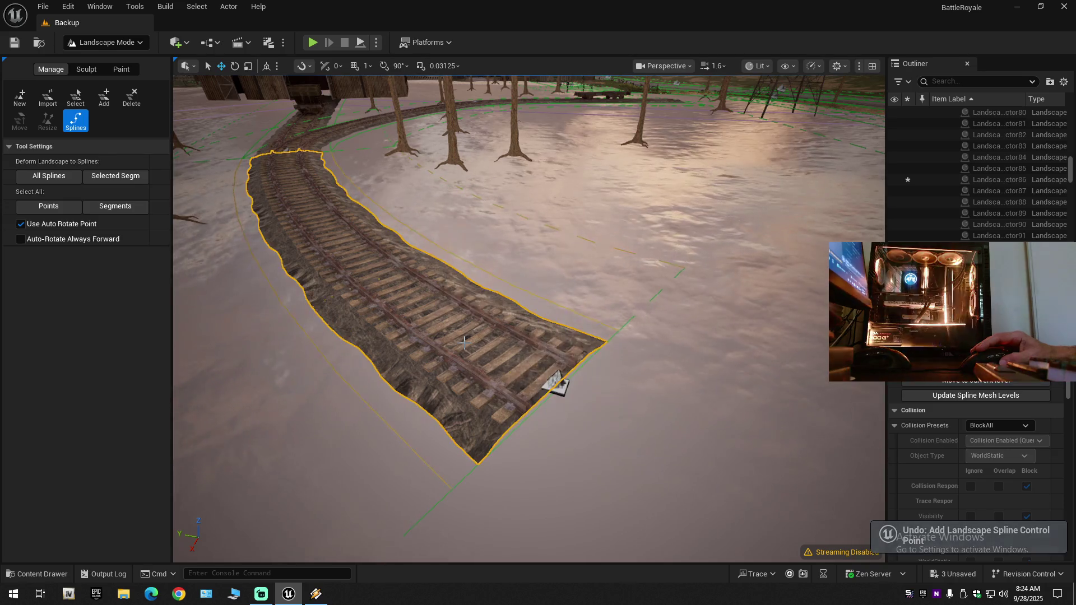
# From above, add another control point at the track's end, undo it, and select the end point.
pyautogui.moveTo(475, 346)
pyautogui.mouseDown()
pyautogui.moveTo(443, 350)
pyautogui.moveTo(387, 319)
pyautogui.moveTo(361, 344)
pyautogui.mouseUp()
pyautogui.moveTo(551, 314); pyautogui.dragTo(551, 445)
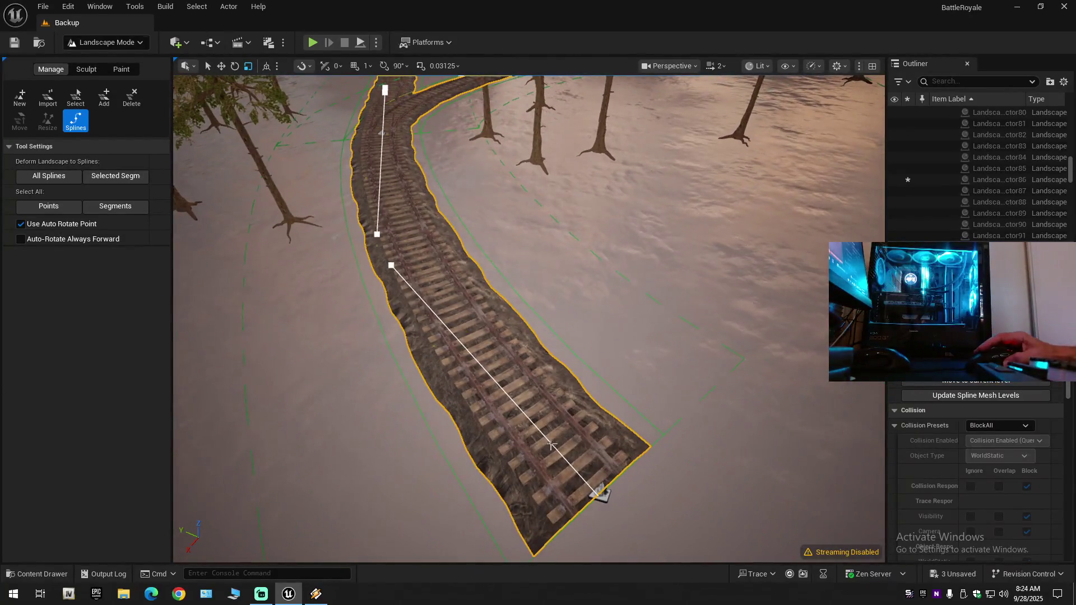
pyautogui.click(601, 492)
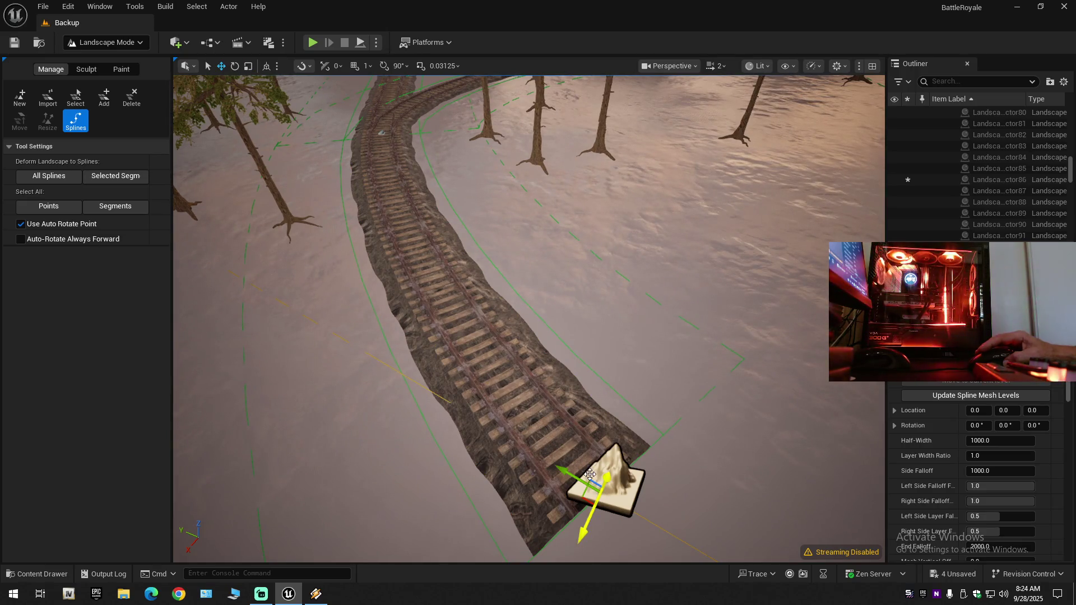
pyautogui.hotkey('ctrl', 'z')
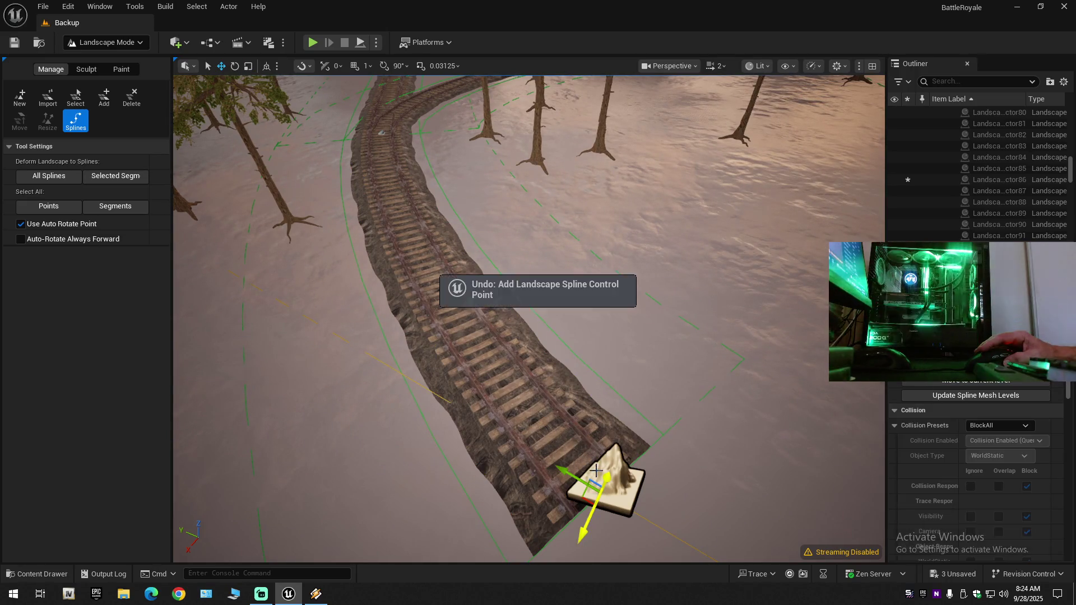
pyautogui.click(600, 492)
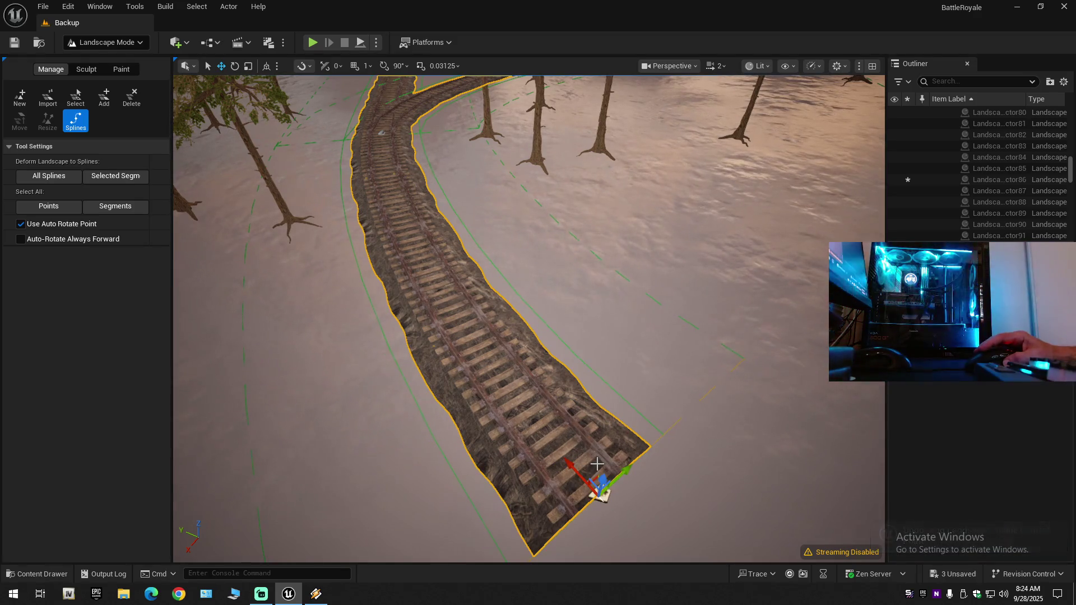
pyautogui.moveTo(559, 407); pyautogui.dragTo(556, 388)
# Collapse the whole Outliner tree and expand Backup (Editor) to list its folders.
pyautogui.scroll(-2, 559, 407)
pyautogui.scroll(-1, 559, 407)
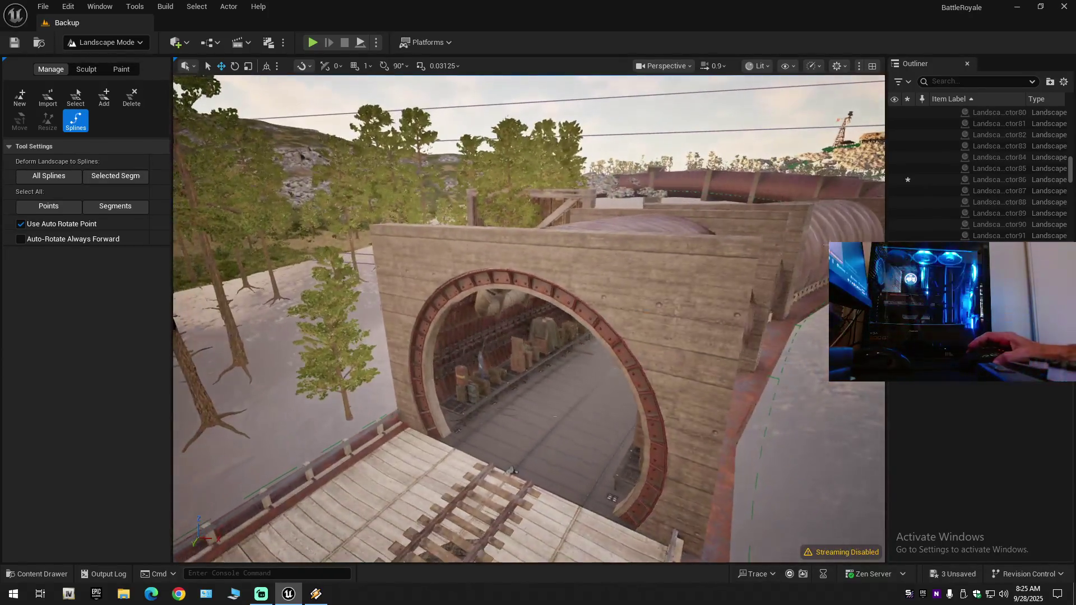
pyautogui.click(1062, 82)
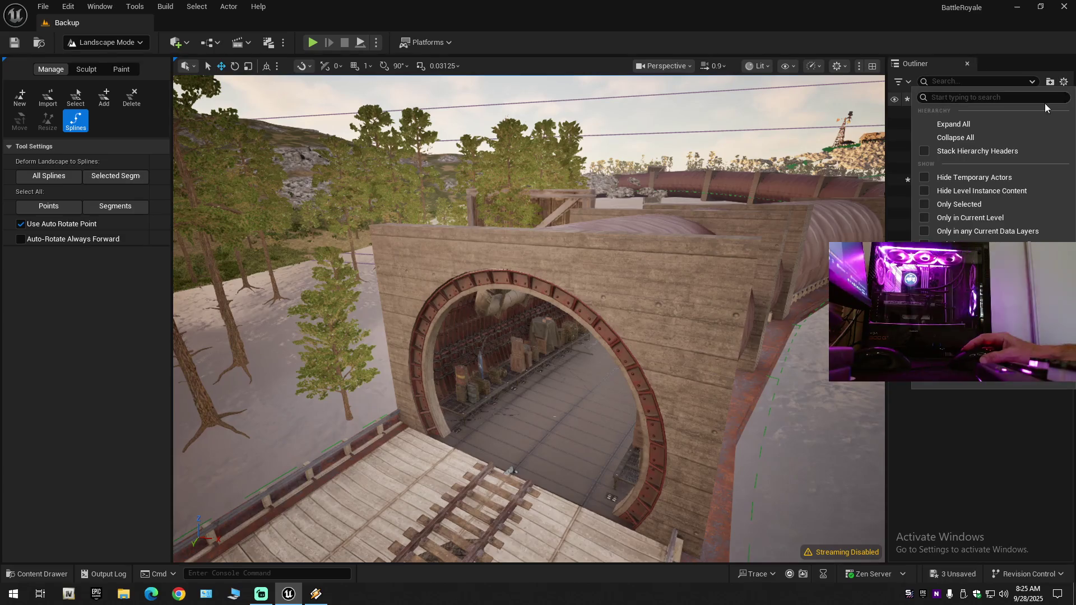
pyautogui.click(998, 137)
pyautogui.click(935, 113)
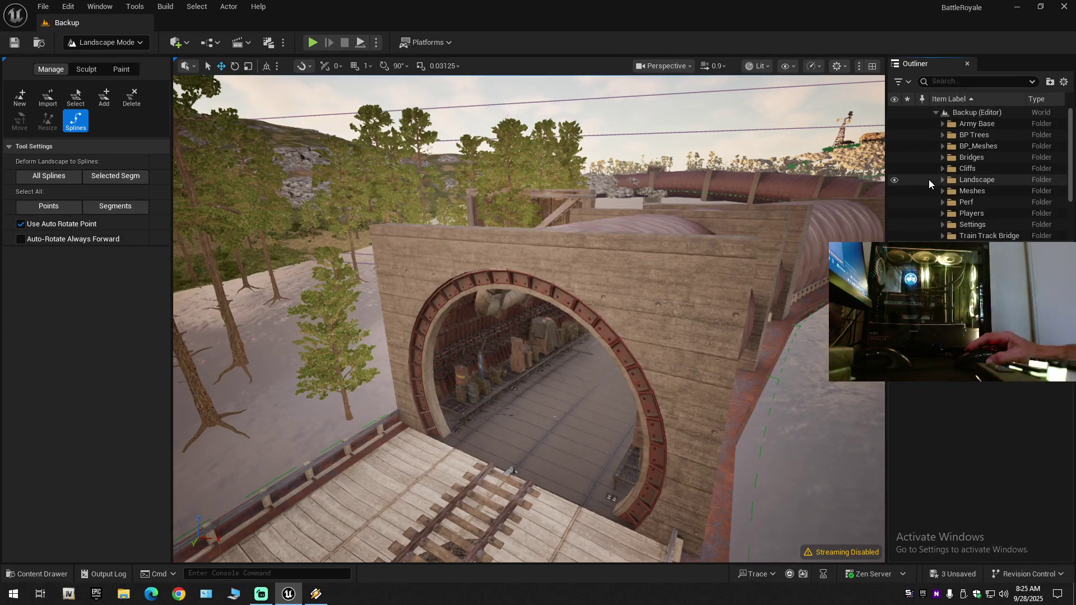
# Toggle the Landscape folder's visibility off and back on, then view the tunnel arch head-on.
pyautogui.click(895, 179)
pyautogui.click(895, 180)
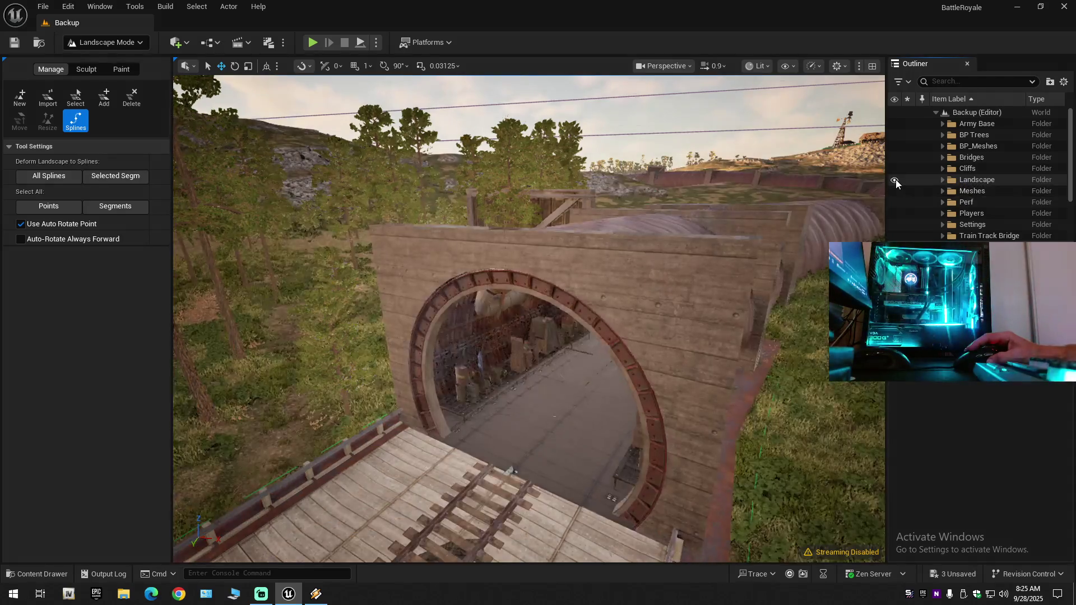
pyautogui.moveTo(529, 319); pyautogui.dragTo(500, 332)
pyautogui.moveTo(486, 485)
pyautogui.mouseDown()
pyautogui.moveTo(471, 489)
pyautogui.moveTo(479, 325)
pyautogui.mouseUp()
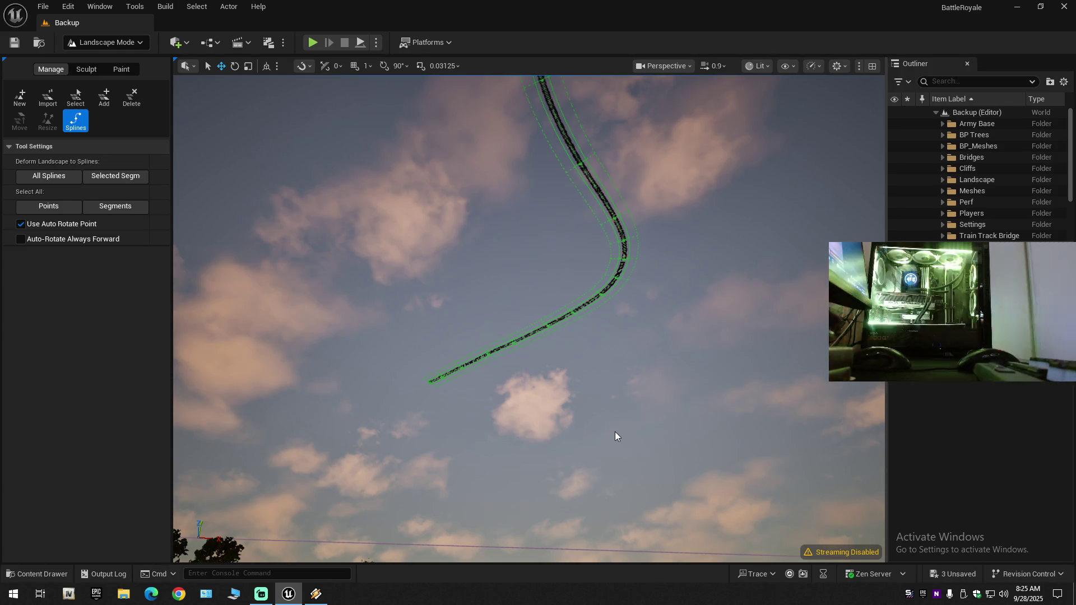
pyautogui.hotkey('ctrl', 'z')
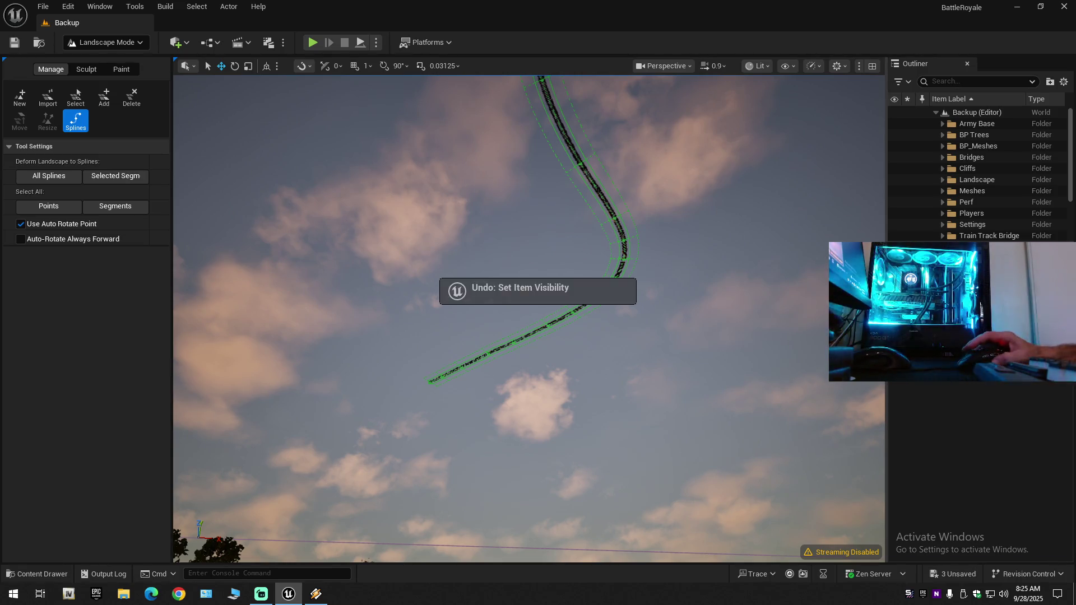
pyautogui.hotkey('ctrl', 'z')
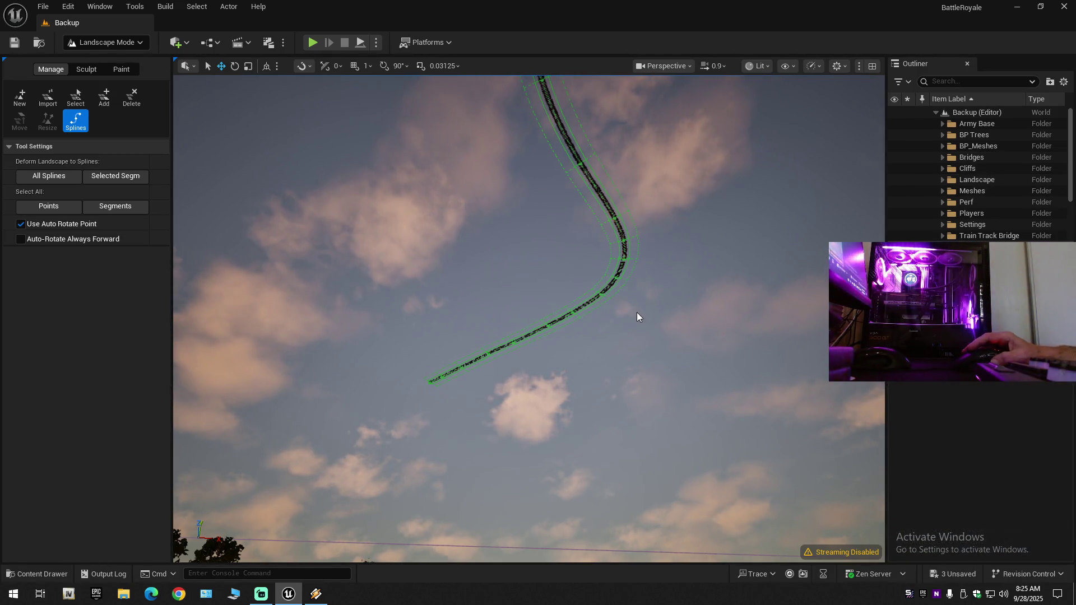
pyautogui.hotkey('ctrl', 'z')
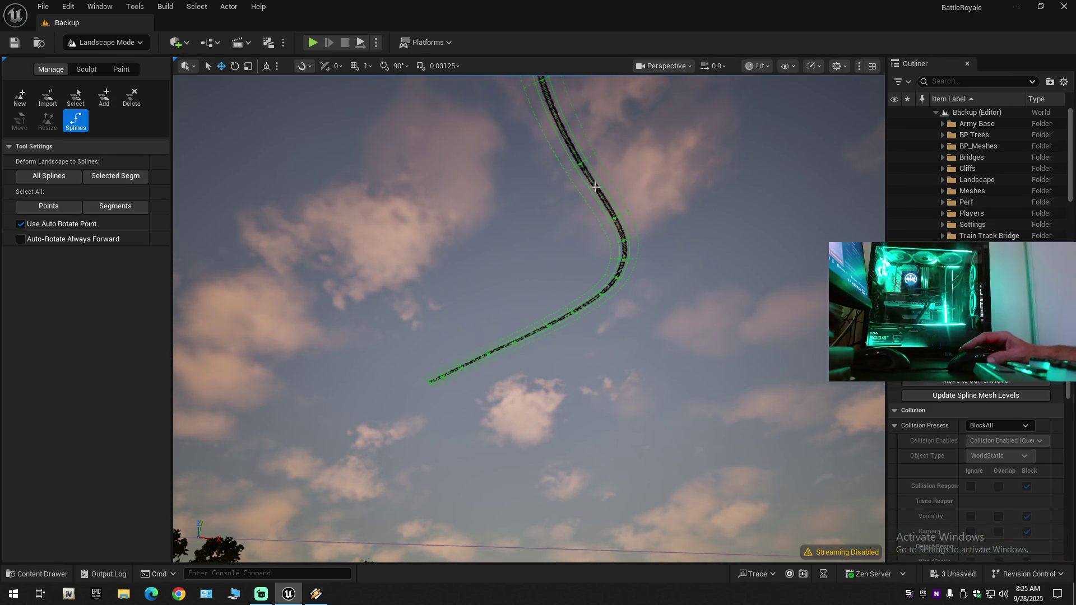
pyautogui.hotkey('ctrl', 'z')
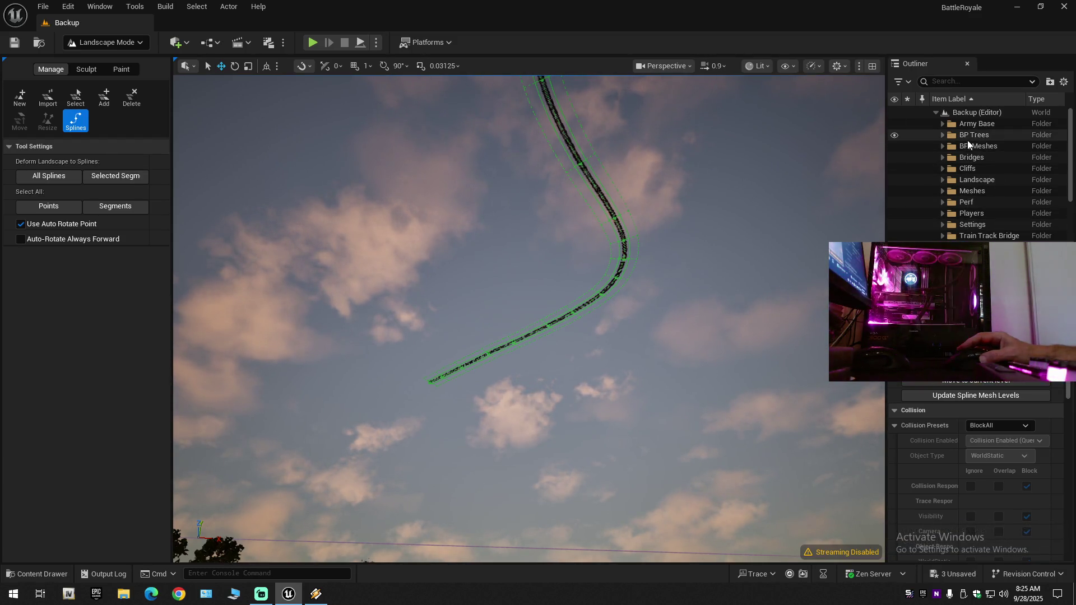
pyautogui.hotkey('ctrl', 'z')
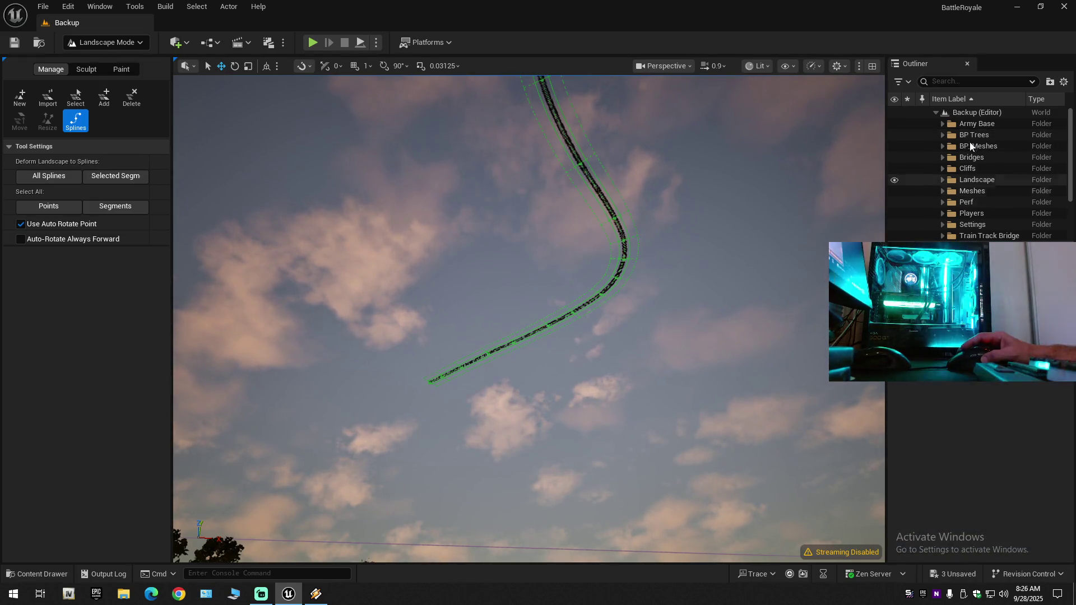
pyautogui.hotkey('ctrl', 'z')
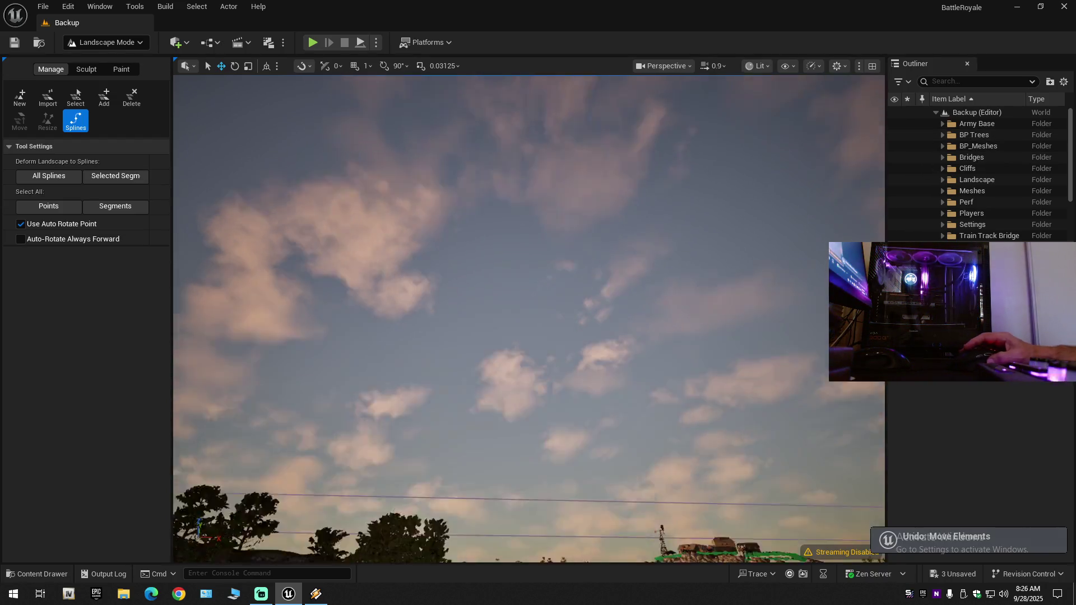
pyautogui.scroll(-1, 529, 318)
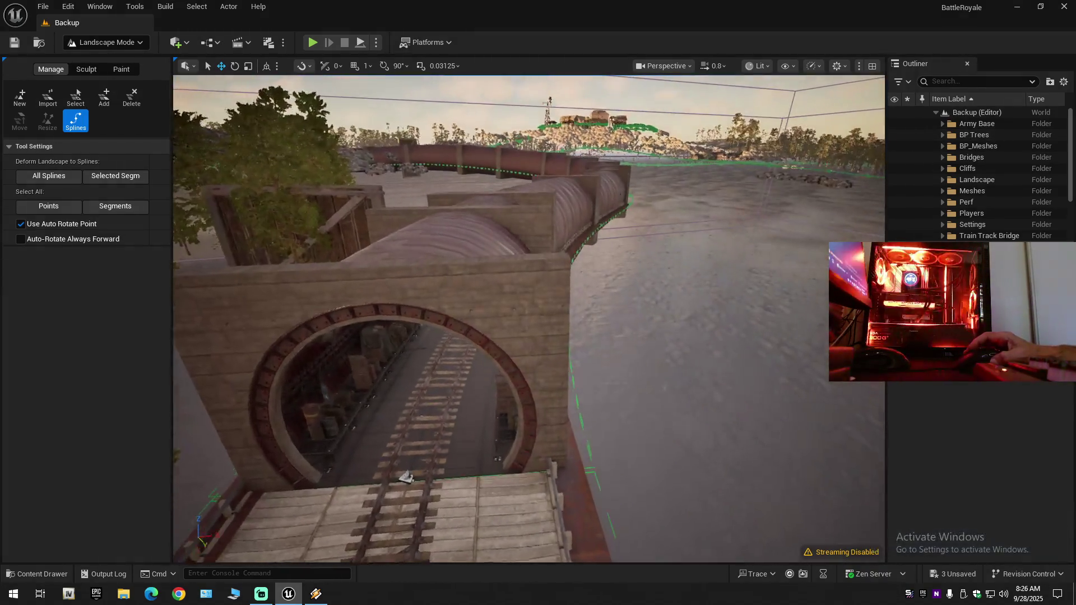
pyautogui.press('w')
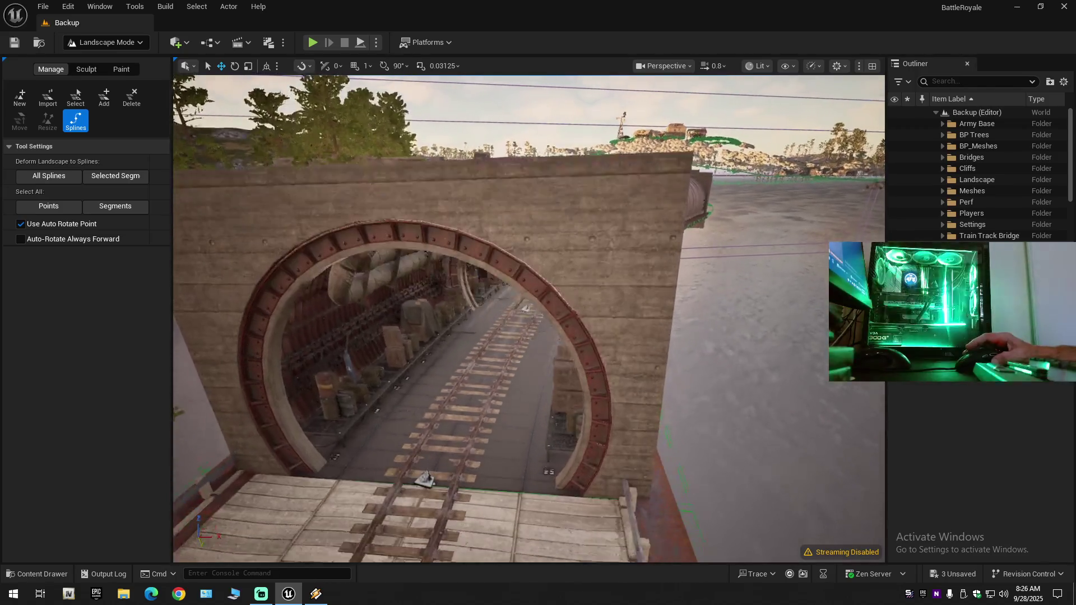
pyautogui.press('w')
pyautogui.press('w')
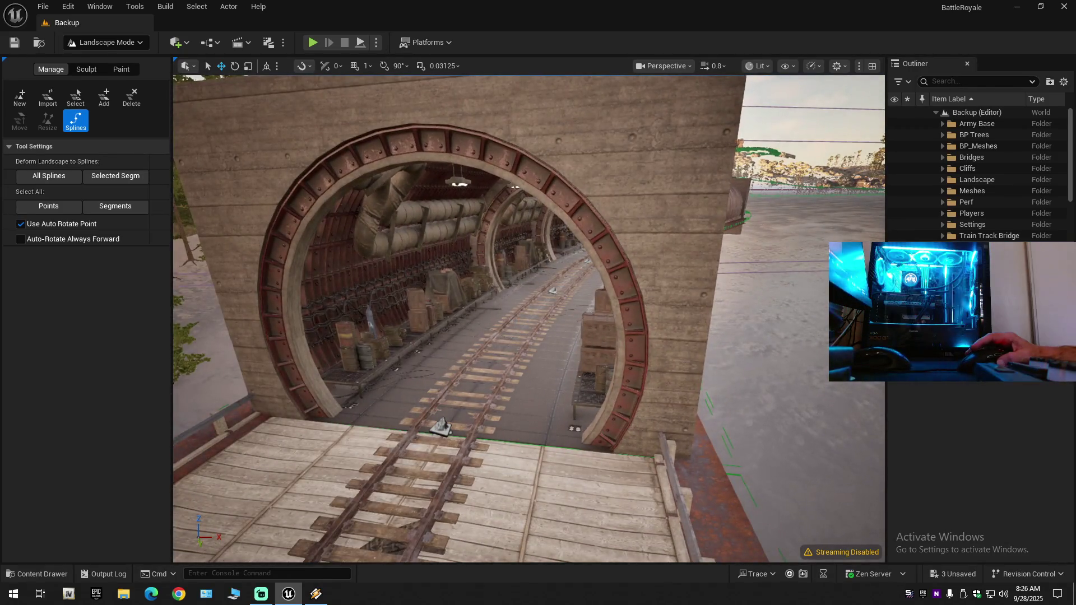
pyautogui.scroll(4, 528, 319)
pyautogui.scroll(2, 528, 318)
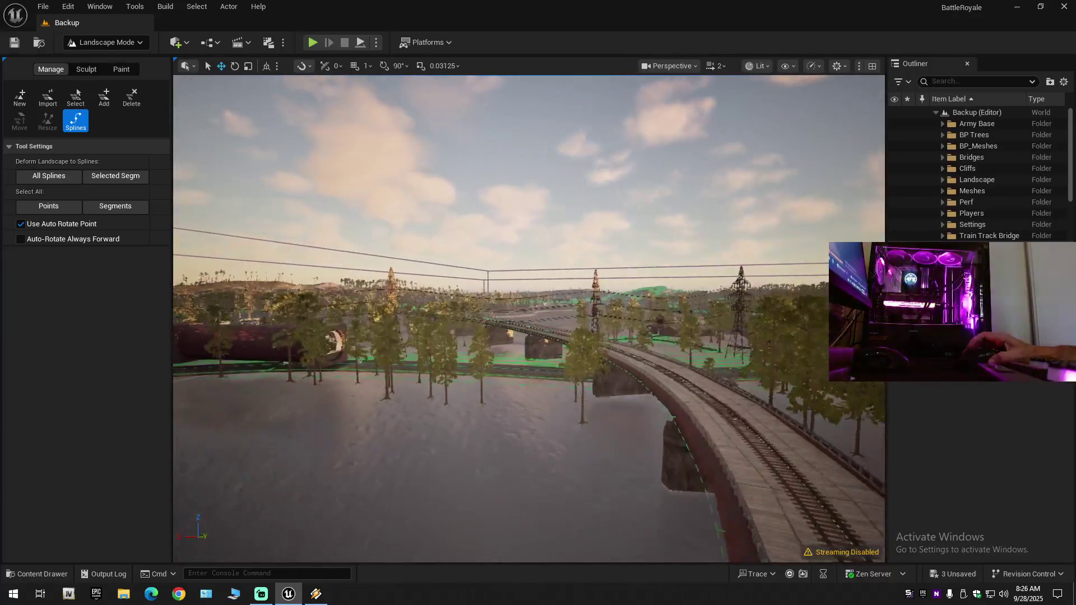
pyautogui.press('w')
pyautogui.press('w')
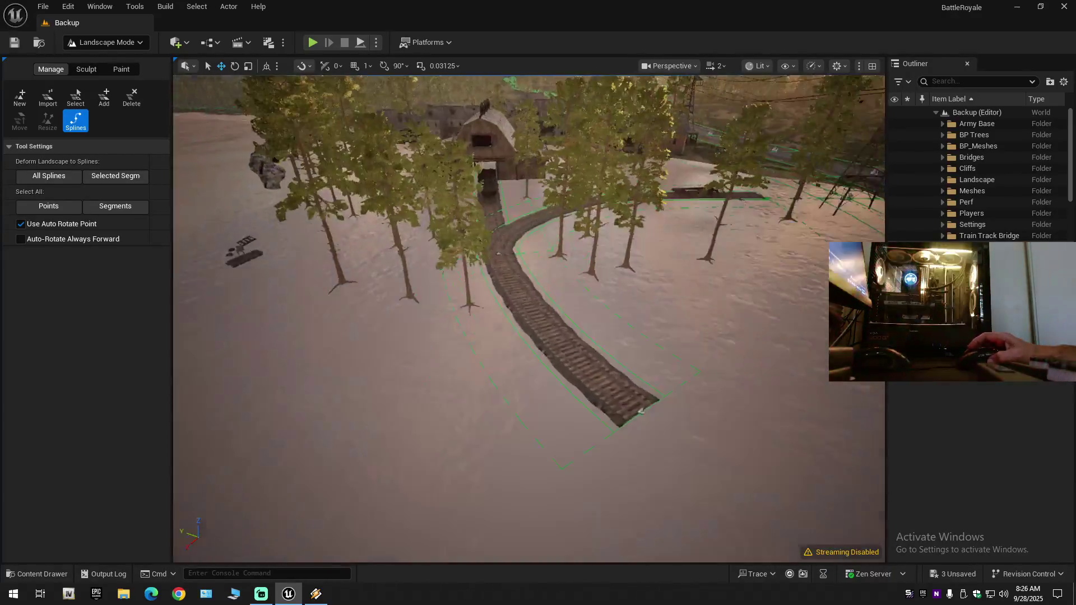
# Select the track's spline segment and end control point near the barn, then fly along the rails.
pyautogui.scroll(-1, 542, 320)
pyautogui.click(543, 320)
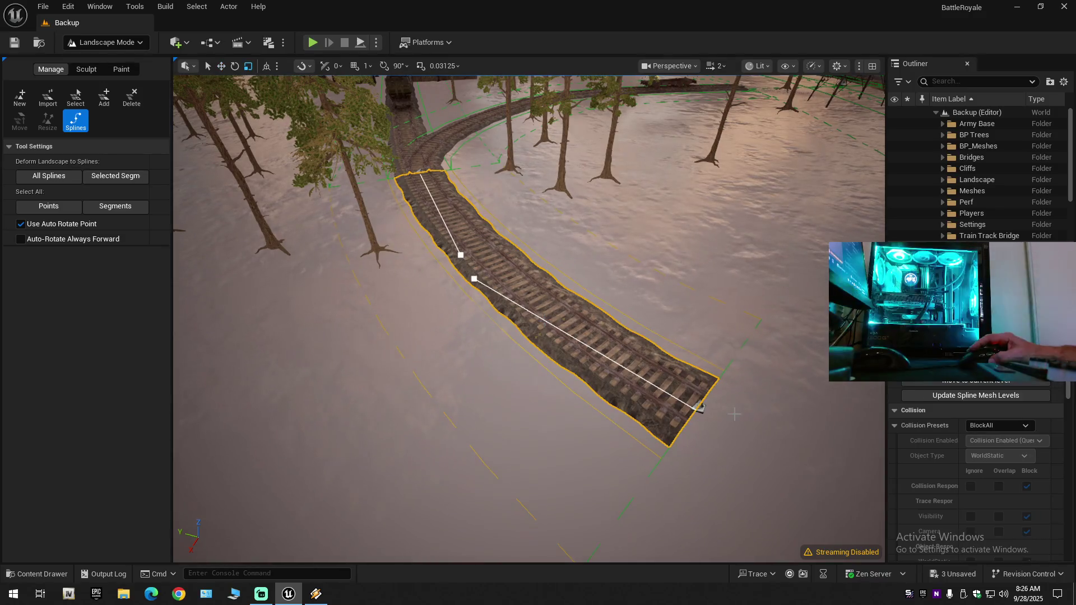
pyautogui.click(698, 407)
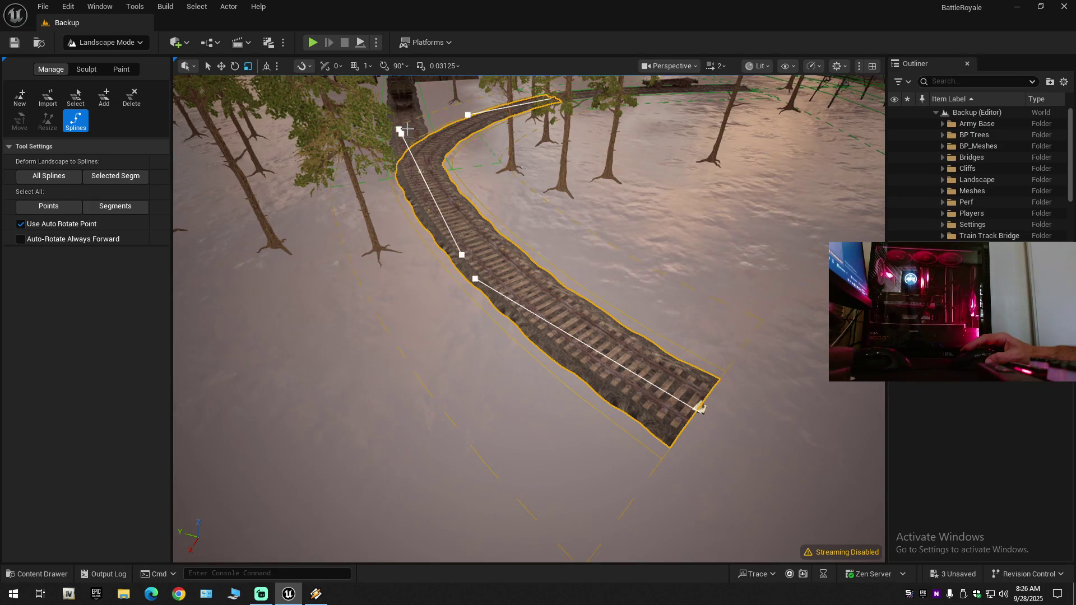
pyautogui.press('w')
pyautogui.scroll(-1, 701, 409)
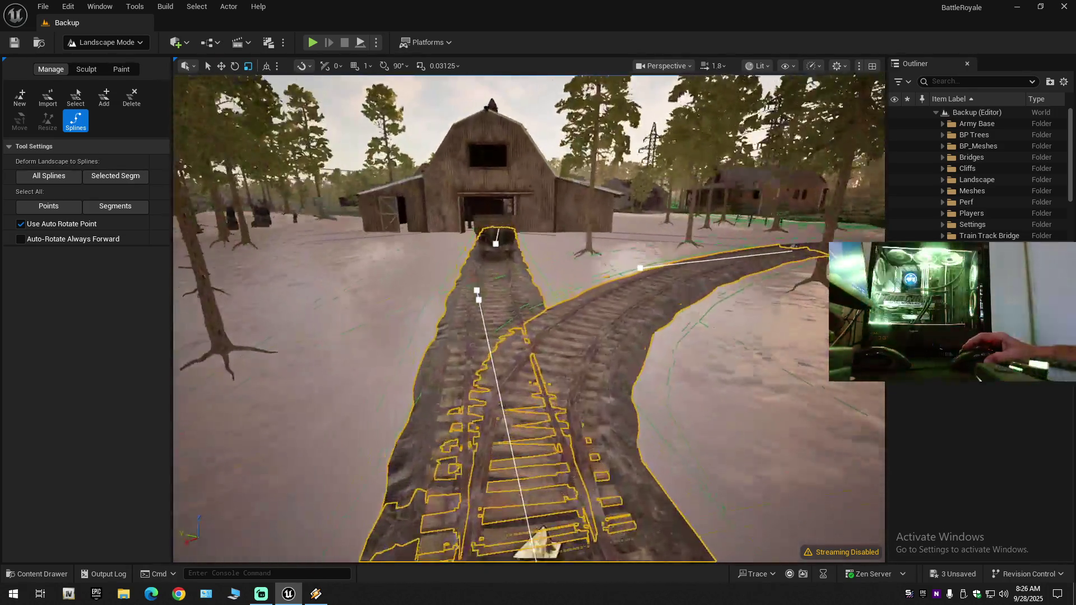
pyautogui.press('w')
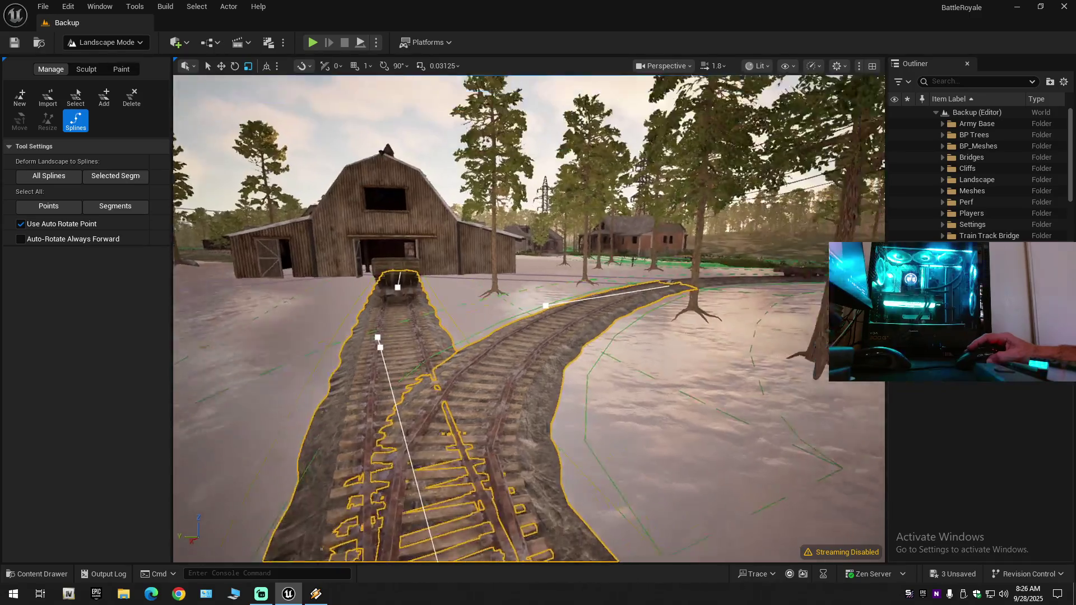
pyautogui.press('s')
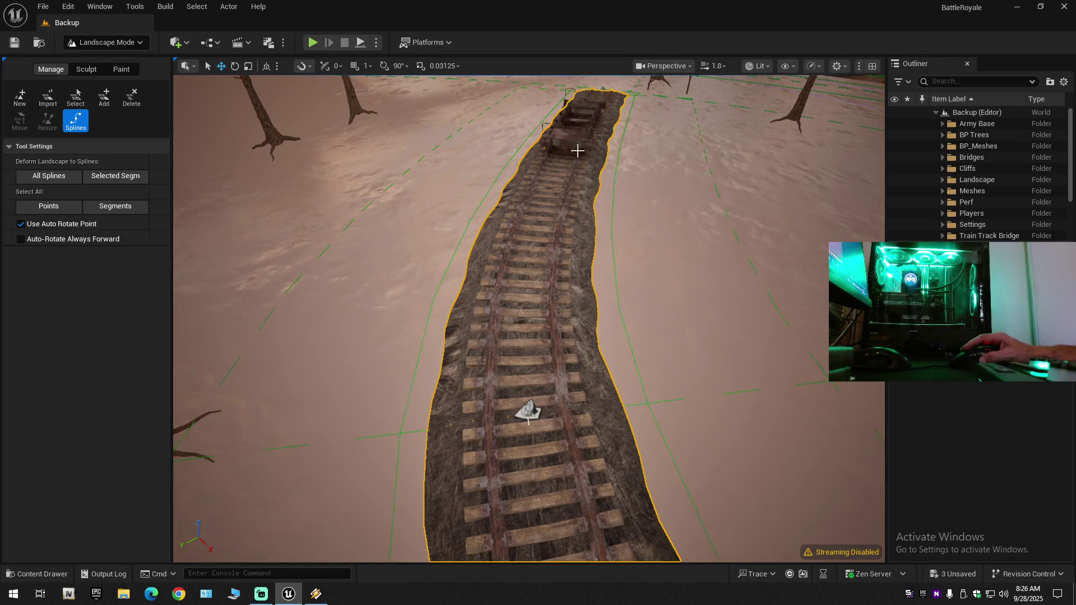
# Delete the control point inside the barn and confirm joining the two track segments.
pyautogui.press('w')
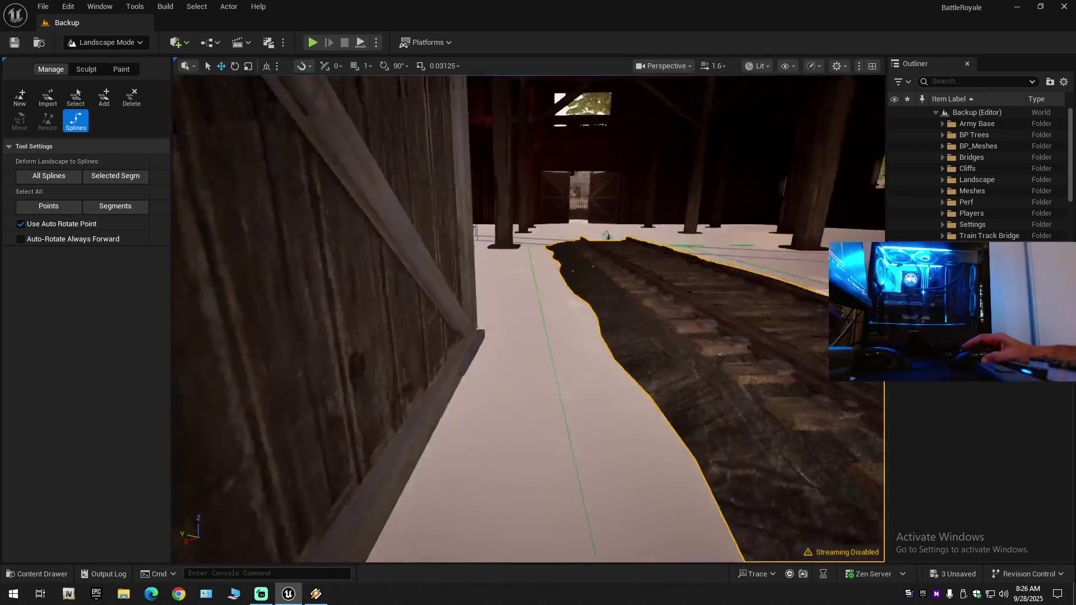
pyautogui.press('d')
pyautogui.scroll(-1, 557, 163)
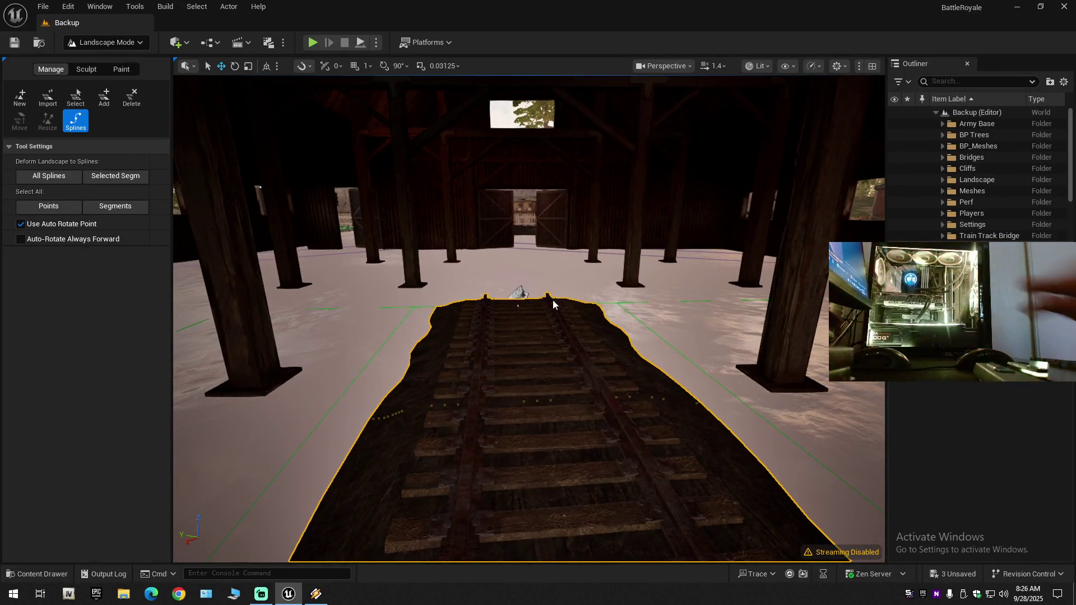
pyautogui.press('Delete')
pyautogui.click(554, 315)
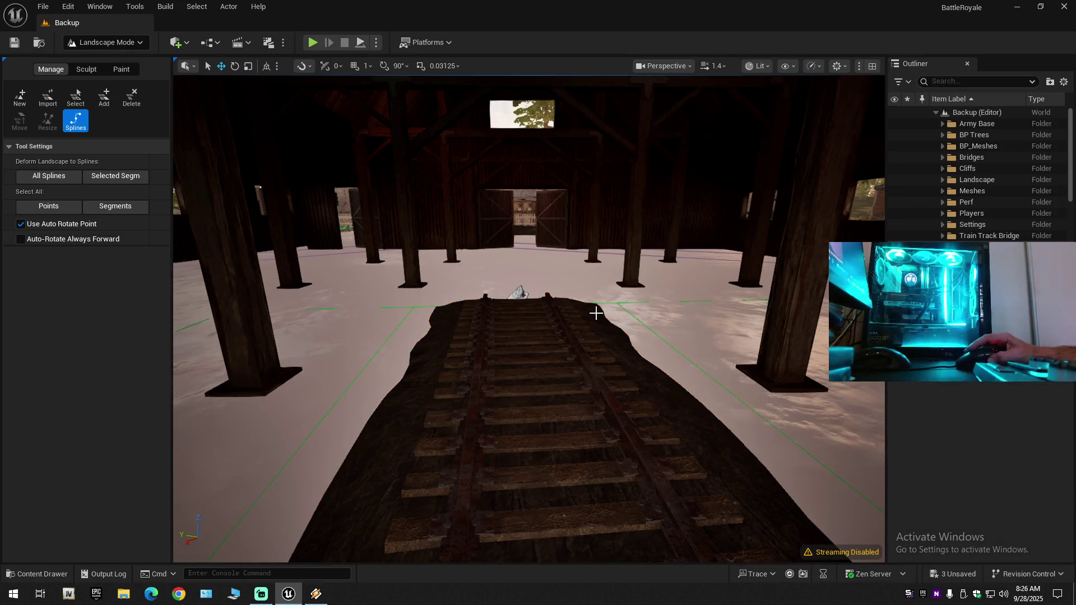
# Check the joined track by selecting its control point and segment in the barn, then view it from above.
pyautogui.press('w')
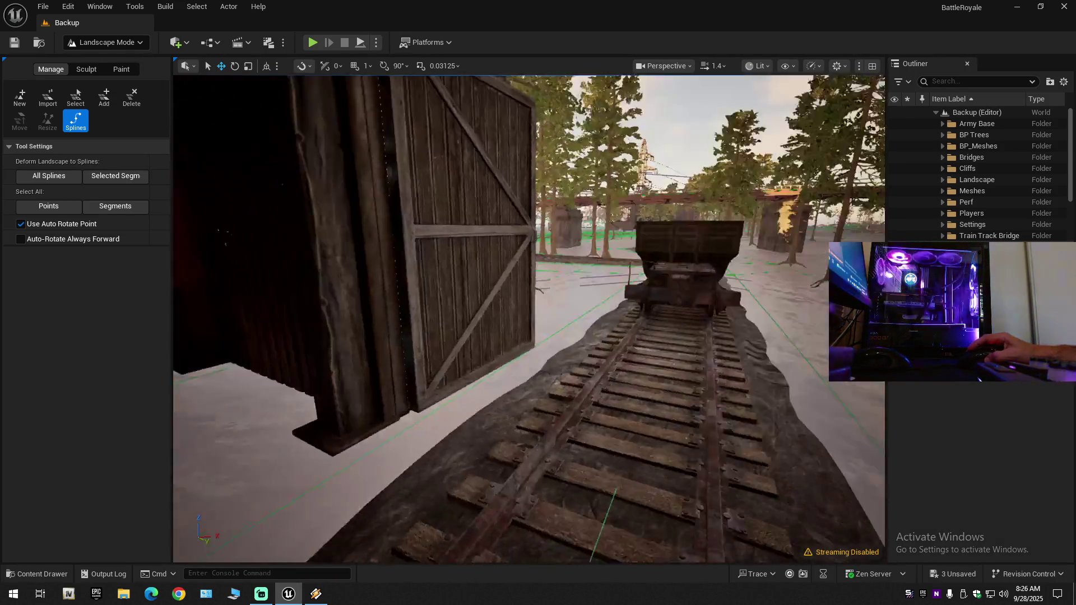
pyautogui.press('w')
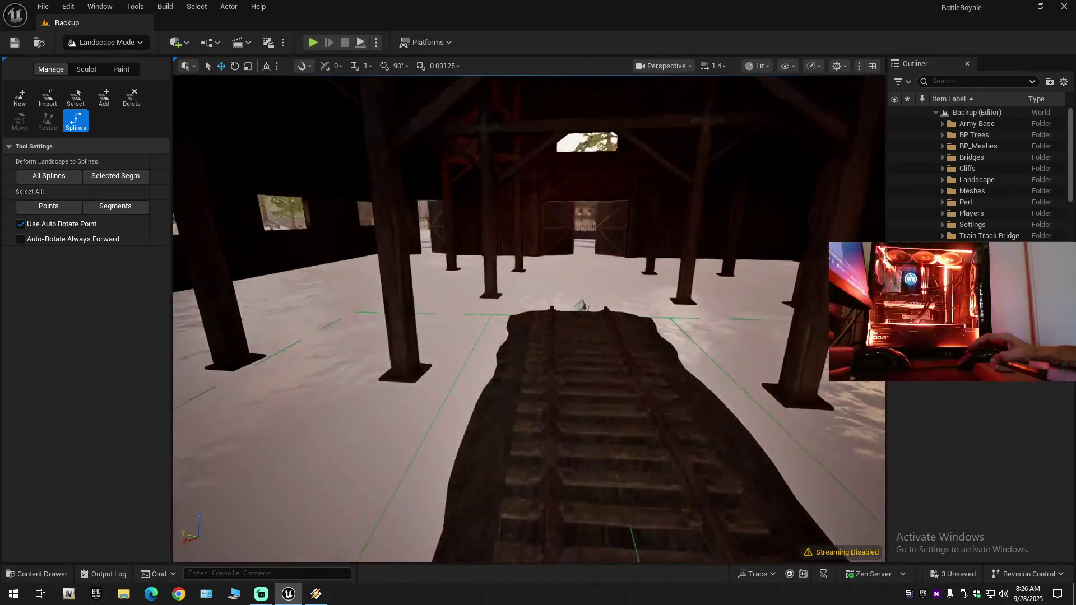
pyautogui.click(578, 312)
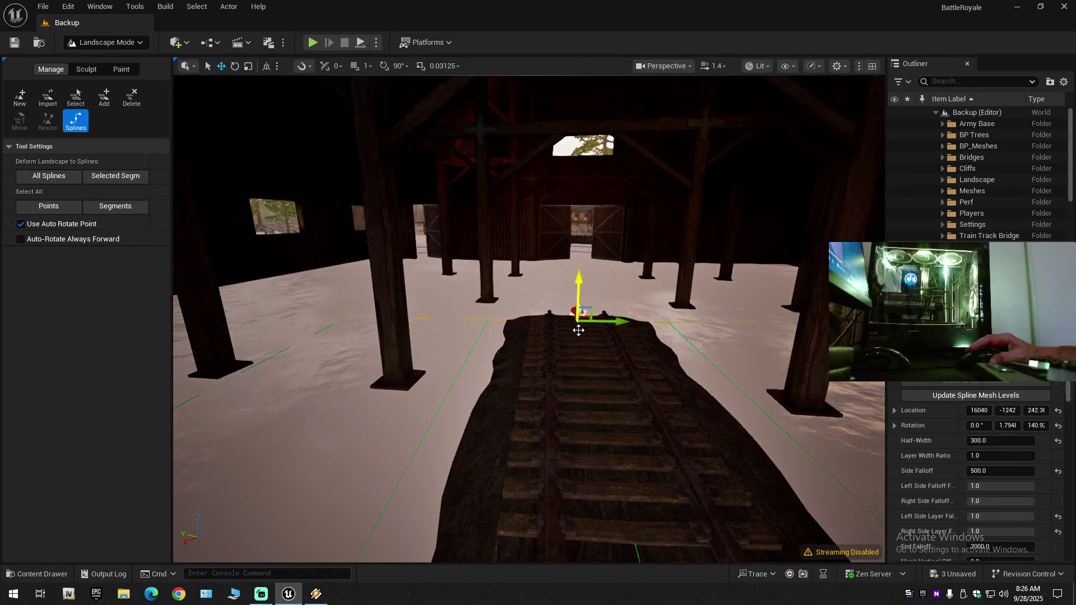
pyautogui.click(569, 435)
pyautogui.press('s')
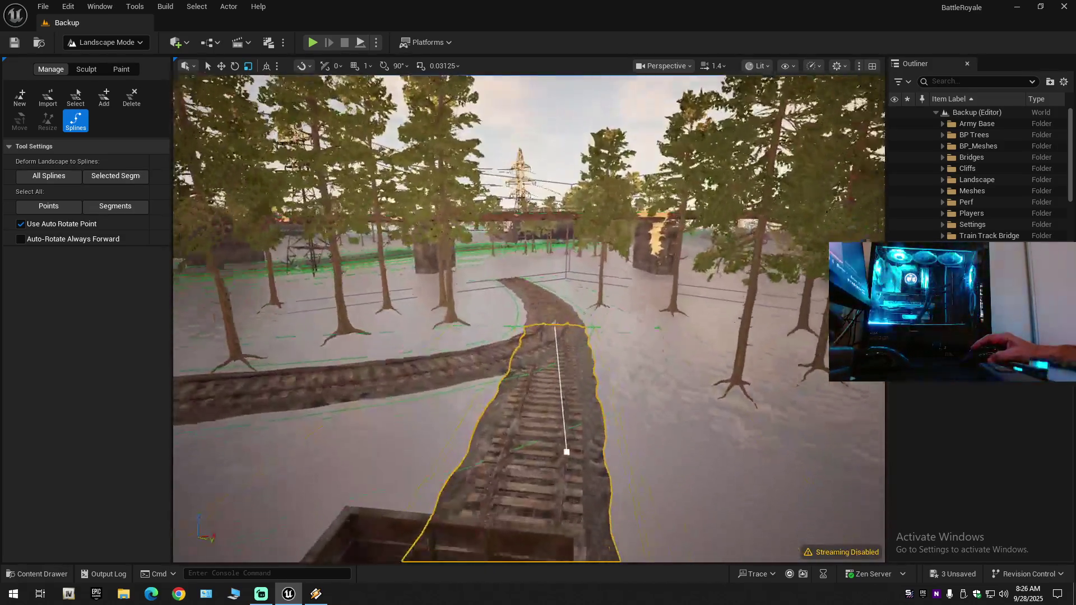
pyautogui.press('s')
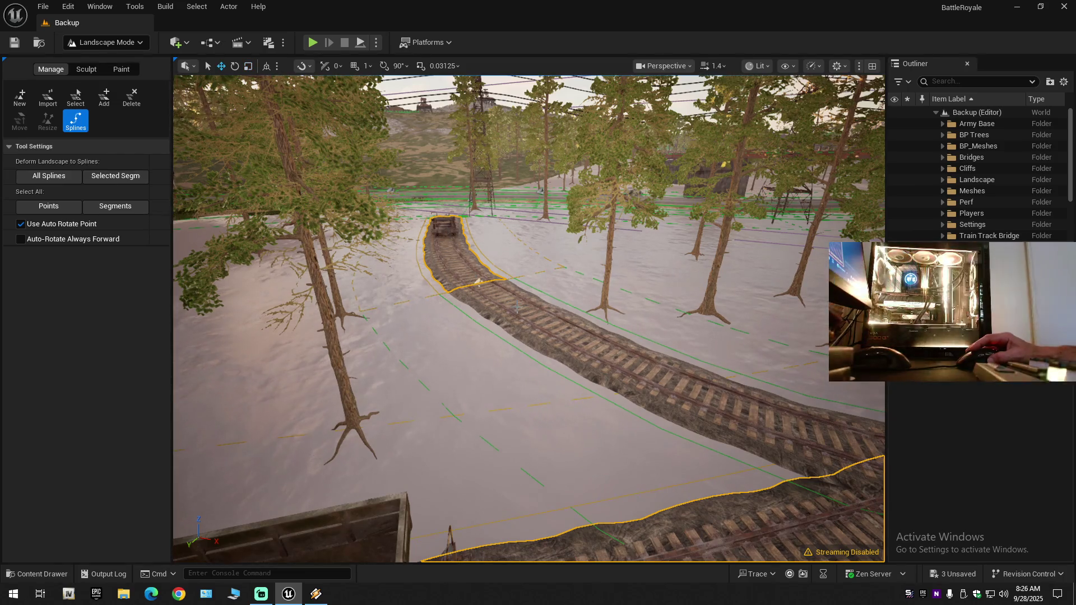
pyautogui.moveTo(554, 364); pyautogui.dragTo(482, 353)
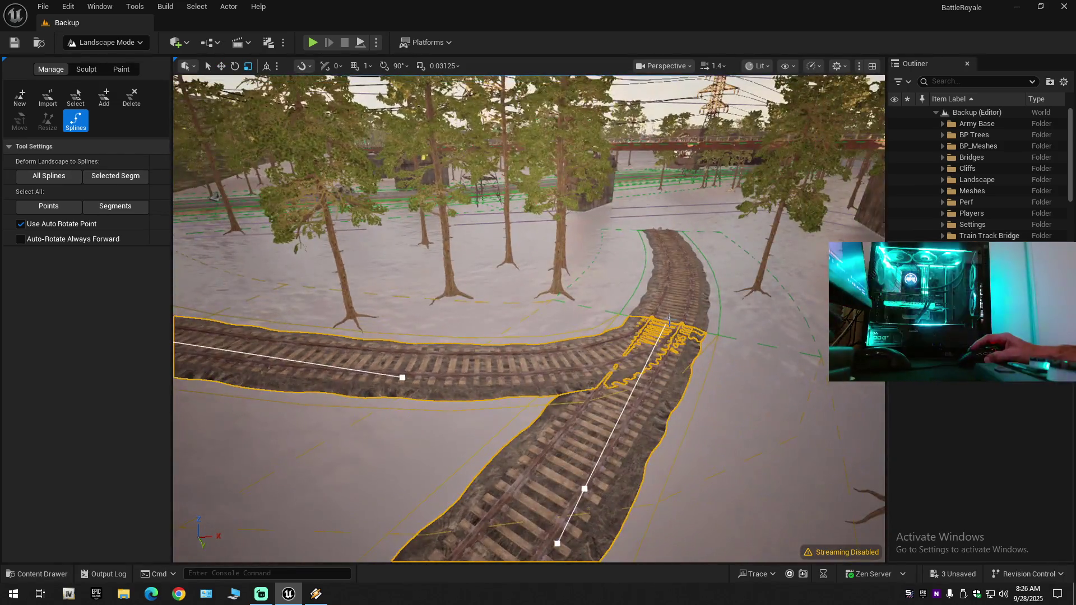
pyautogui.click(659, 226)
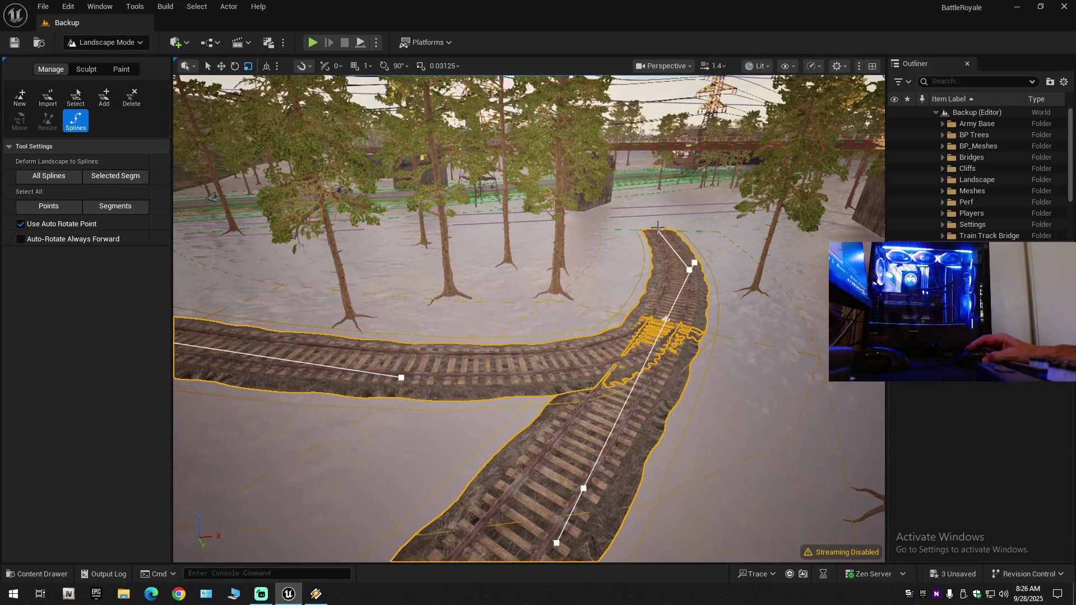
pyautogui.moveTo(616, 275)
pyautogui.mouseDown()
pyautogui.moveTo(605, 201)
pyautogui.moveTo(527, 259)
pyautogui.mouseUp()
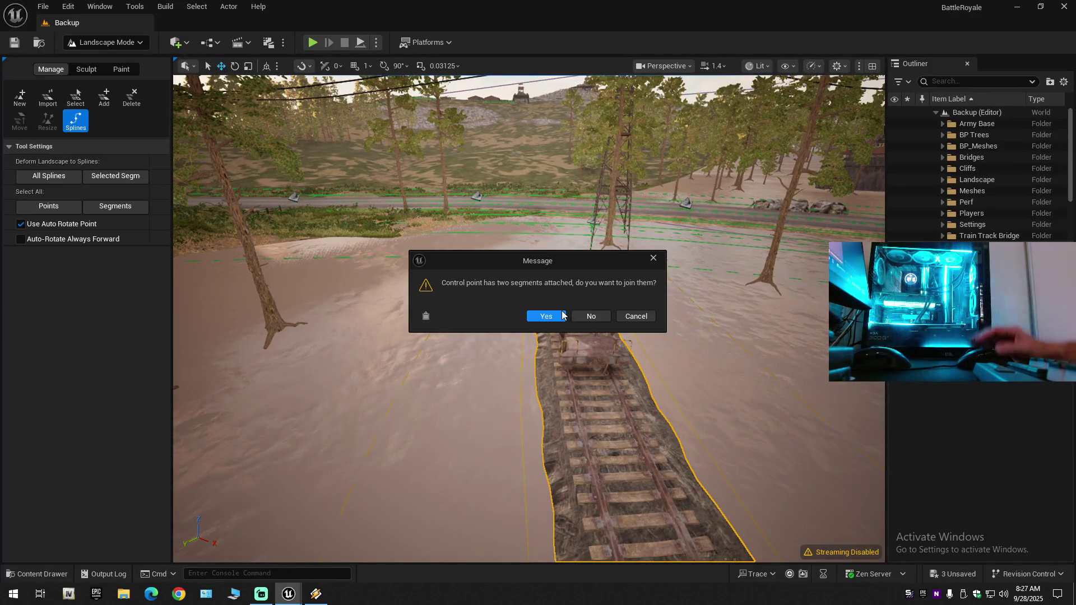
pyautogui.click(561, 315)
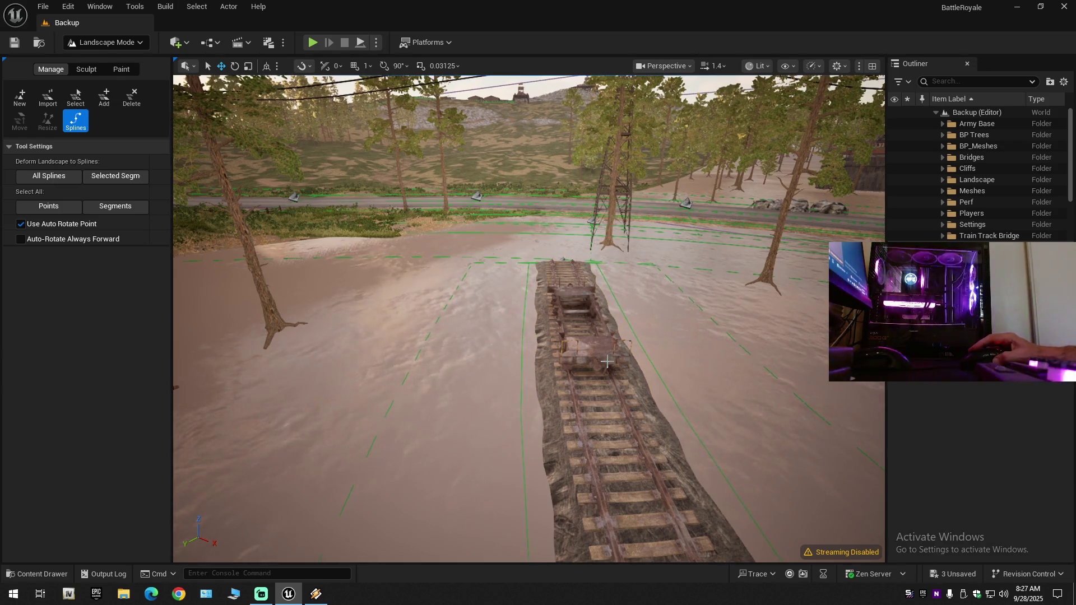
pyautogui.moveTo(616, 367)
pyautogui.mouseDown()
pyautogui.moveTo(482, 361)
pyautogui.moveTo(538, 364)
pyautogui.mouseUp()
pyautogui.hotkey('ctrl', 'z')
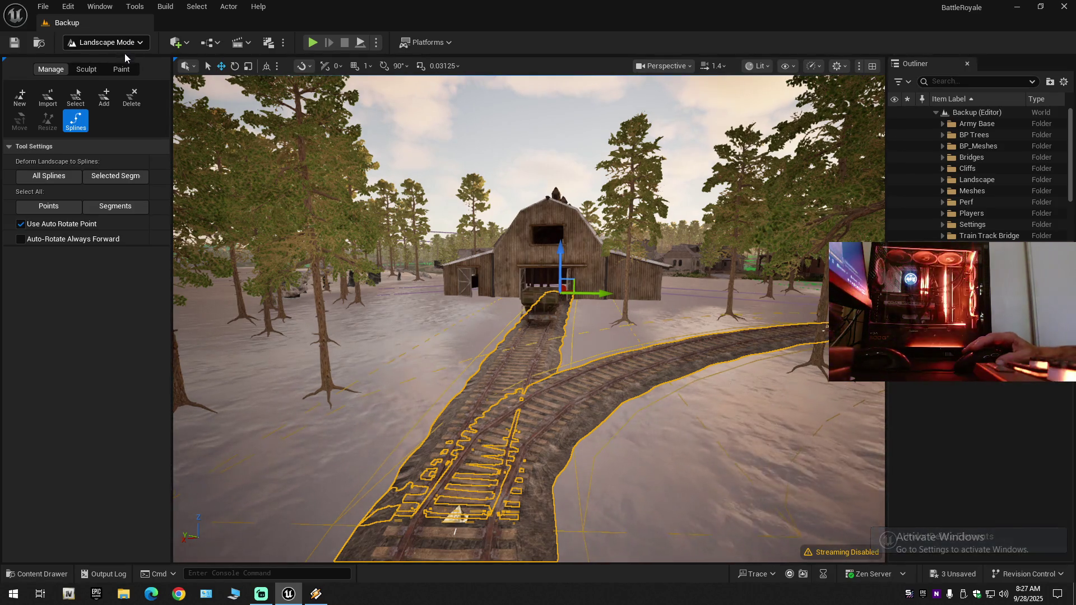
# Switch the editor to Selection Mode and select the curved track's landscape spline actor.
pyautogui.click(125, 44)
pyautogui.click(100, 63)
pyautogui.moveTo(509, 429)
pyautogui.mouseDown()
pyautogui.moveTo(543, 365)
pyautogui.moveTo(504, 386)
pyautogui.moveTo(452, 377)
pyautogui.mouseUp()
pyautogui.click(452, 376)
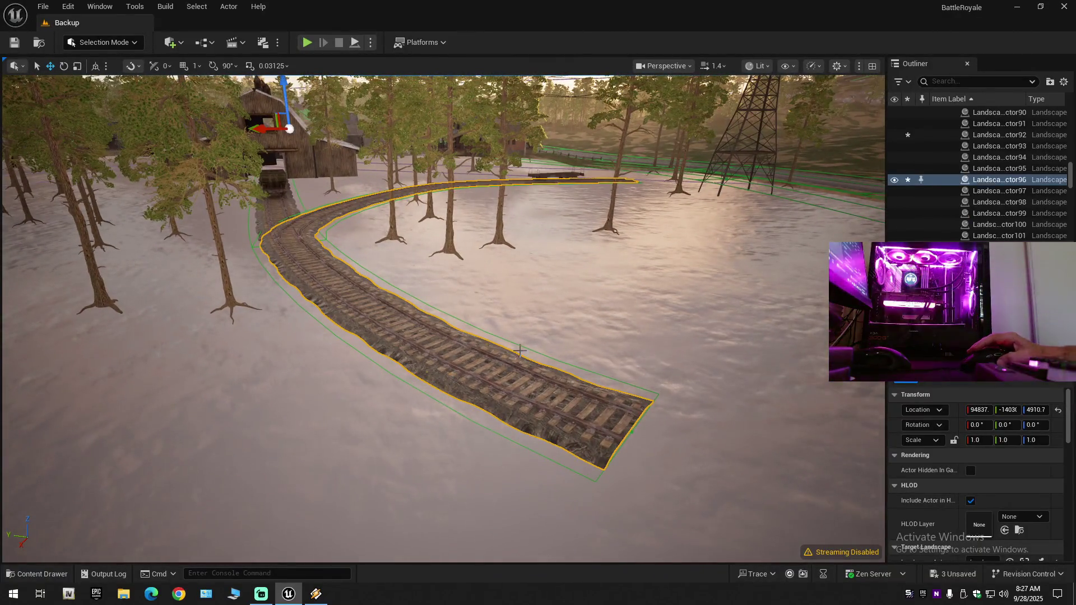